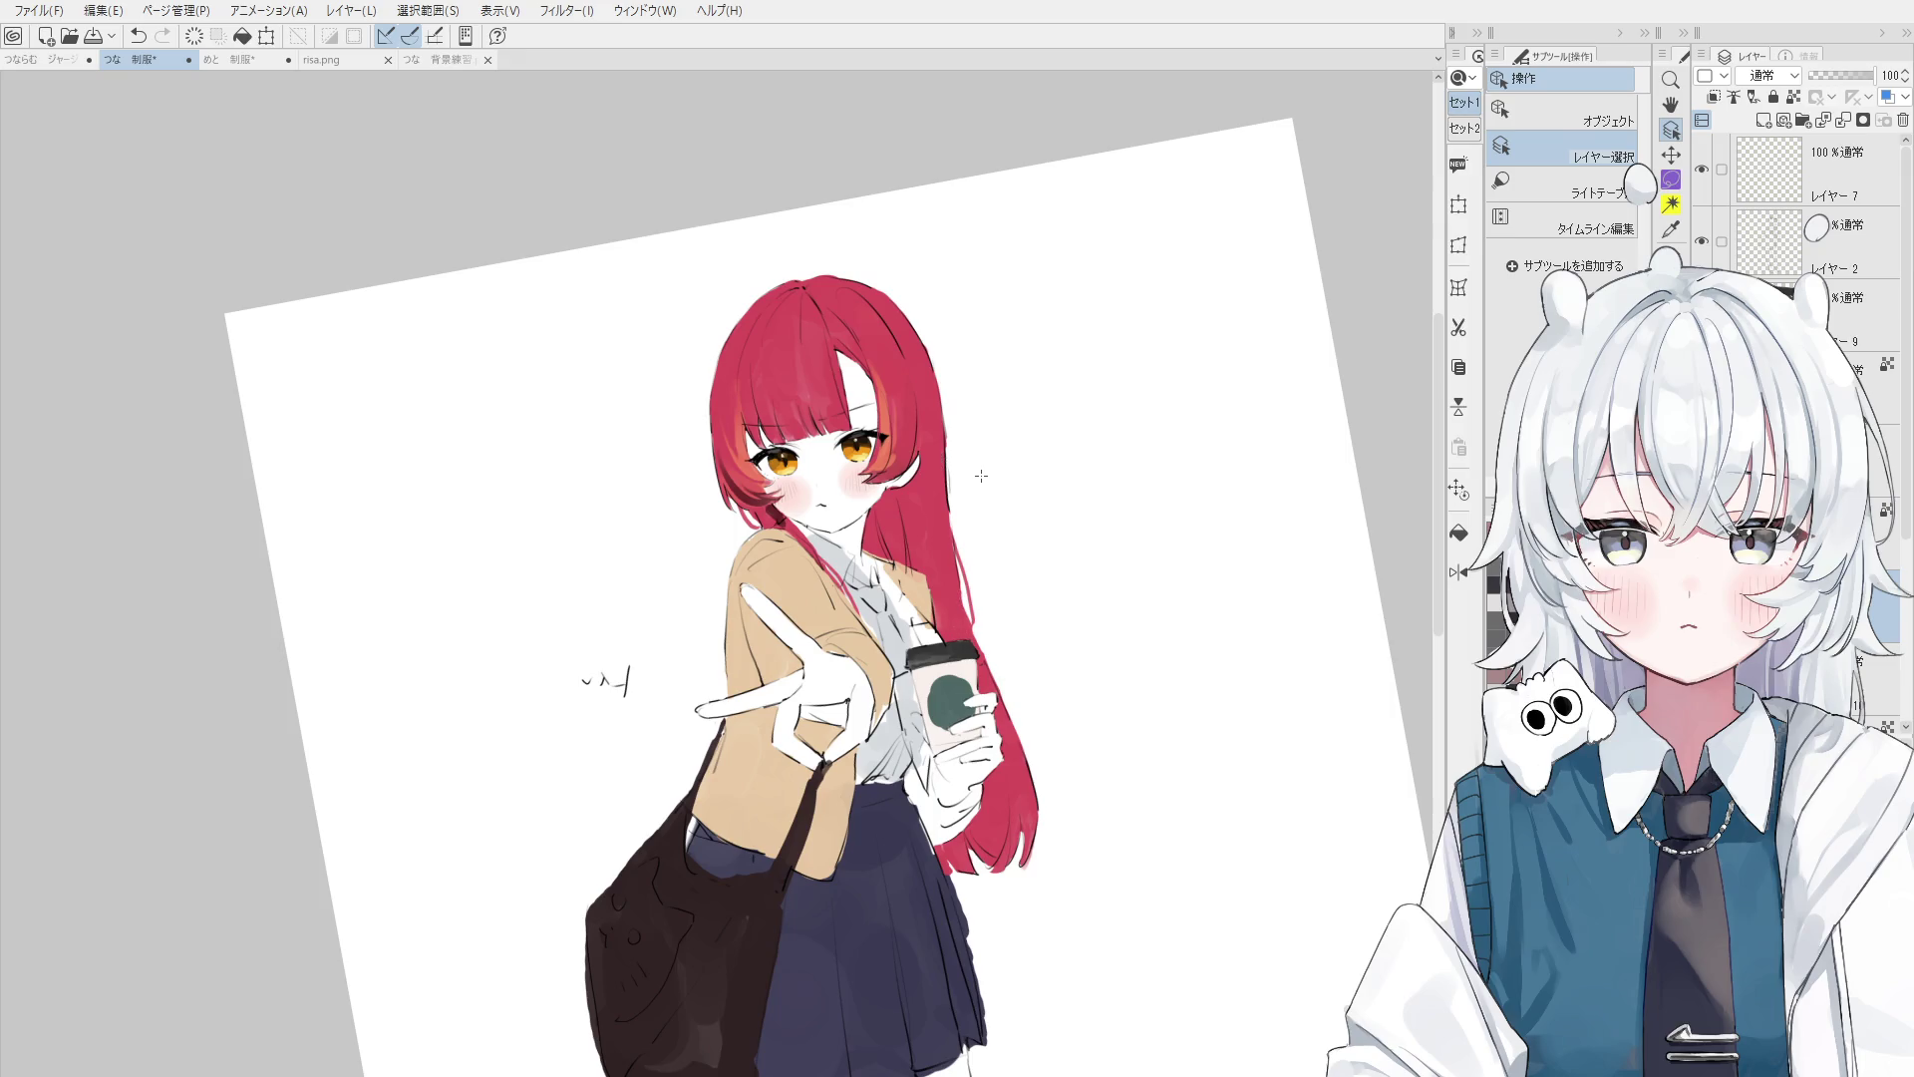
- Straighten the canvas view and zoom in on the hand and shirt collar
key(p)
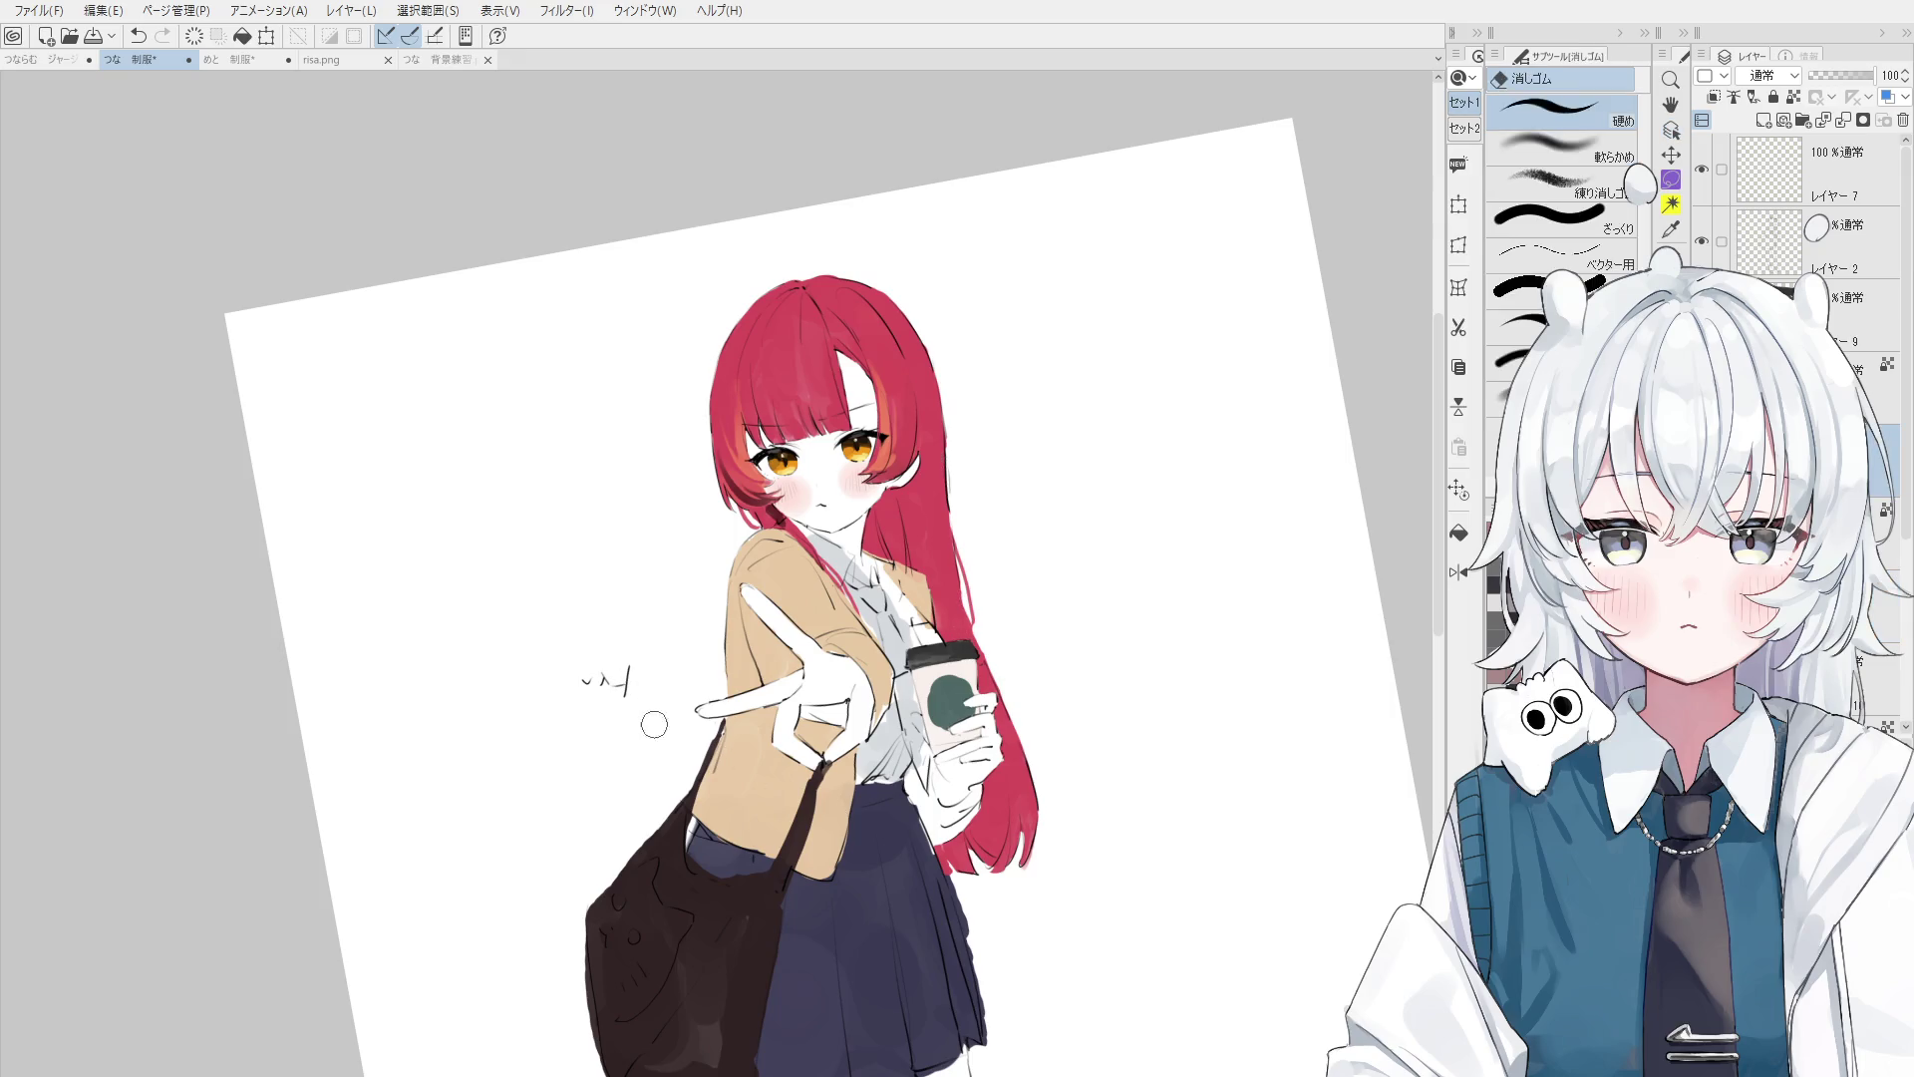
key(space)
drag(675, 707, 726, 799)
click(811, 767)
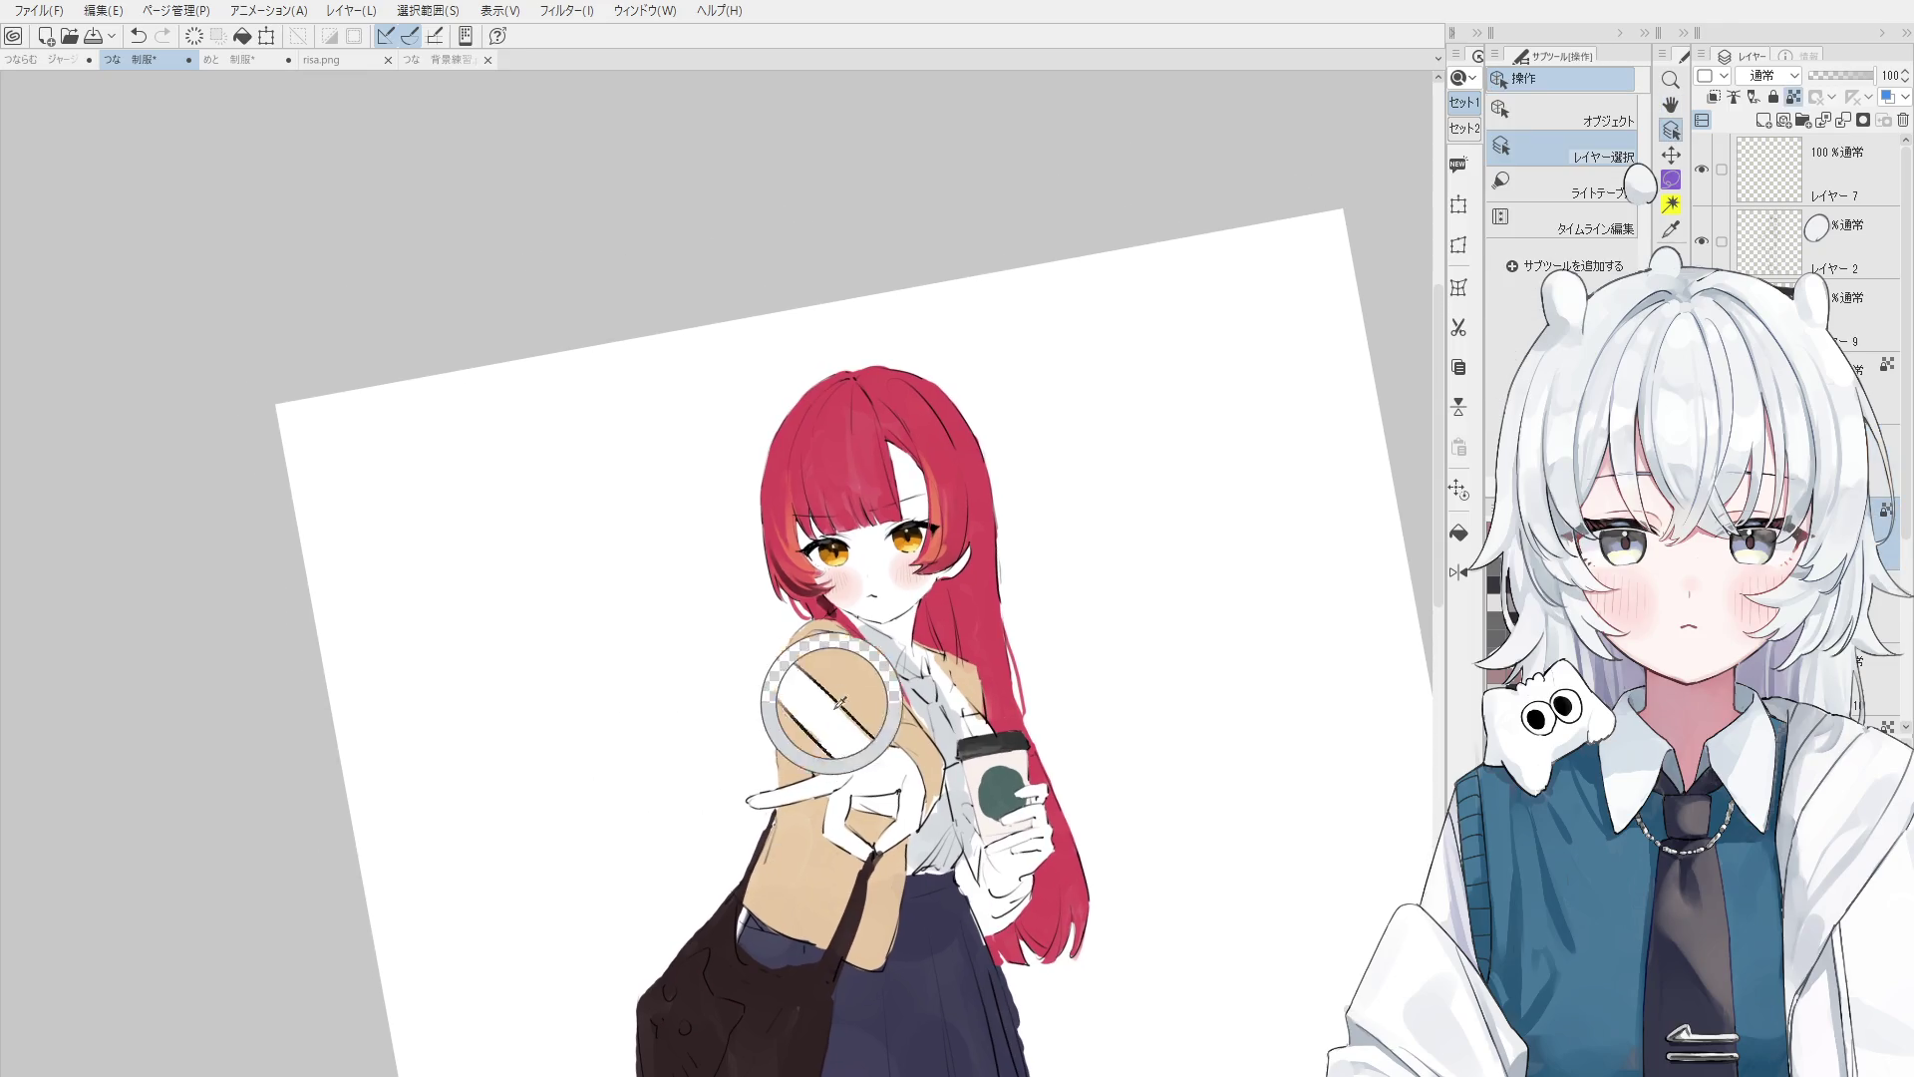
scroll(818, 718, up, 3)
scroll(825, 664, up, 1)
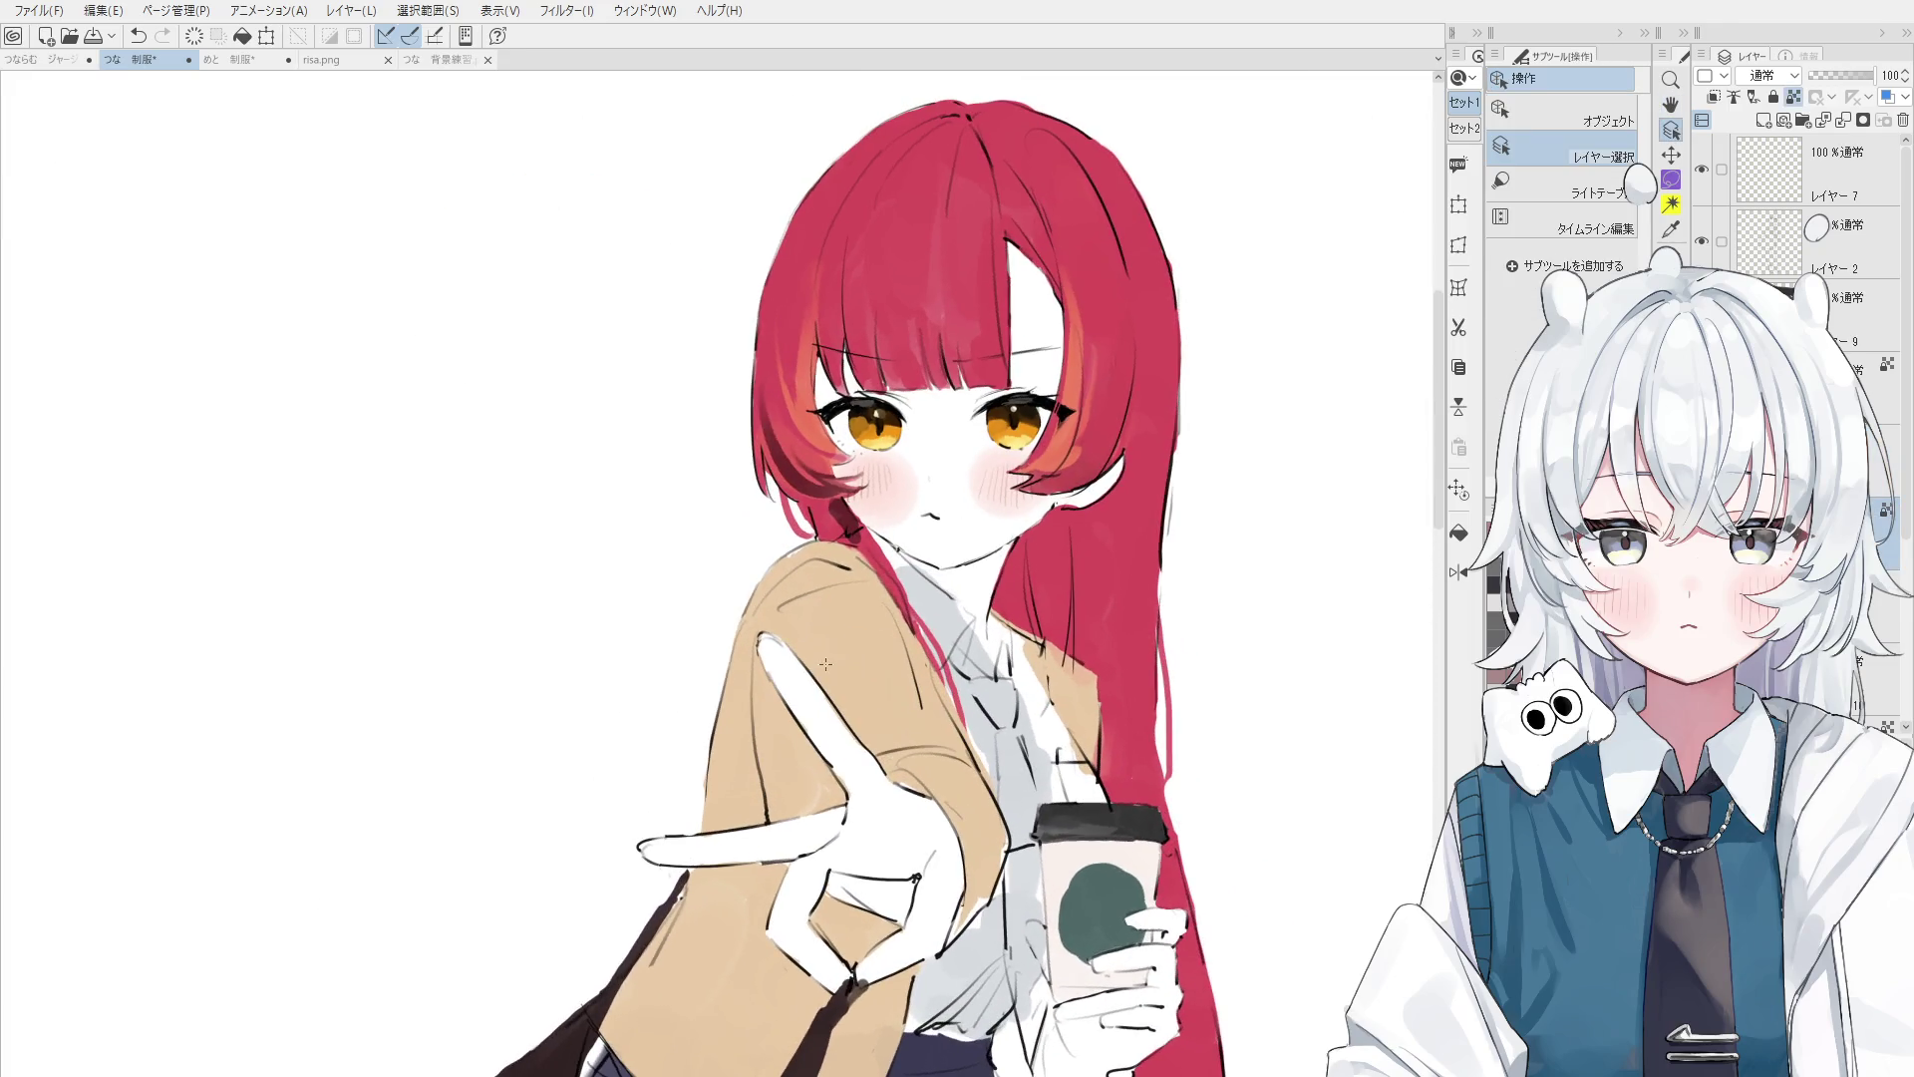
key(p)
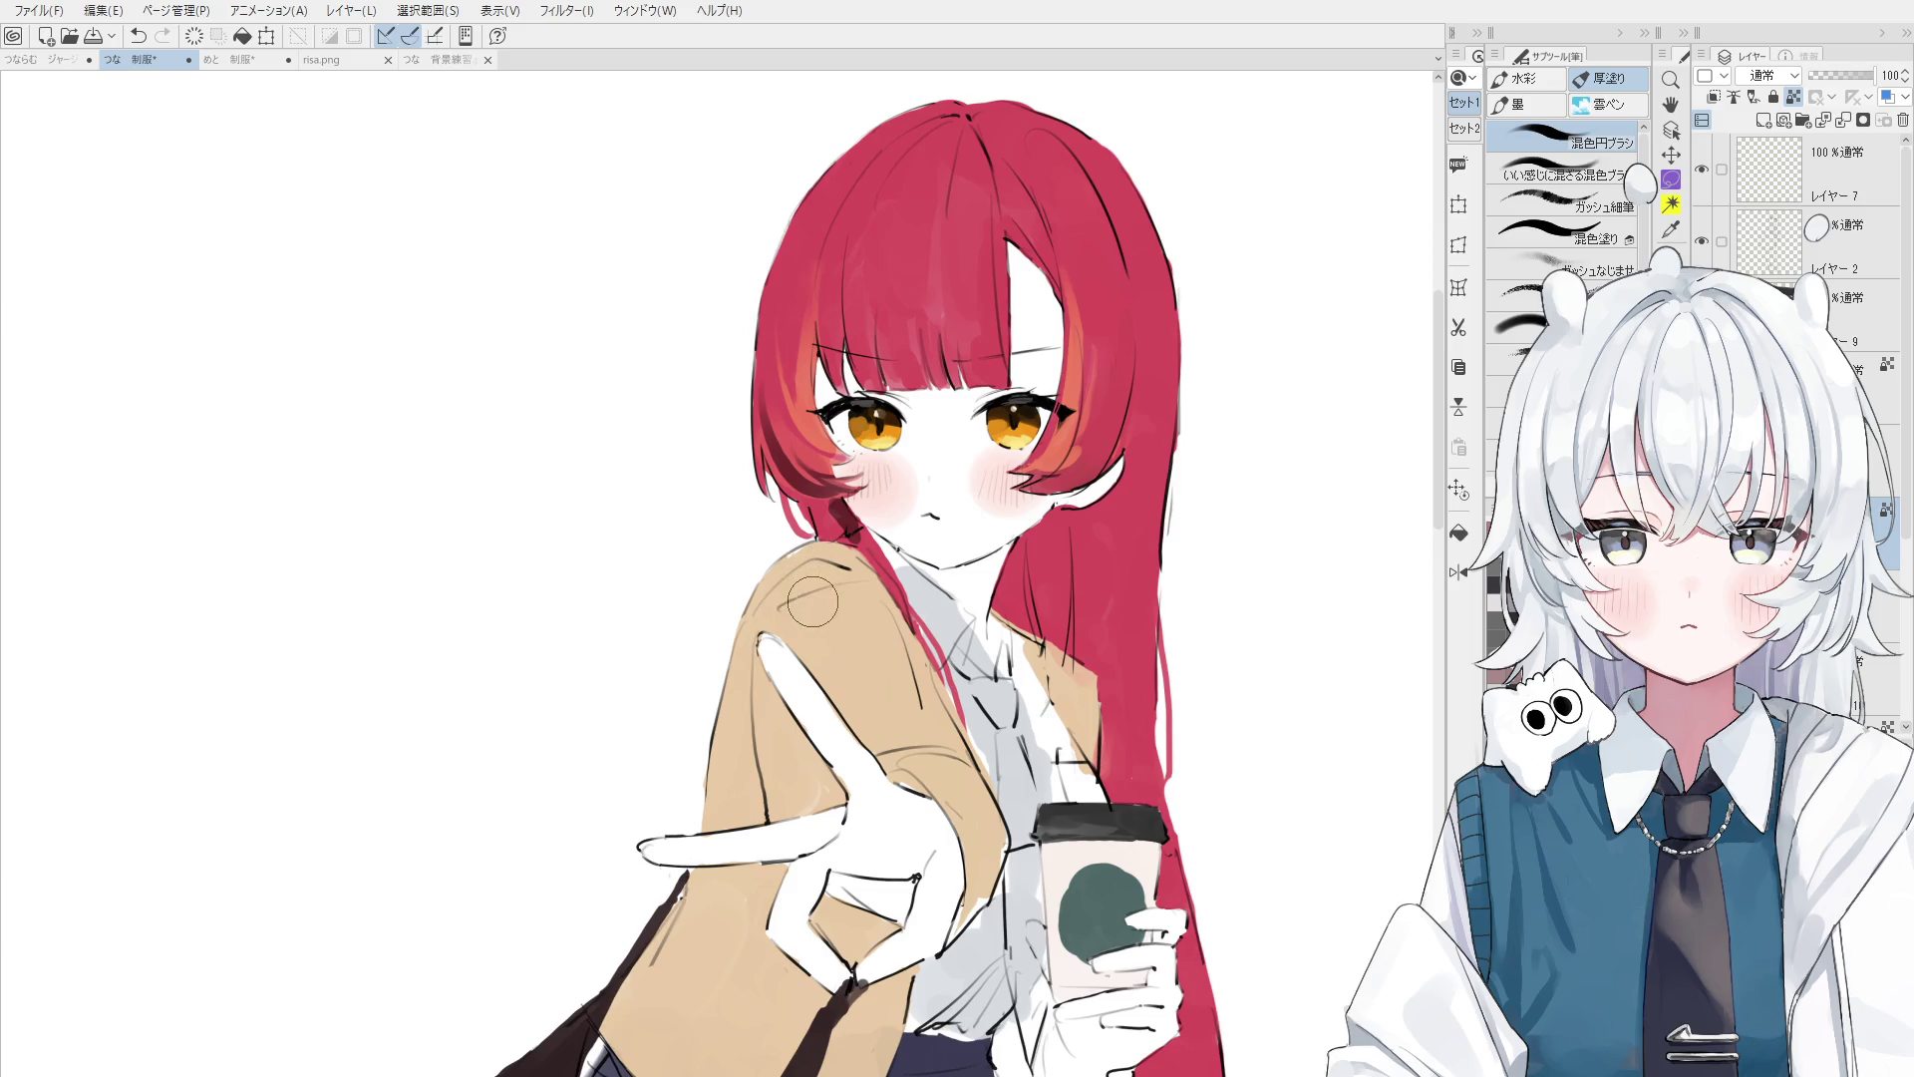
- Touch up the white shirt under the collar with 混色円ブラシ and the eraser
key(b)
key(o)
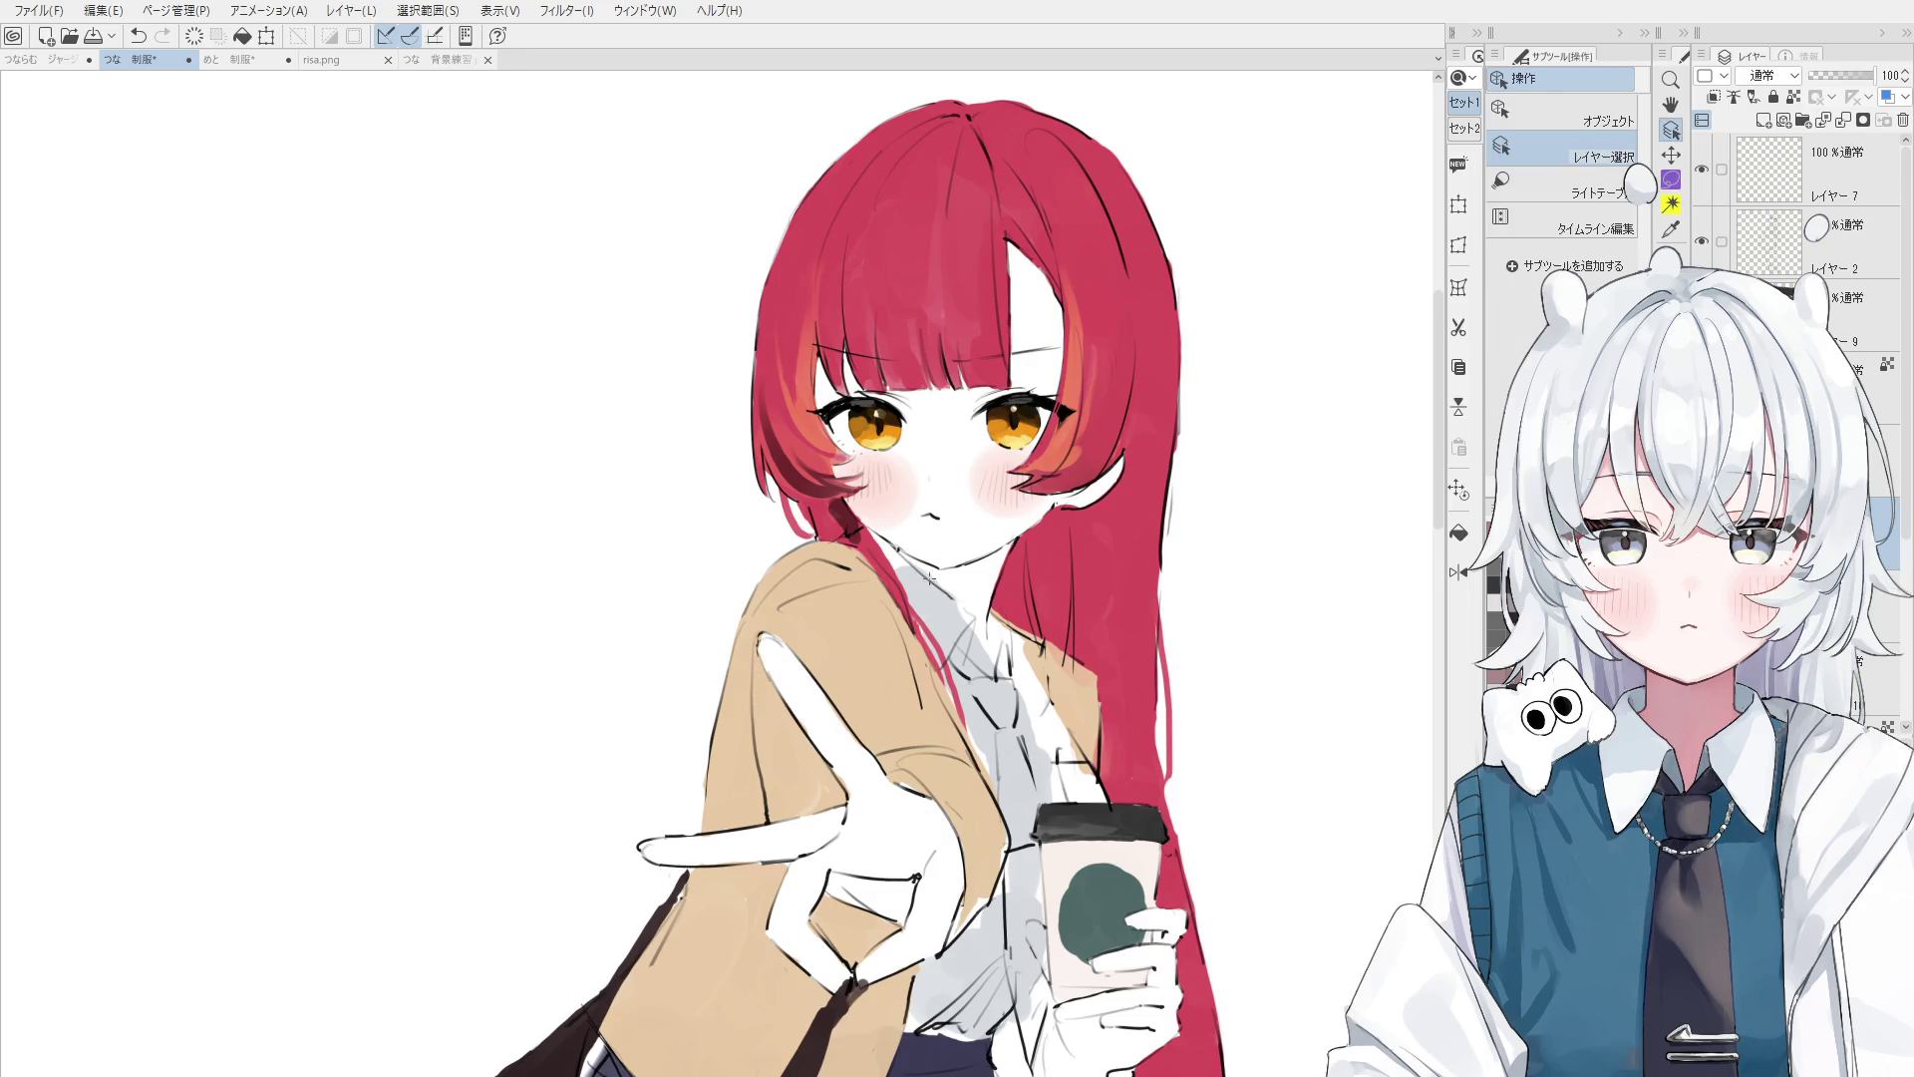
key(b)
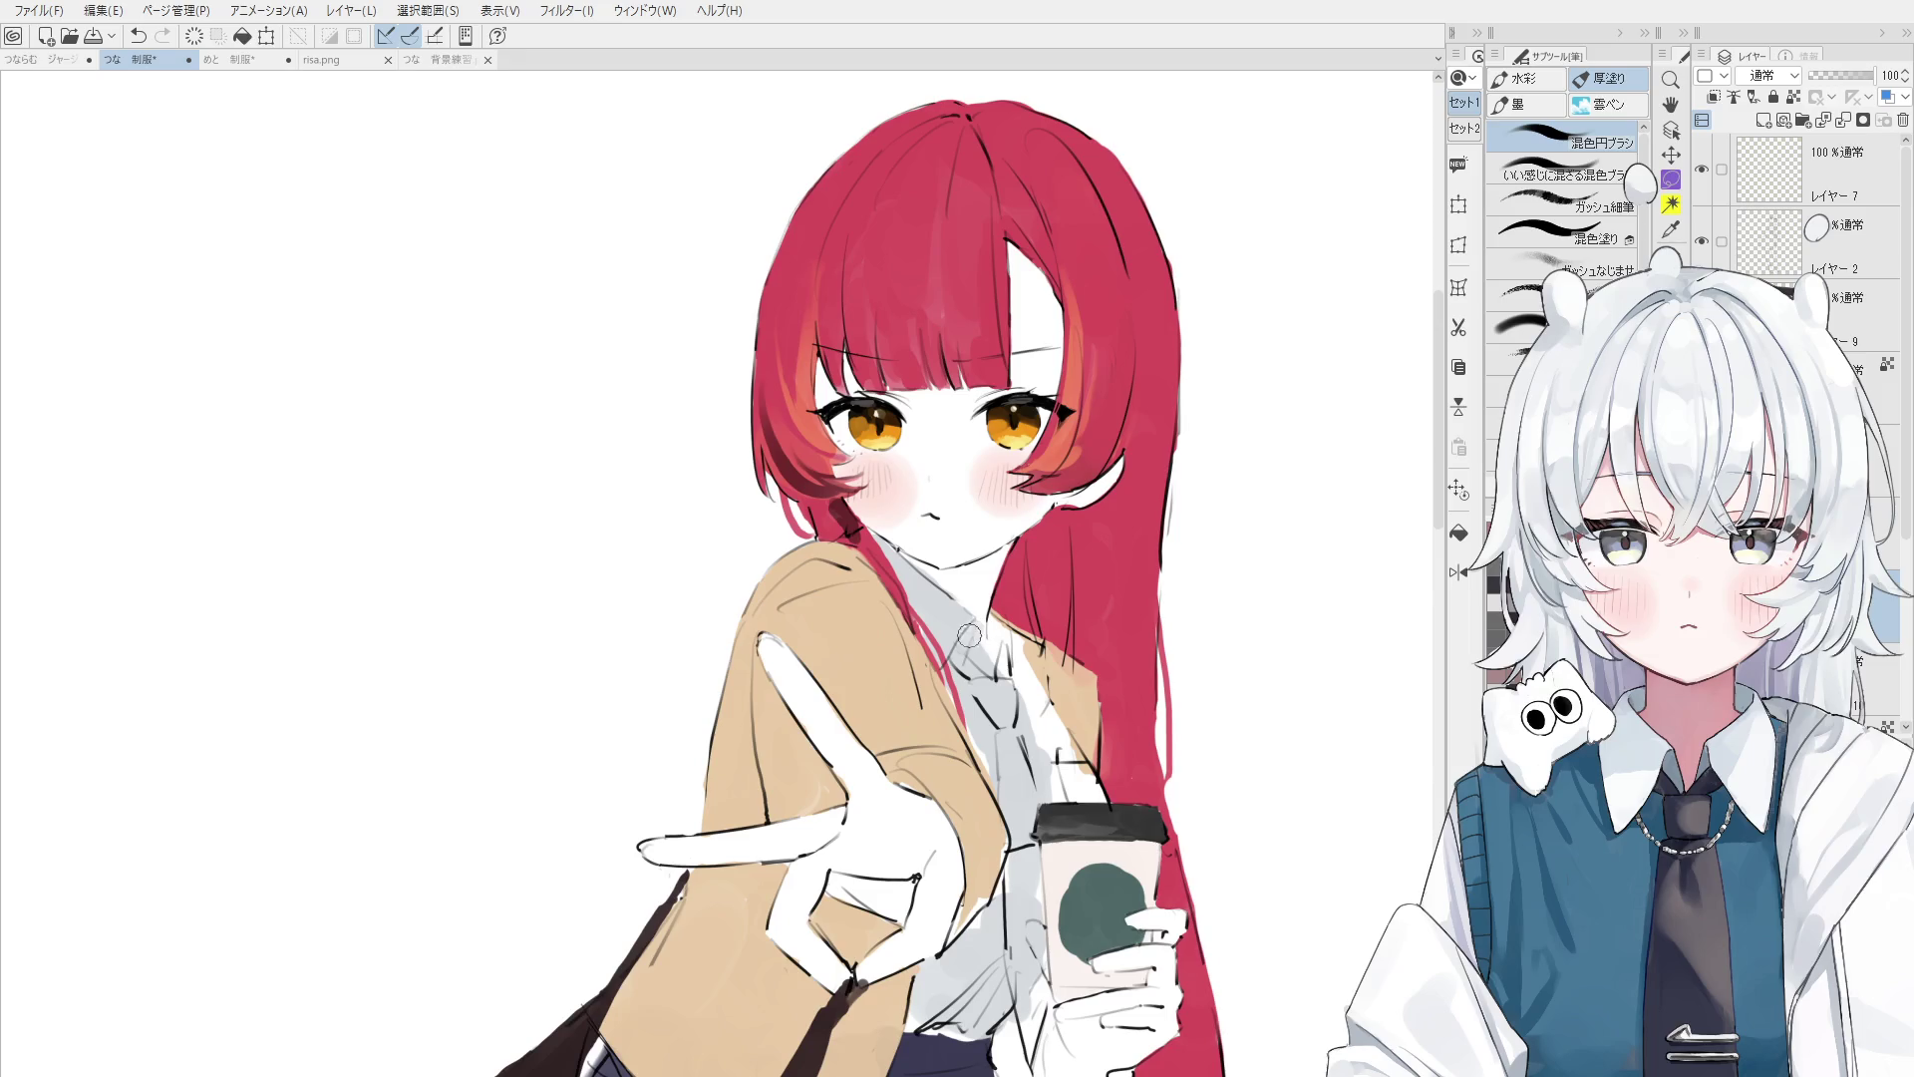
key(e)
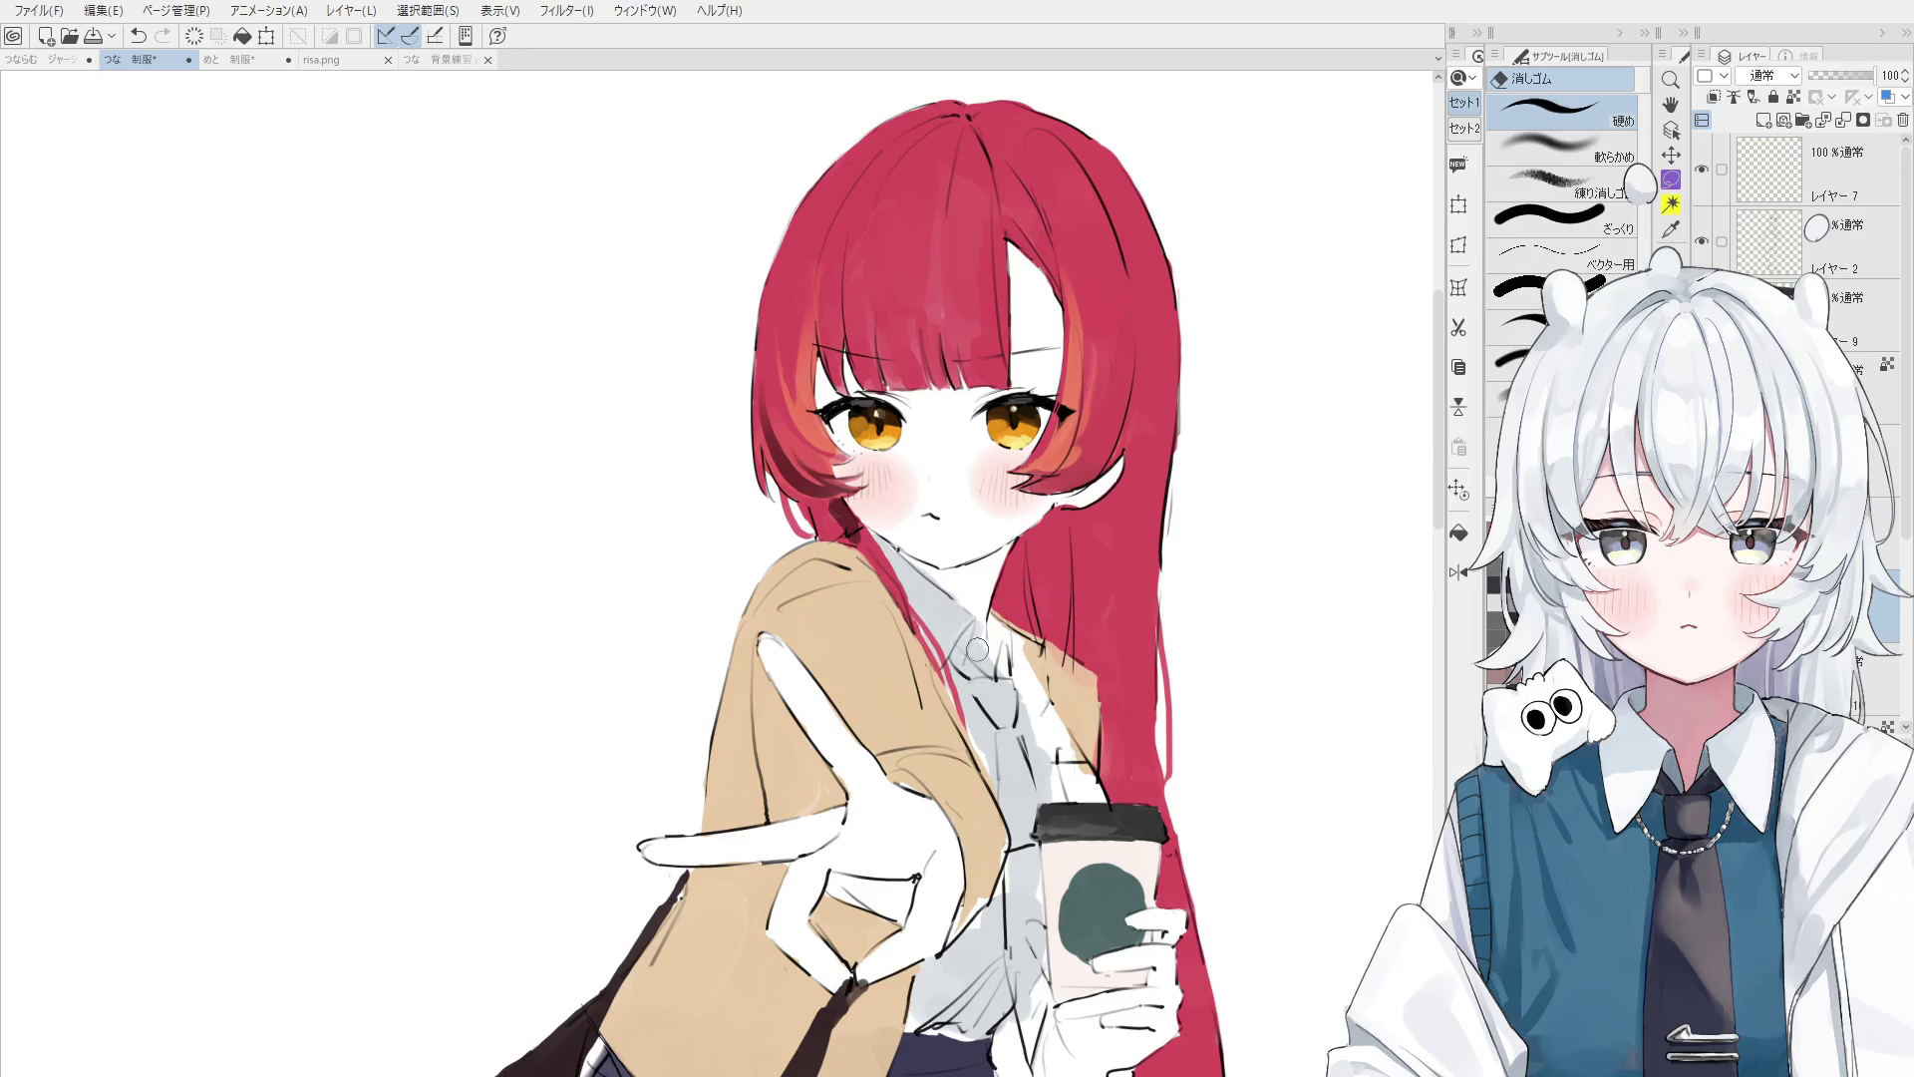
key(o)
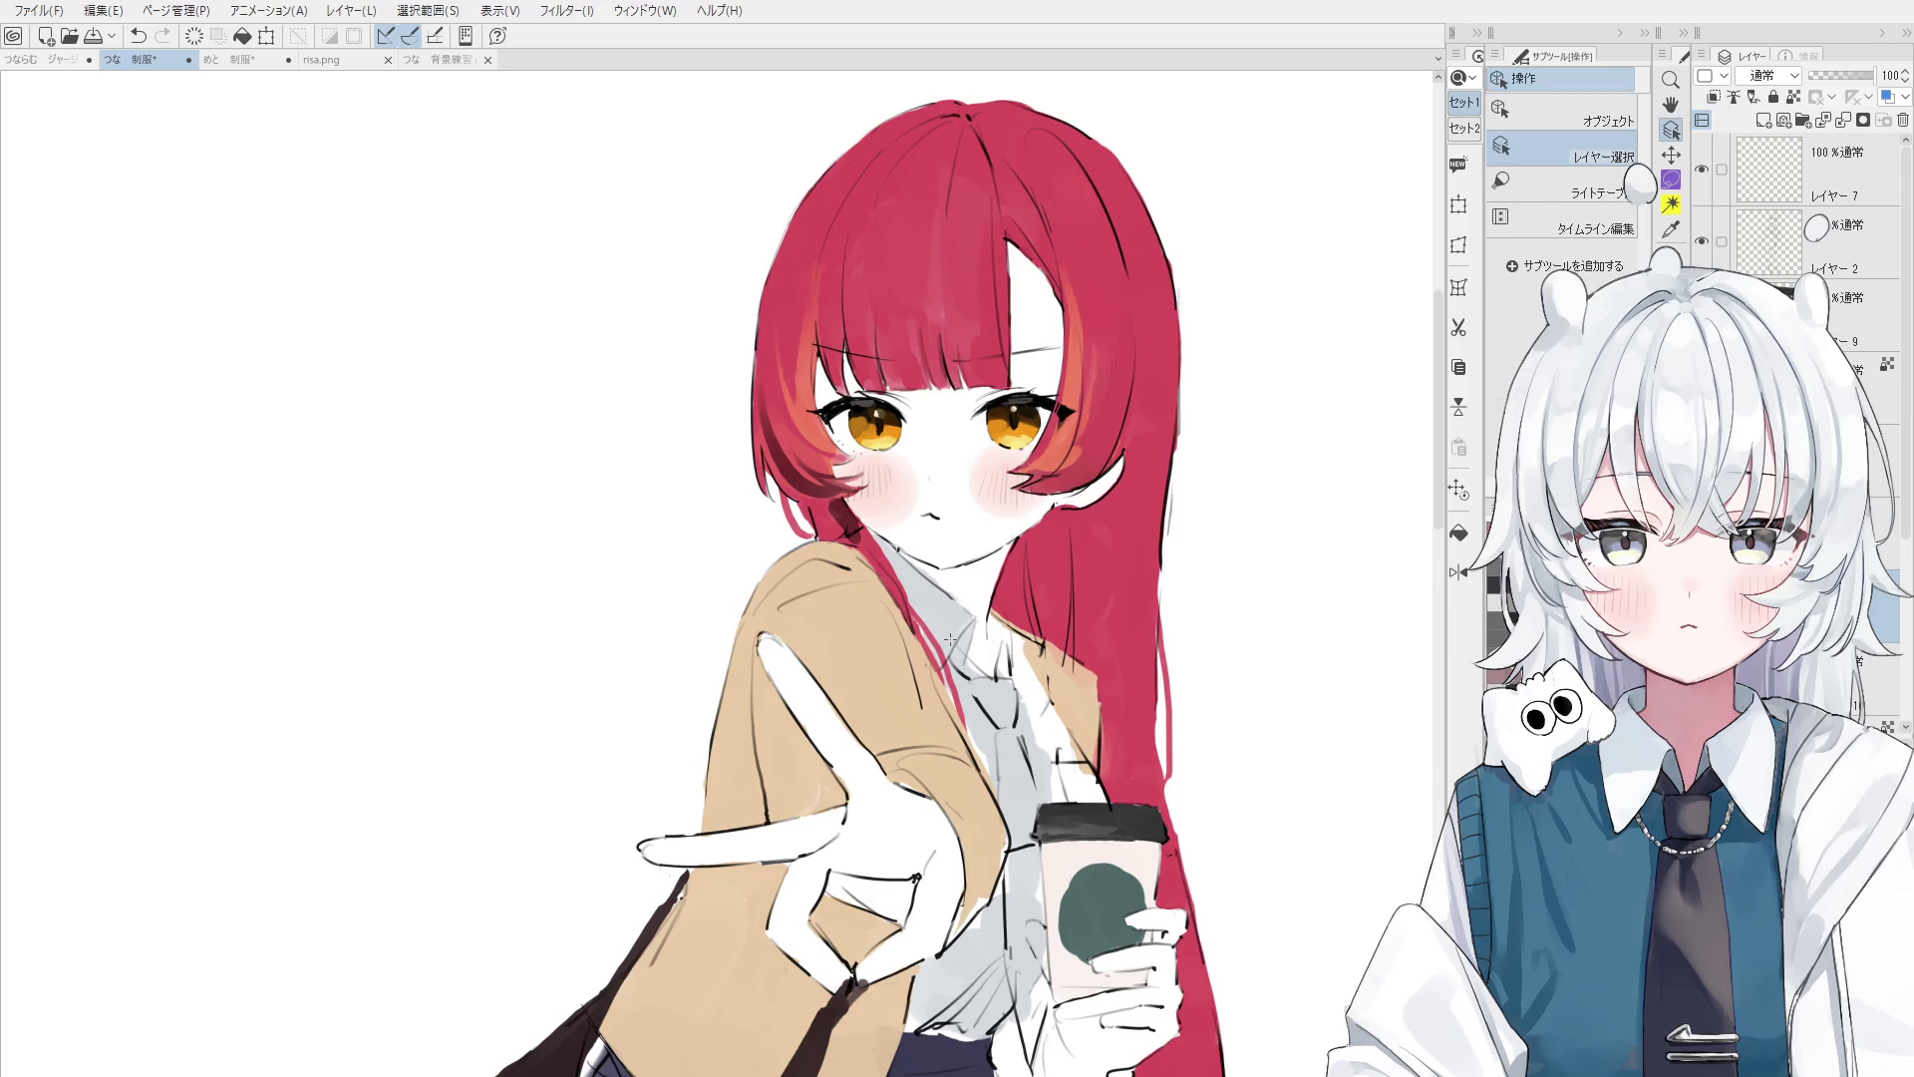
key(b)
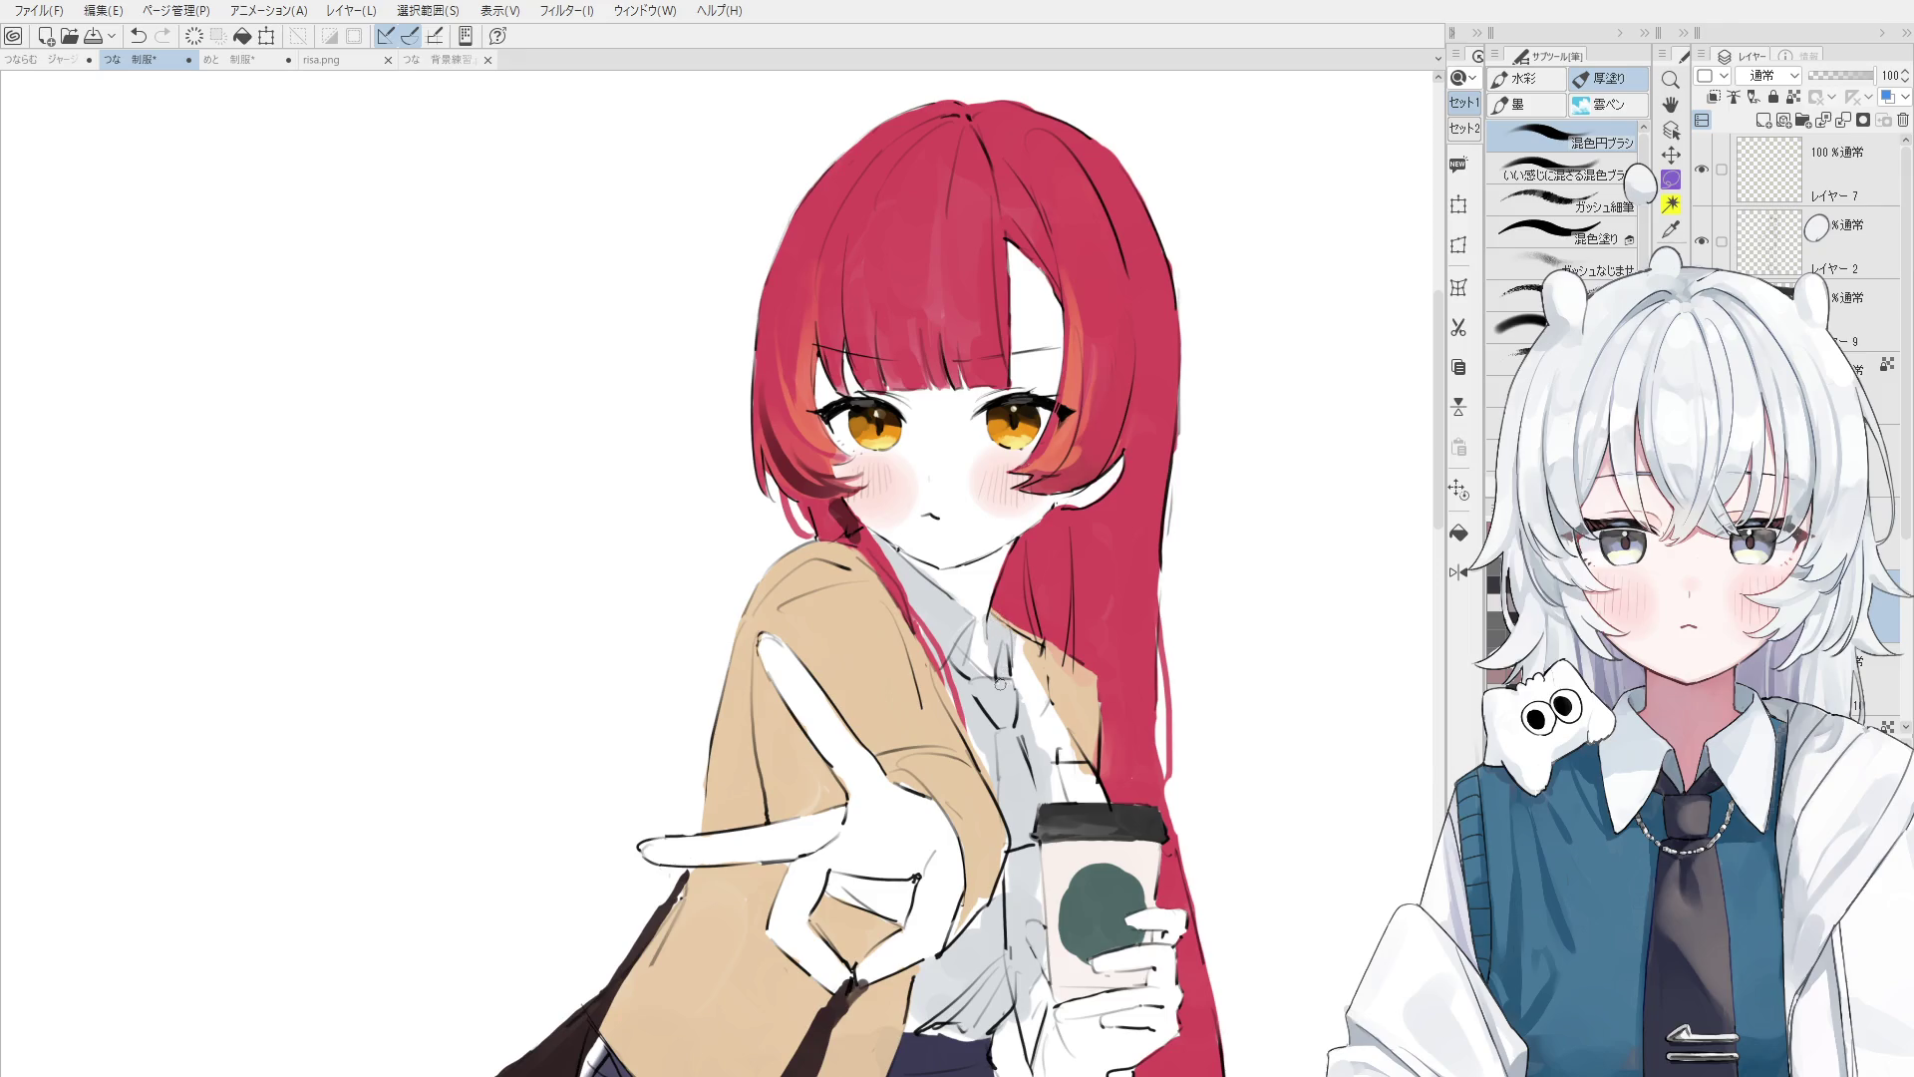
- Select Layer 2 under the collar and paint a small round shirt button
key(e)
key(o)
click(984, 638)
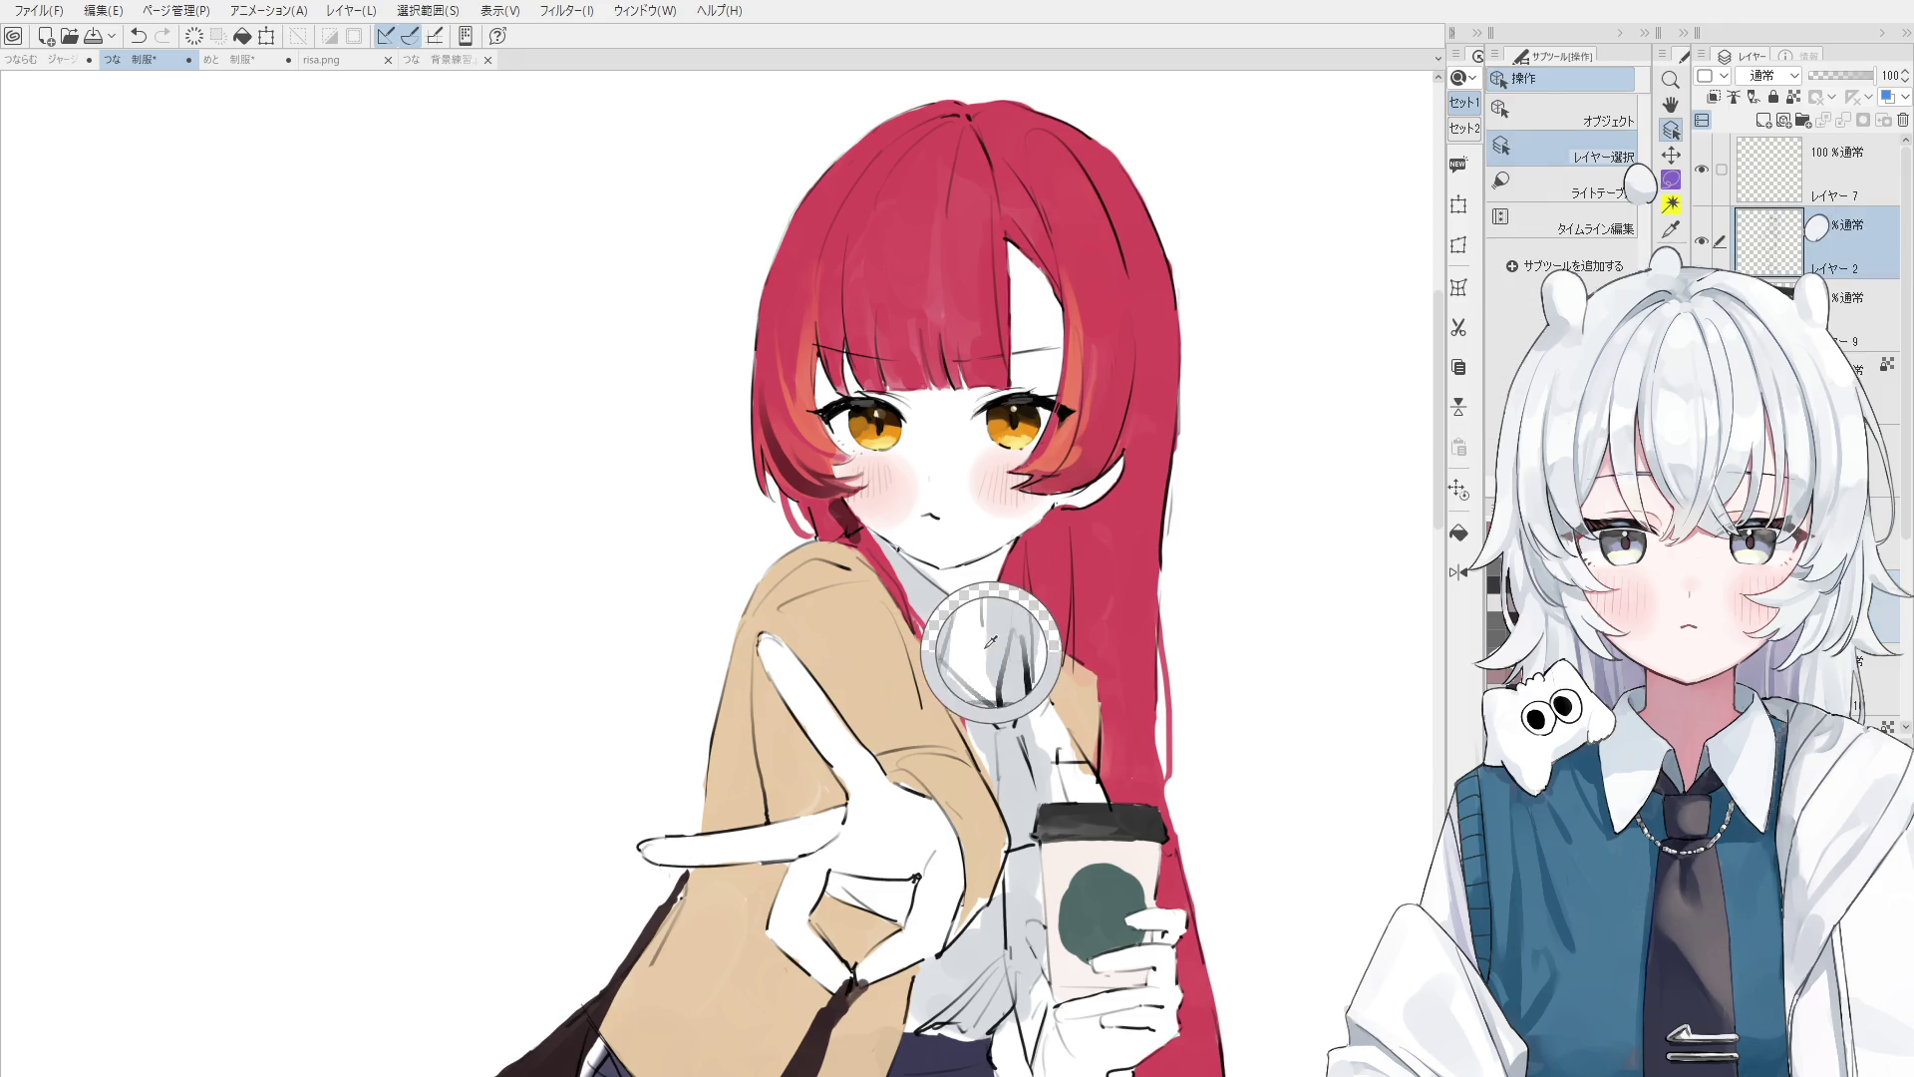
click(989, 645)
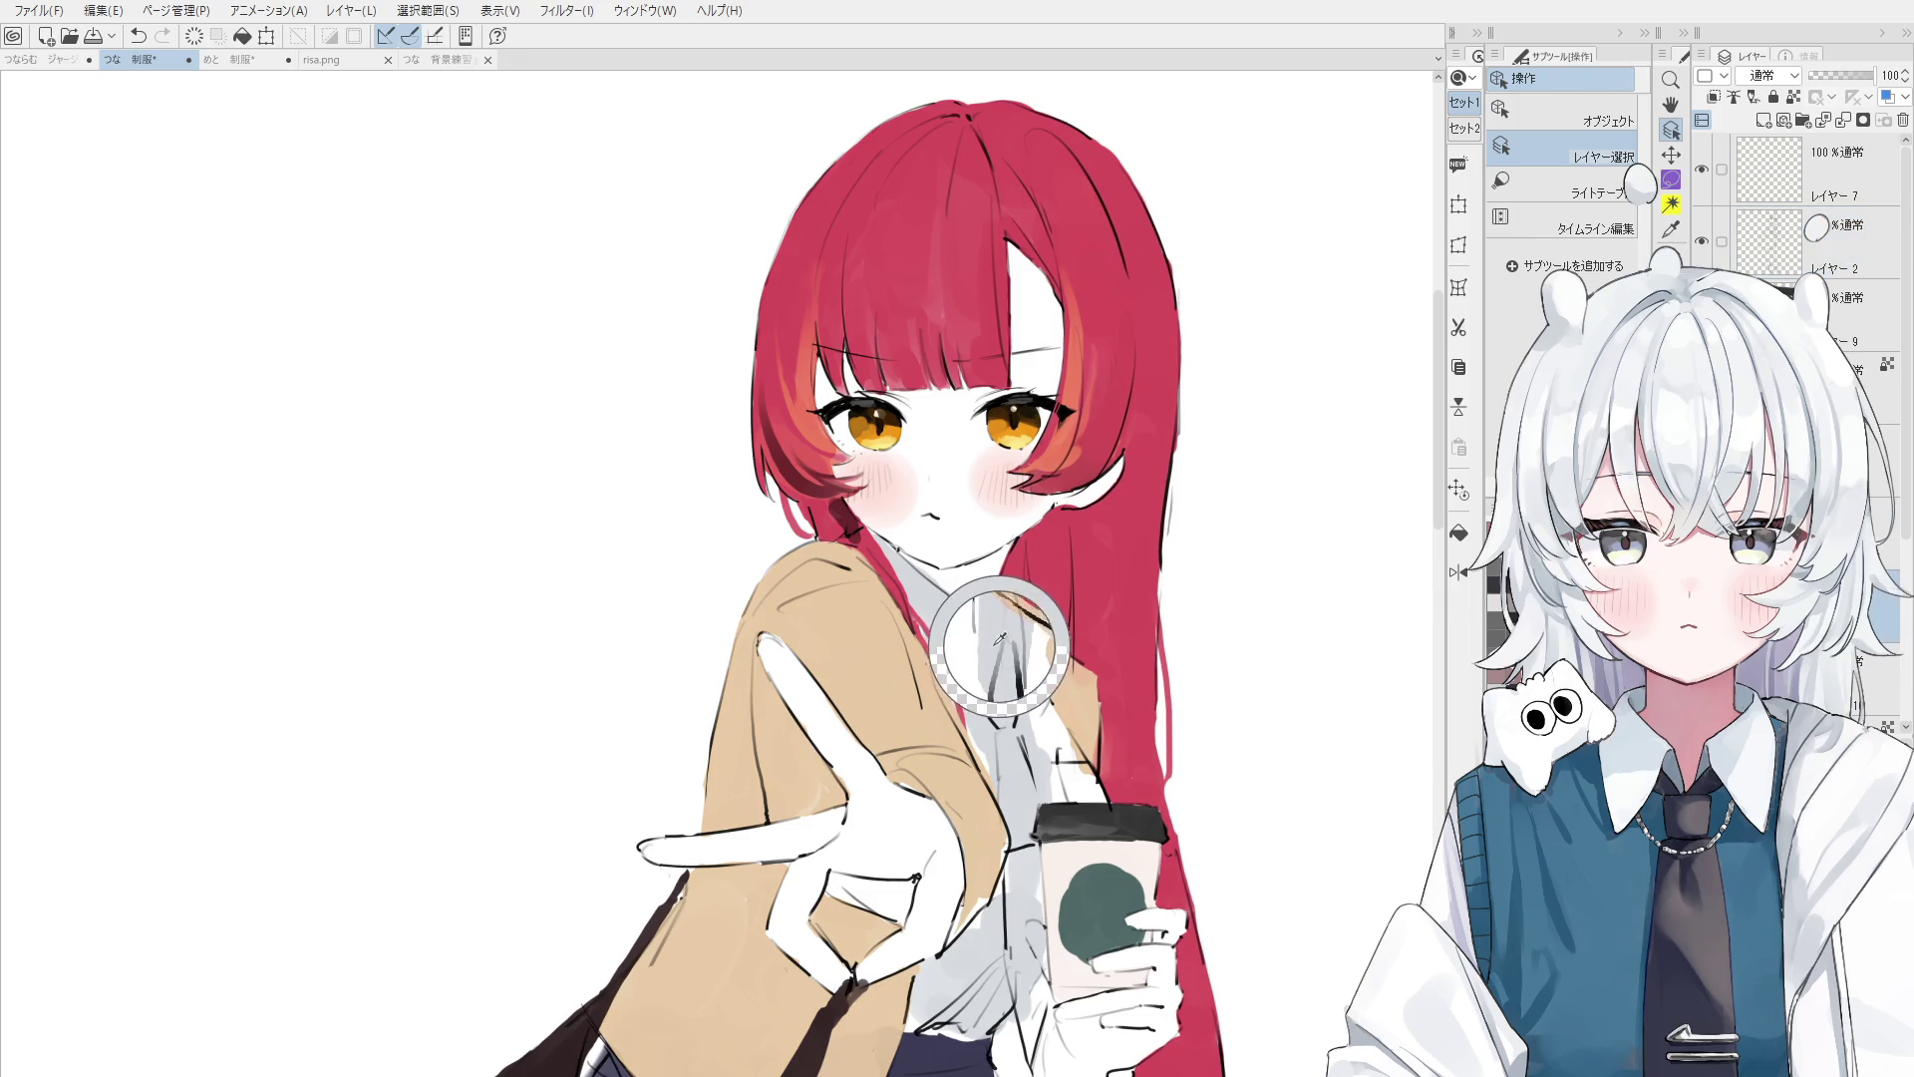
key(b)
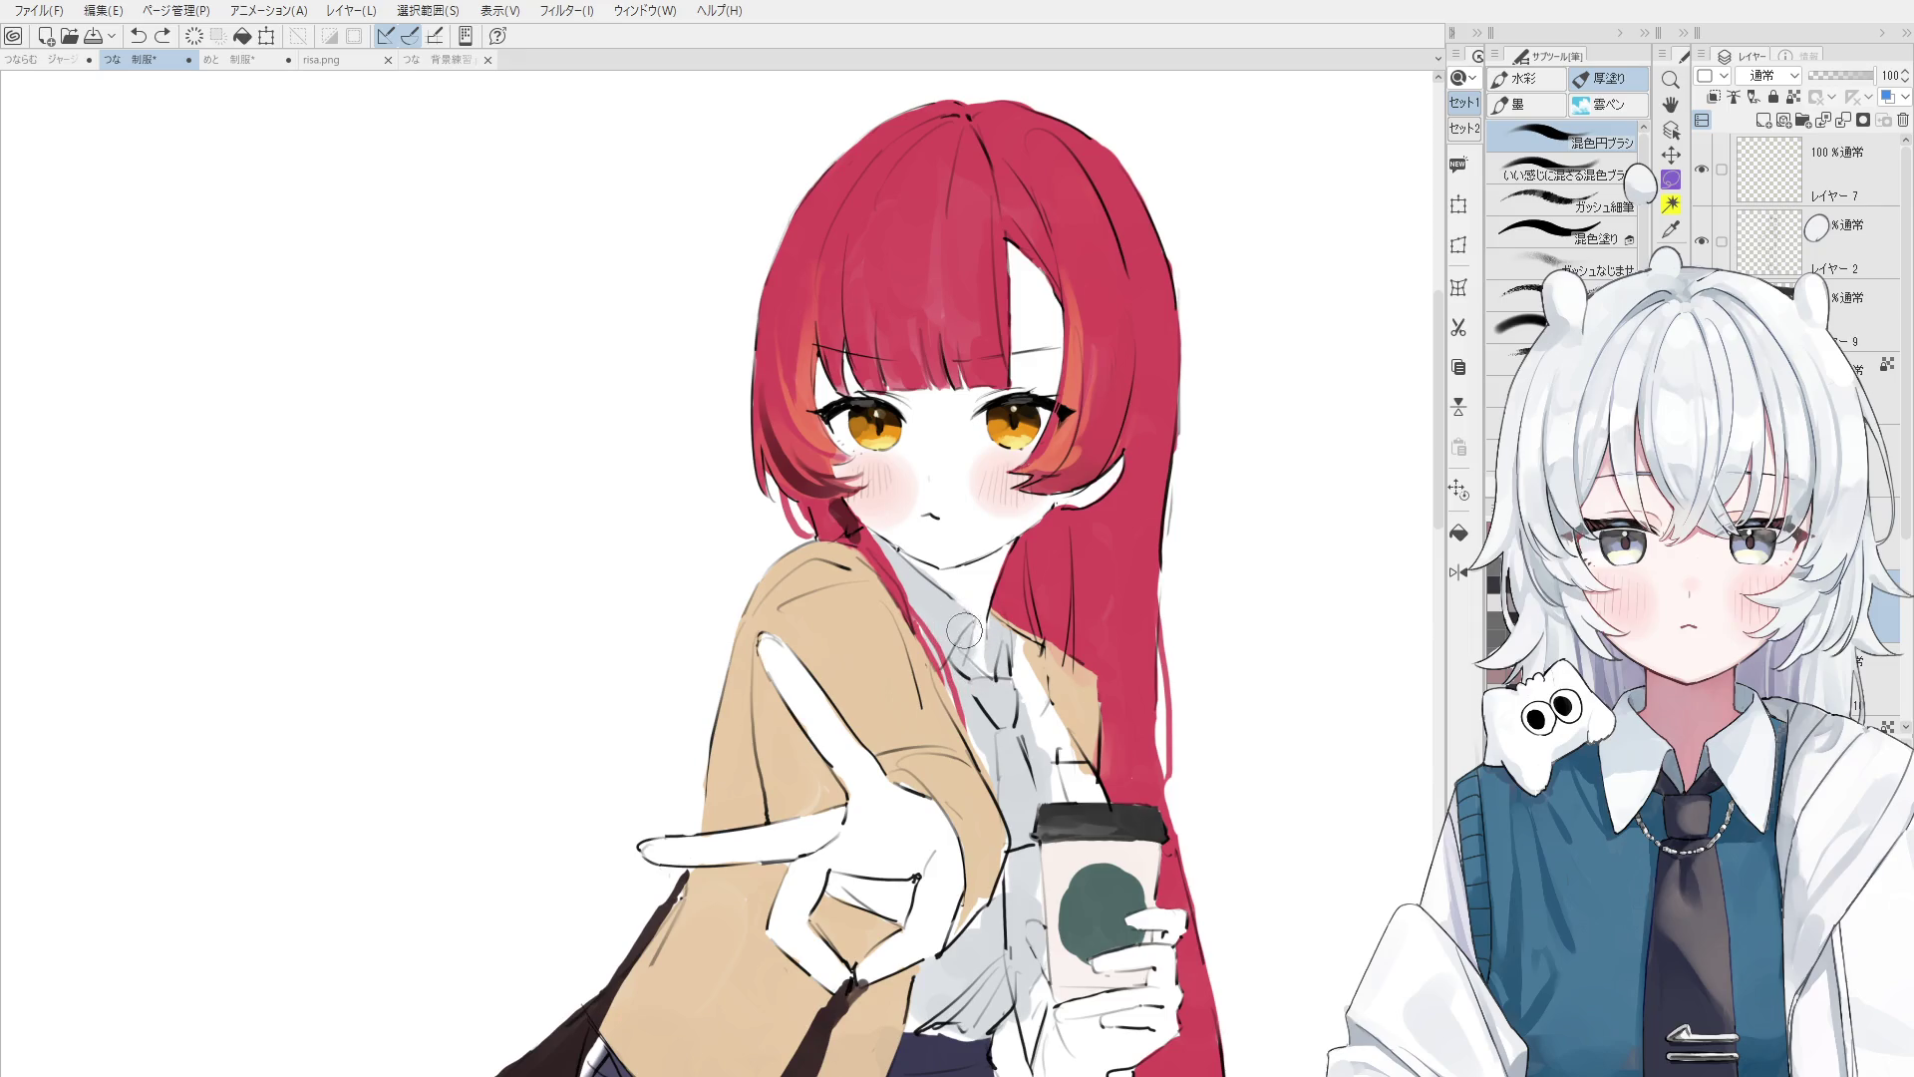
scroll(979, 605, down, 1)
- Drag the canvas up with the Hand tool to show the girl from head to skirt, bag included
key(h)
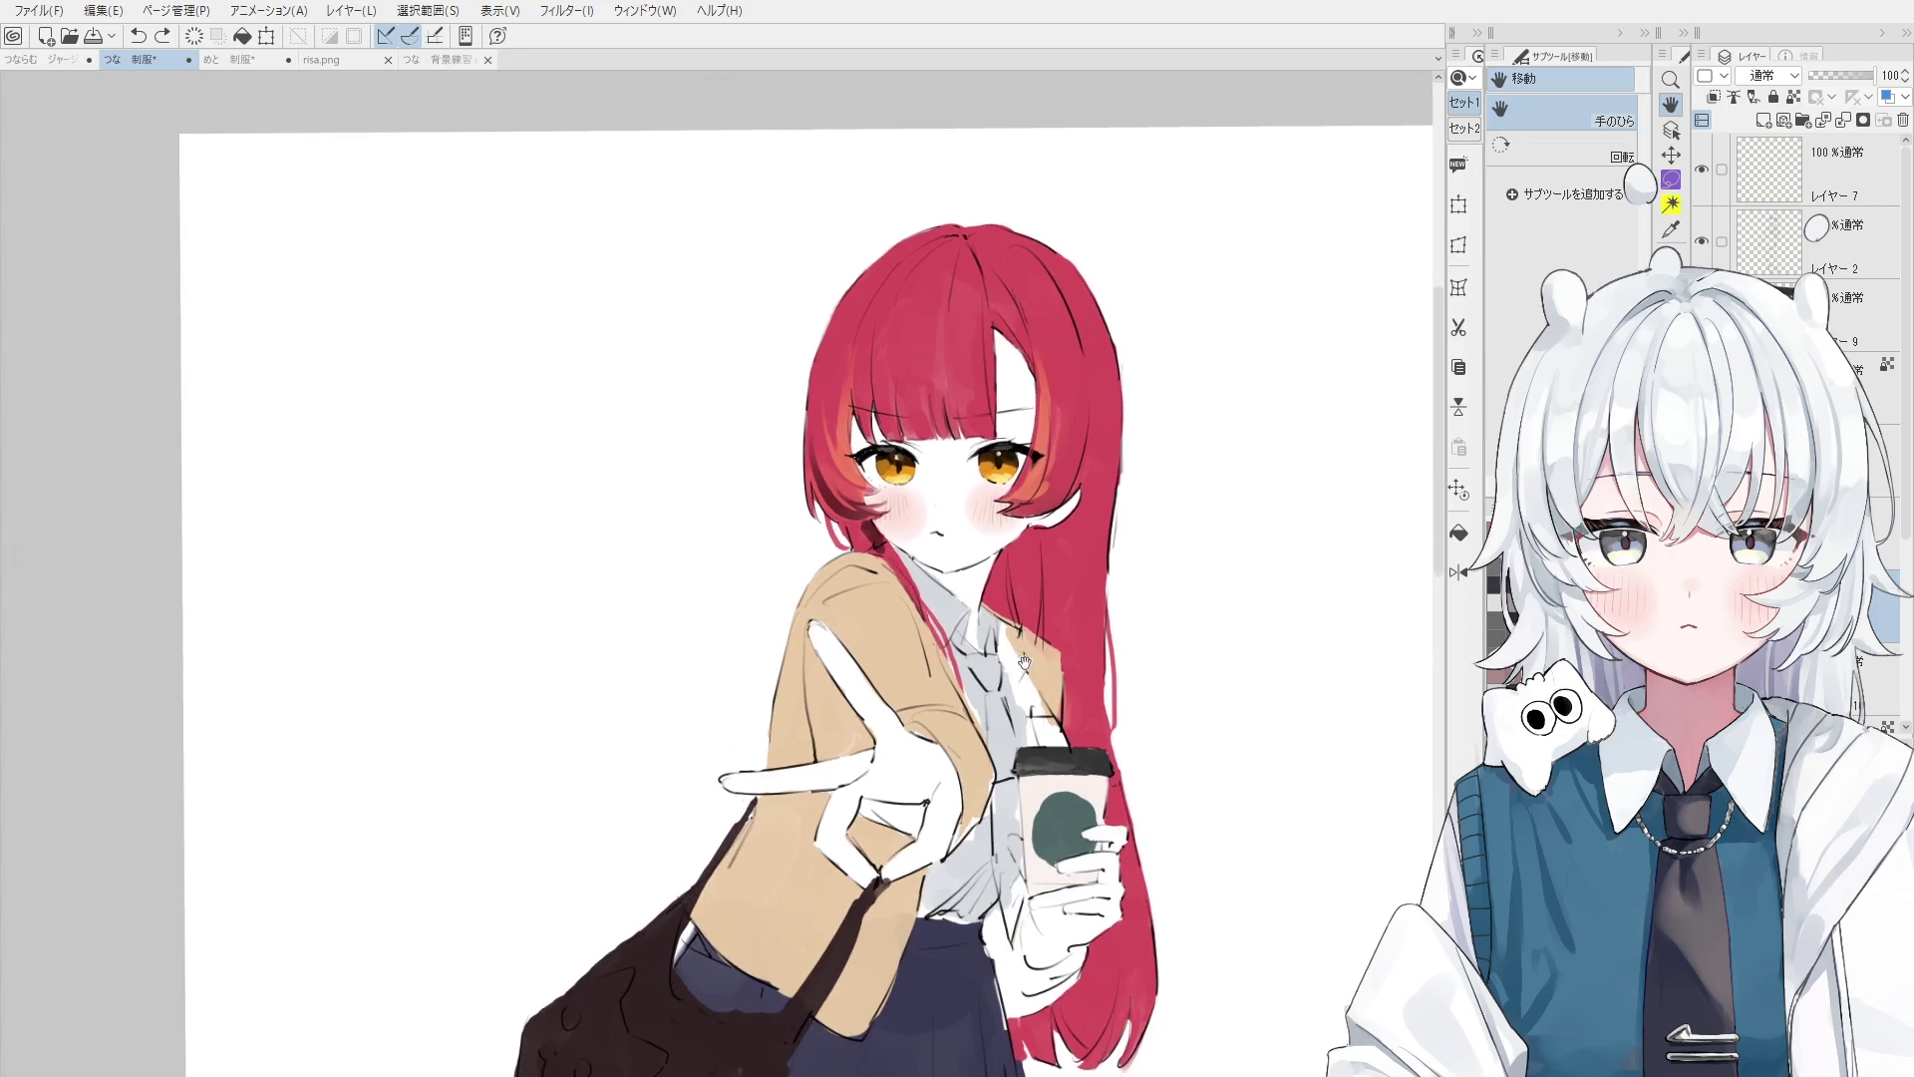
drag(981, 727, 1002, 557)
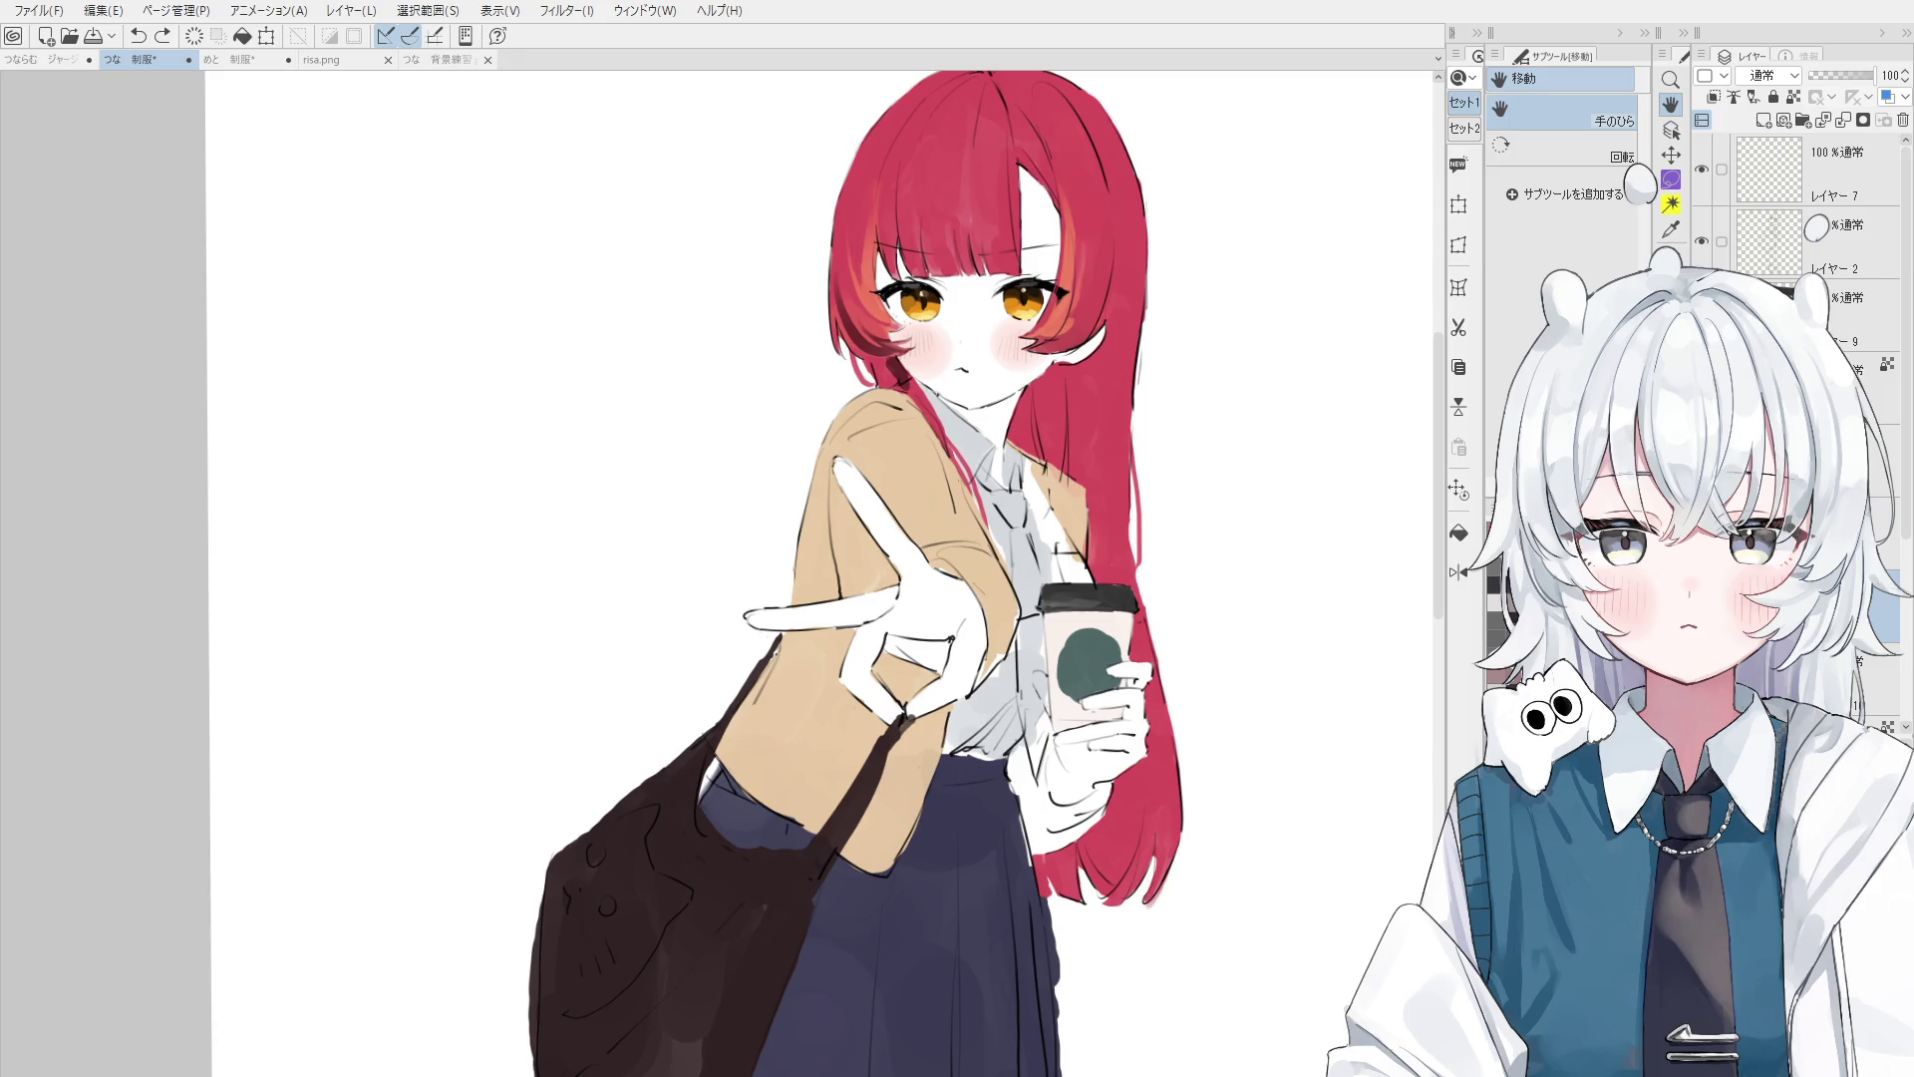
scroll(798, 598, down, 3)
- Sample colours from the red hair and dab light pink across the bangs
key(o)
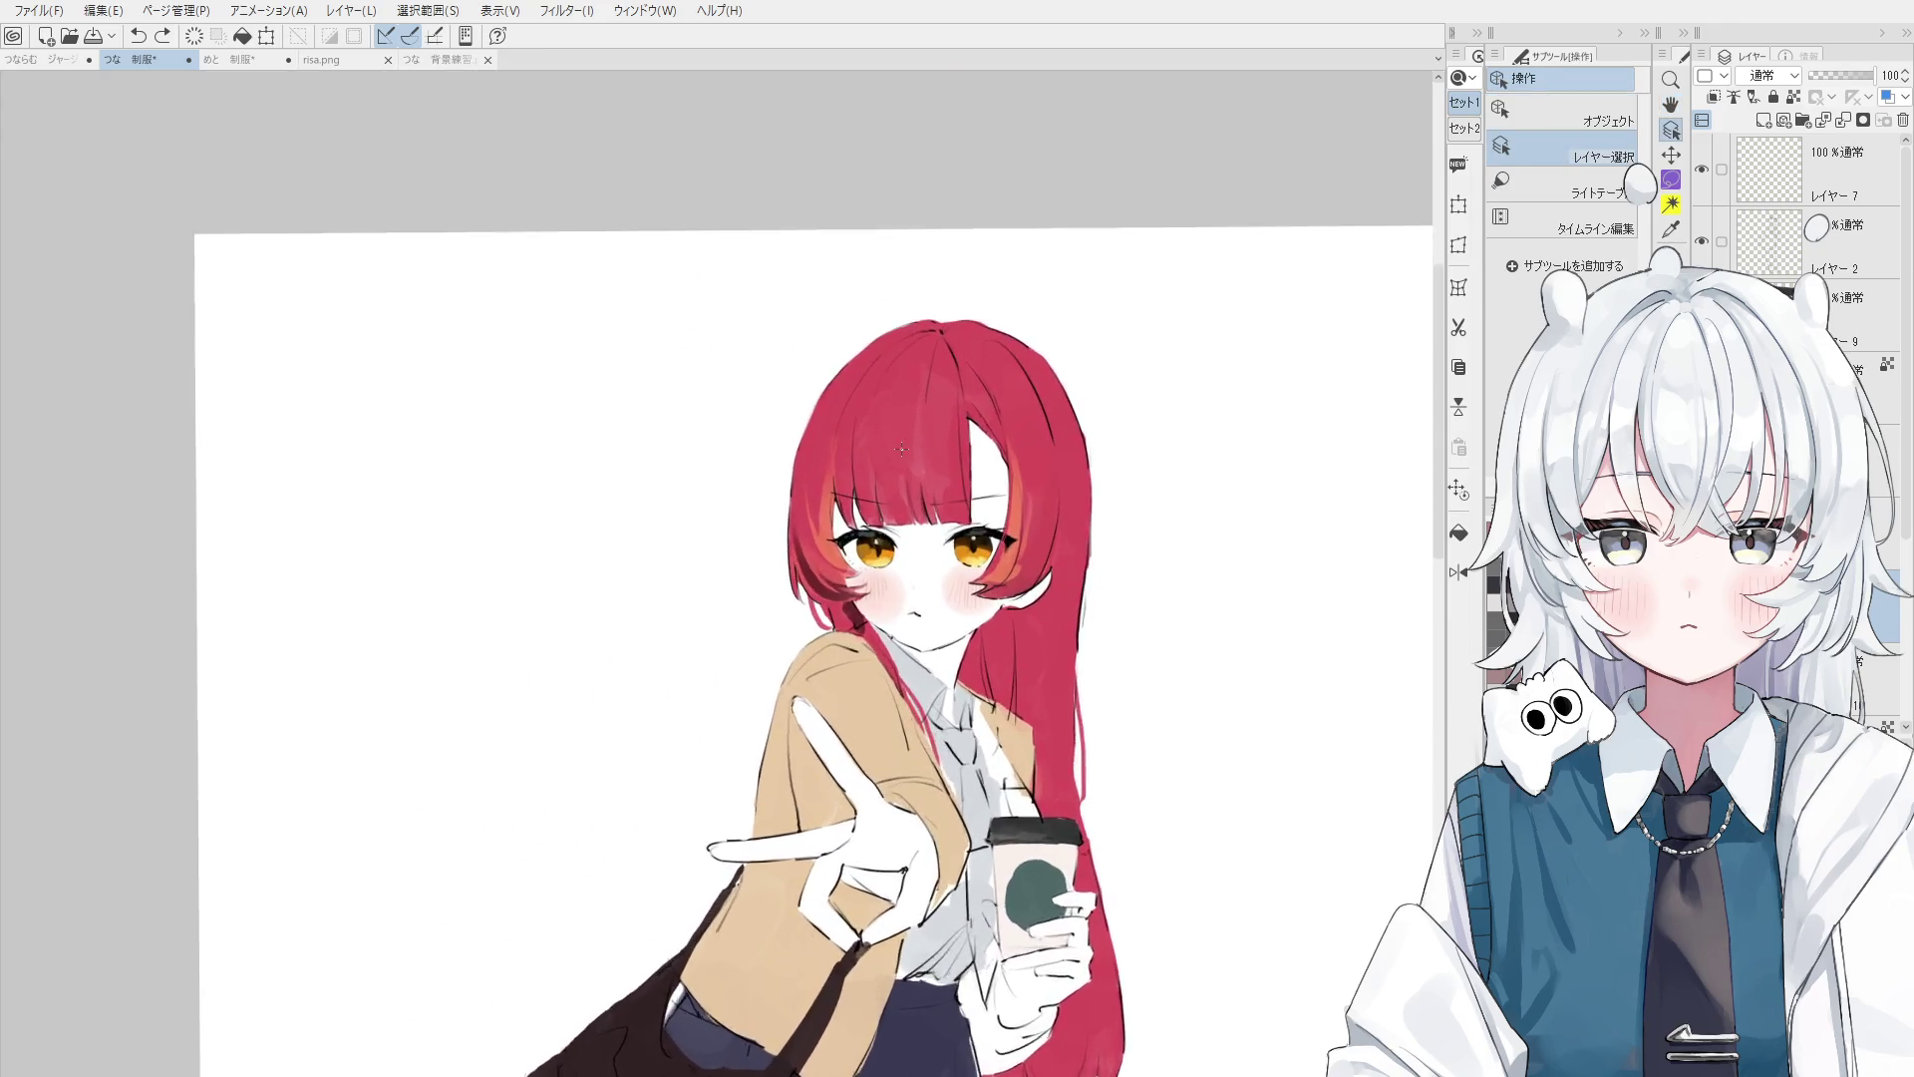
scroll(890, 444, up, 3)
alt+click(891, 444)
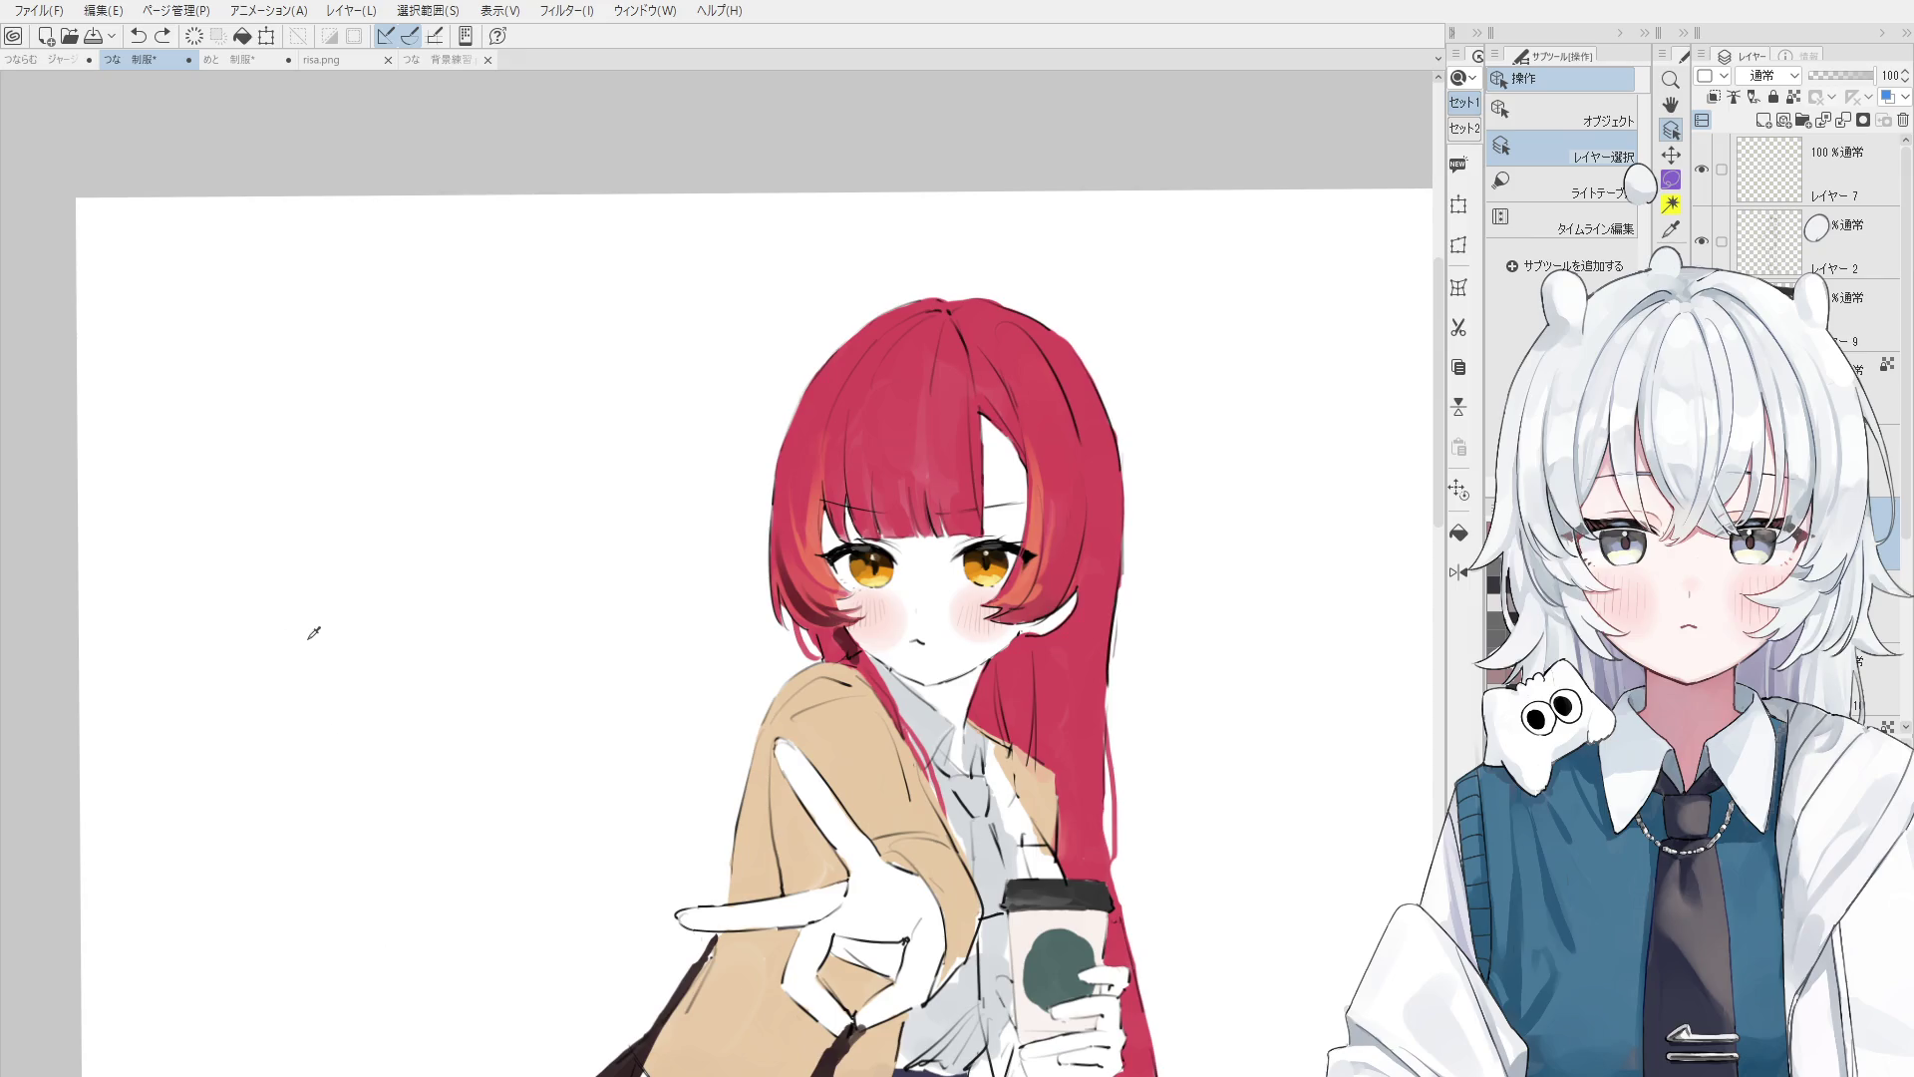
key(b)
scroll(897, 467, up, 5)
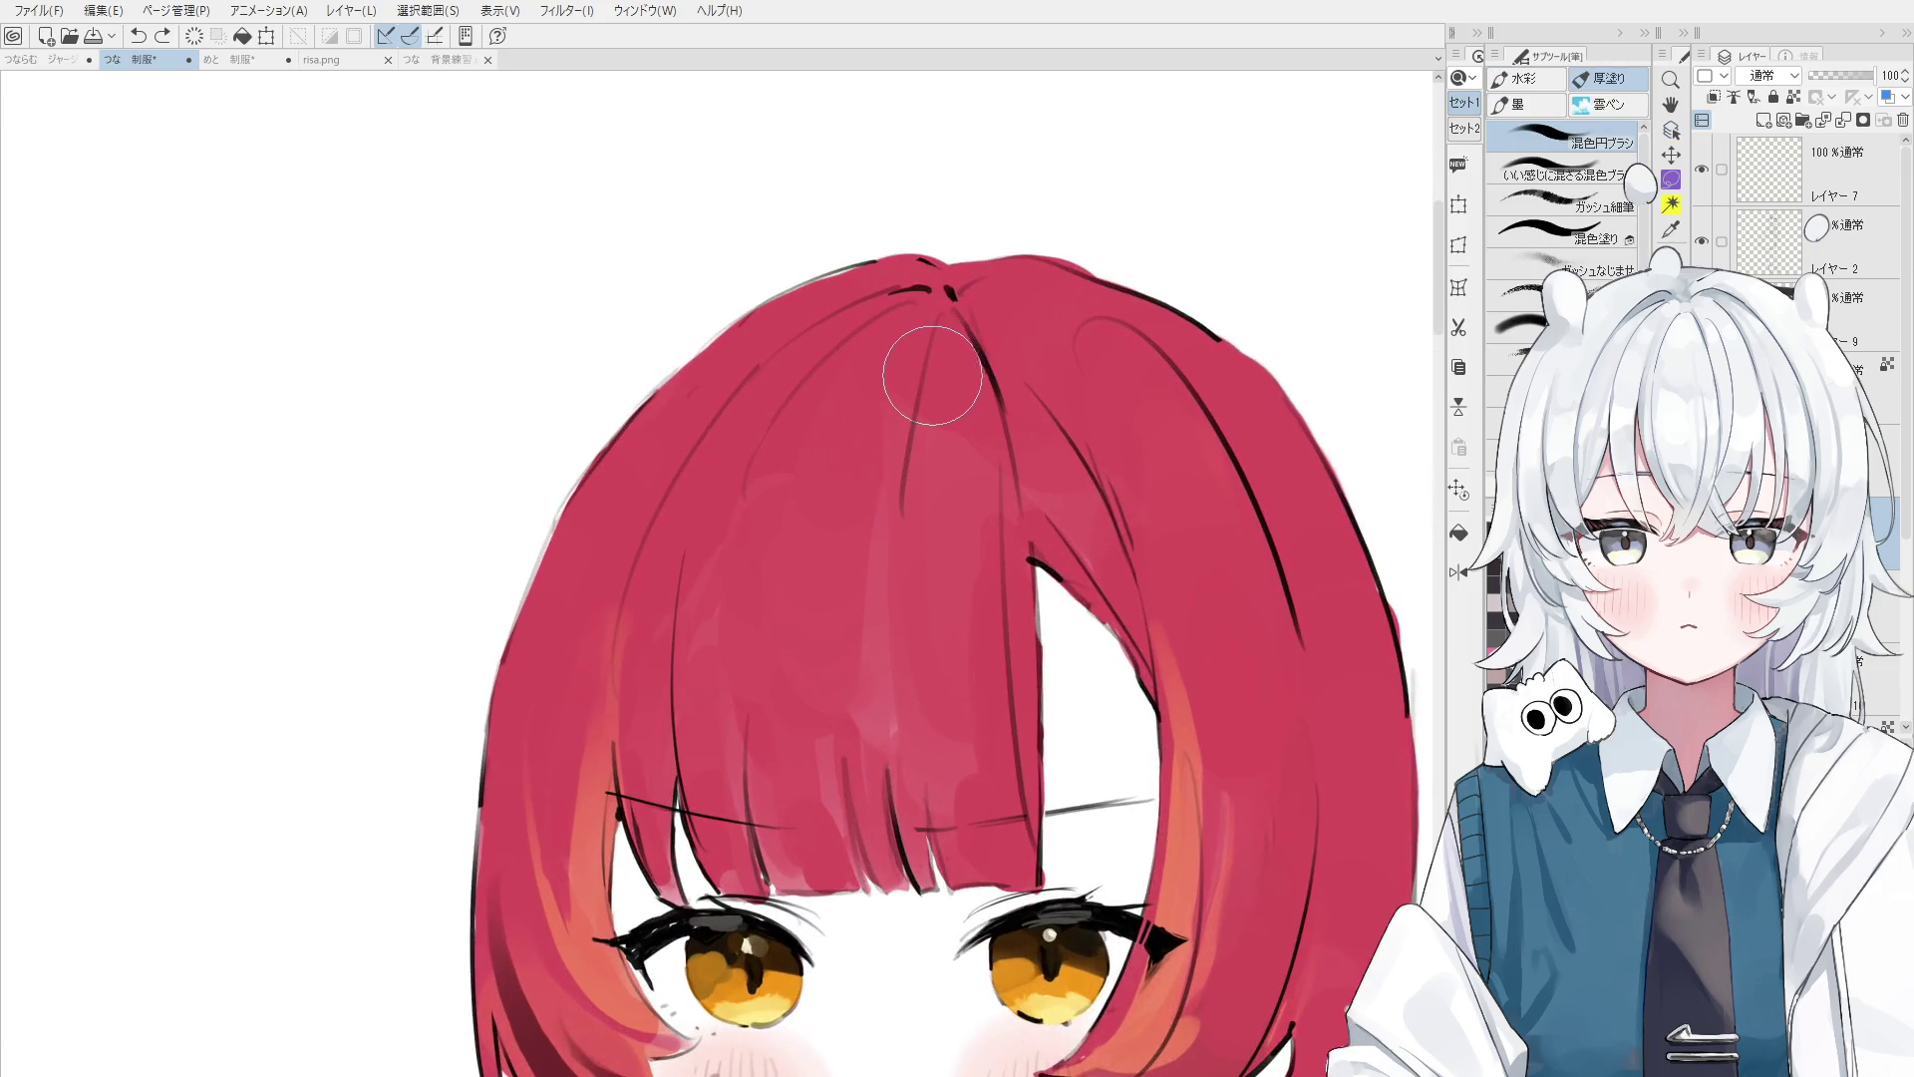
mouse_move(750, 613)
mouse_down()
mouse_move(759, 566)
mouse_move(987, 598)
mouse_up()
alt+click(893, 465)
drag(877, 643, 932, 673)
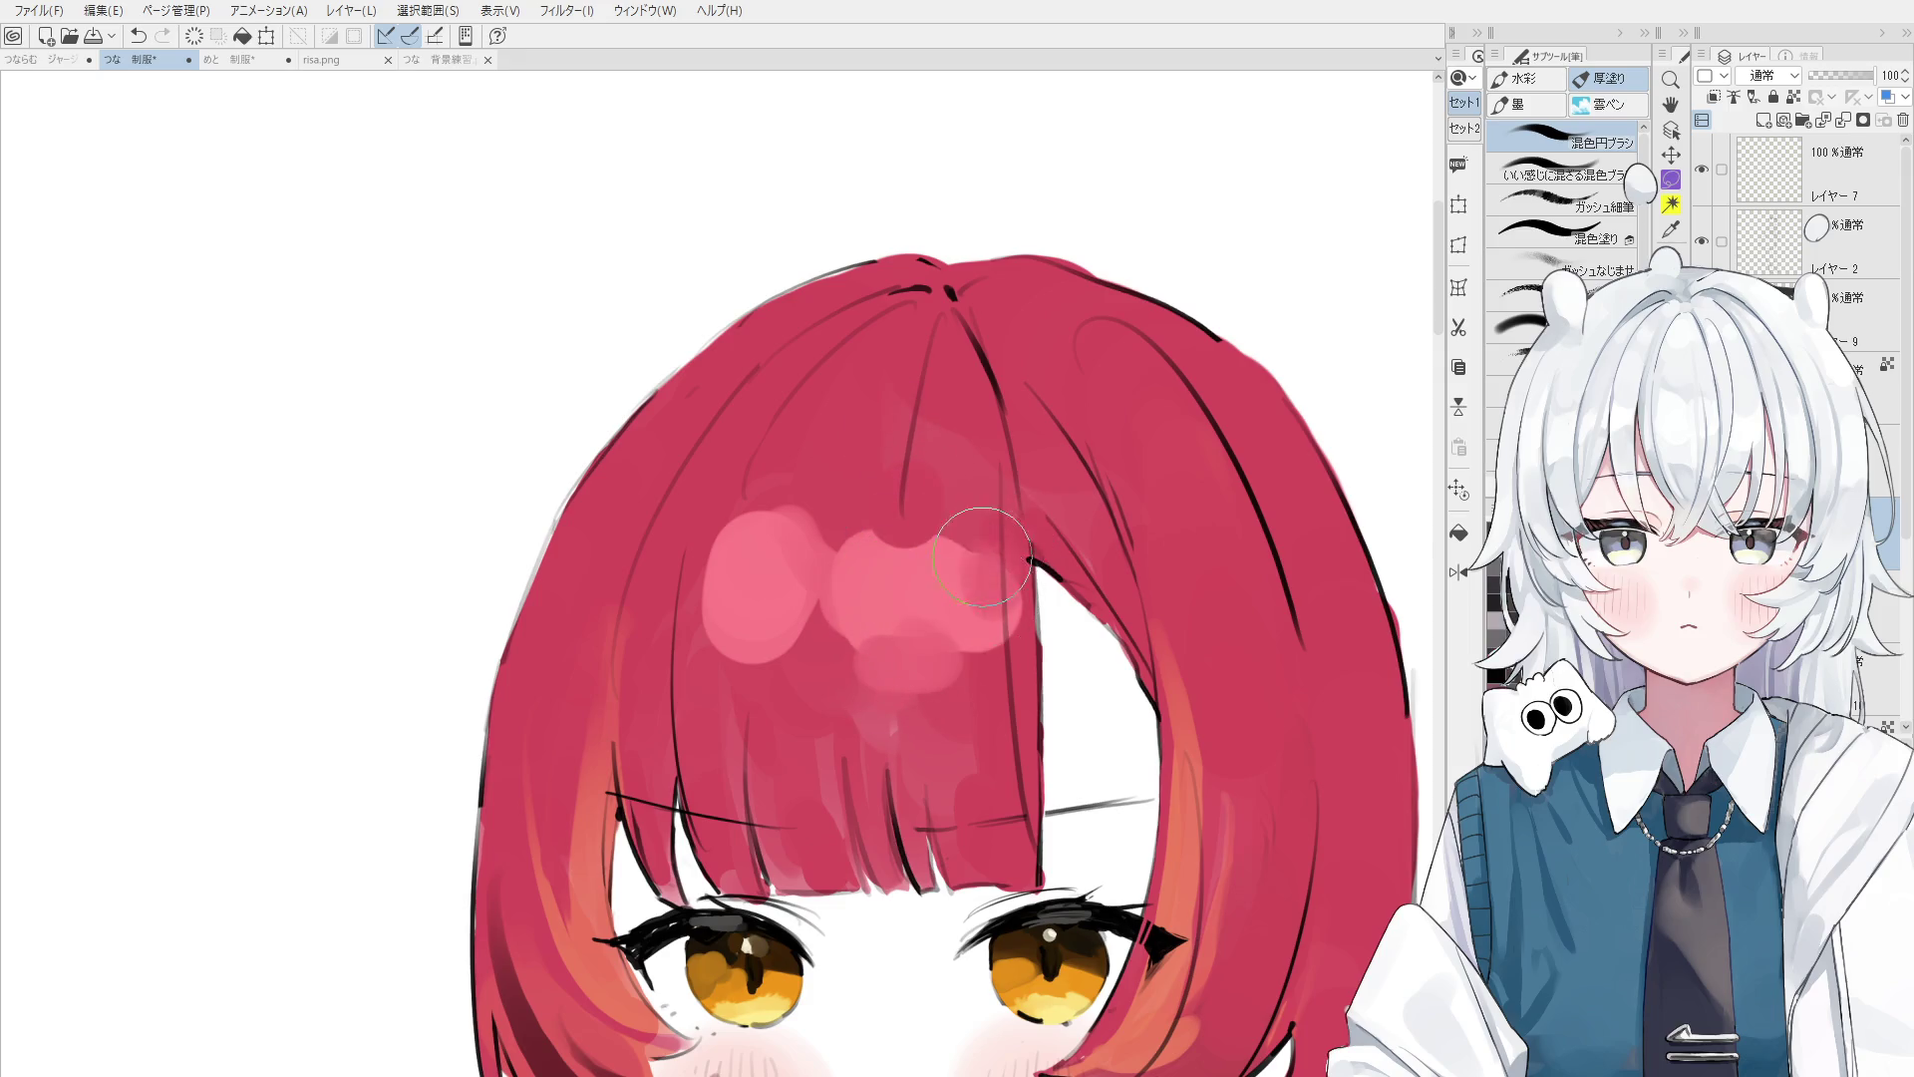
scroll(1037, 515, down, 3)
mouse_move(1066, 543)
mouse_down()
mouse_move(1156, 558)
mouse_move(1167, 498)
mouse_up()
key(ctrl+z)
- Rework the right side of the hair with darker pink strokes, using a smaller brush
drag(1142, 579, 1161, 608)
mouse_move(1165, 480)
mouse_down()
mouse_move(1192, 528)
mouse_move(1133, 513)
mouse_up()
key(ctrl+z)
key(ctrl+z)
drag(1182, 573, 1204, 602)
drag(1172, 625, 1202, 578)
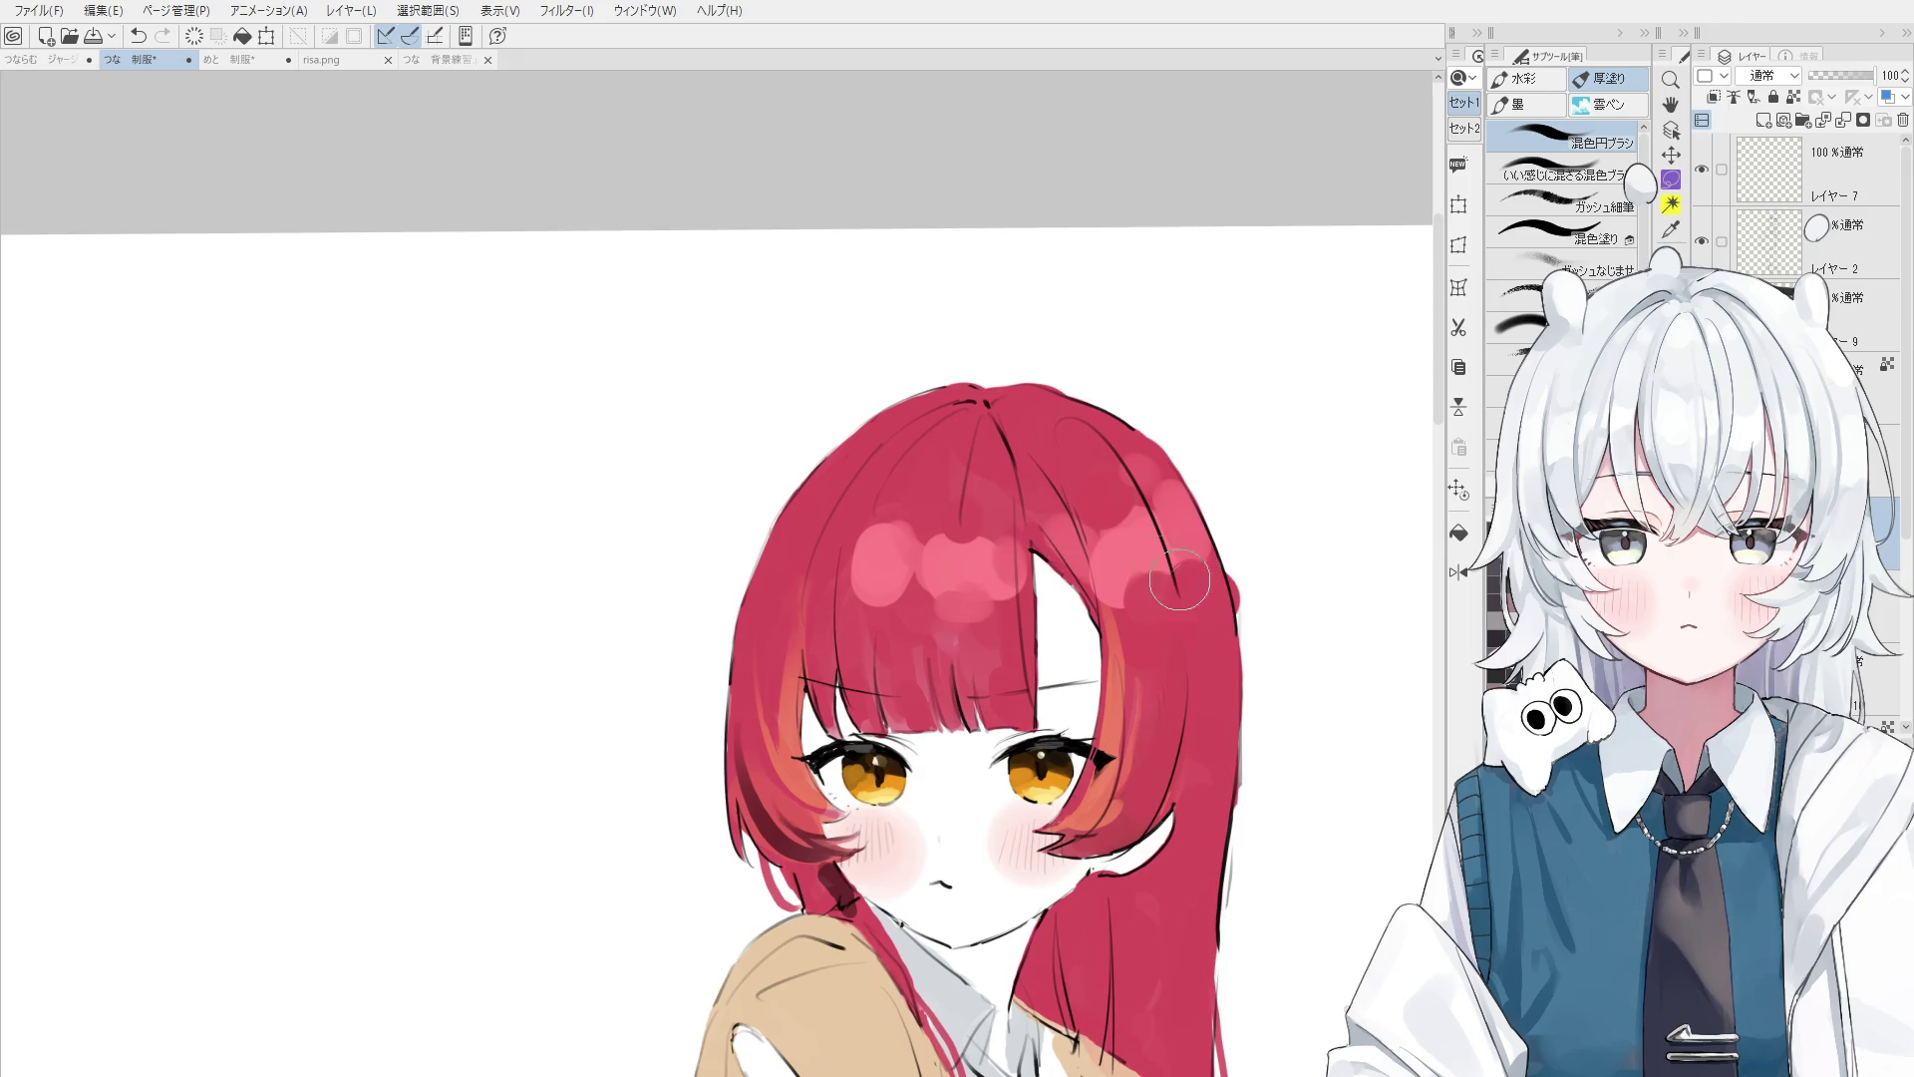
key([)
key([)
key([)
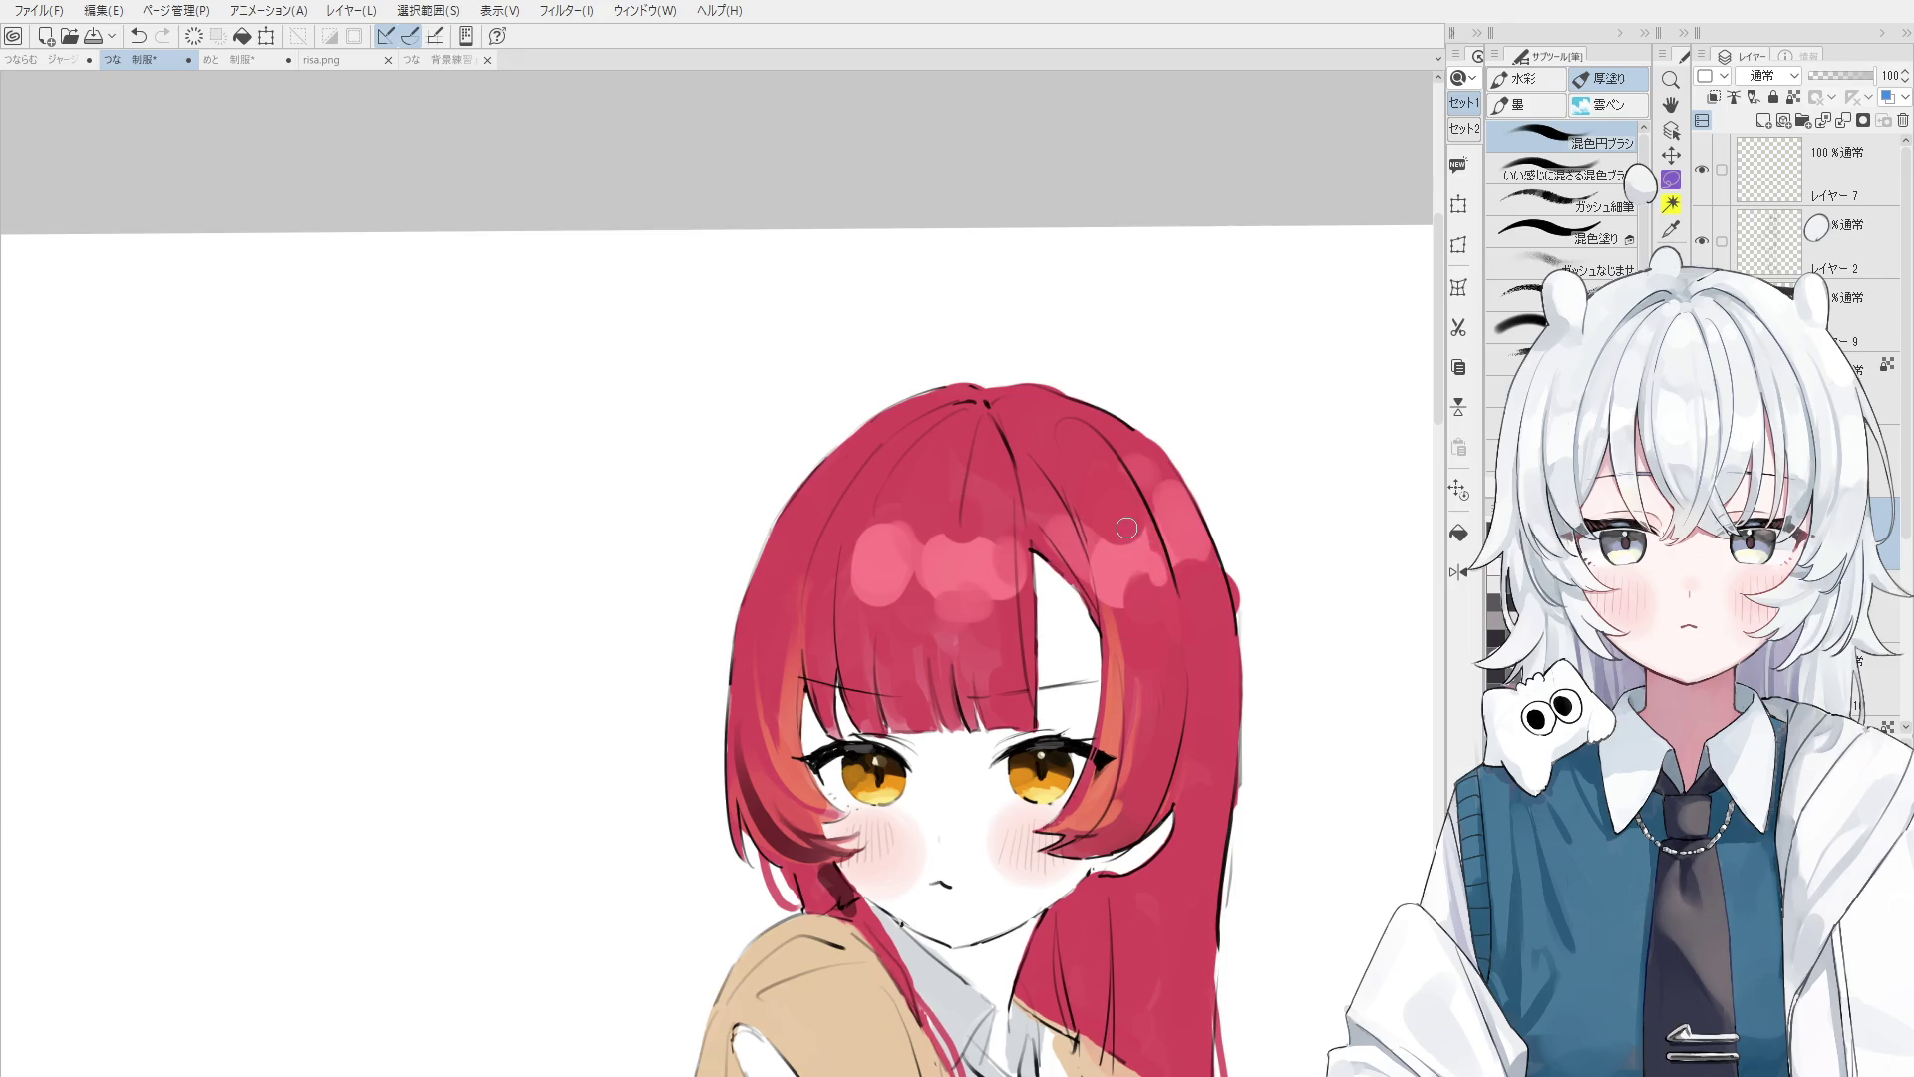
key(ctrl+z)
mouse_move(1117, 666)
mouse_down()
mouse_move(1080, 525)
mouse_move(1108, 648)
mouse_up()
drag(1157, 449, 1057, 579)
drag(1117, 658, 1097, 504)
- Blend the pink highlight into the bangs, undoing stray strokes
drag(935, 494, 922, 589)
key(ctrl+z)
drag(941, 467, 932, 599)
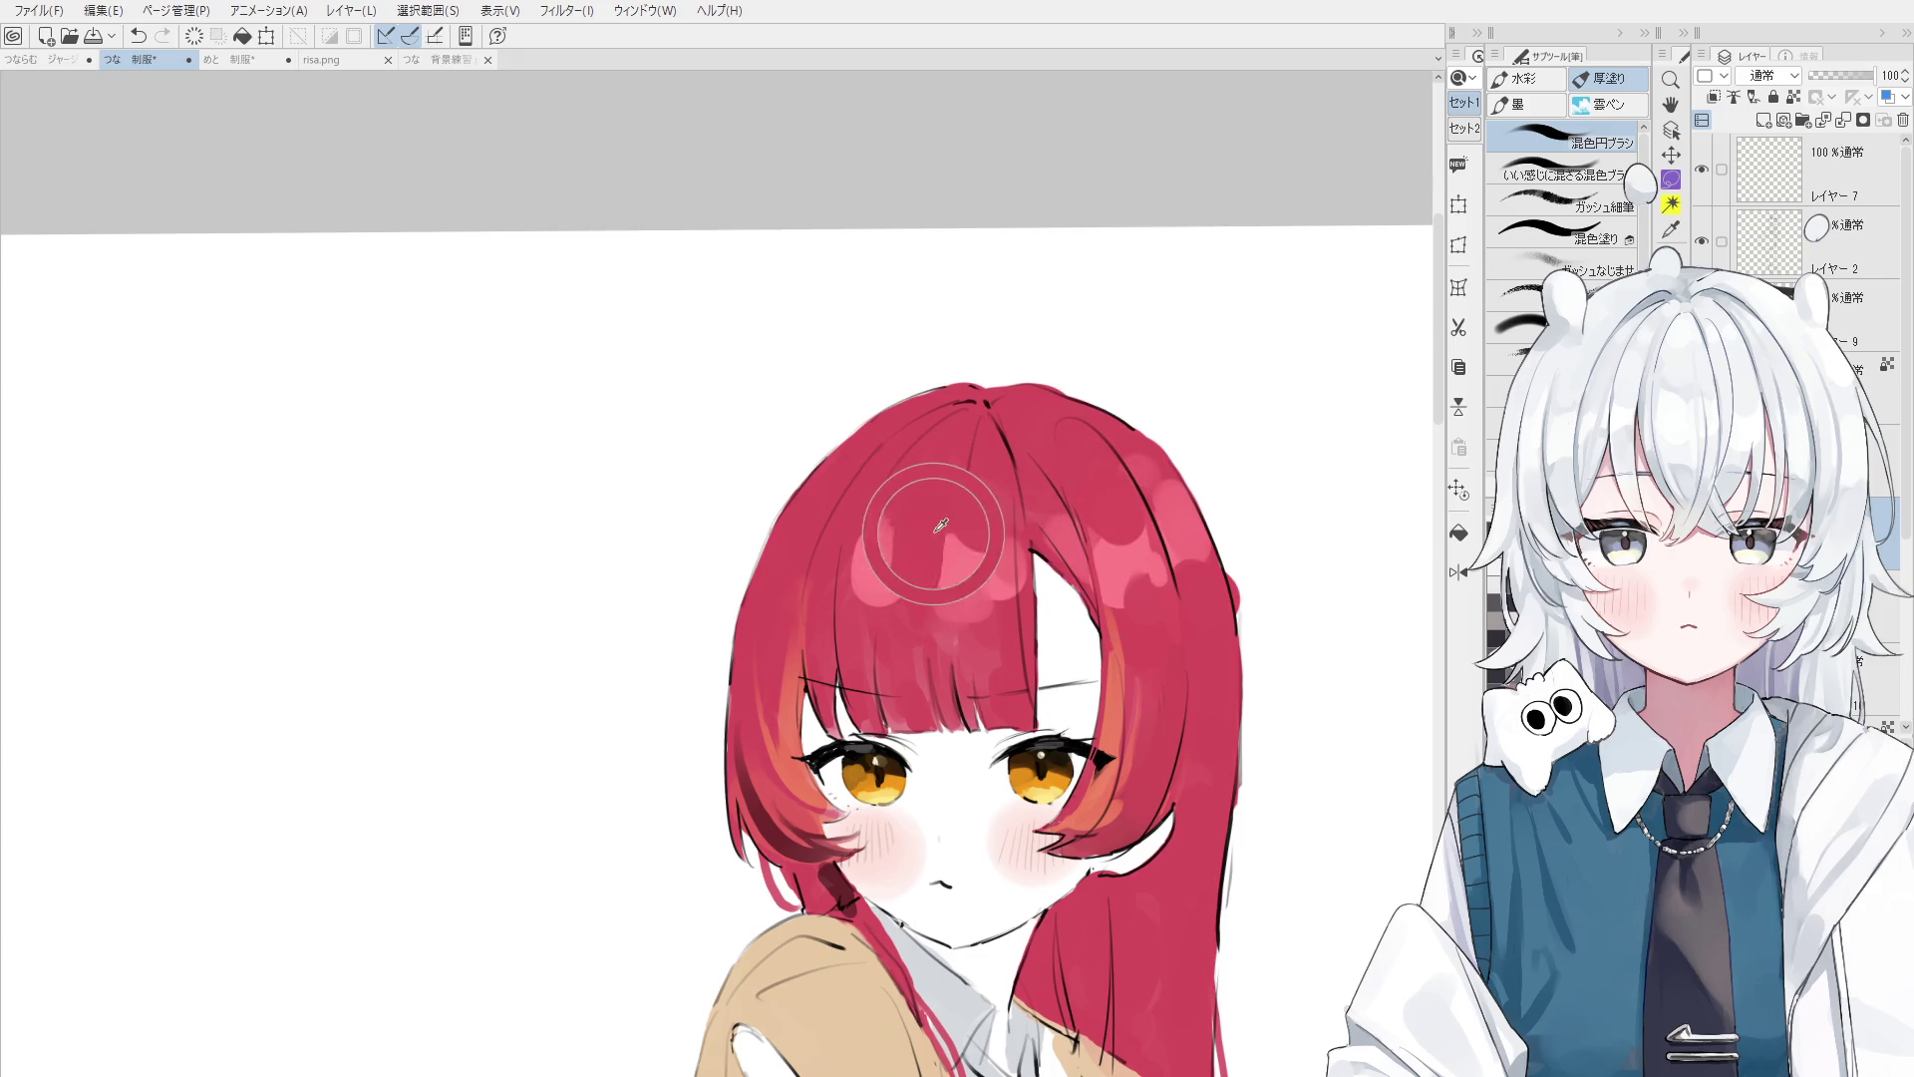
mouse_move(947, 479)
mouse_down()
mouse_move(922, 609)
mouse_move(880, 522)
mouse_up()
key(ctrl+z)
drag(849, 593, 878, 516)
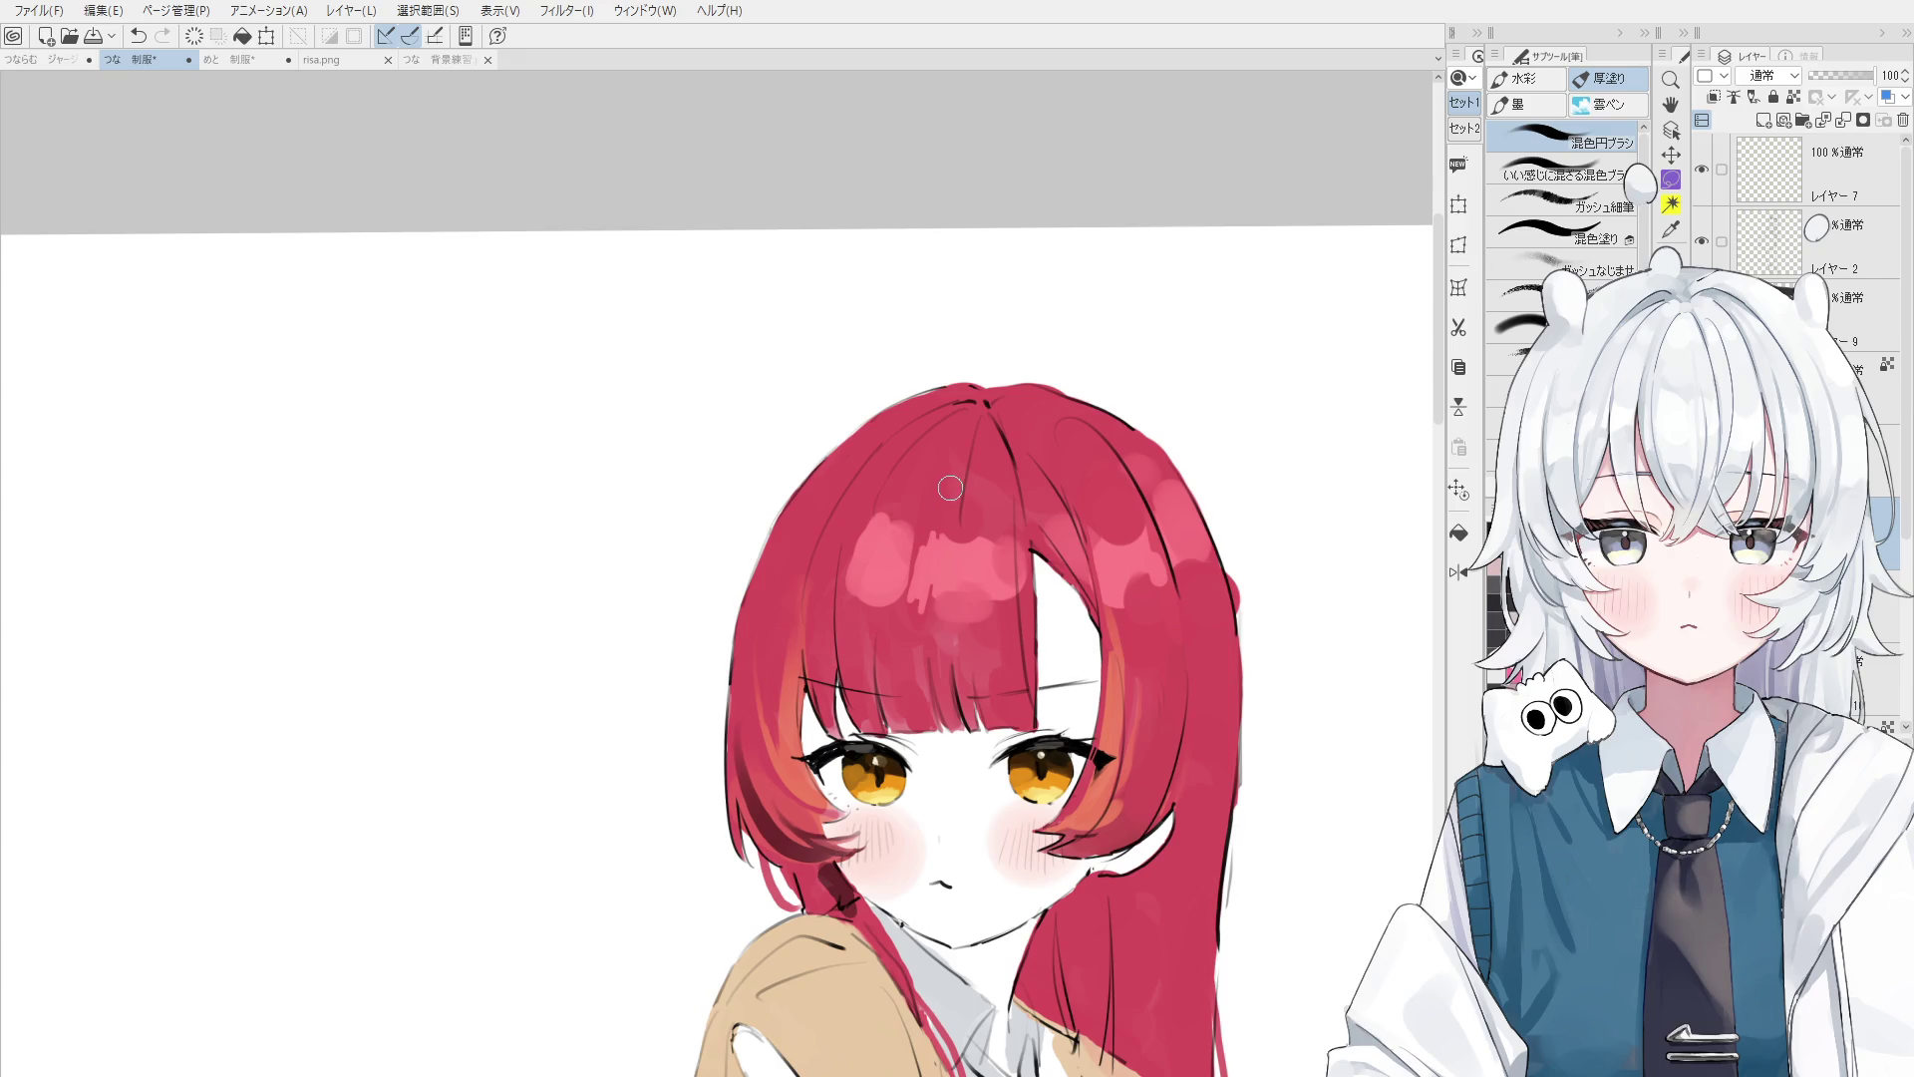
ctrl+scroll(945, 487, up, 1)
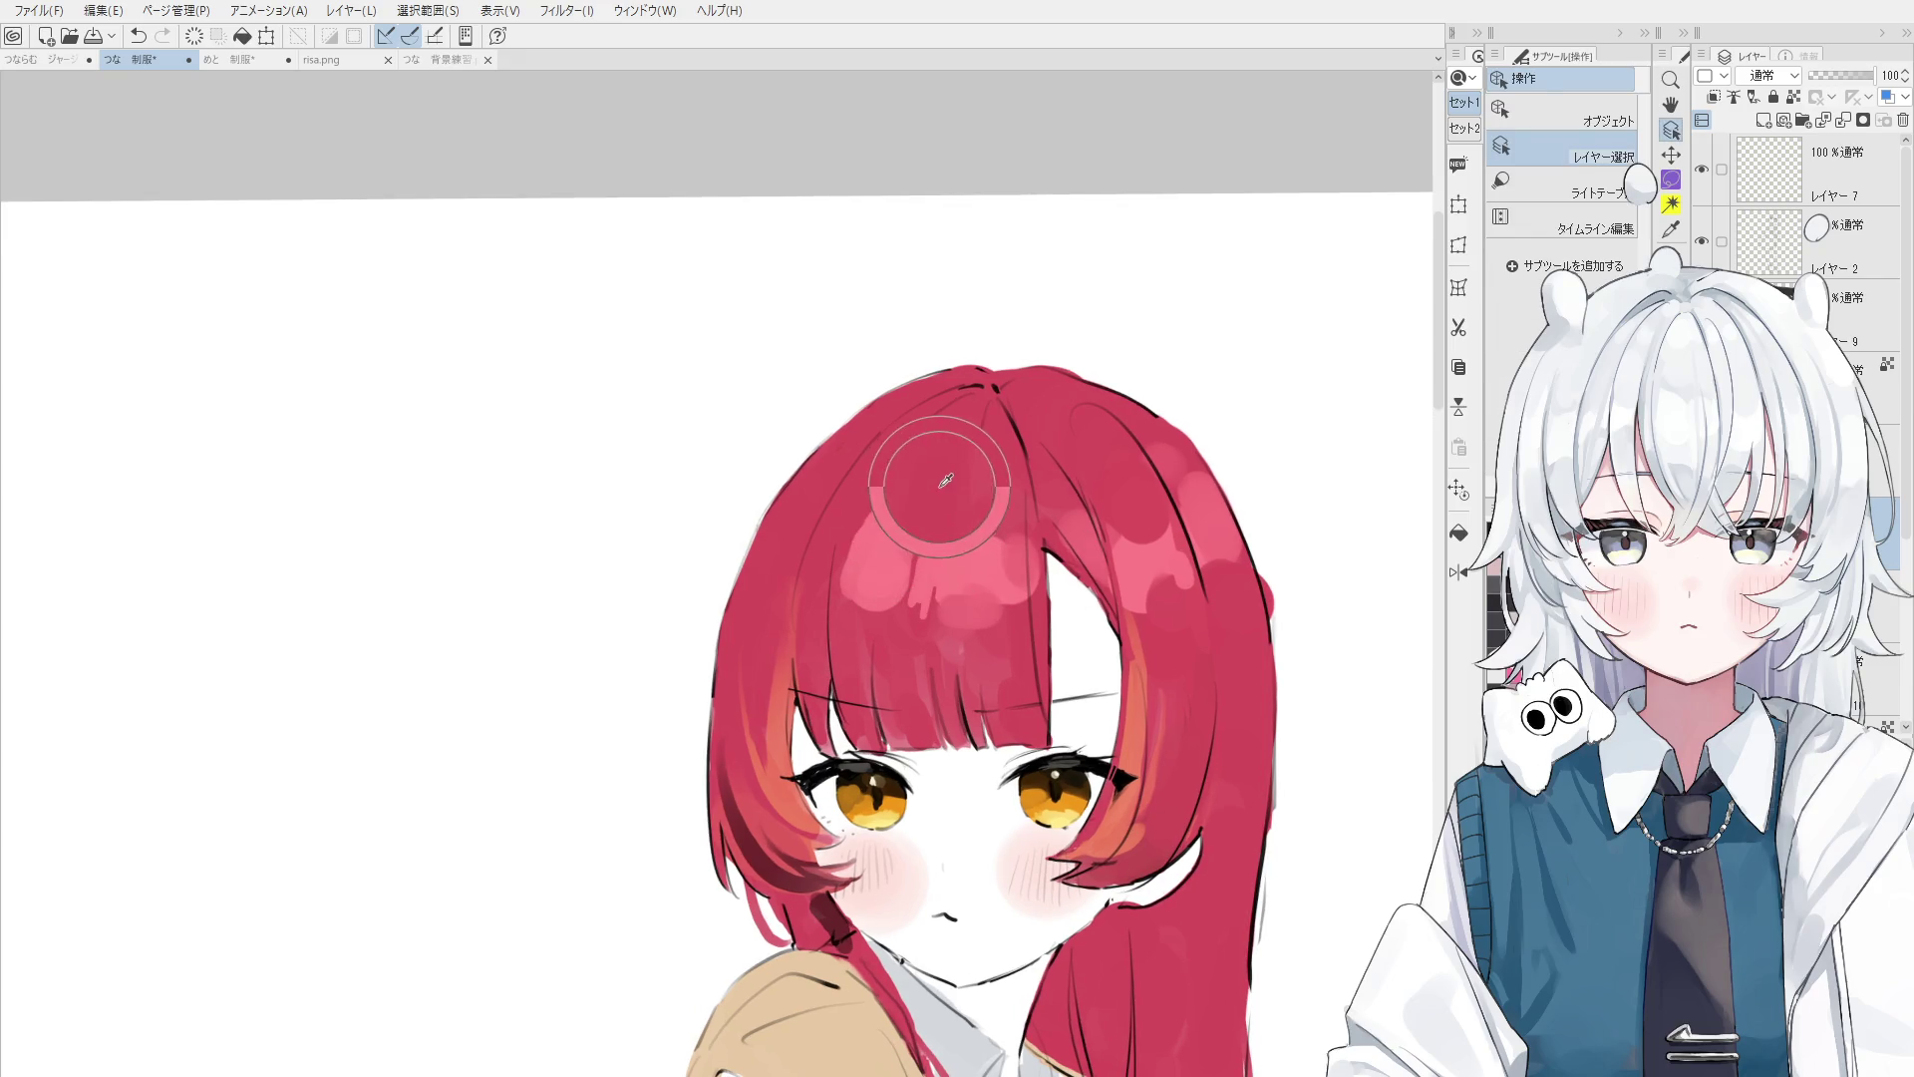
ctrl+scroll(925, 485, up, 2)
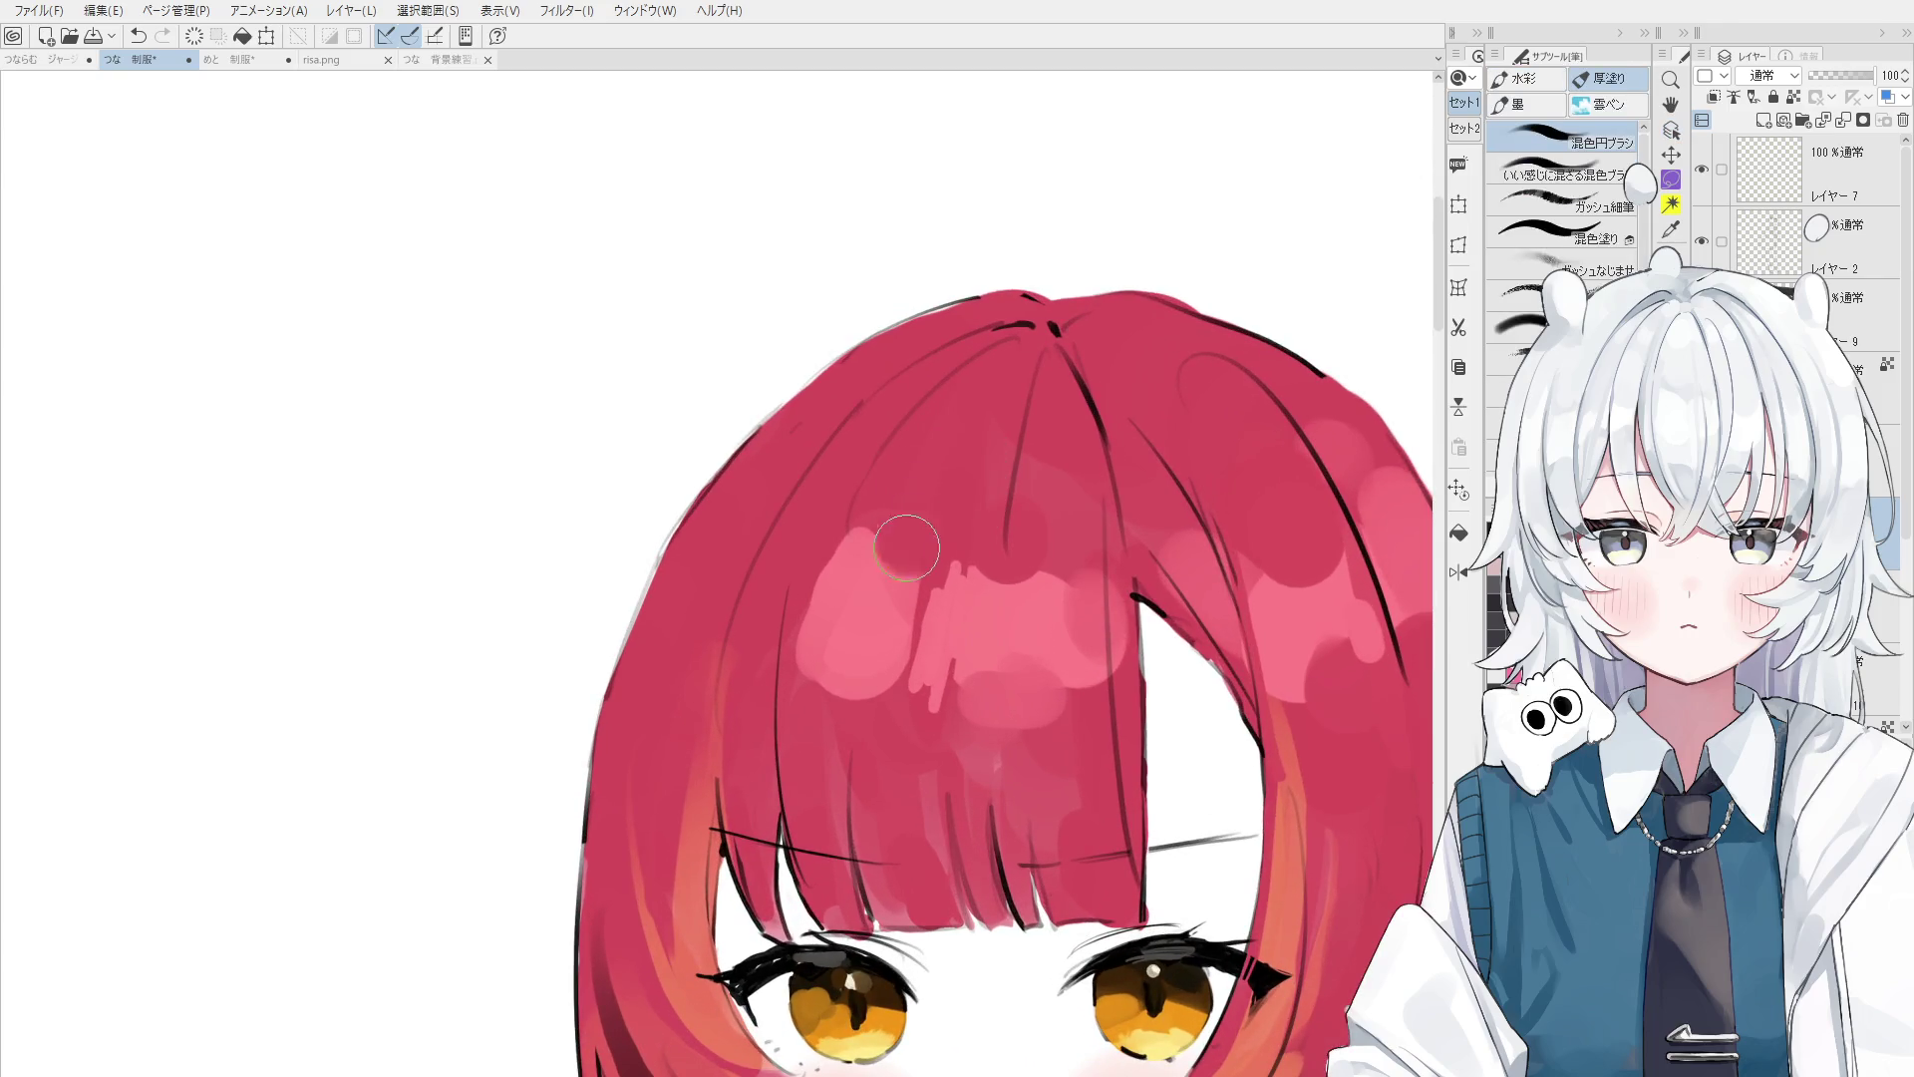
- Extend the bangs highlight leftward and blend lighter pink into its left edge
mouse_move(874, 592)
mouse_down()
mouse_move(855, 620)
mouse_move(834, 594)
mouse_up()
drag(823, 693, 838, 556)
scroll(838, 557, down, 2)
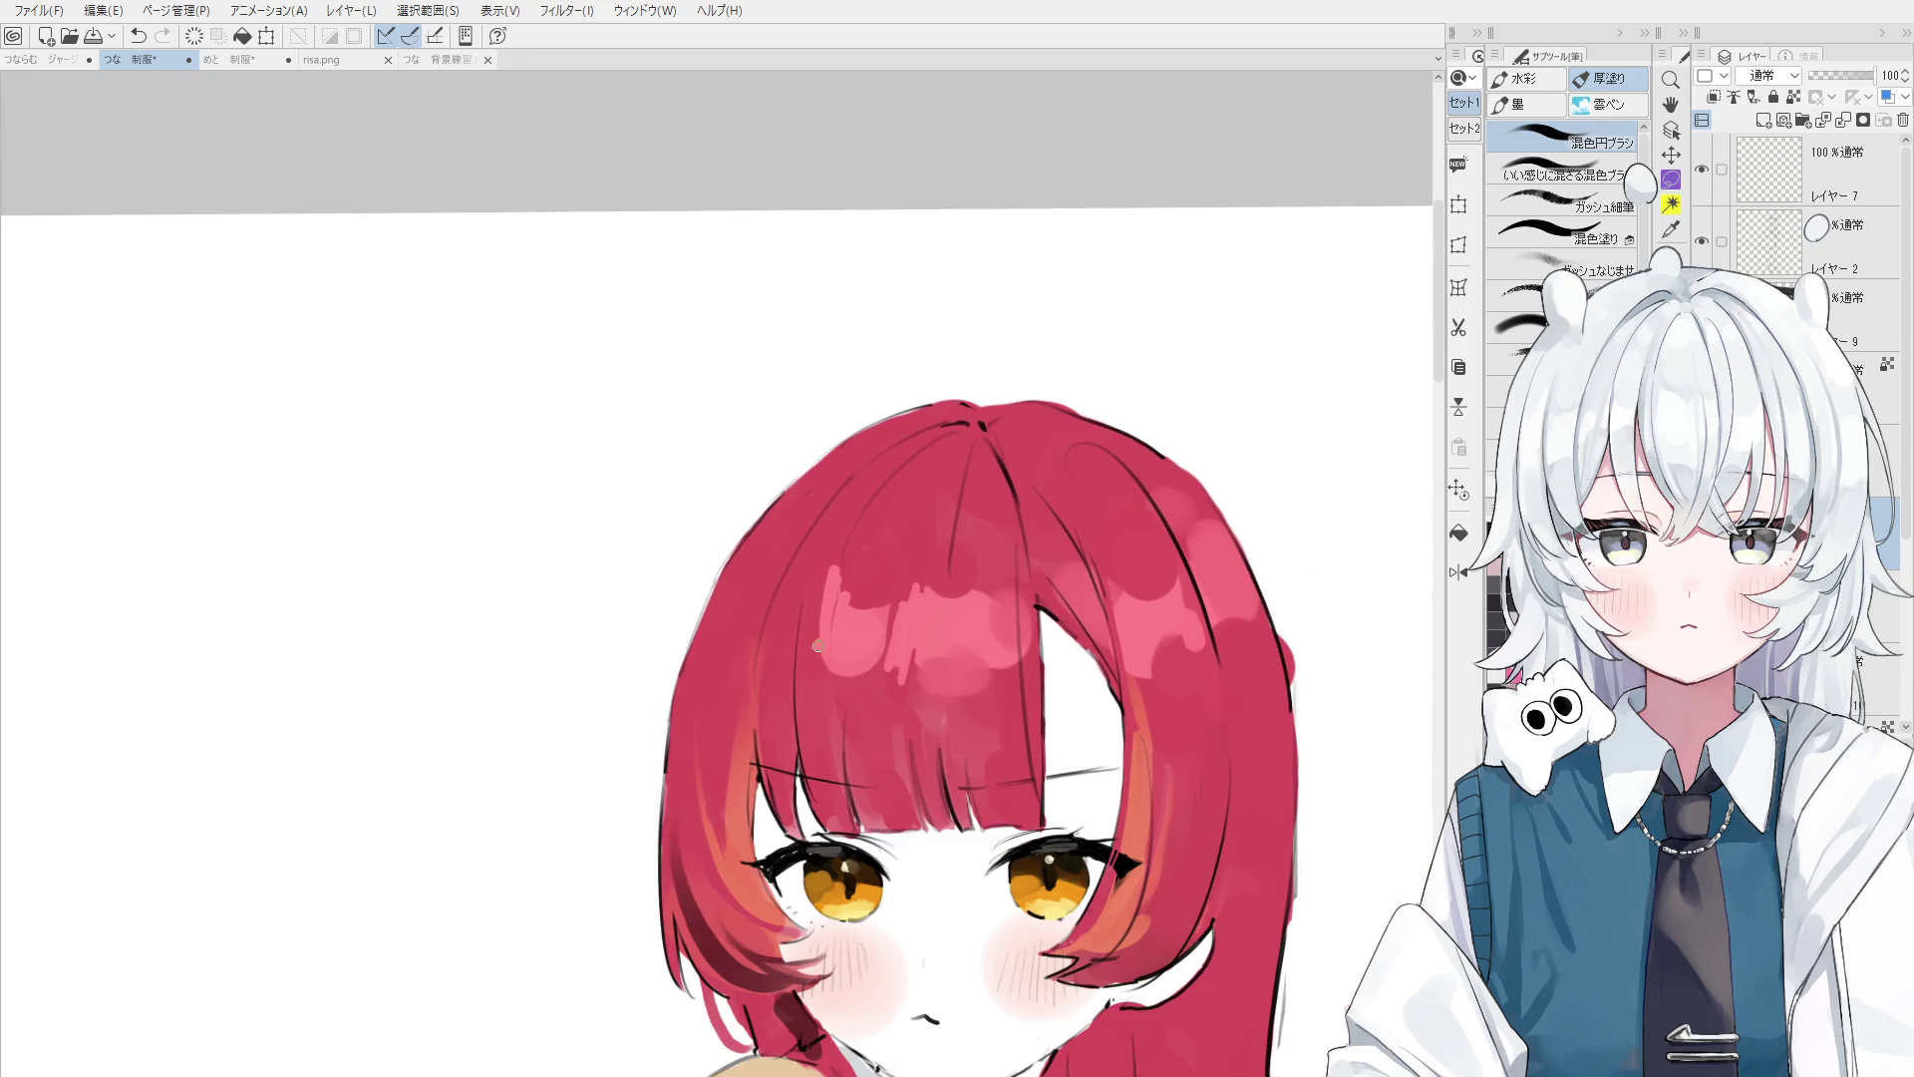
mouse_move(800, 658)
mouse_down()
mouse_move(809, 558)
mouse_move(776, 579)
mouse_move(774, 559)
mouse_up()
drag(743, 633, 755, 568)
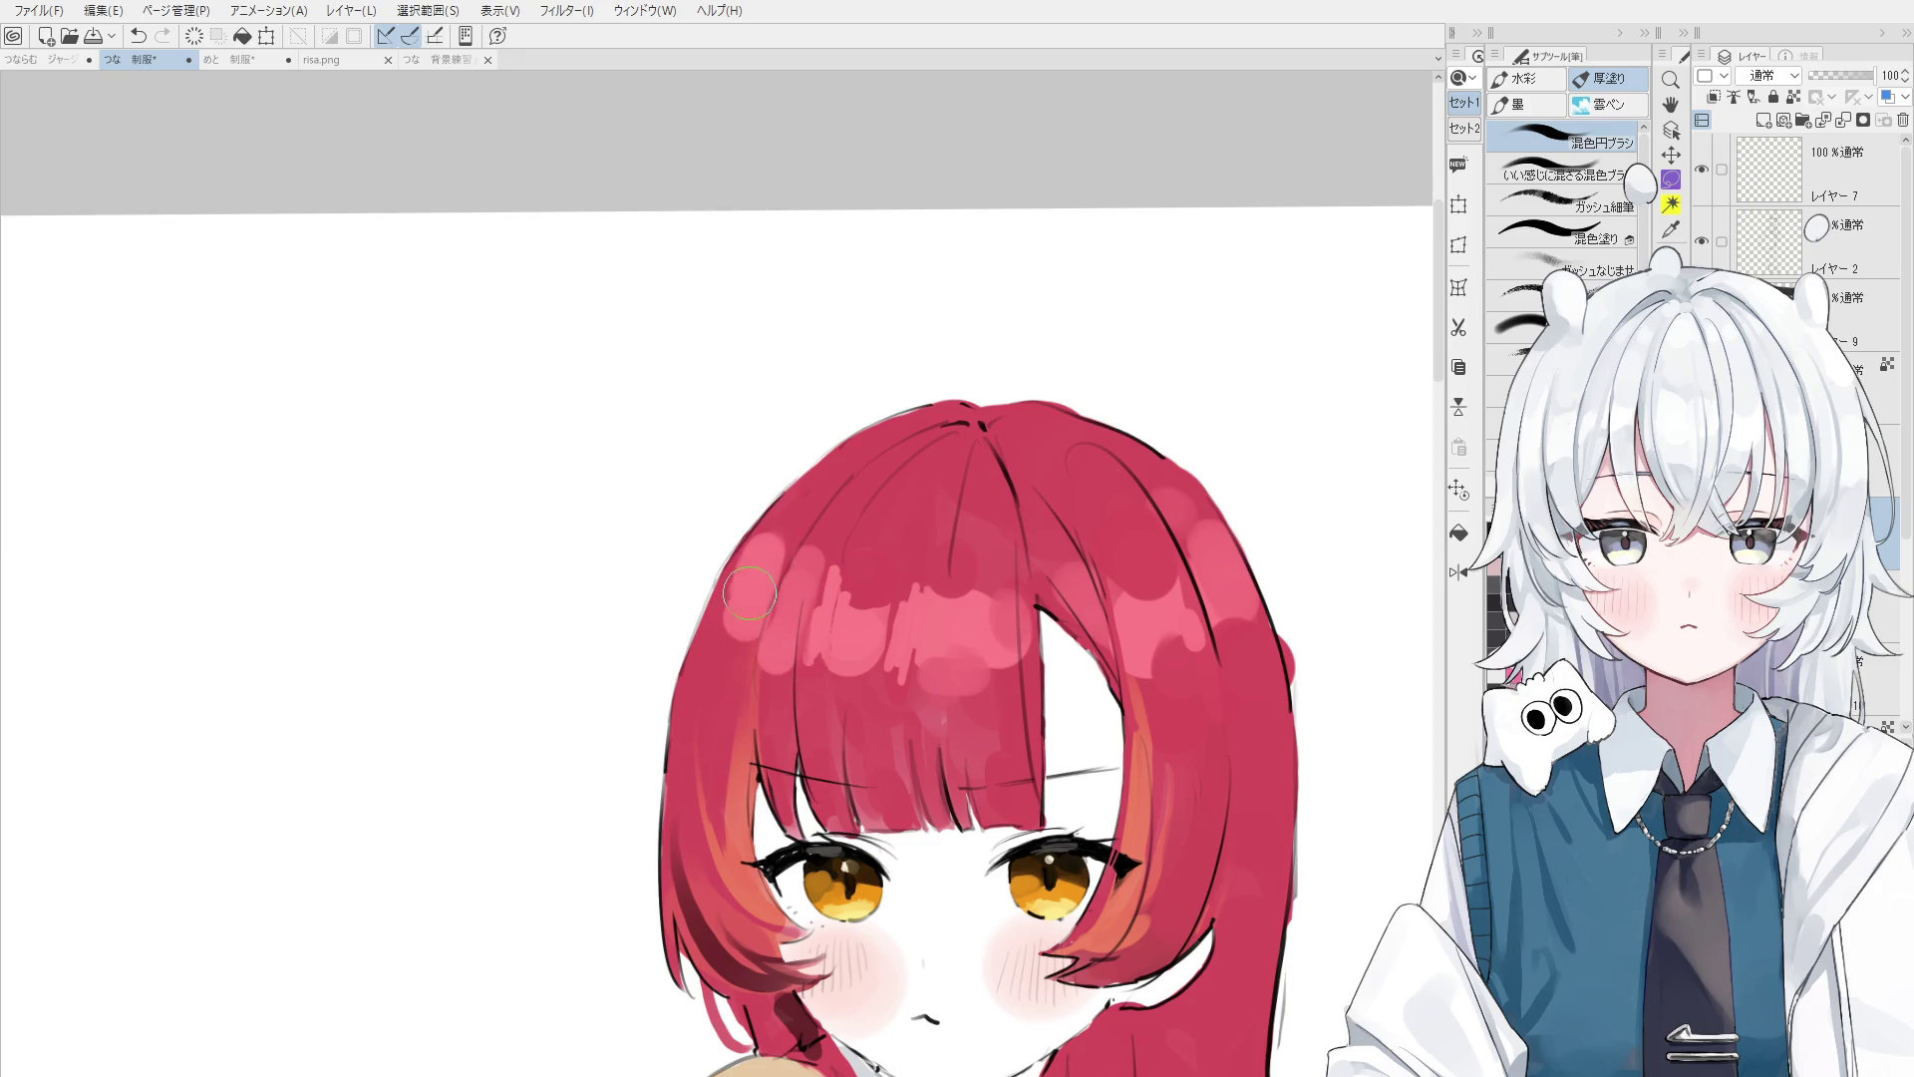
alt+click(798, 515)
alt+click(780, 607)
mouse_move(740, 638)
mouse_down()
mouse_move(760, 578)
mouse_move(790, 604)
mouse_up()
drag(752, 688, 733, 603)
alt+click(796, 639)
drag(763, 673, 791, 594)
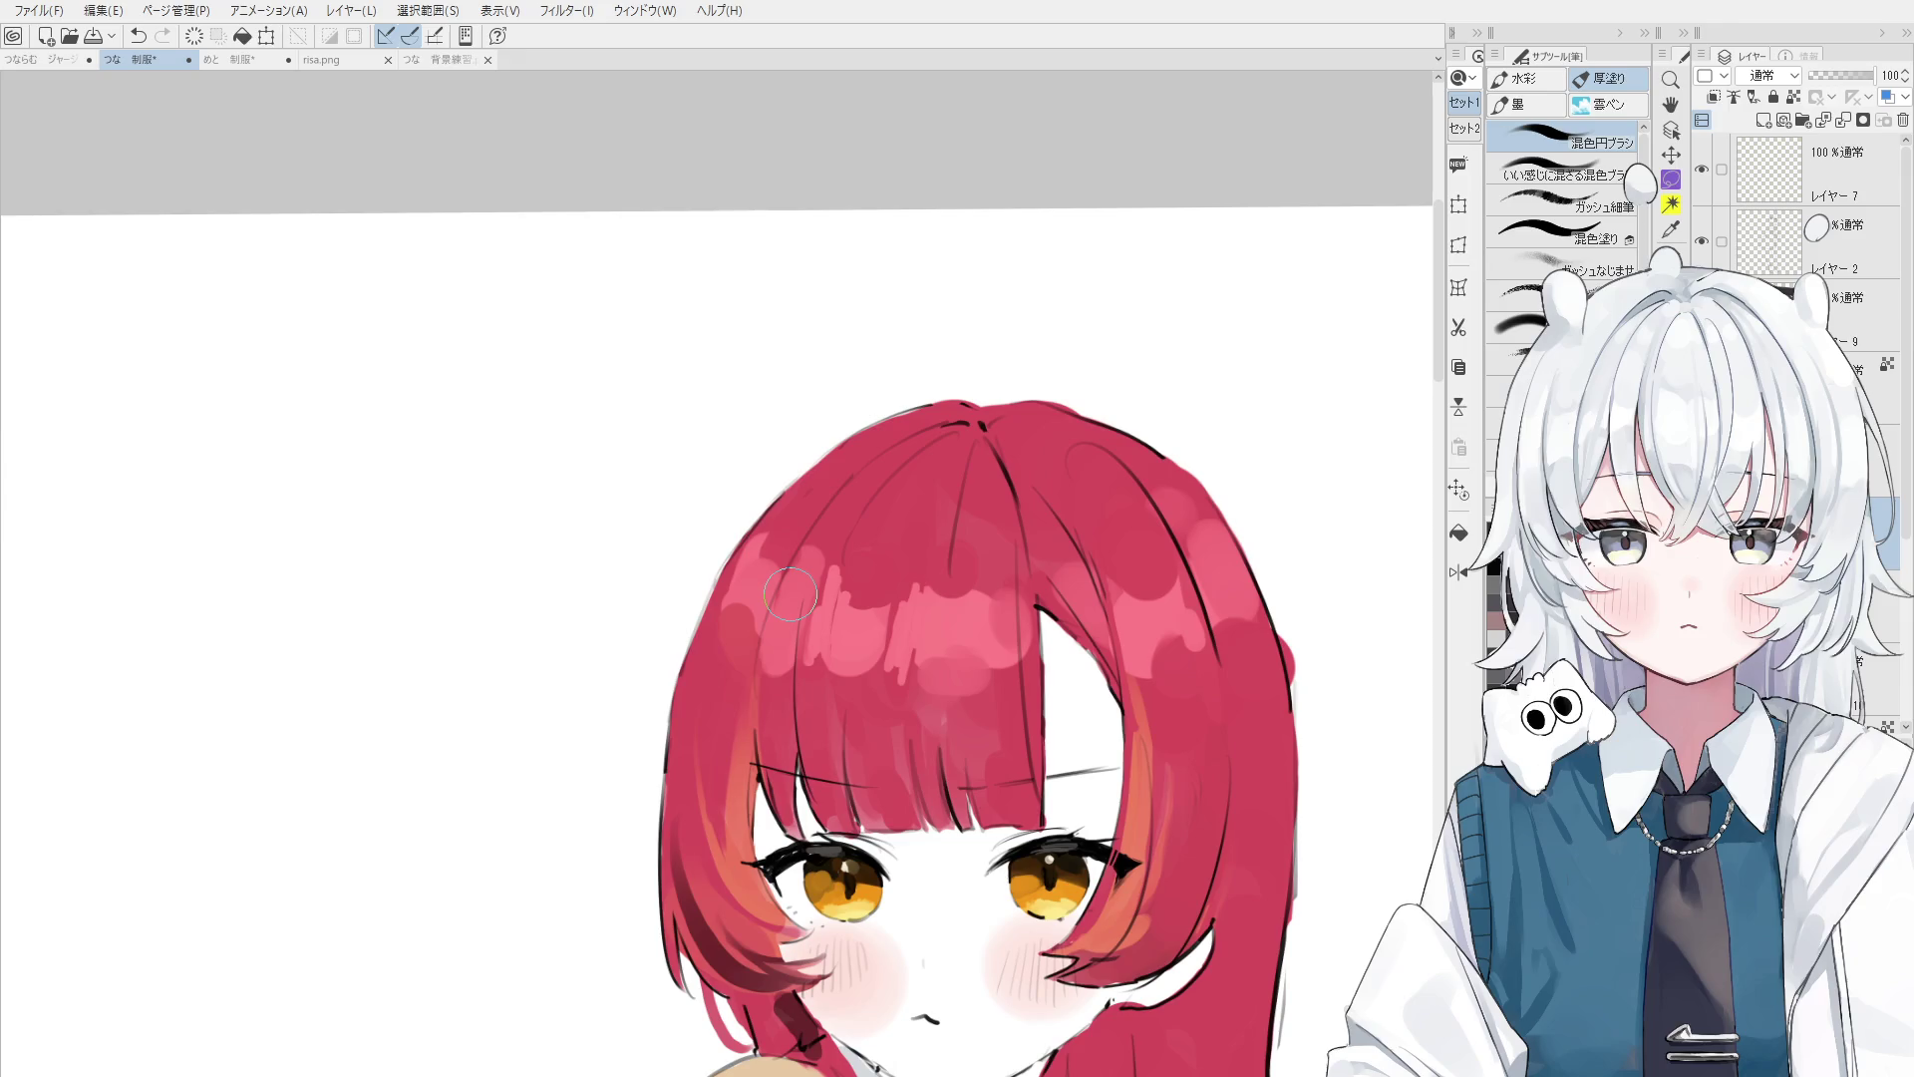
- On the bangs layer, paint sampled dark red over part of the pink patch
key(ctrl+shift)
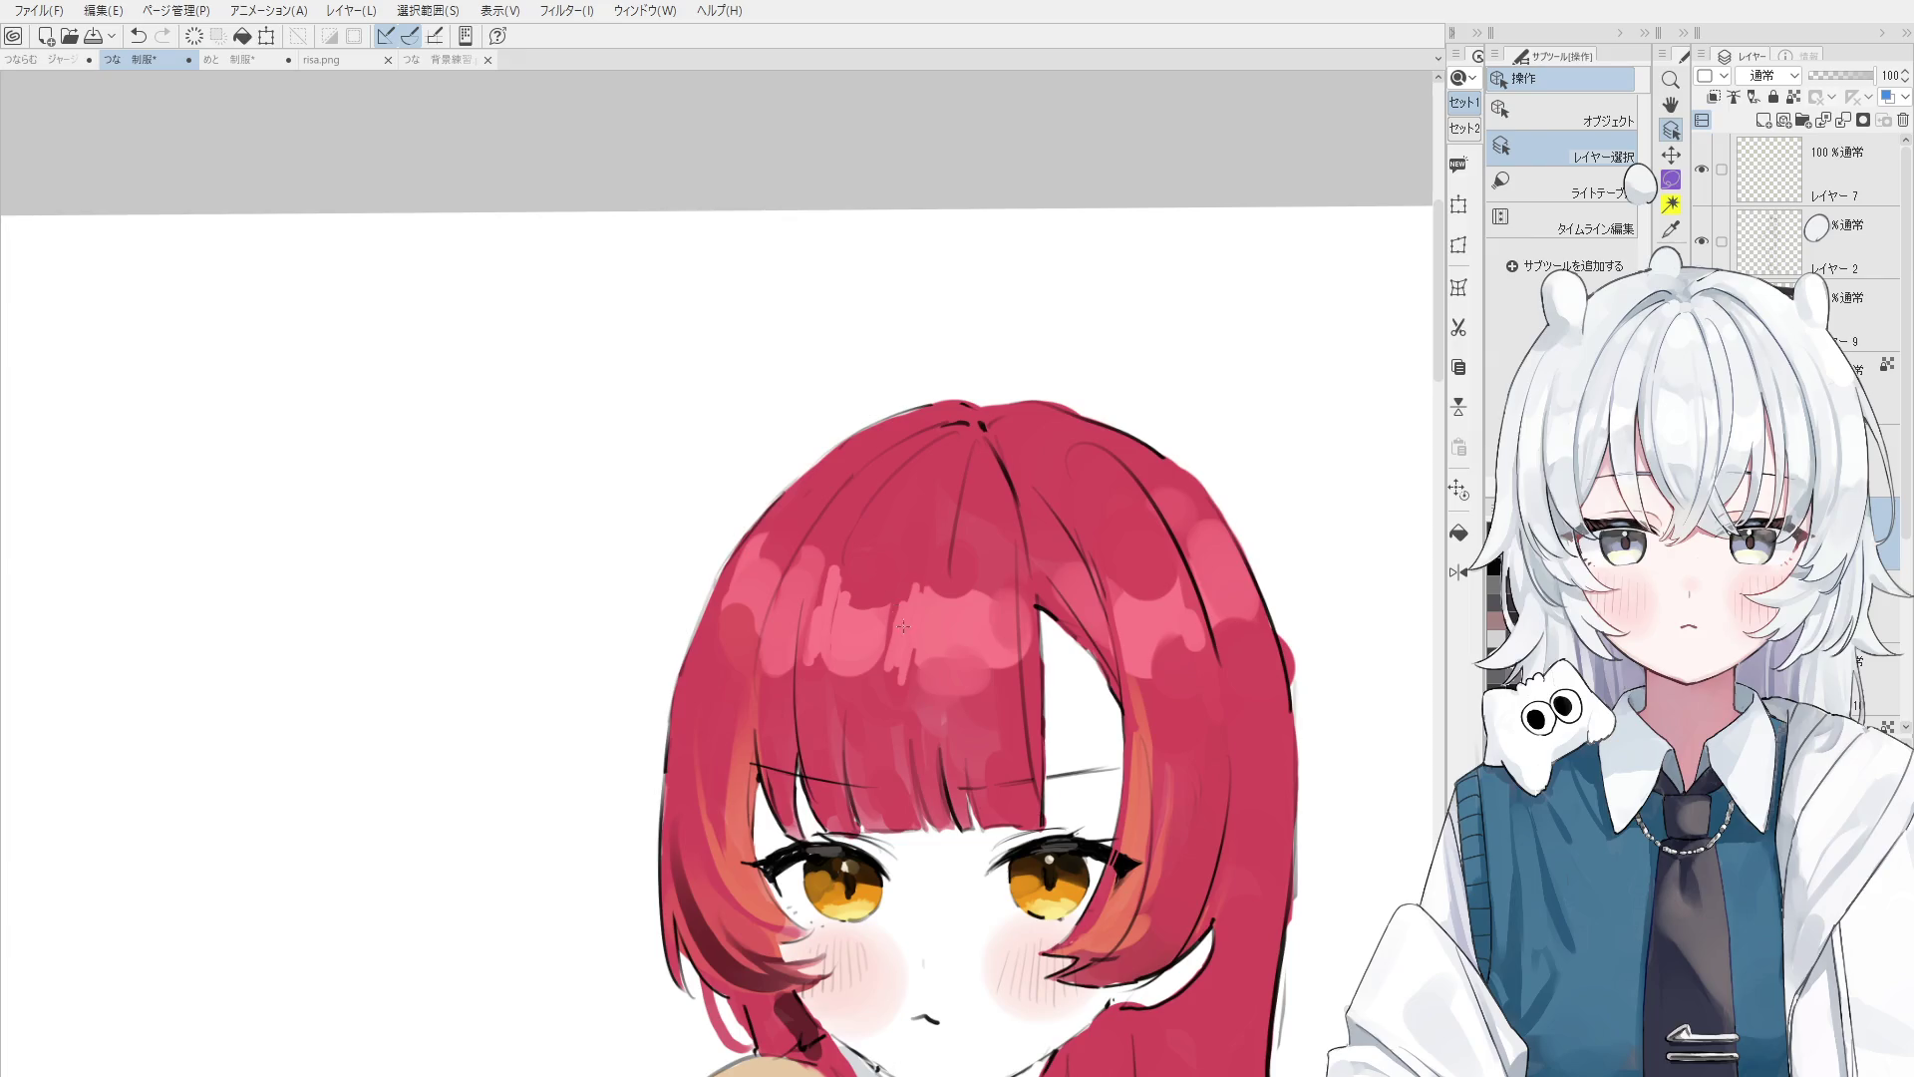
ctrl+shift+click(863, 608)
alt+click(826, 503)
drag(827, 553, 821, 571)
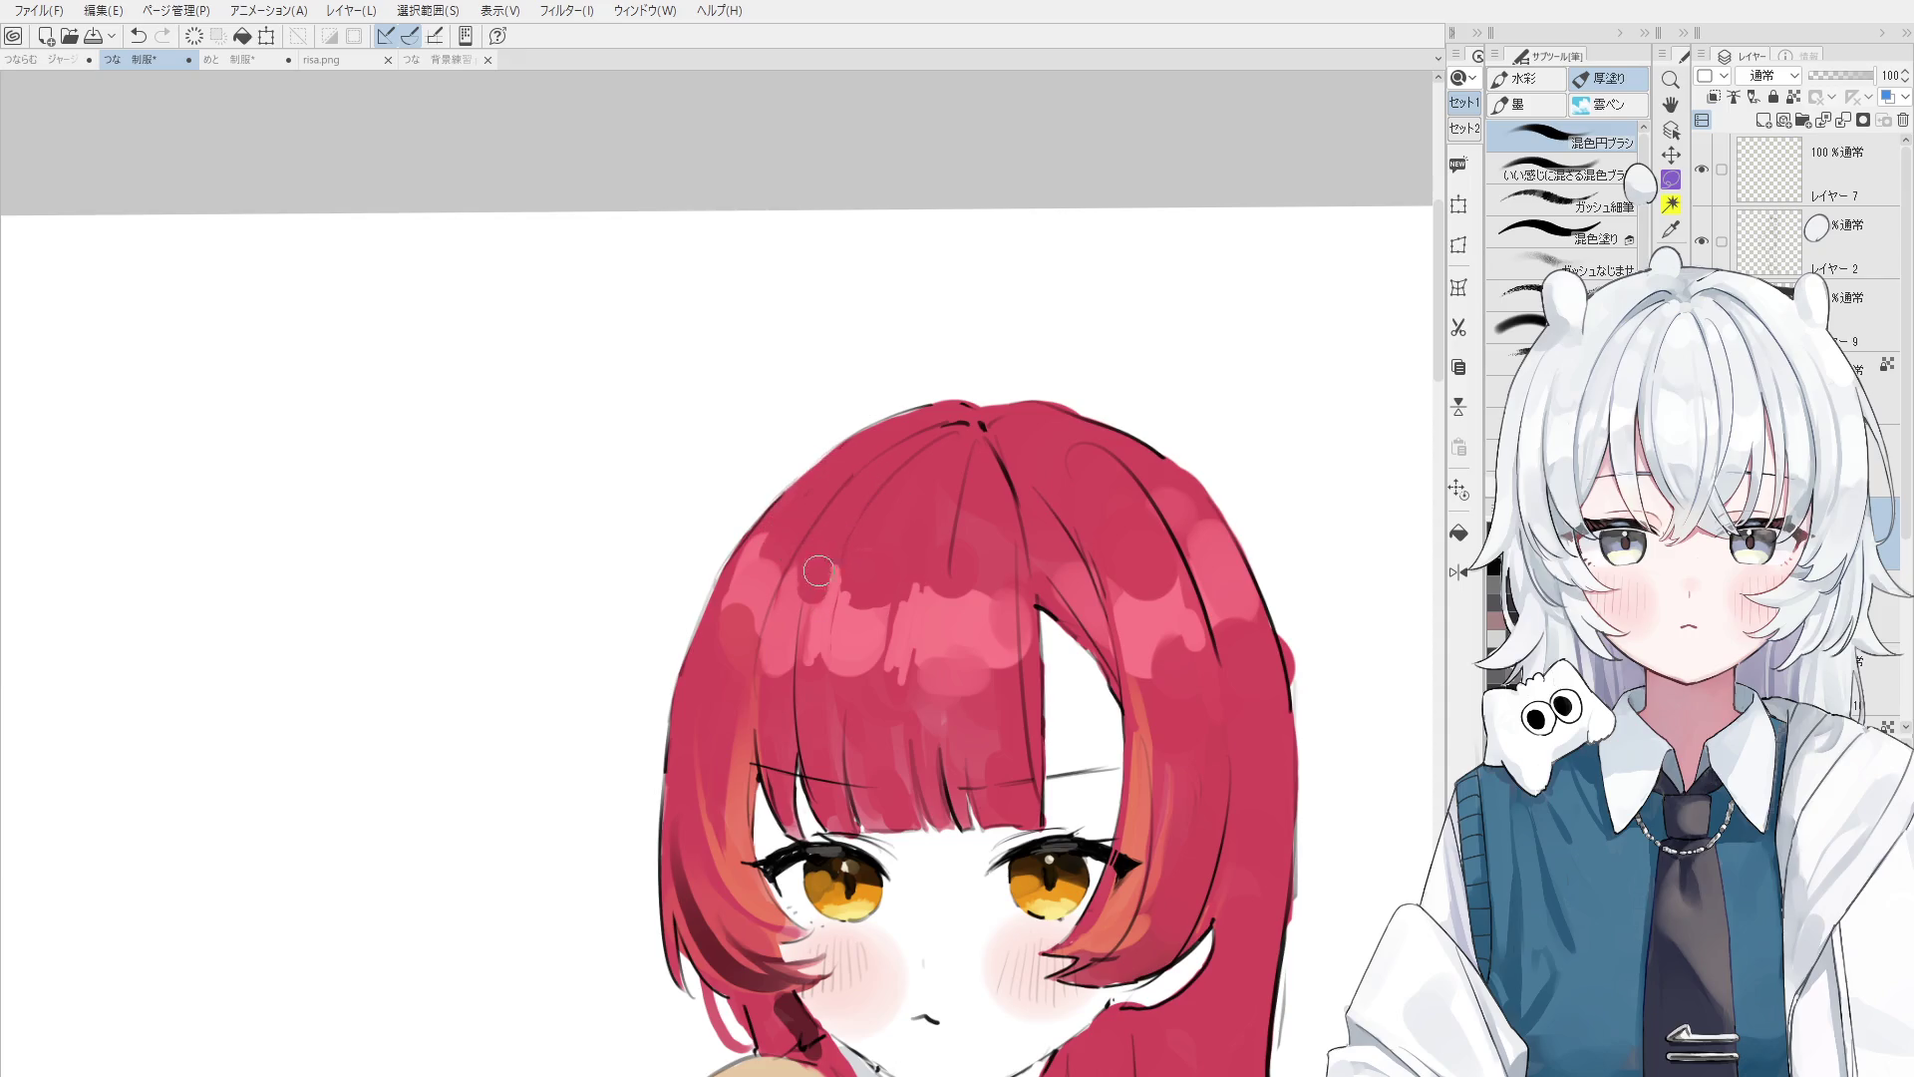
scroll(821, 571, down, 2)
scroll(821, 571, down, 2)
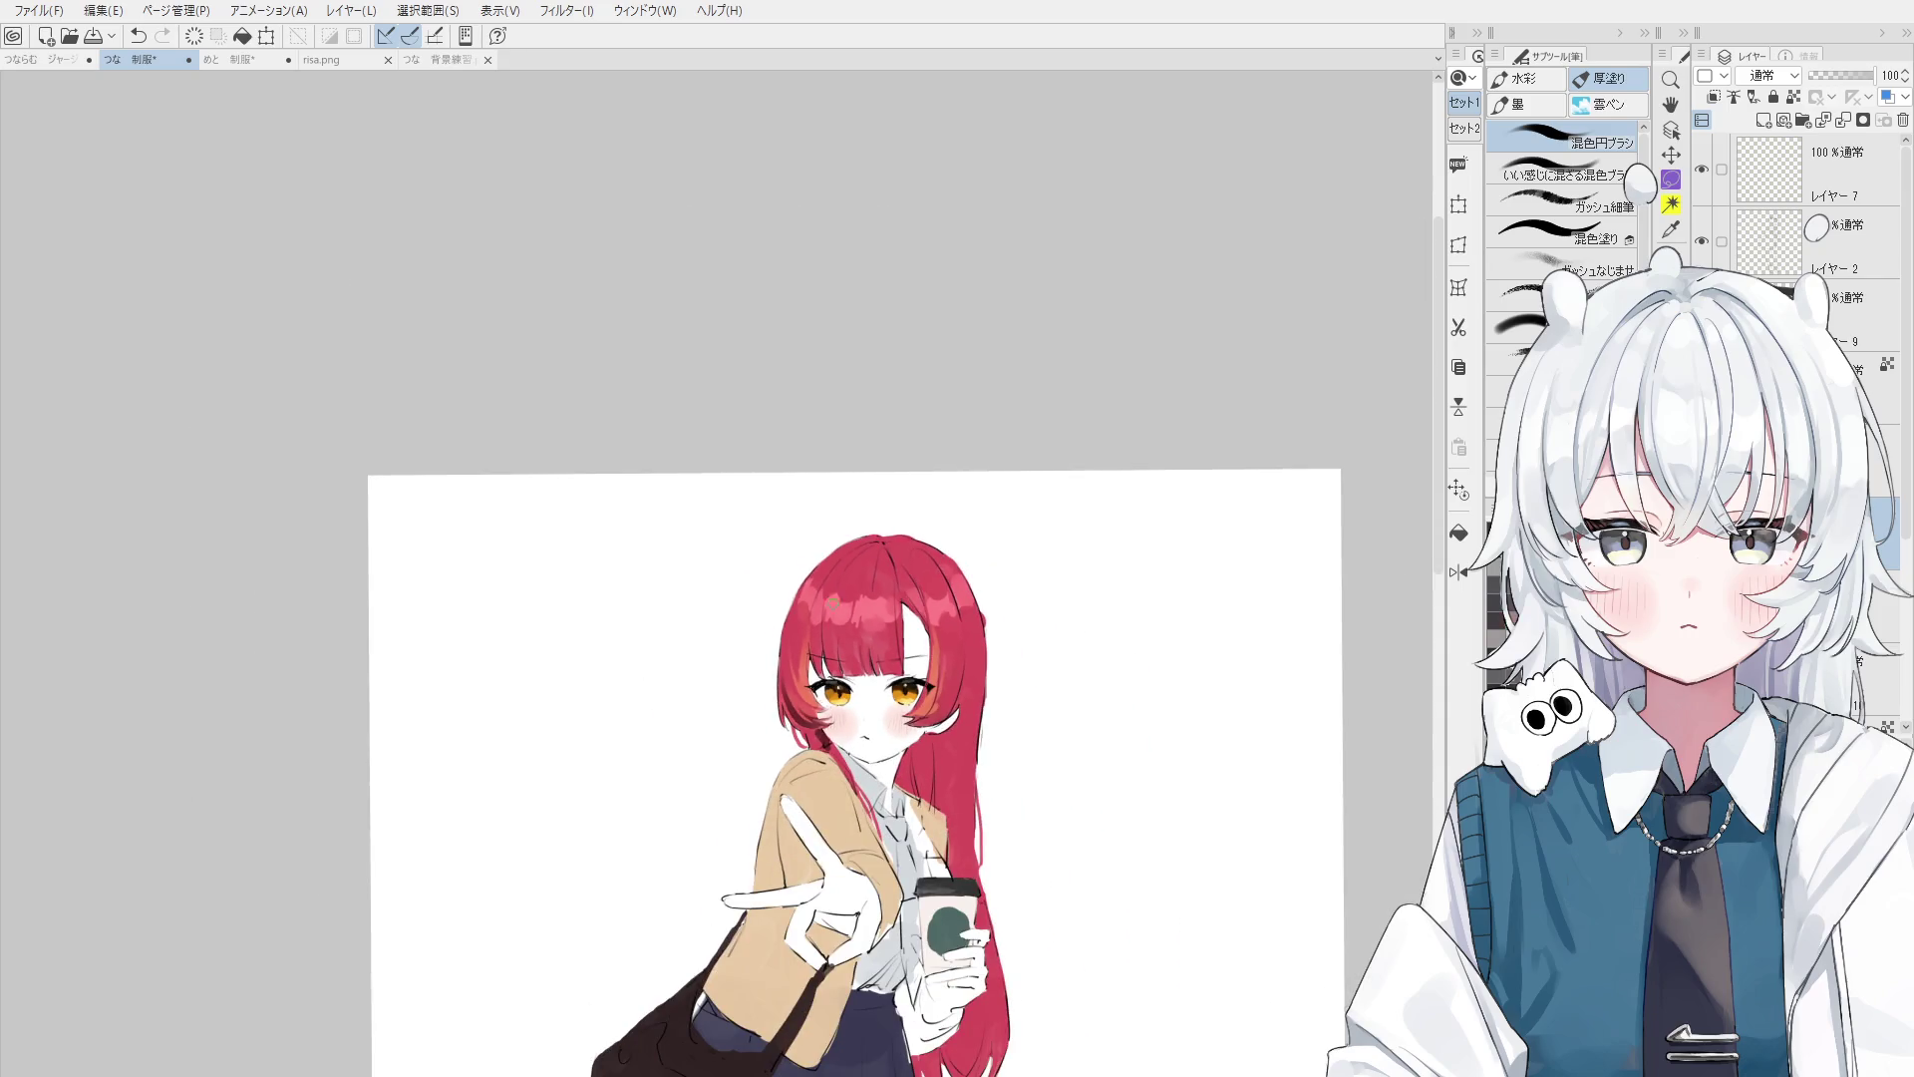
- Pick the eye line-art layer (Layer 2) and test a lash stroke at the right eye, undoing it
drag(883, 701, 858, 502)
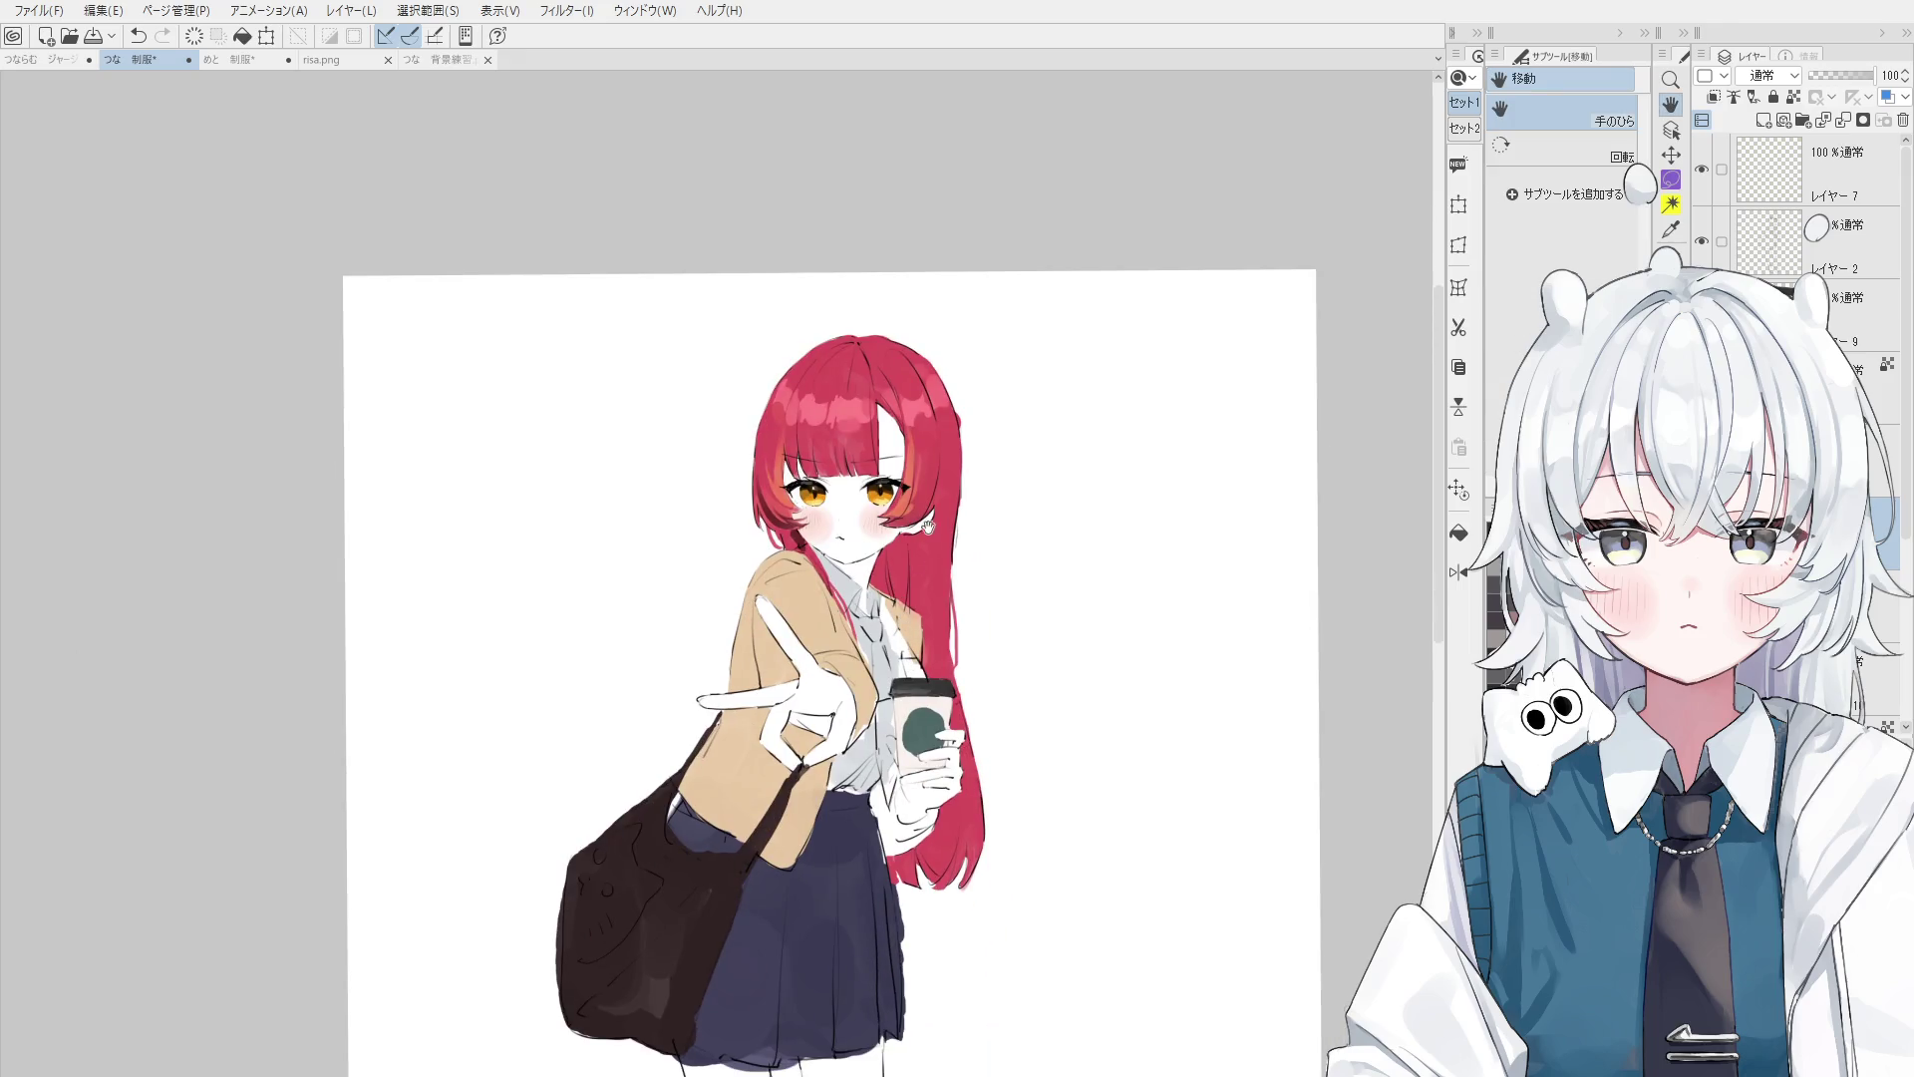
scroll(902, 496, up, 3)
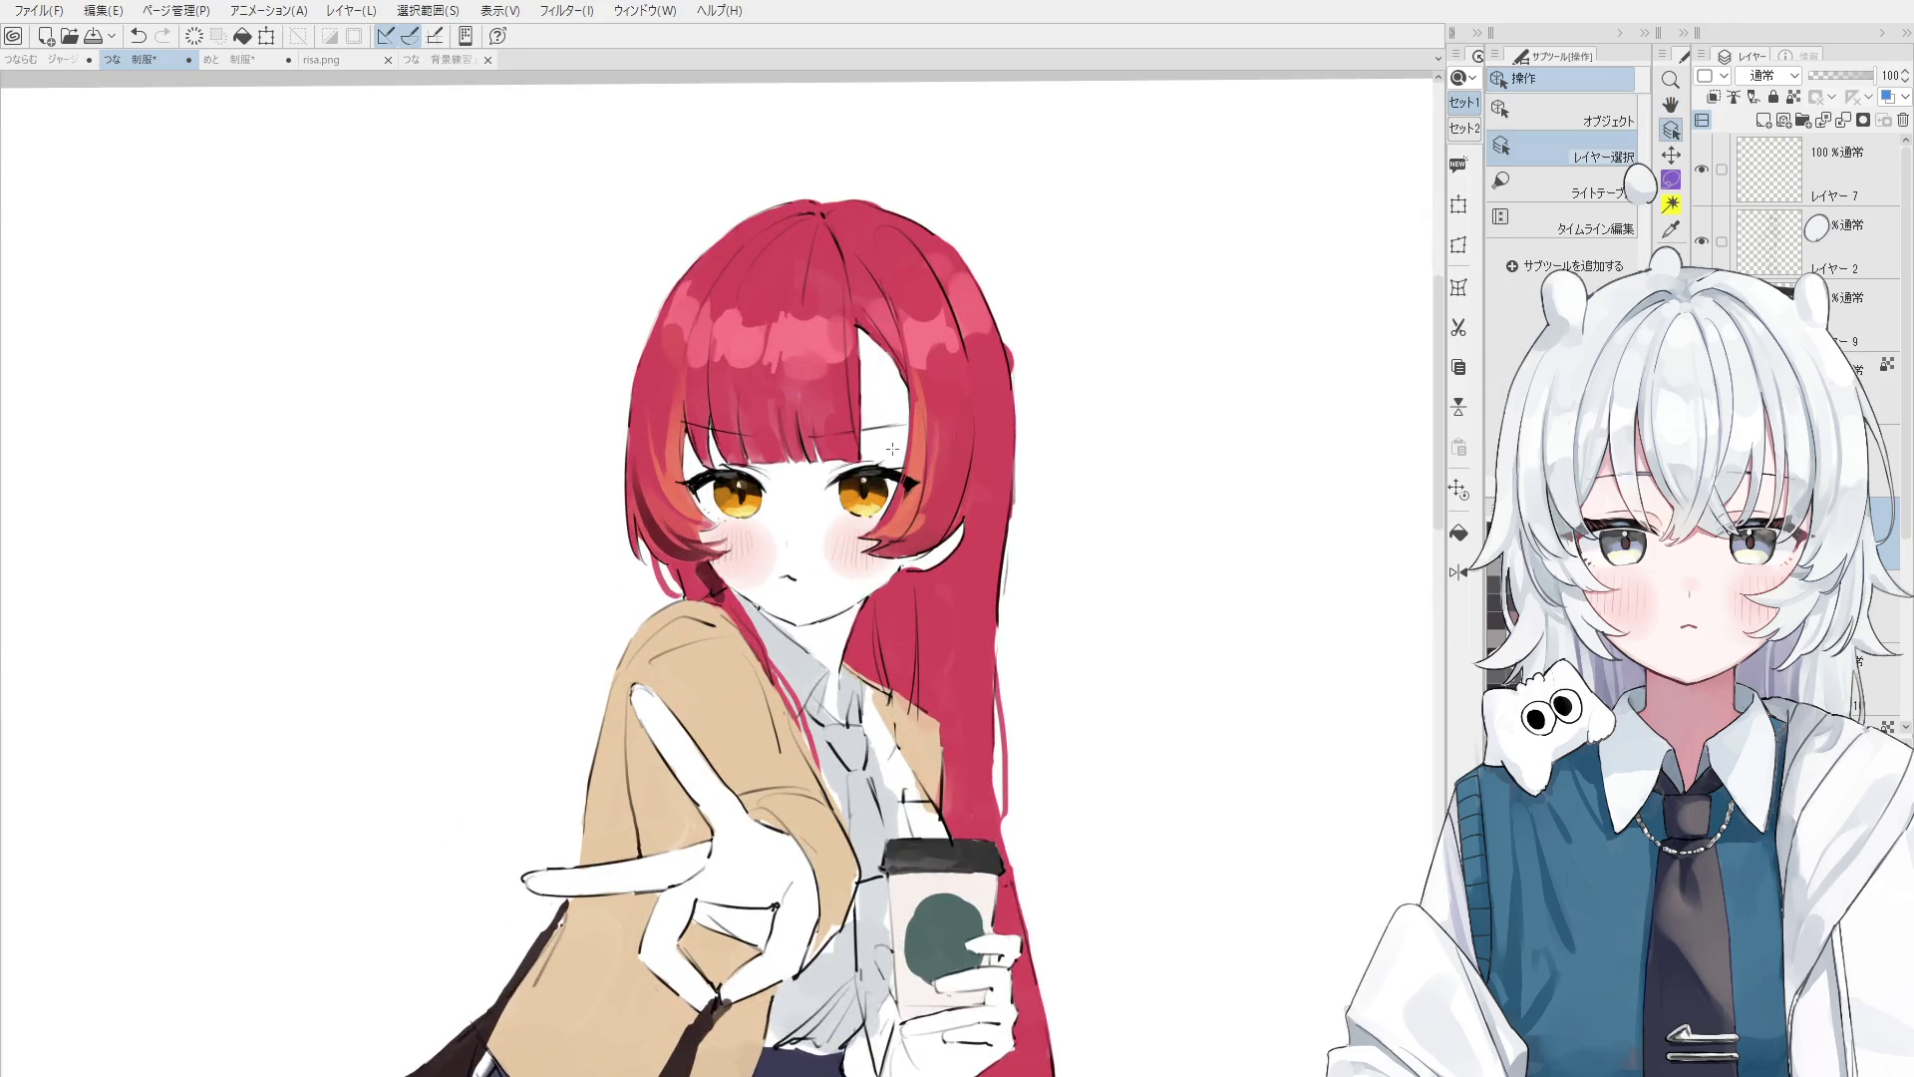
scroll(827, 454, up, 3)
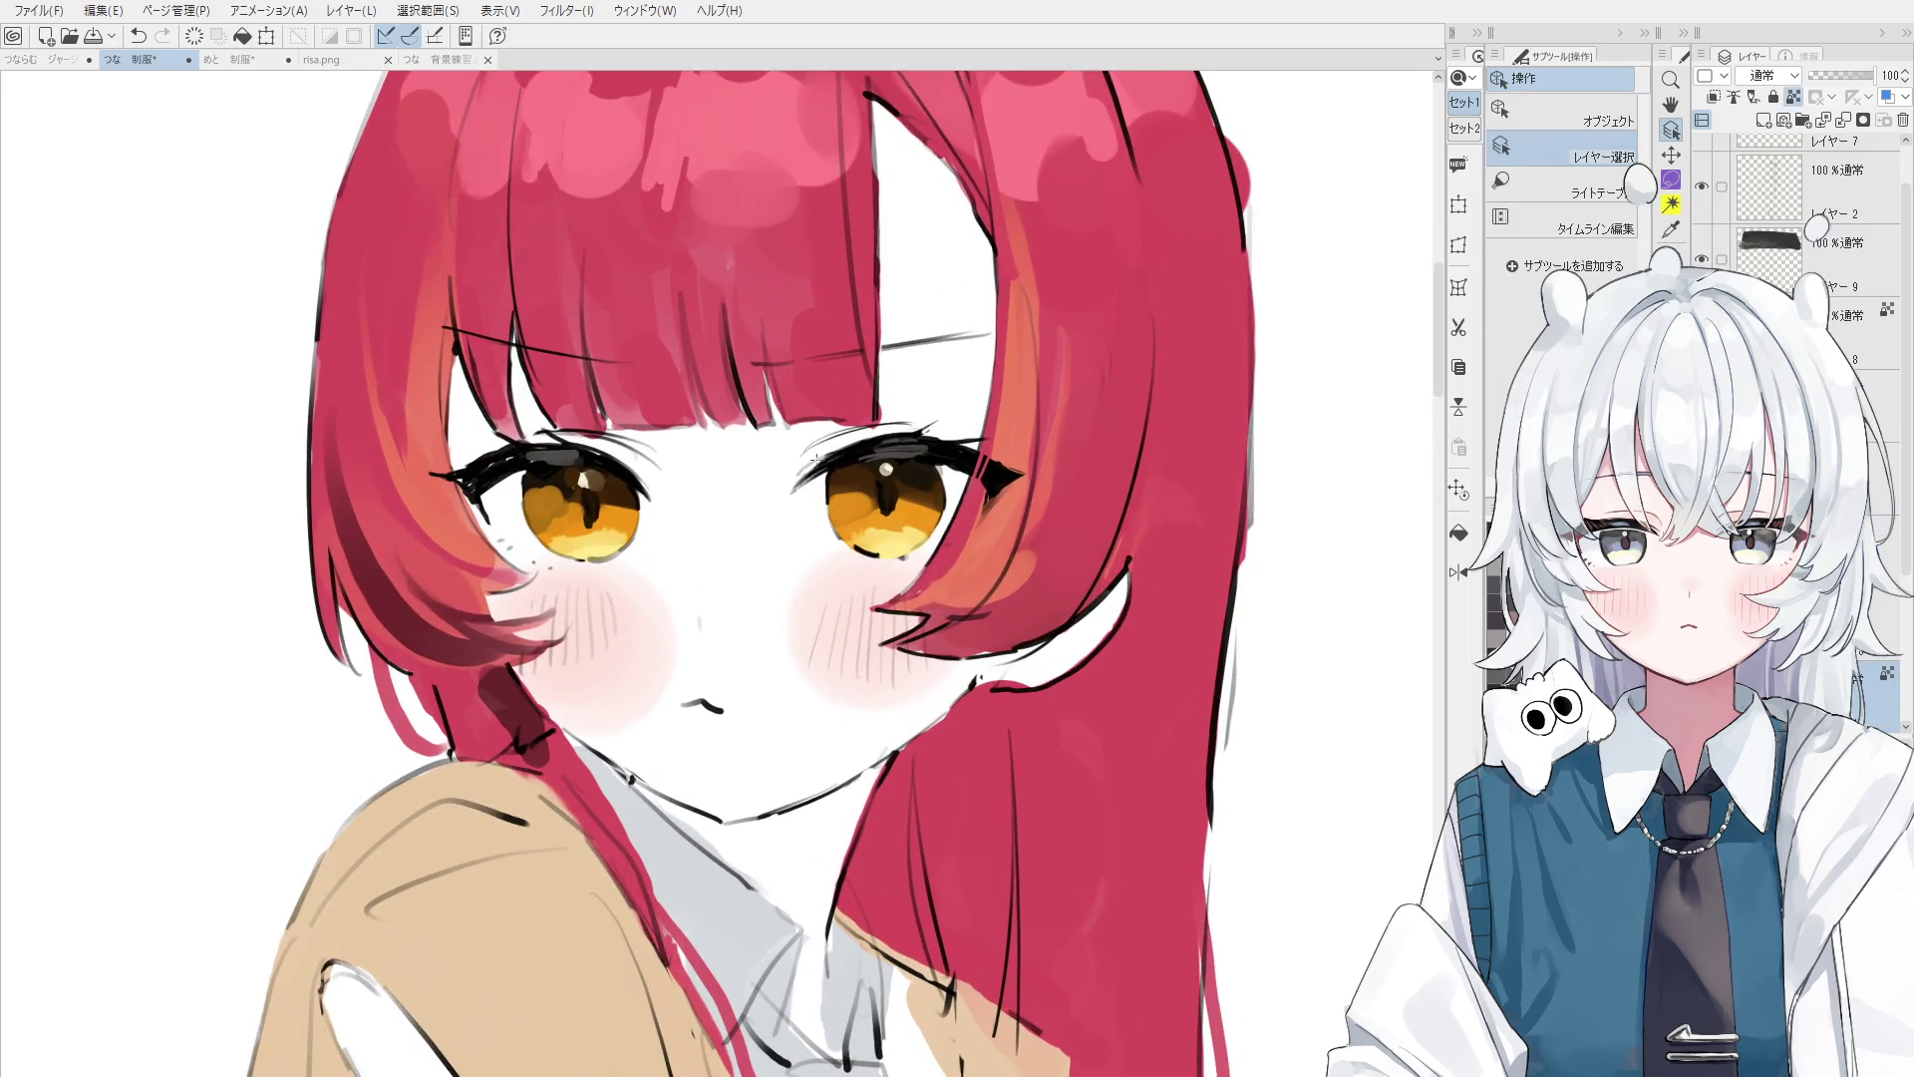
scroll(829, 442, up, 2)
click(838, 454)
key(p)
key(ctrl+z)
mouse_move(820, 467)
mouse_down()
mouse_move(738, 528)
mouse_move(780, 499)
mouse_up()
key(ctrl+z)
key(ctrl+z)
scroll(883, 492, down, 2)
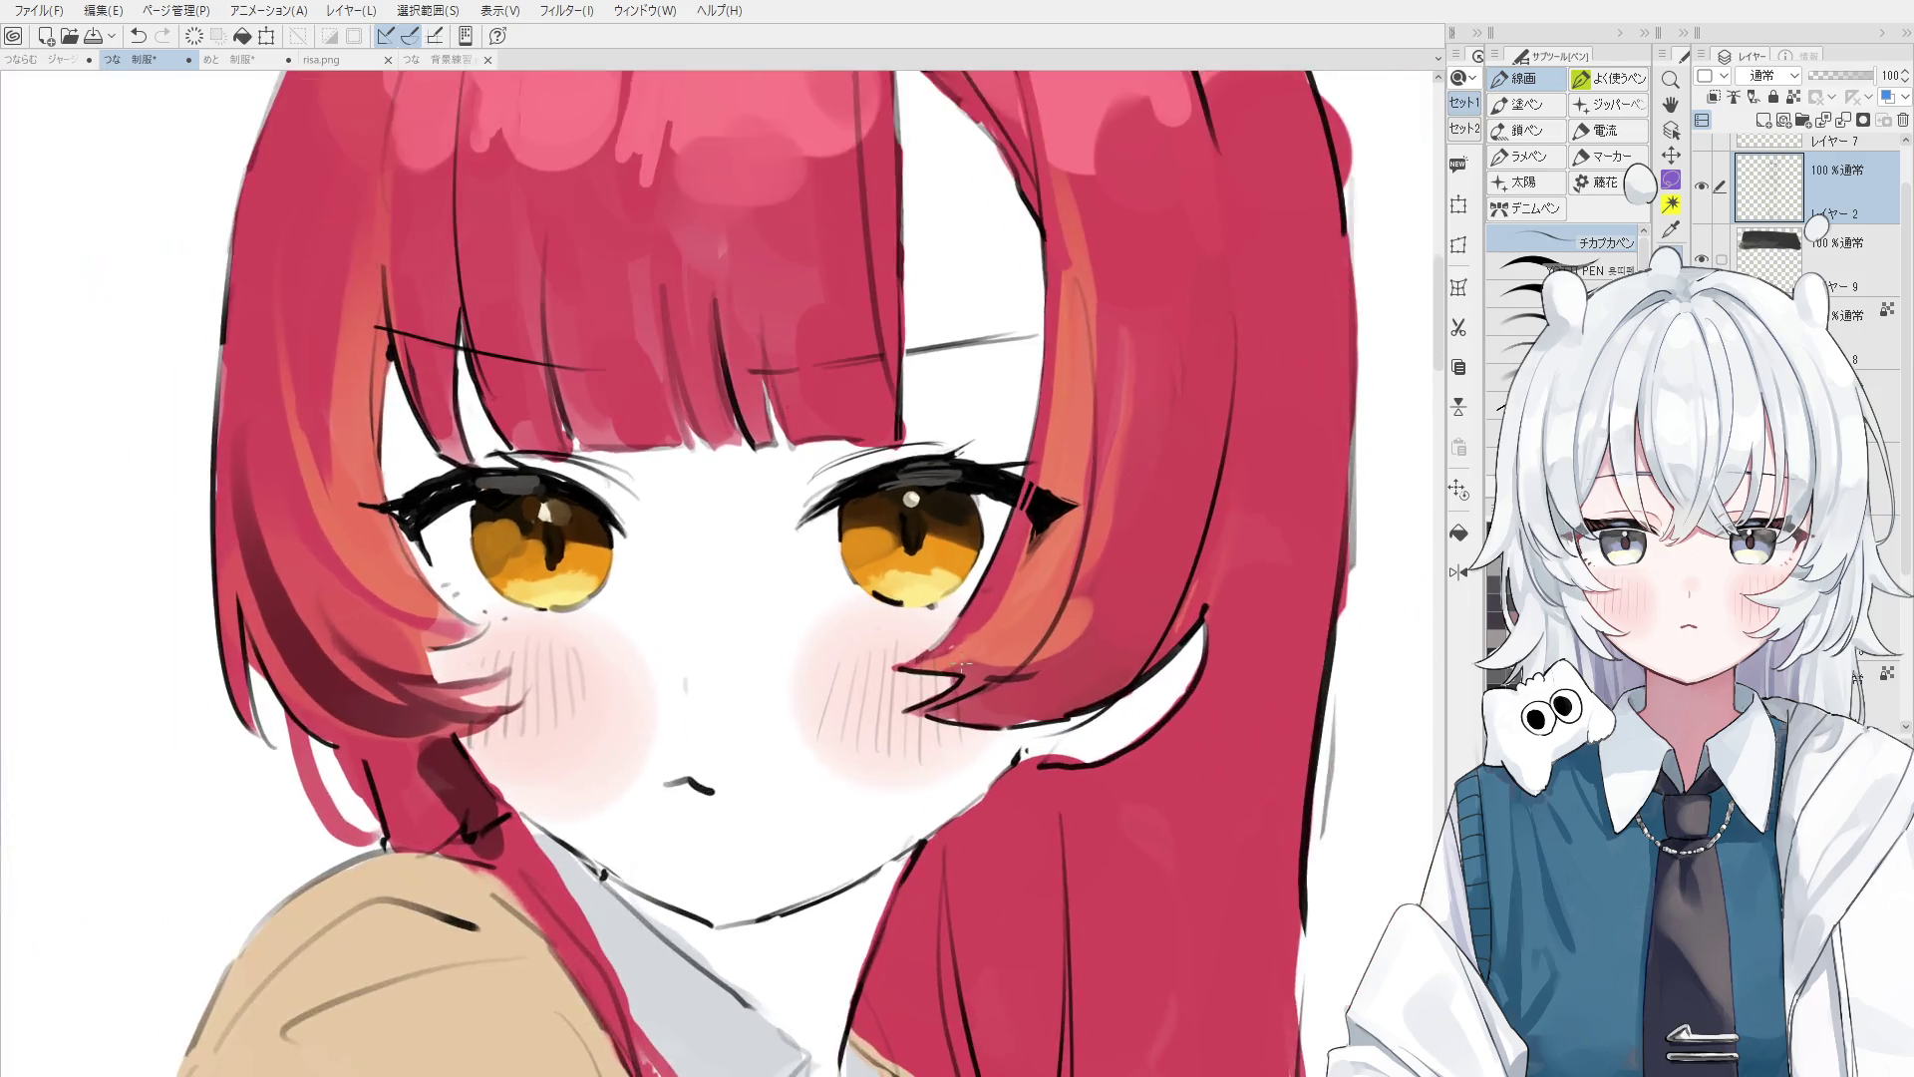
scroll(1053, 787, up, 1)
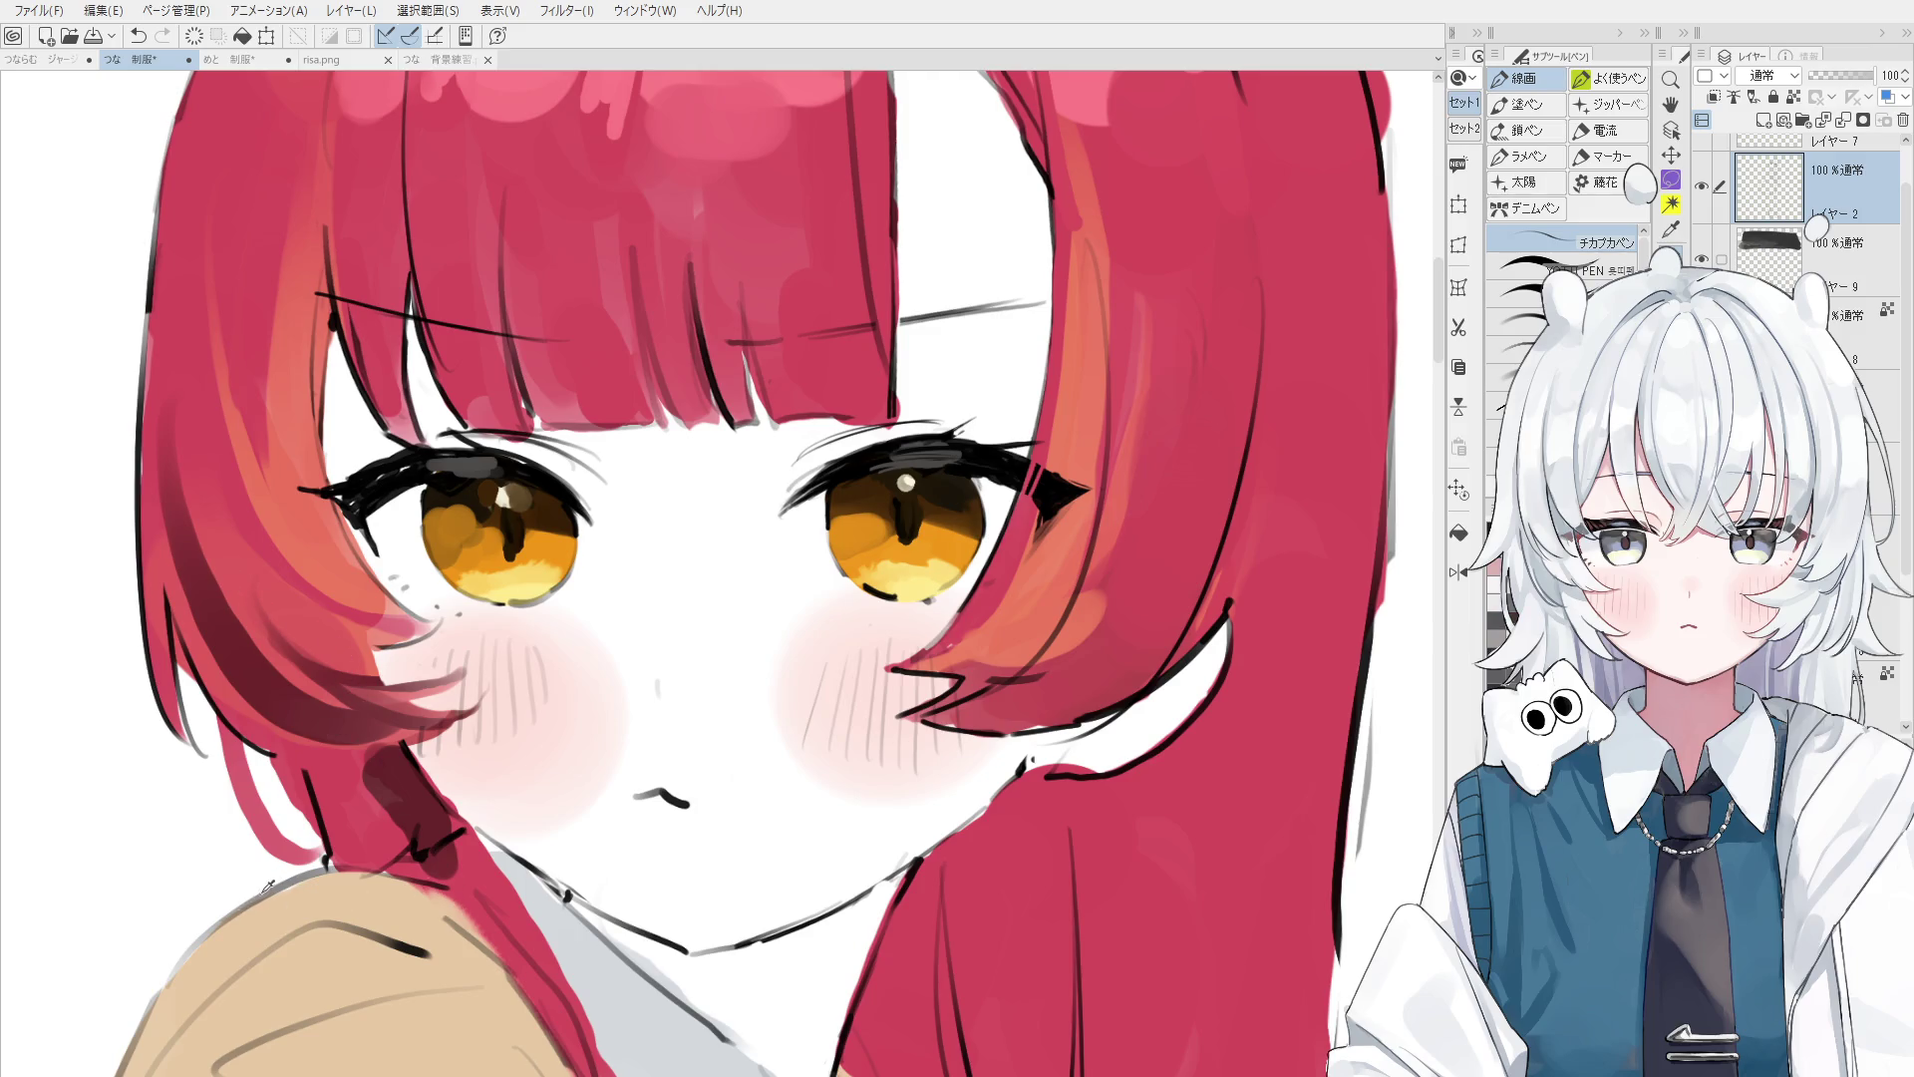
- Mirror the canvas horizontally and softly blend colour across the right eye with 混色円ブラシ
key(o)
key(b)
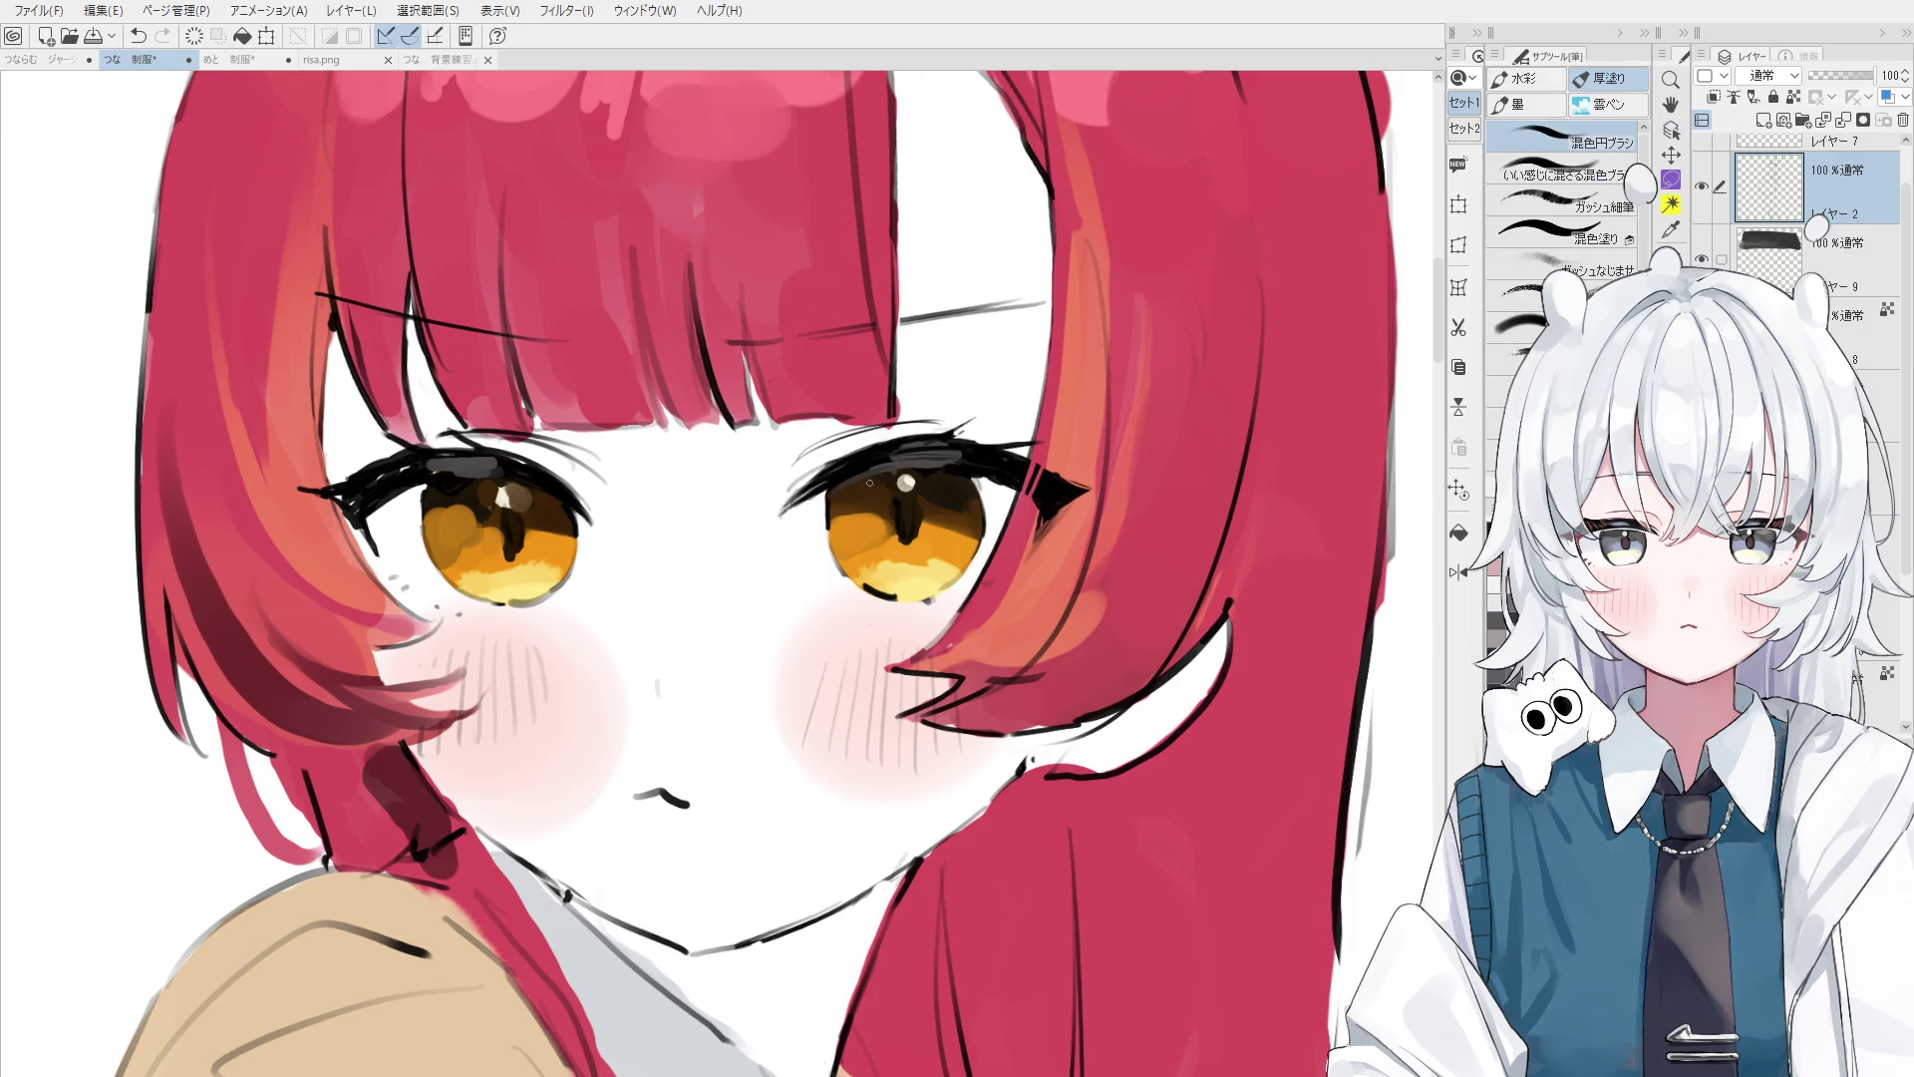
key(minus)
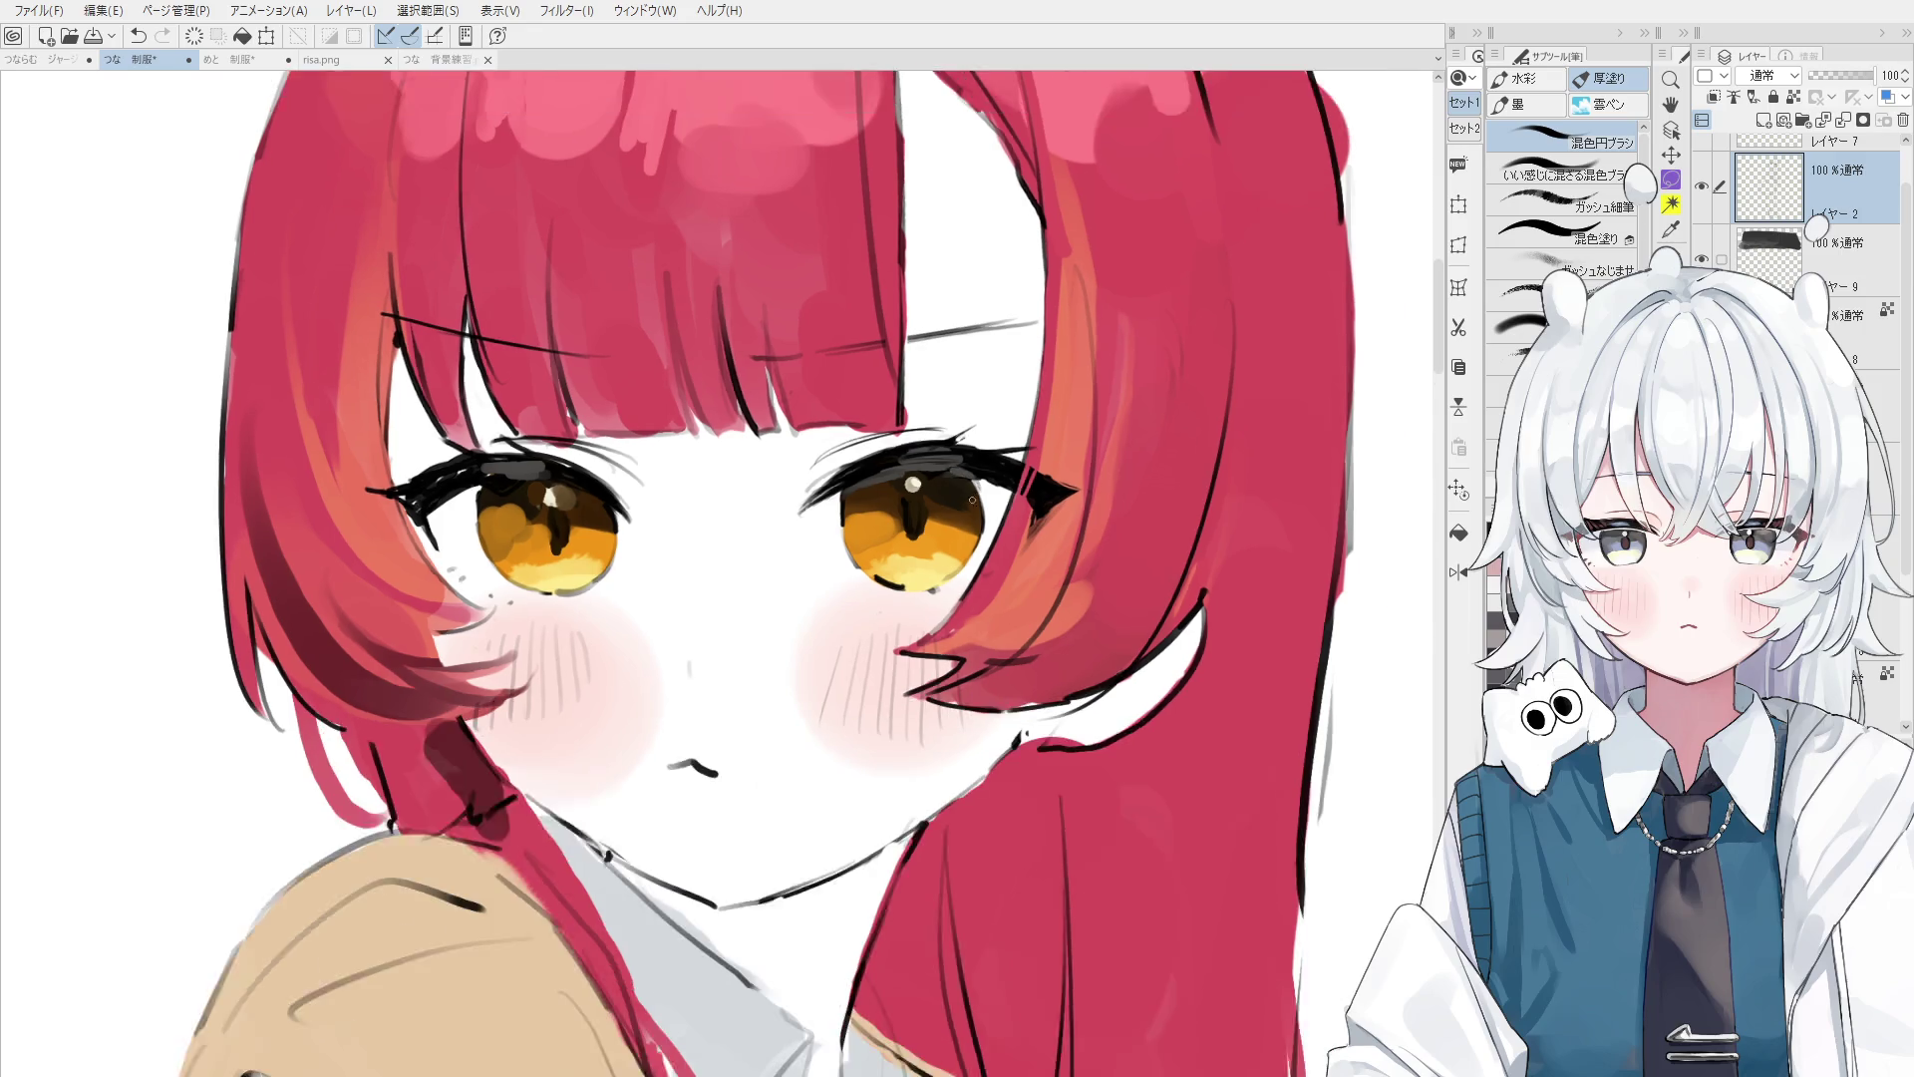
key(minus)
key(h)
scroll(863, 536, up, 3)
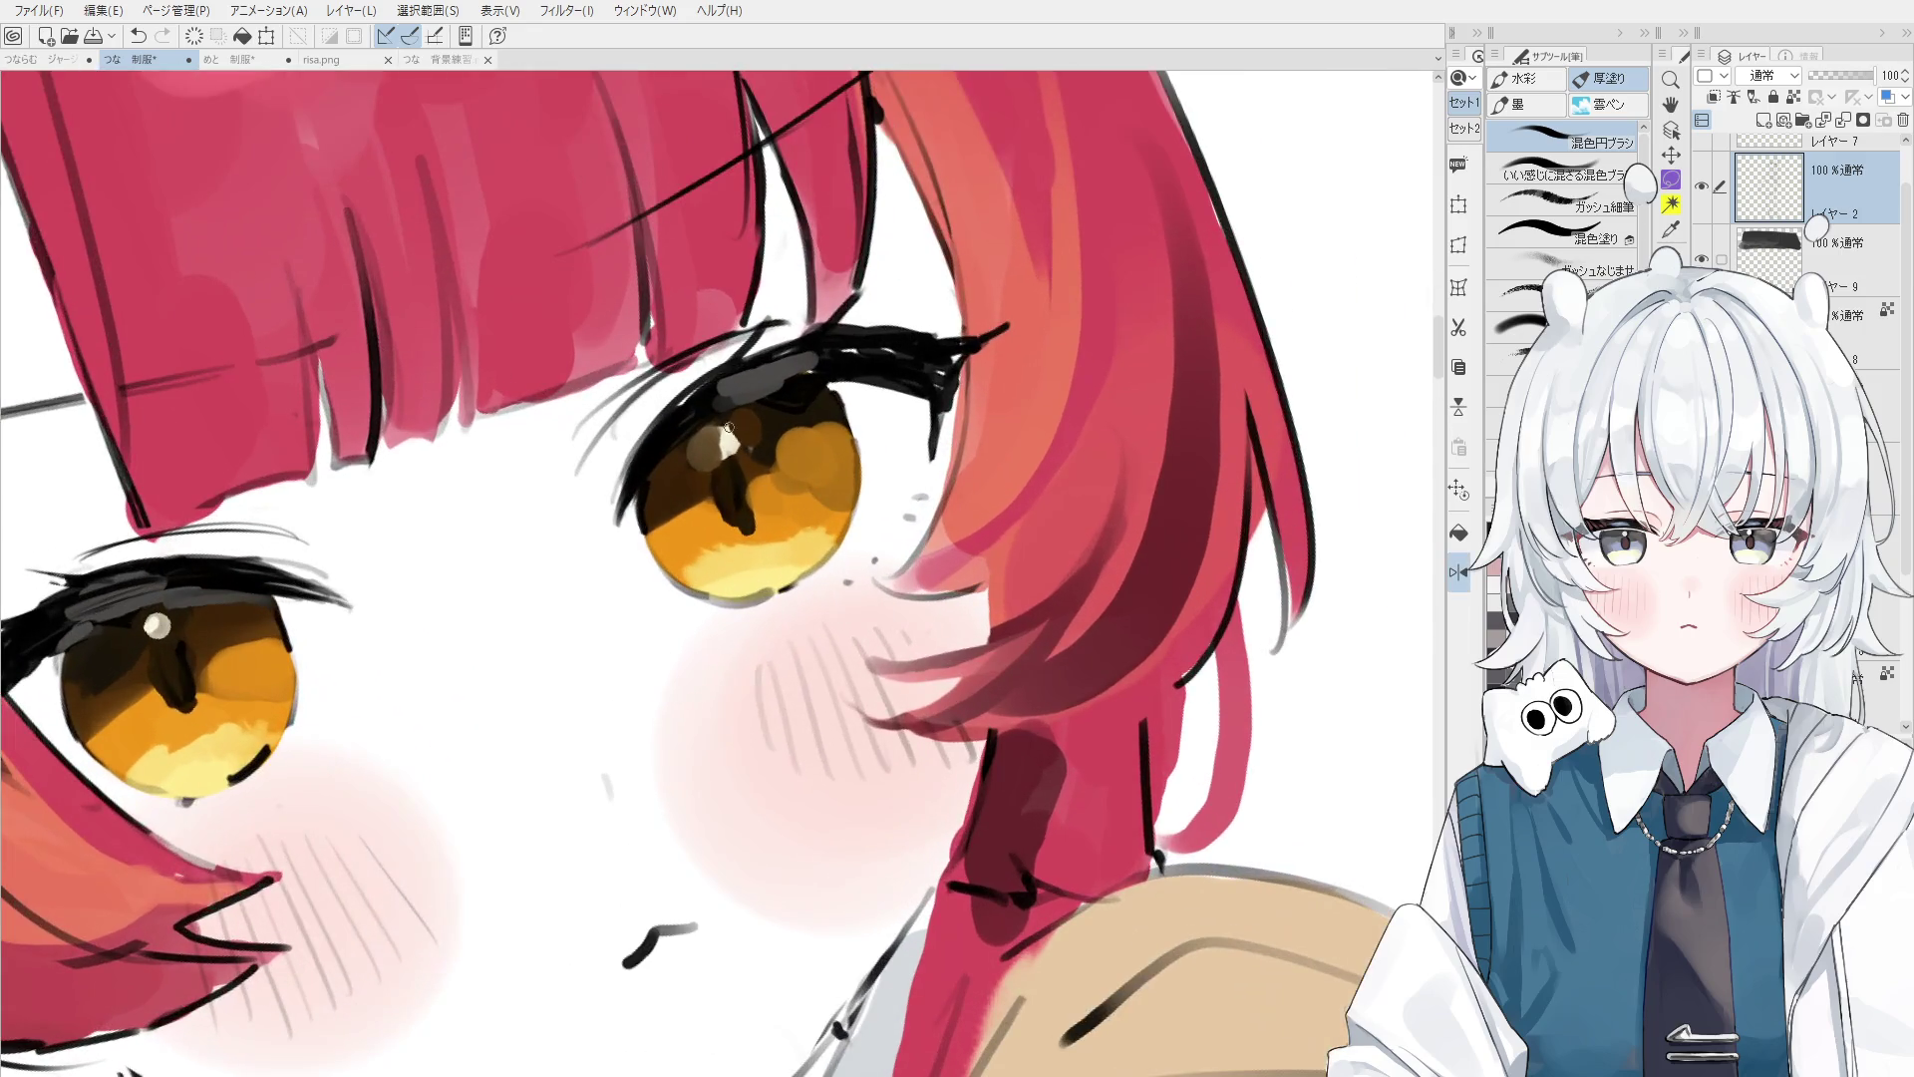
drag(702, 417, 704, 424)
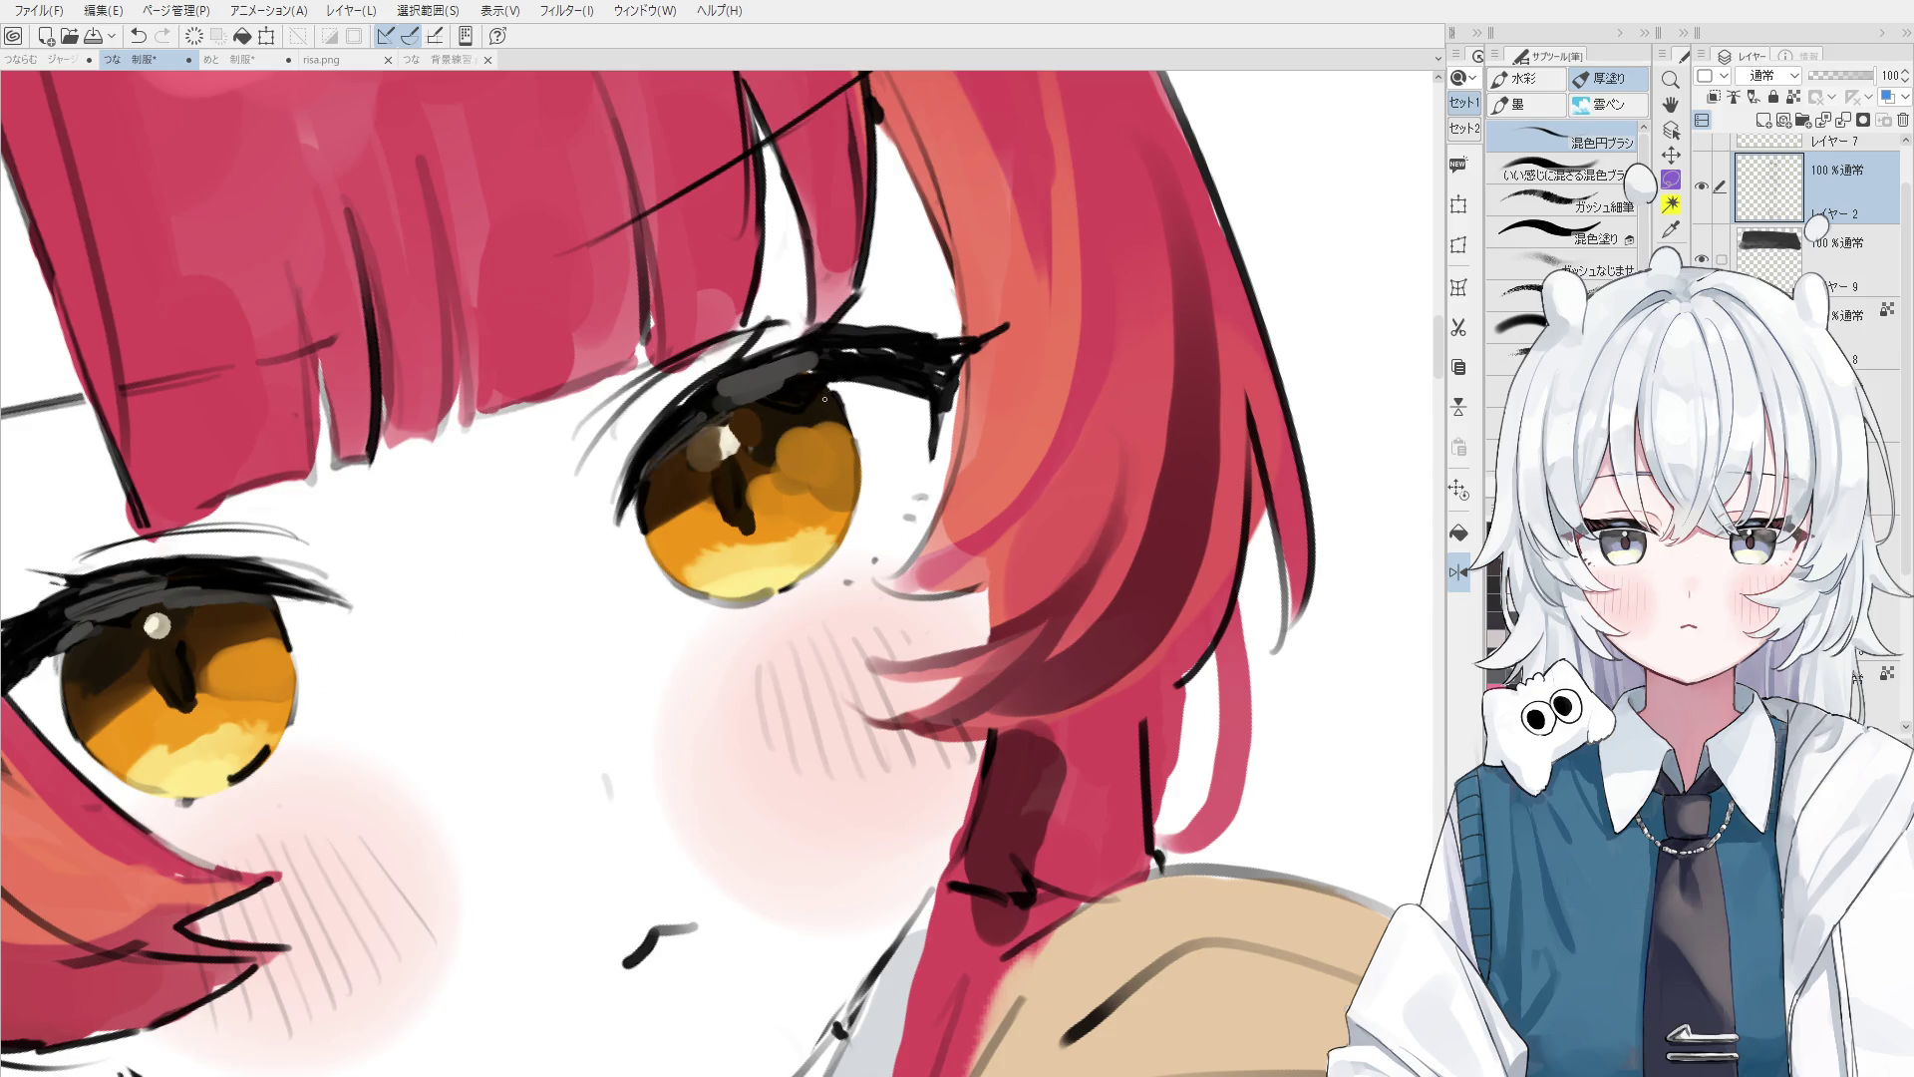
scroll(893, 396, down, 1)
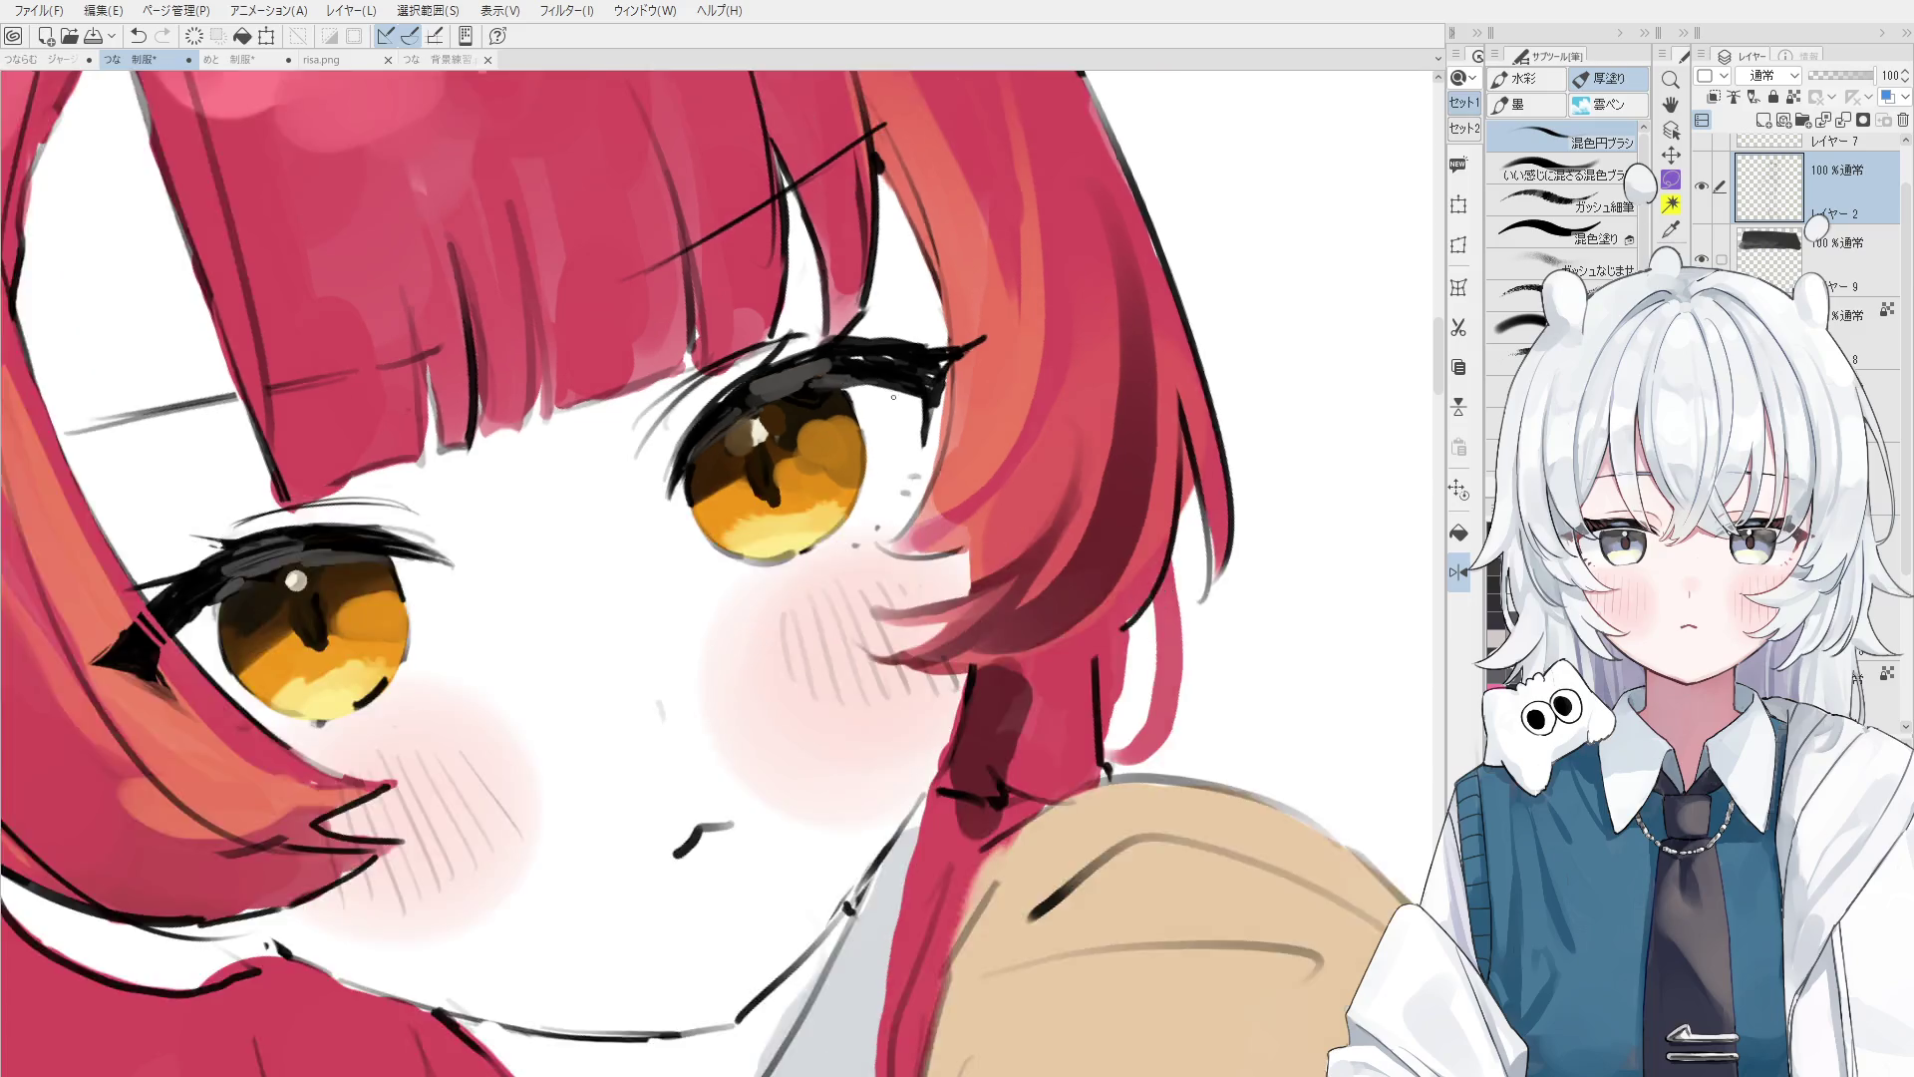
scroll(894, 396, down, 2)
key(h)
drag(787, 469, 782, 332)
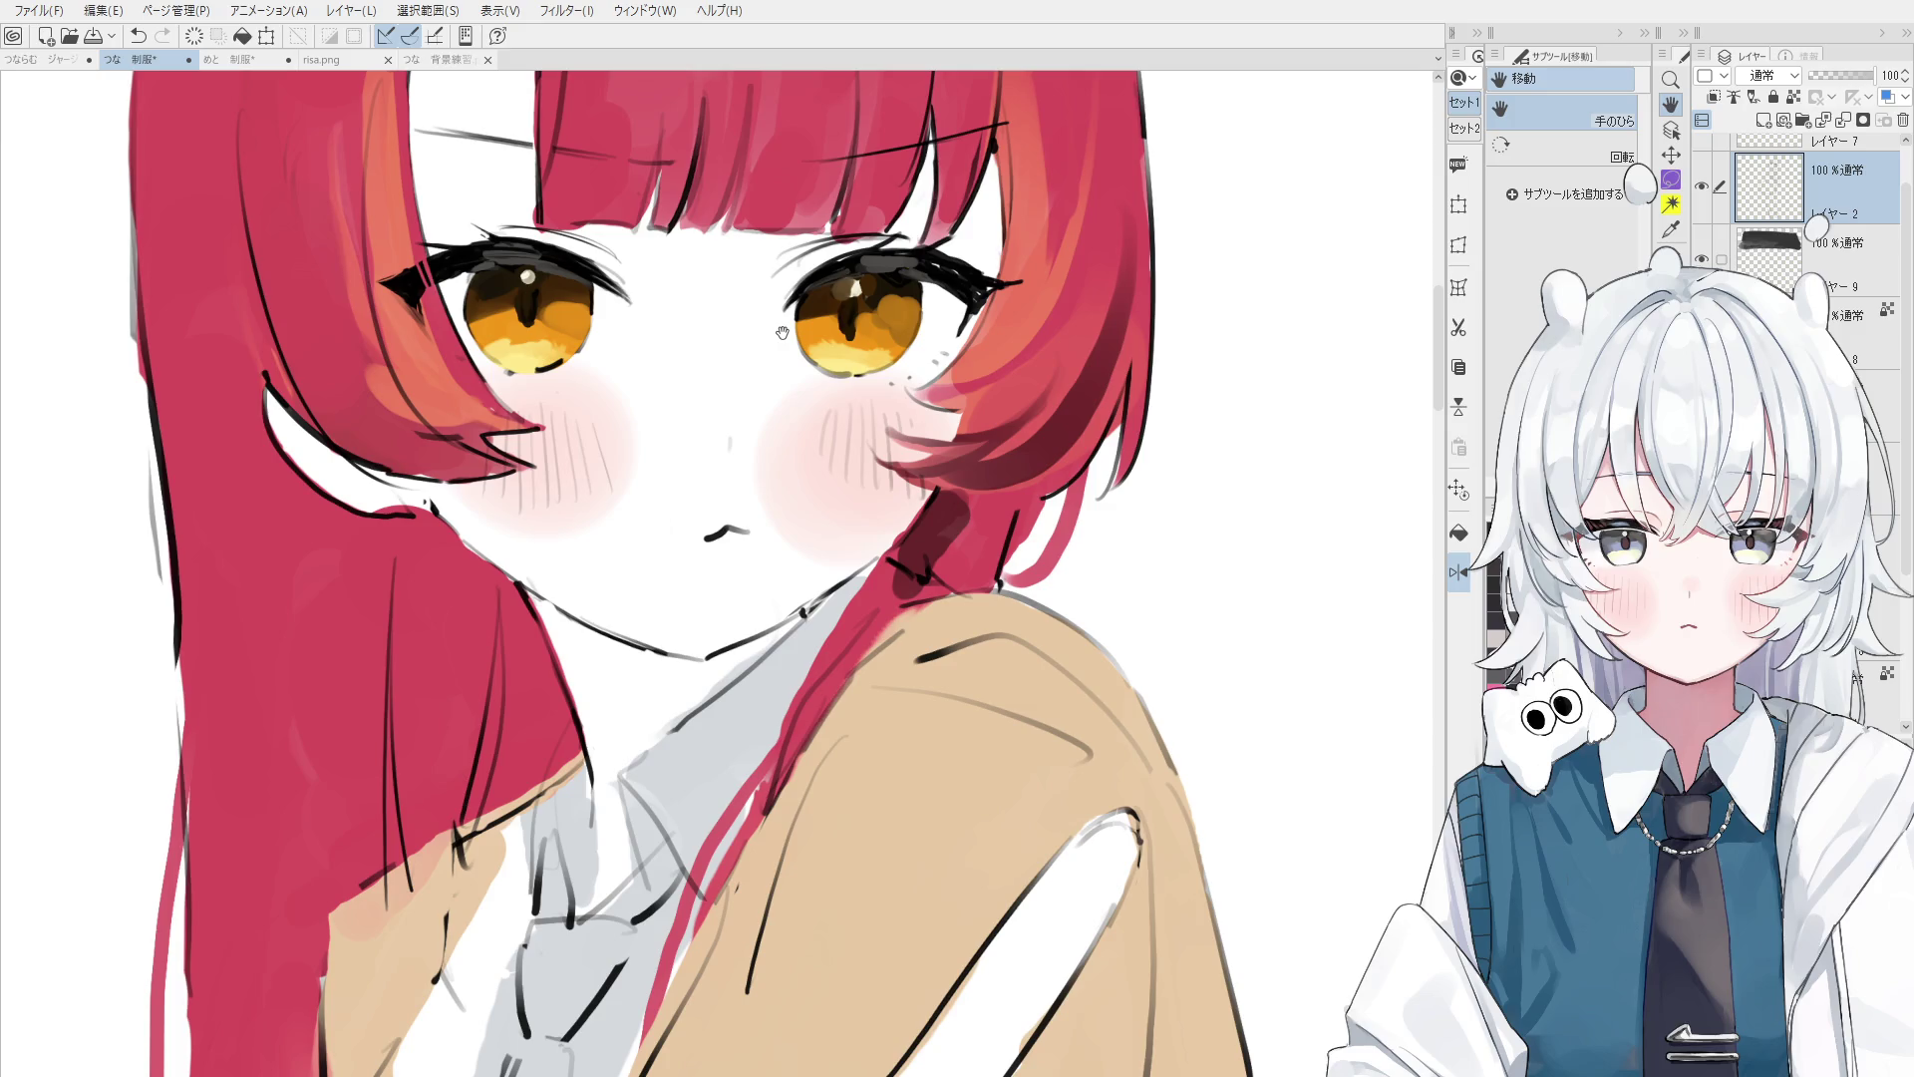
- Try an alternate outline pen along the bangs' edge, then extend the hair outline down-left with the original pen
scroll(783, 332, down, 5)
key(o)
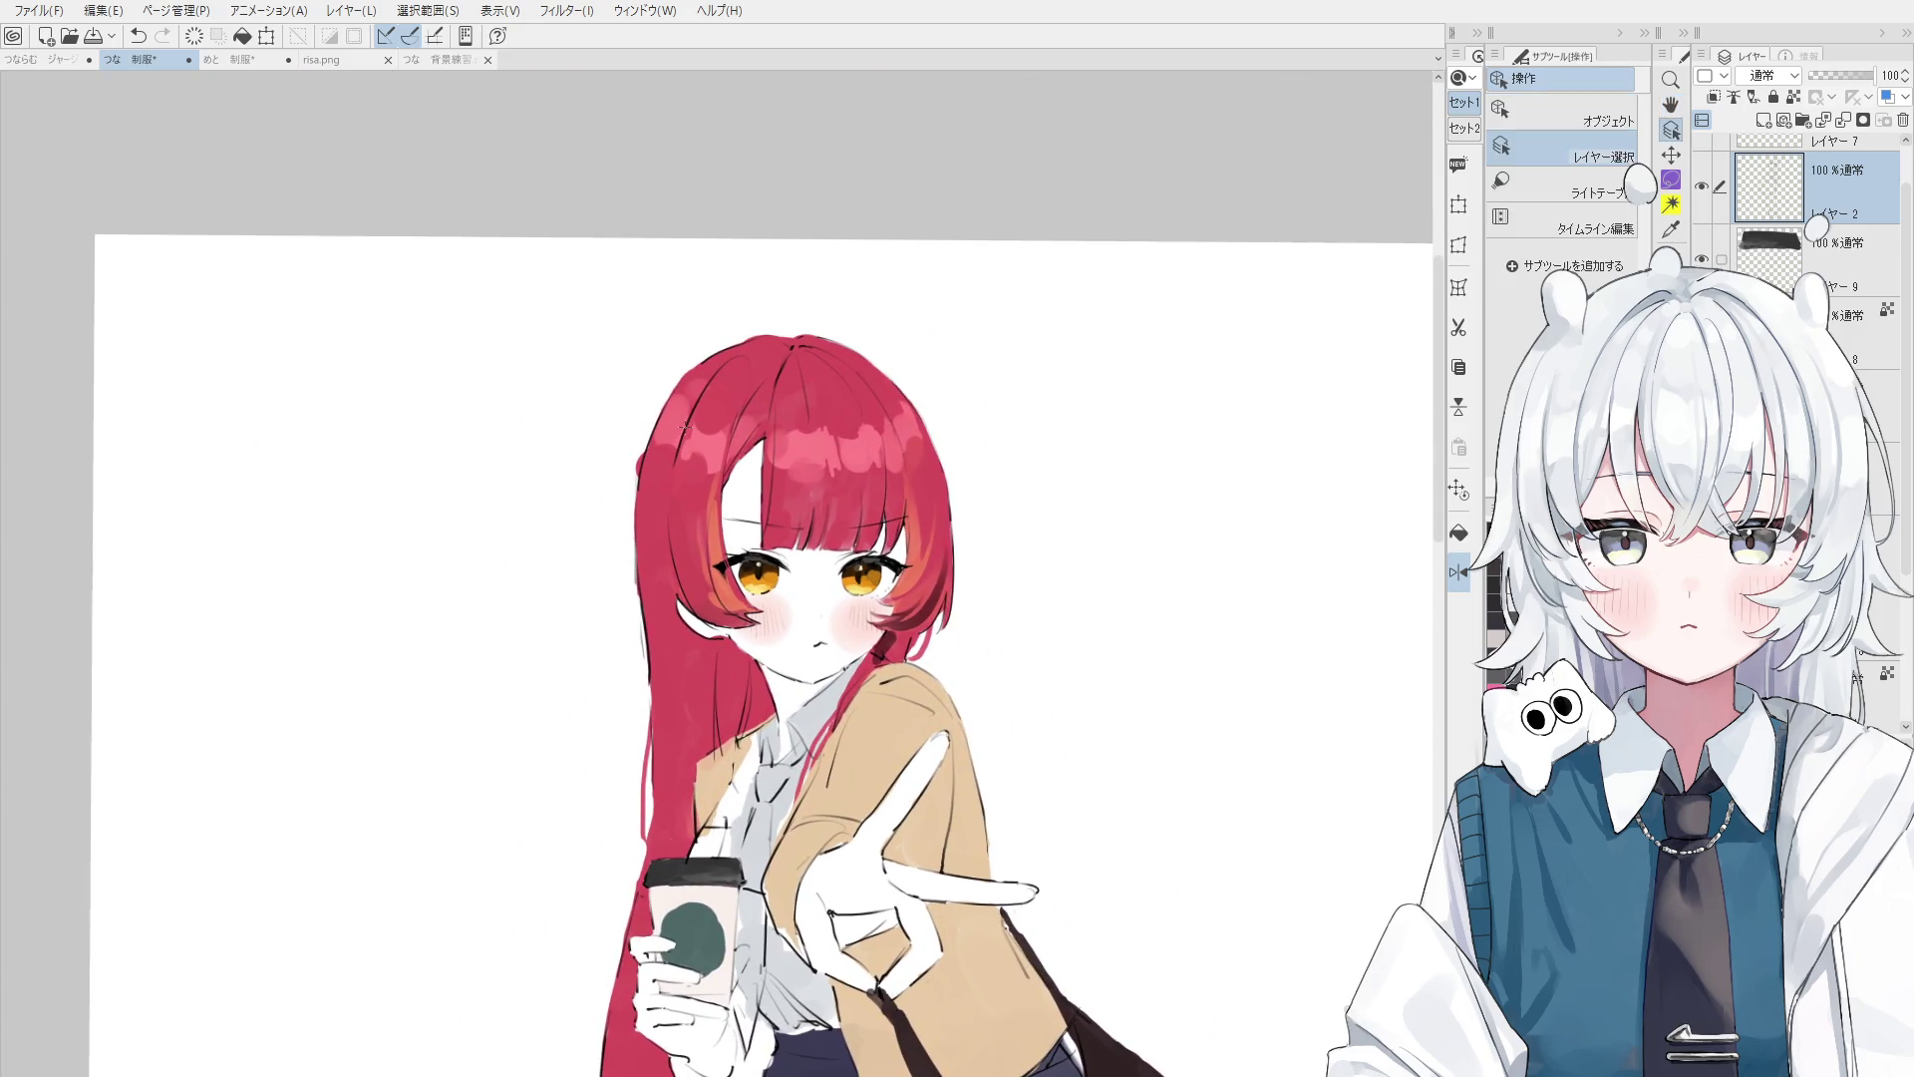
scroll(685, 427, up, 5)
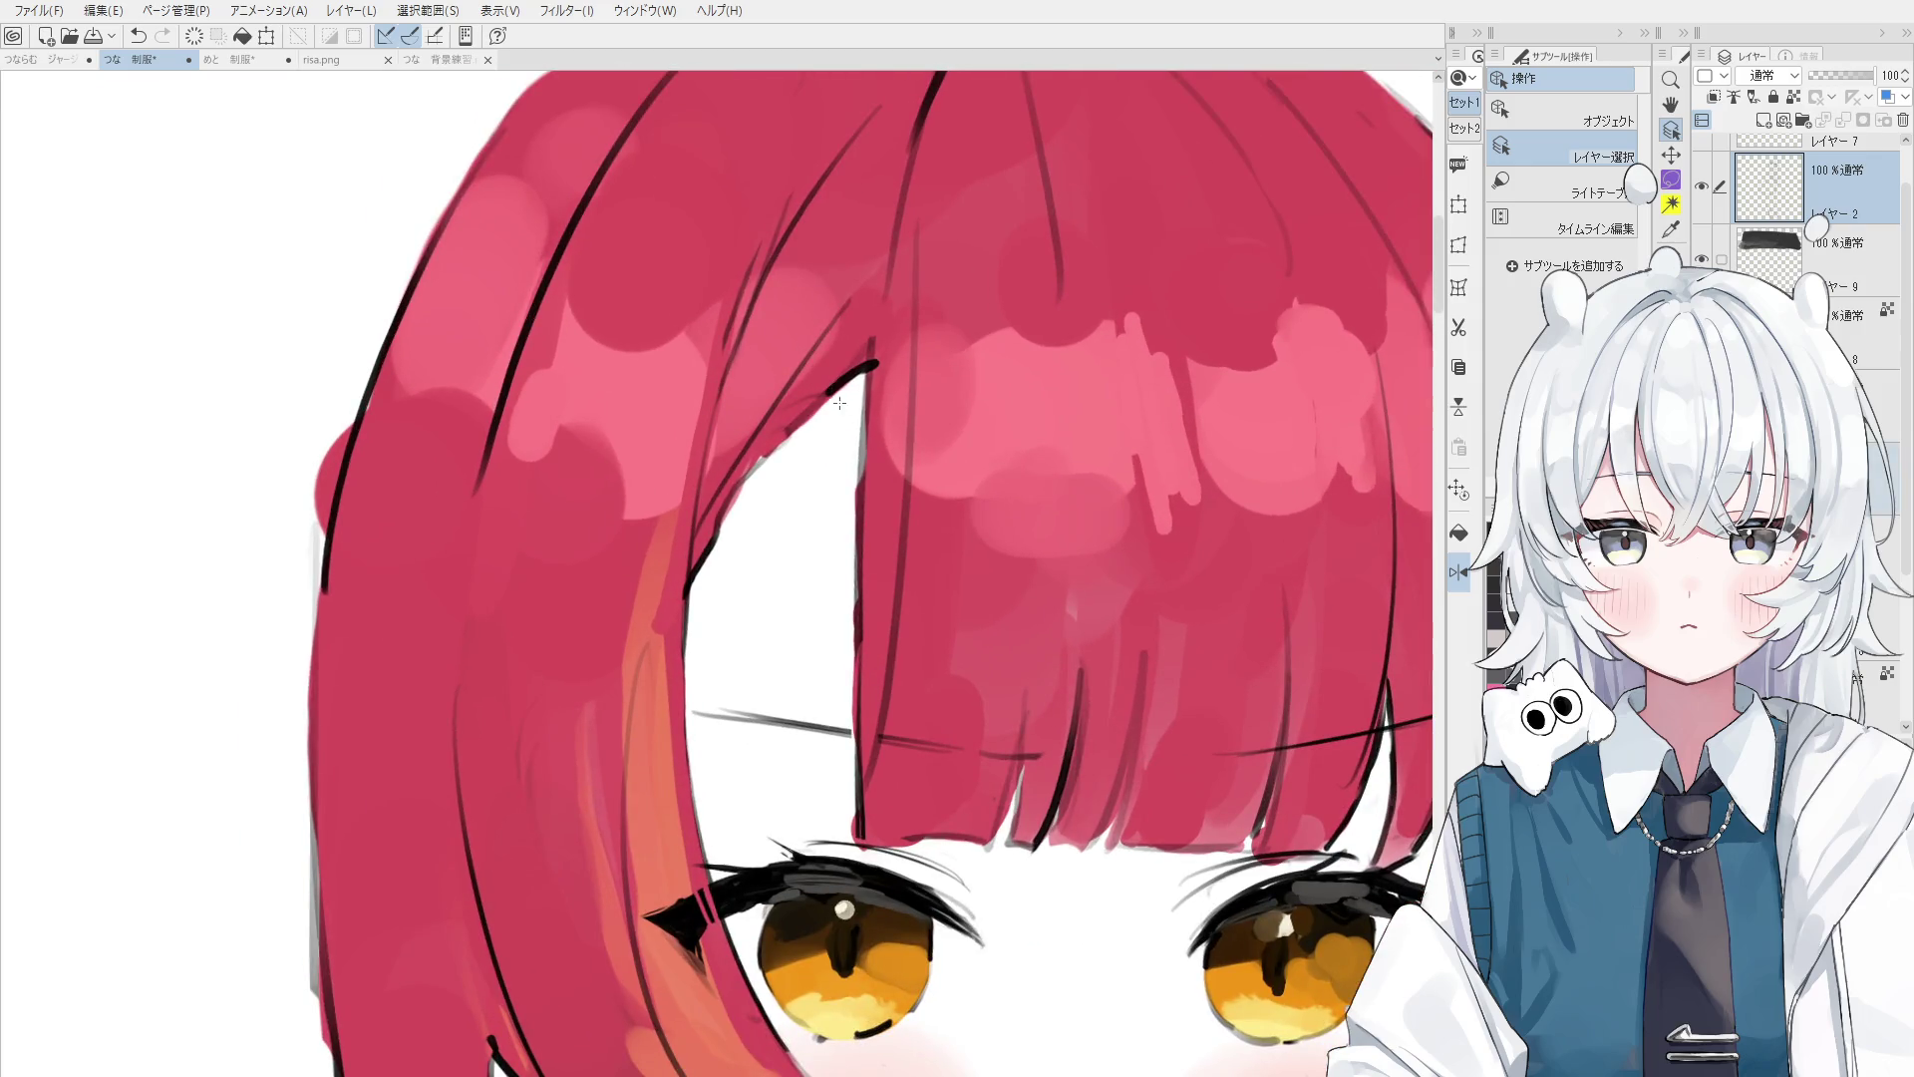
key(e)
scroll(828, 388, down, 1)
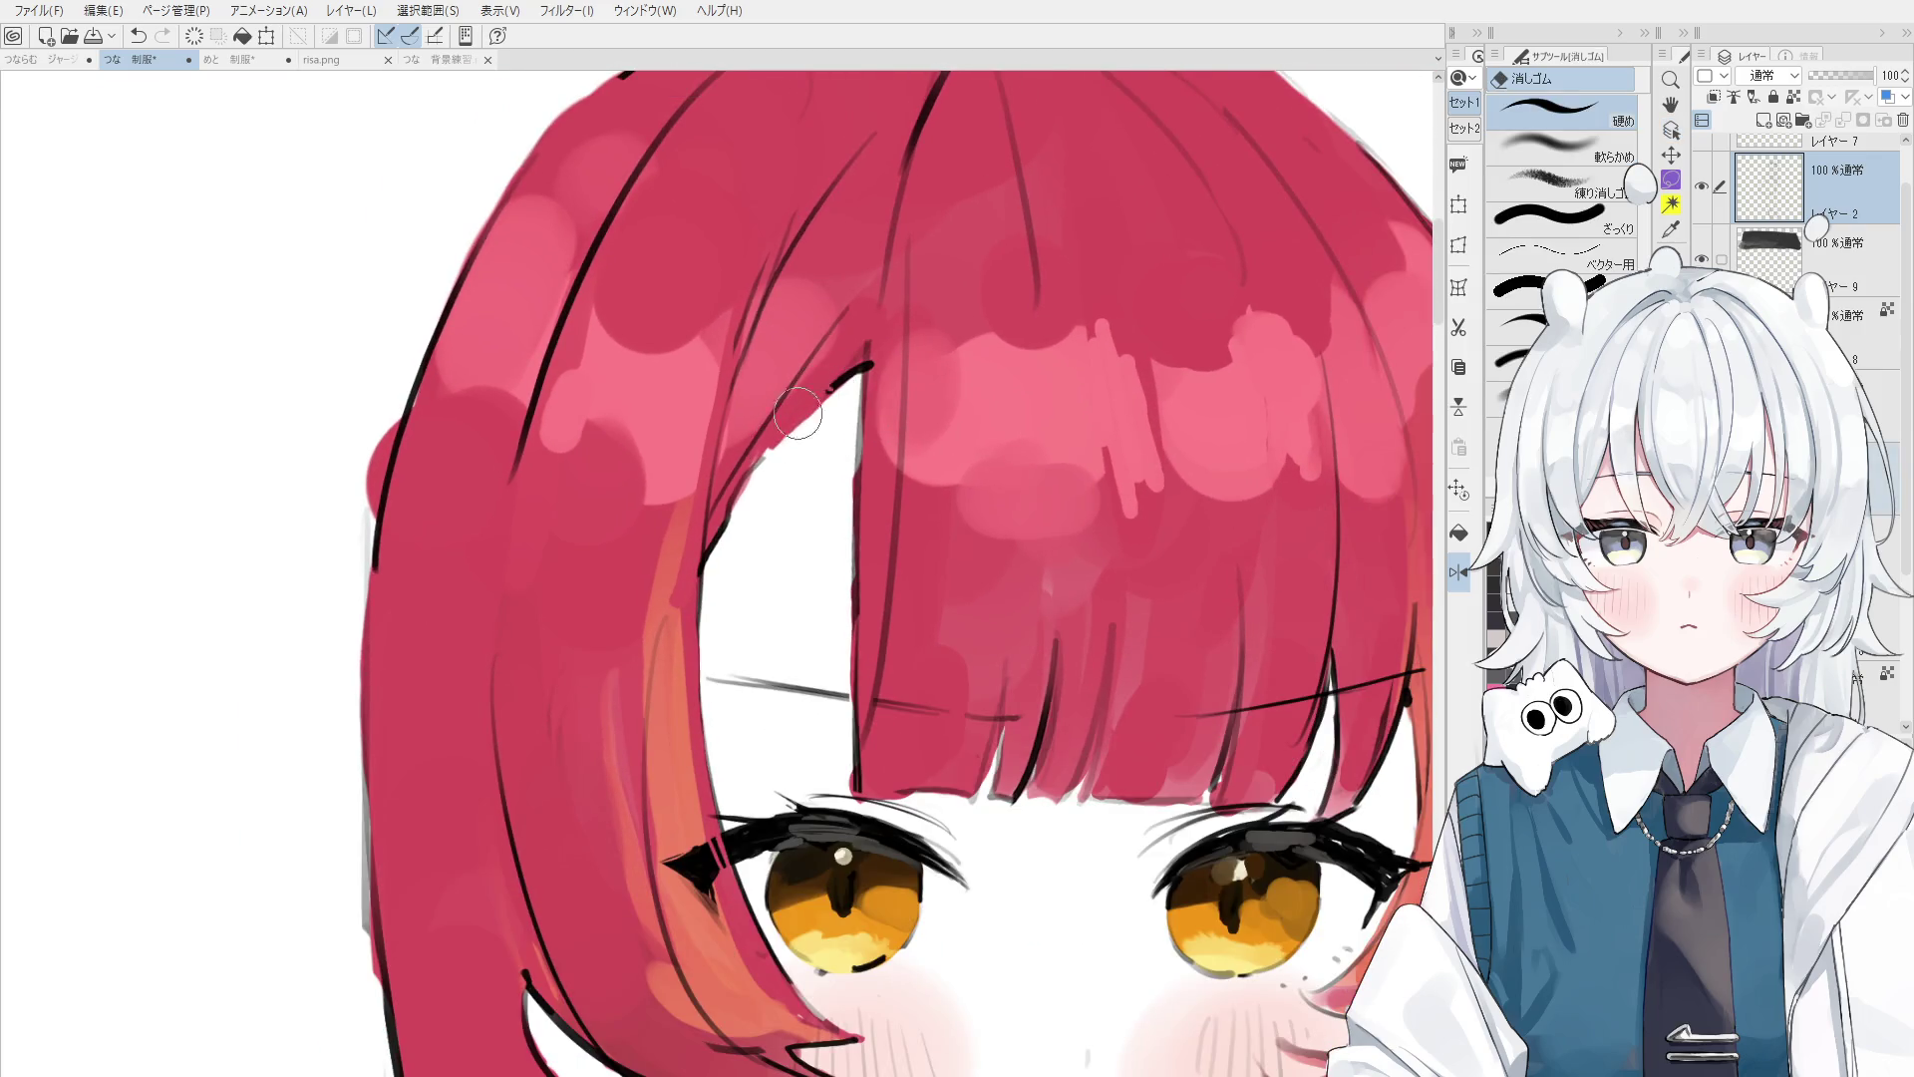
key(p)
key(ctrl+z)
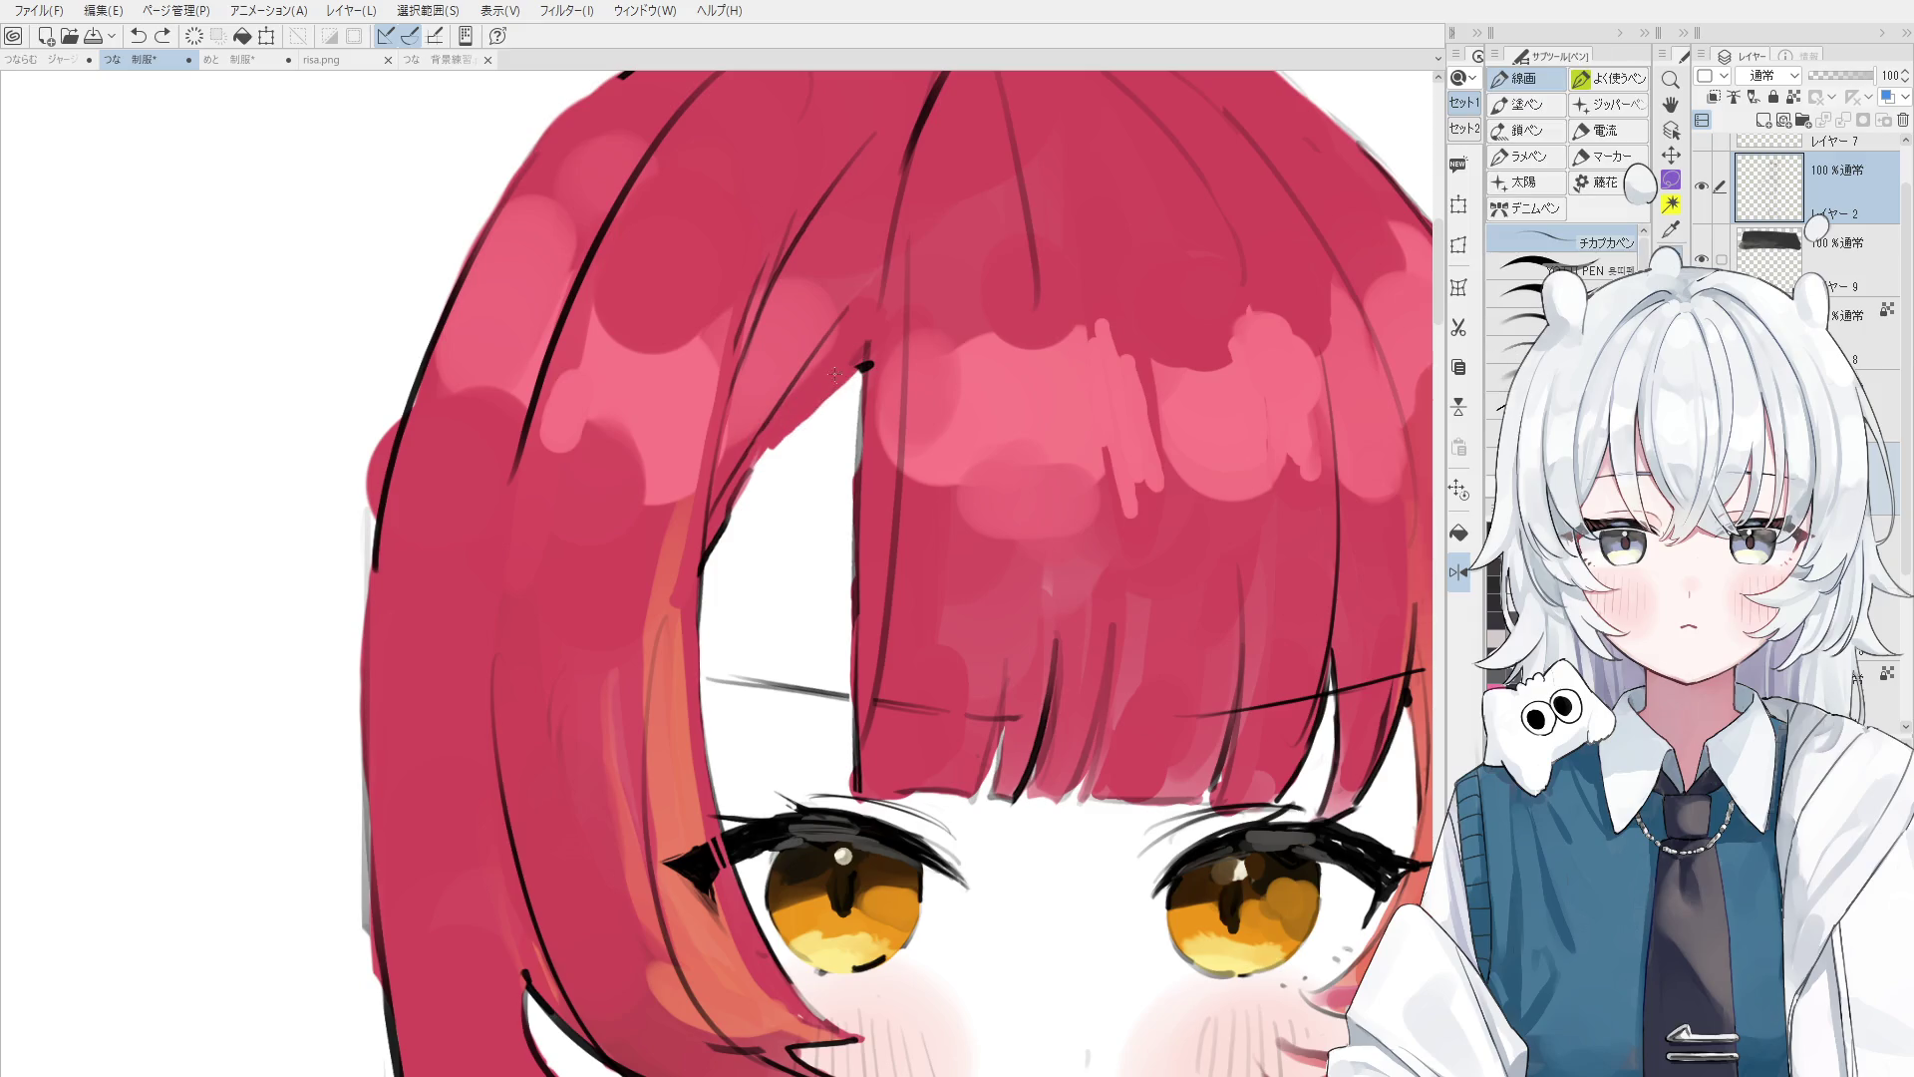
key(period)
drag(860, 361, 714, 531)
key(ctrl+z)
scroll(771, 454, down, 1)
key(comma)
key(ctrl+z)
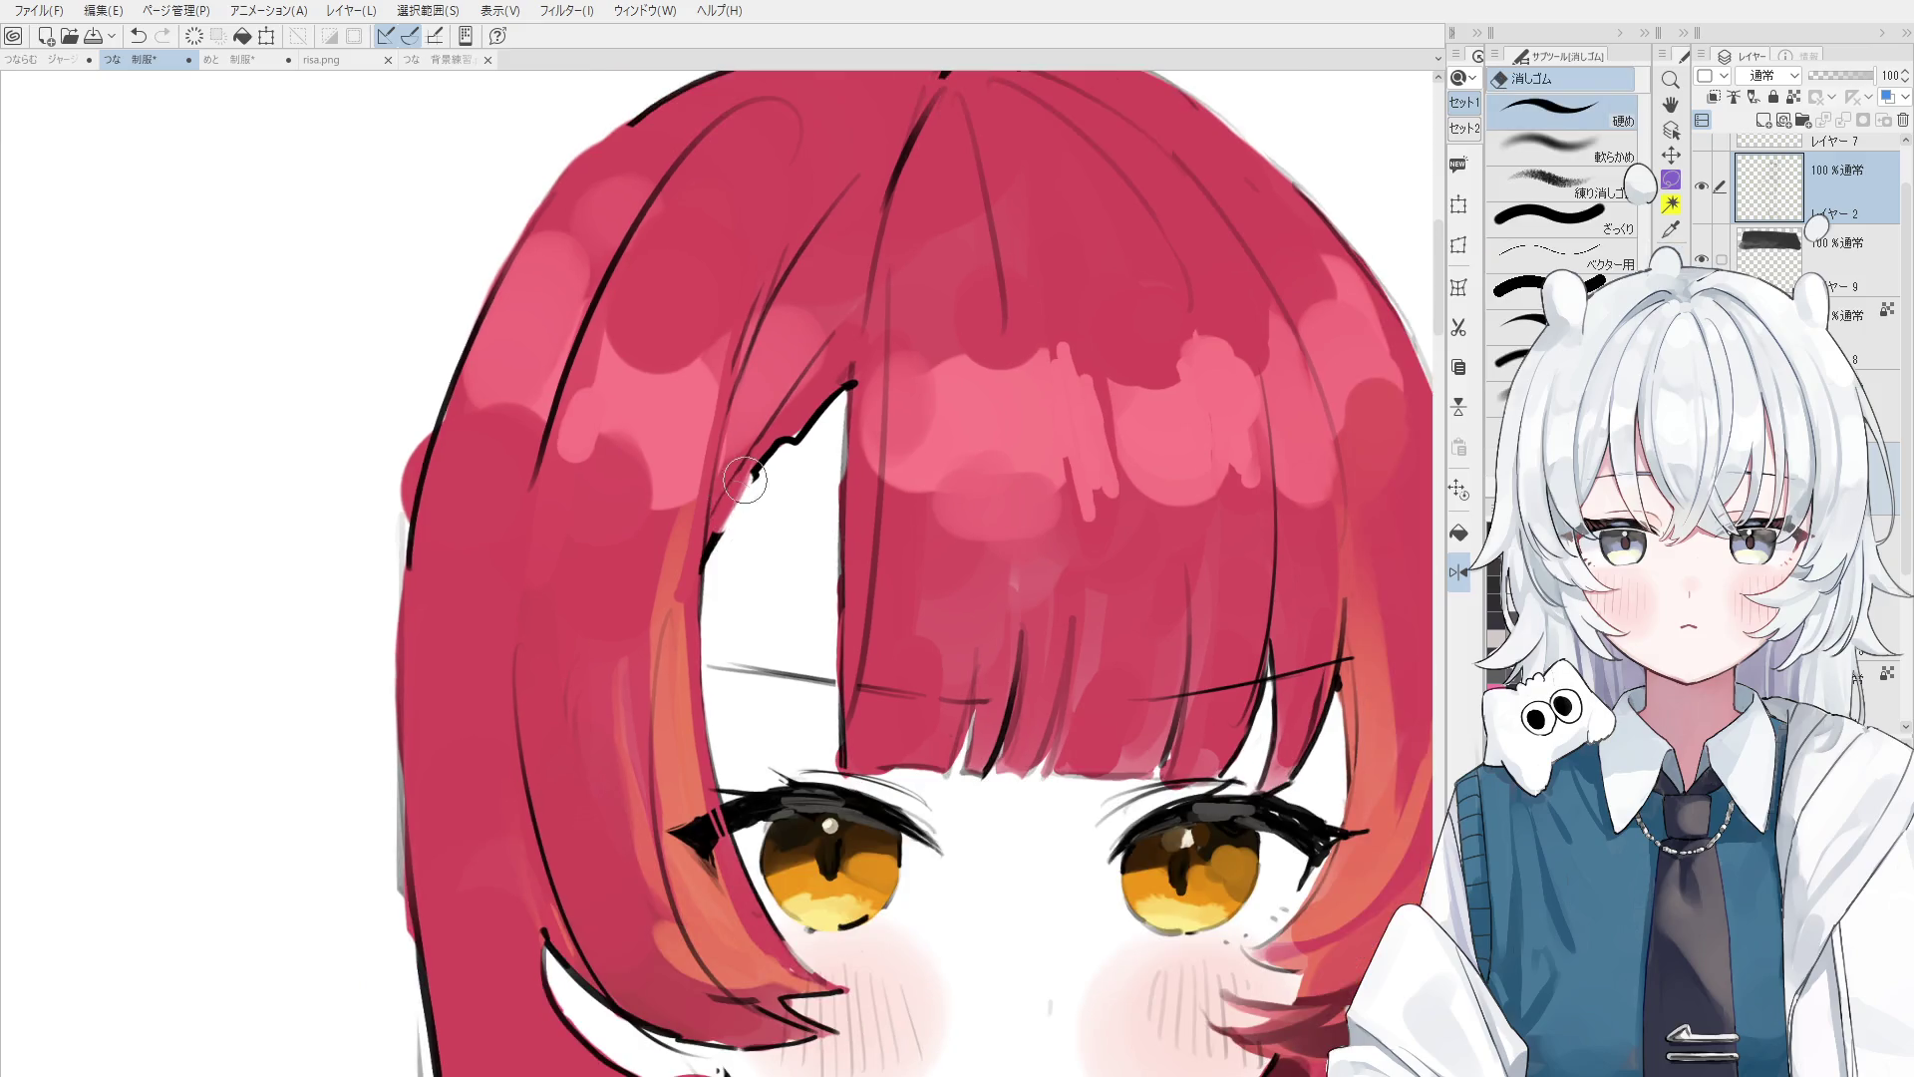
drag(762, 457, 741, 511)
- Unflip the view and erase stray marks along the hair edge, undoing failed attempts
key(h)
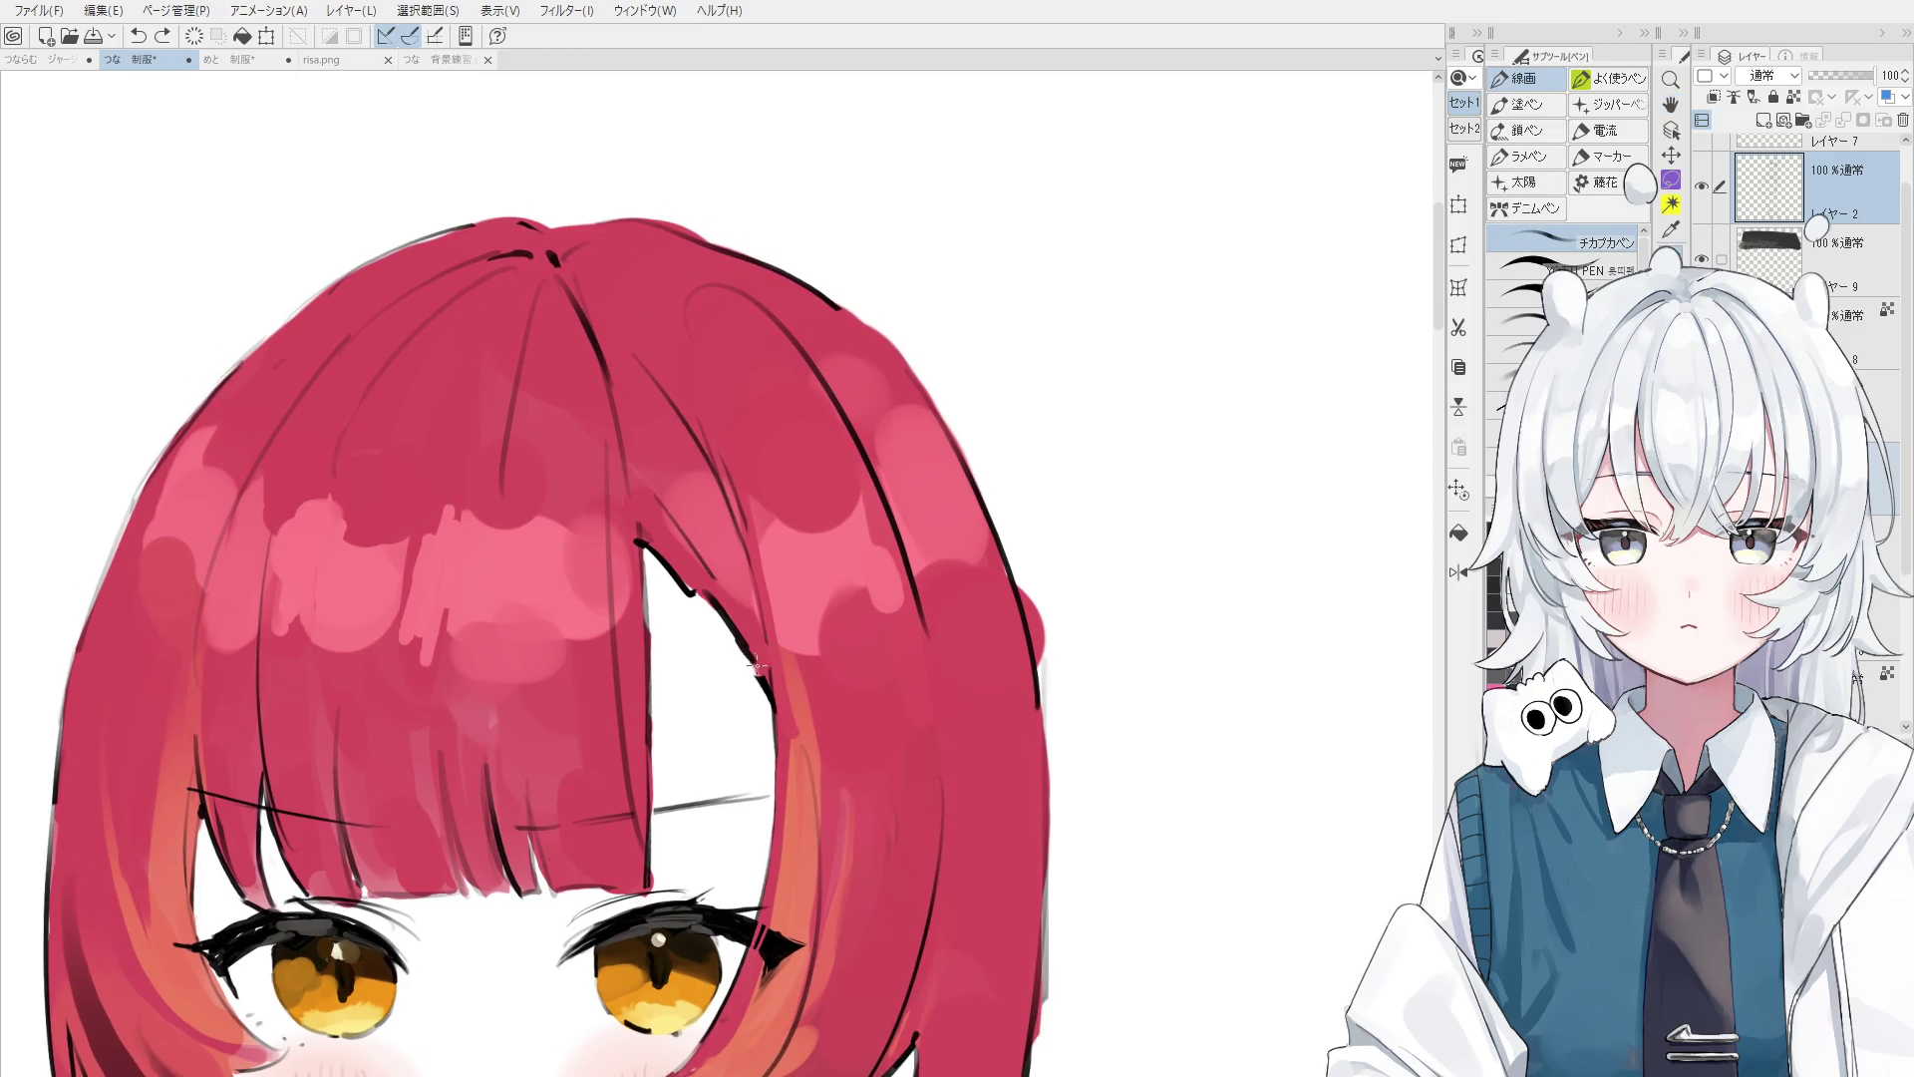
scroll(744, 652, down, 1)
scroll(743, 652, up, 1)
drag(742, 634, 750, 673)
key(ctrl+z)
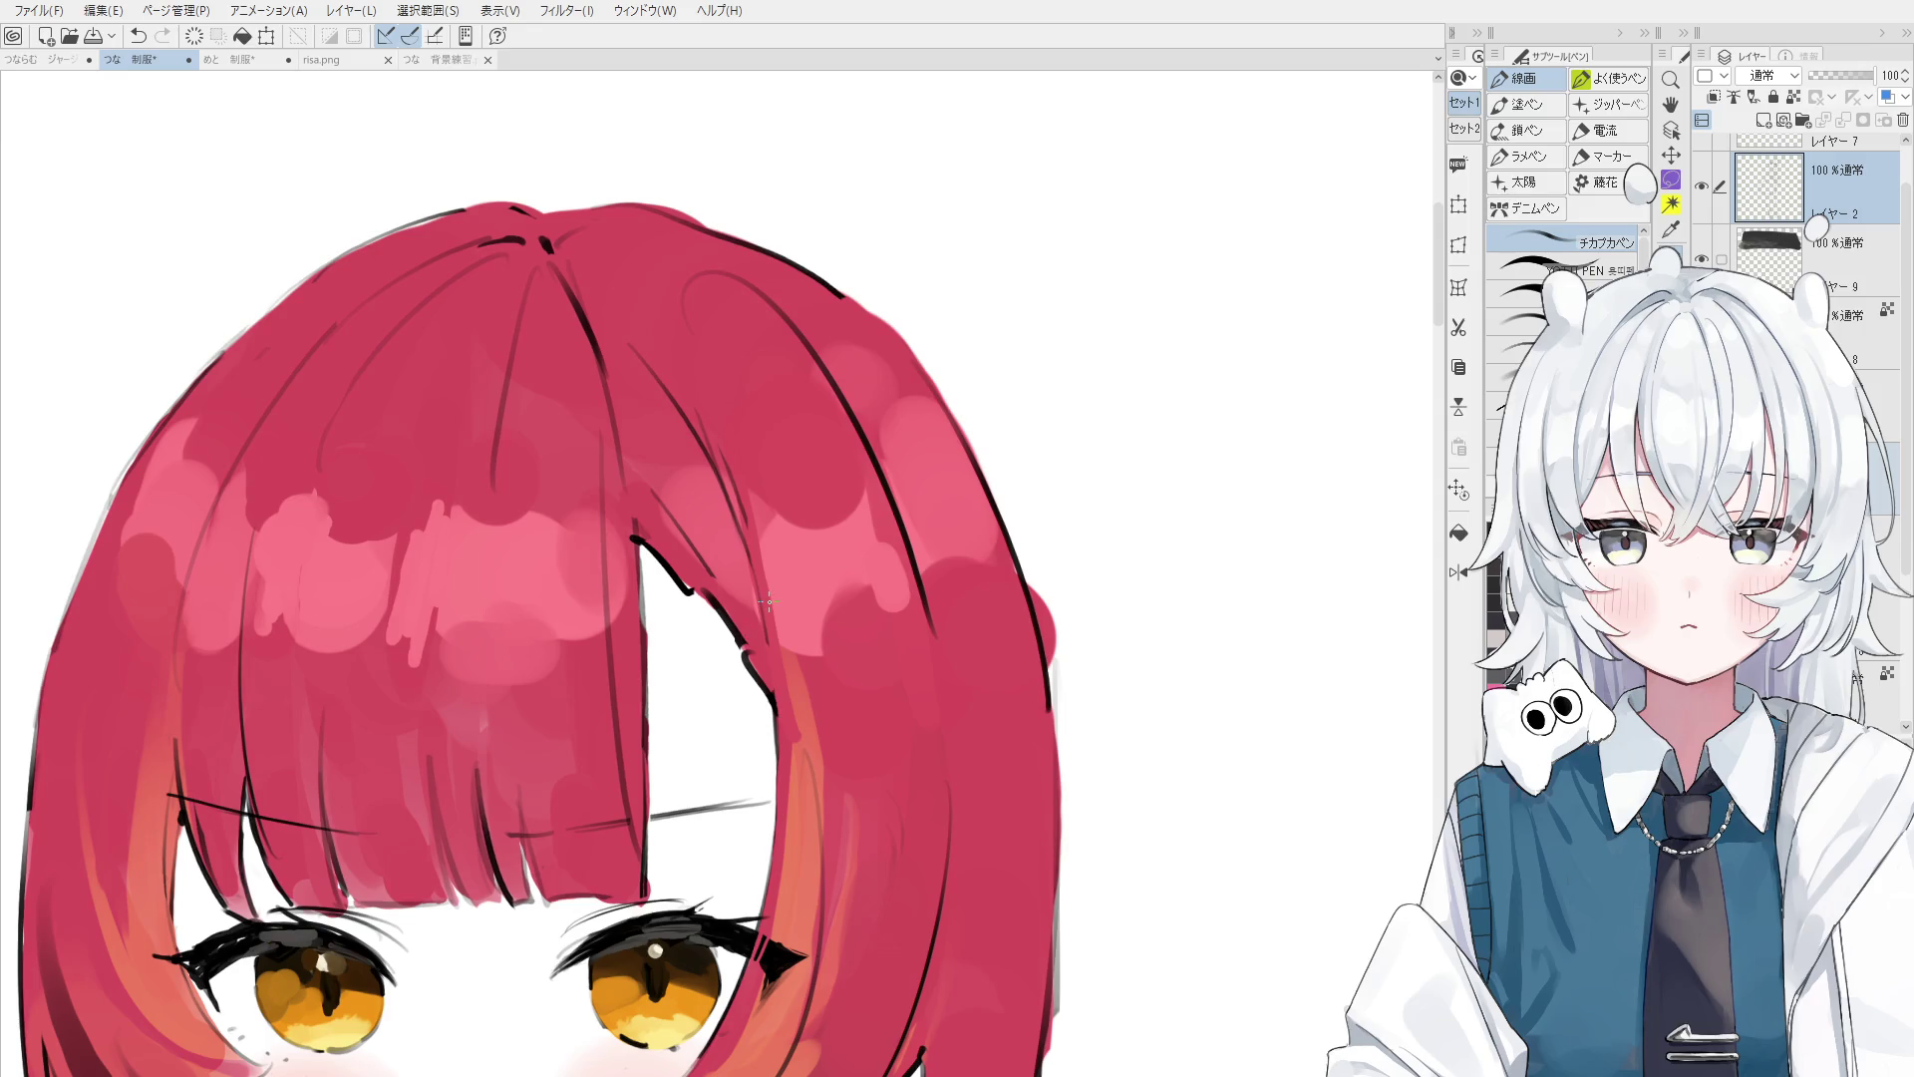
key(ctrl+z)
mouse_move(767, 598)
mouse_down()
mouse_move(710, 630)
mouse_move(746, 659)
mouse_up()
key(ctrl+z)
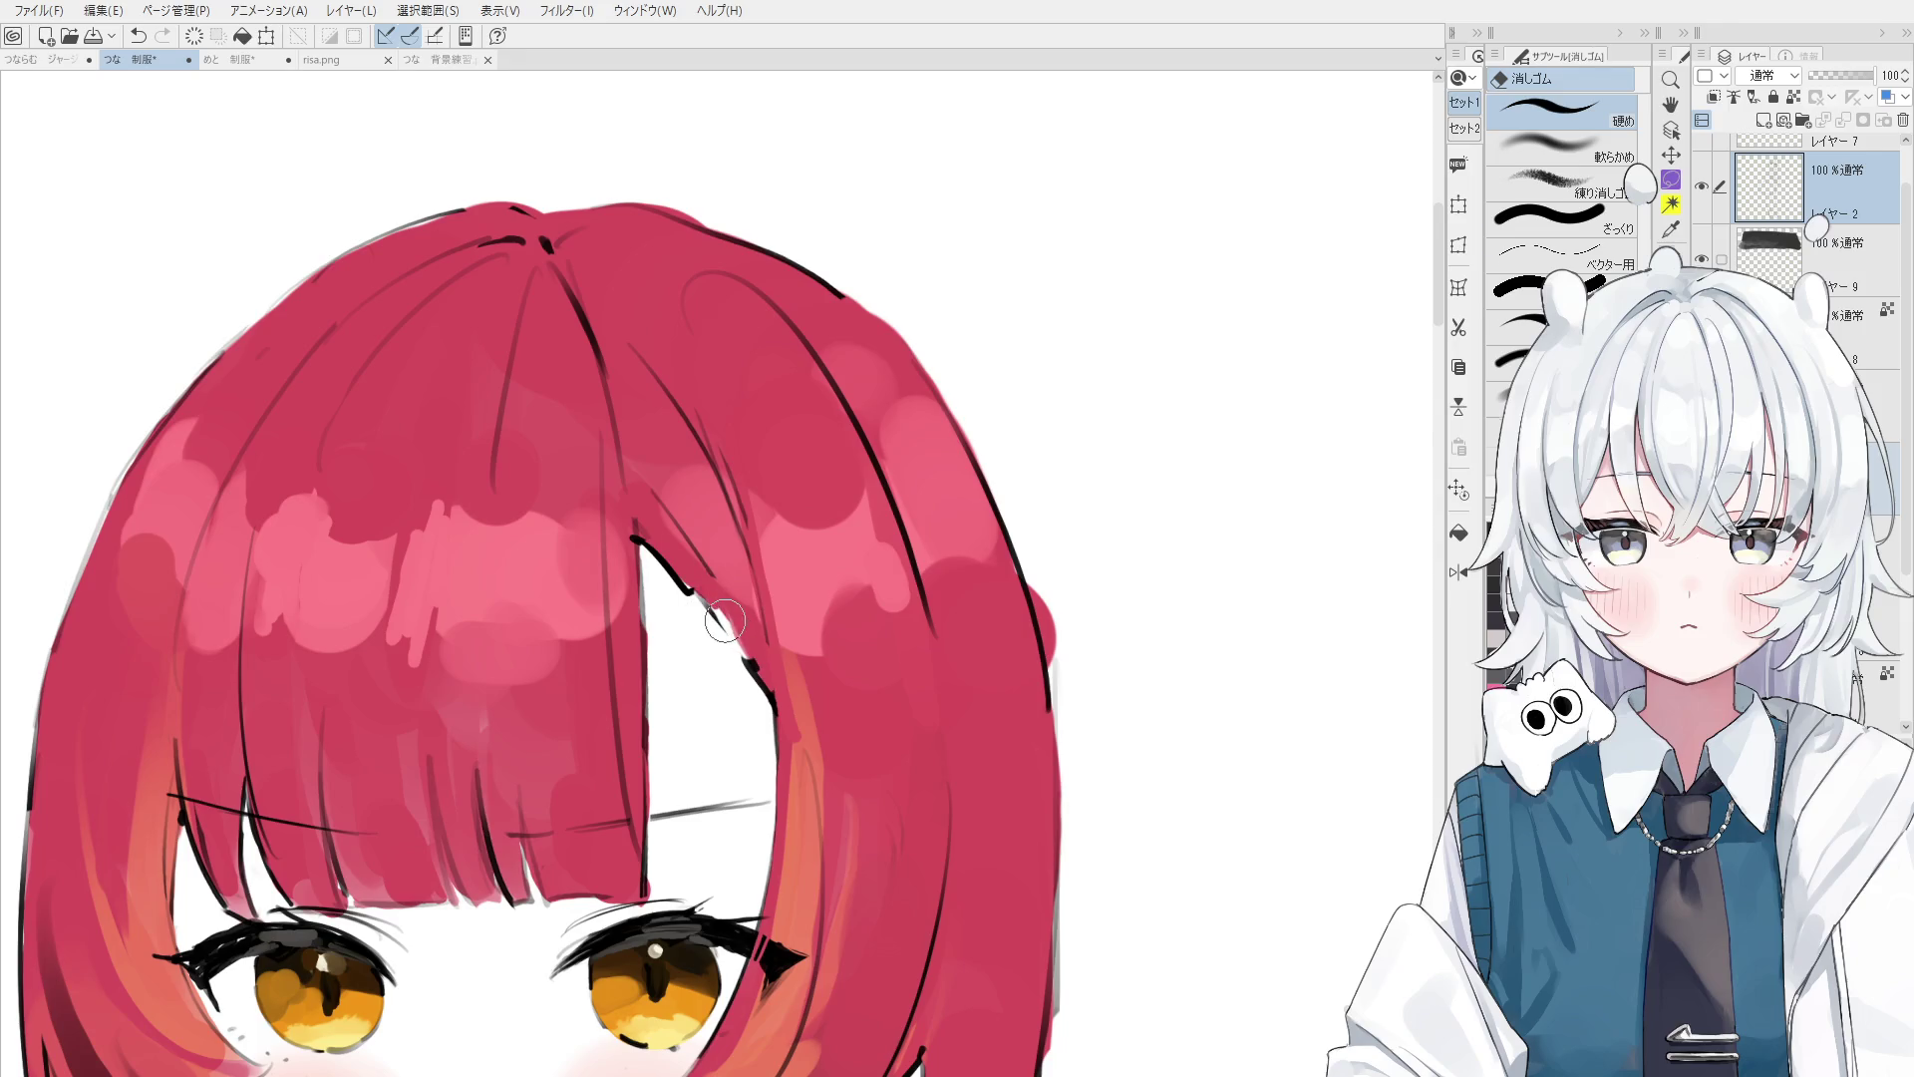
key(p)
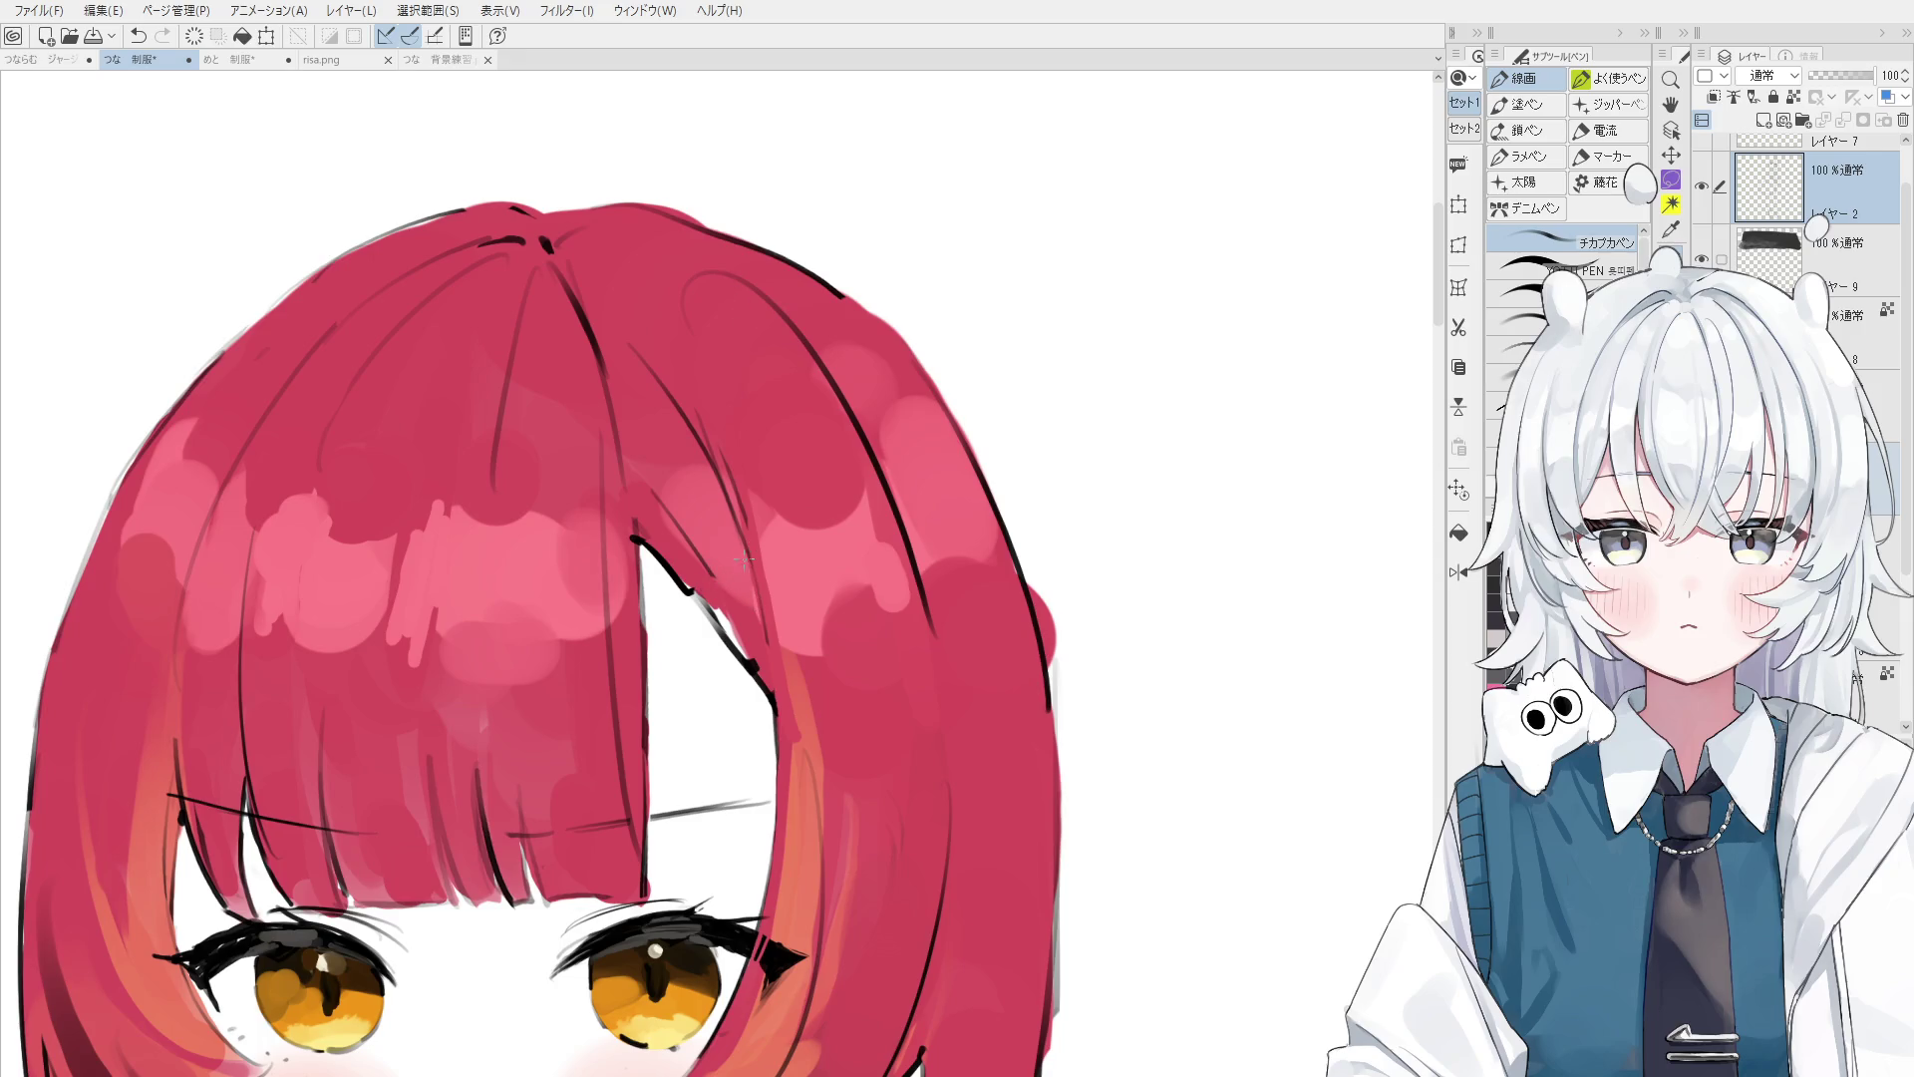
key(b)
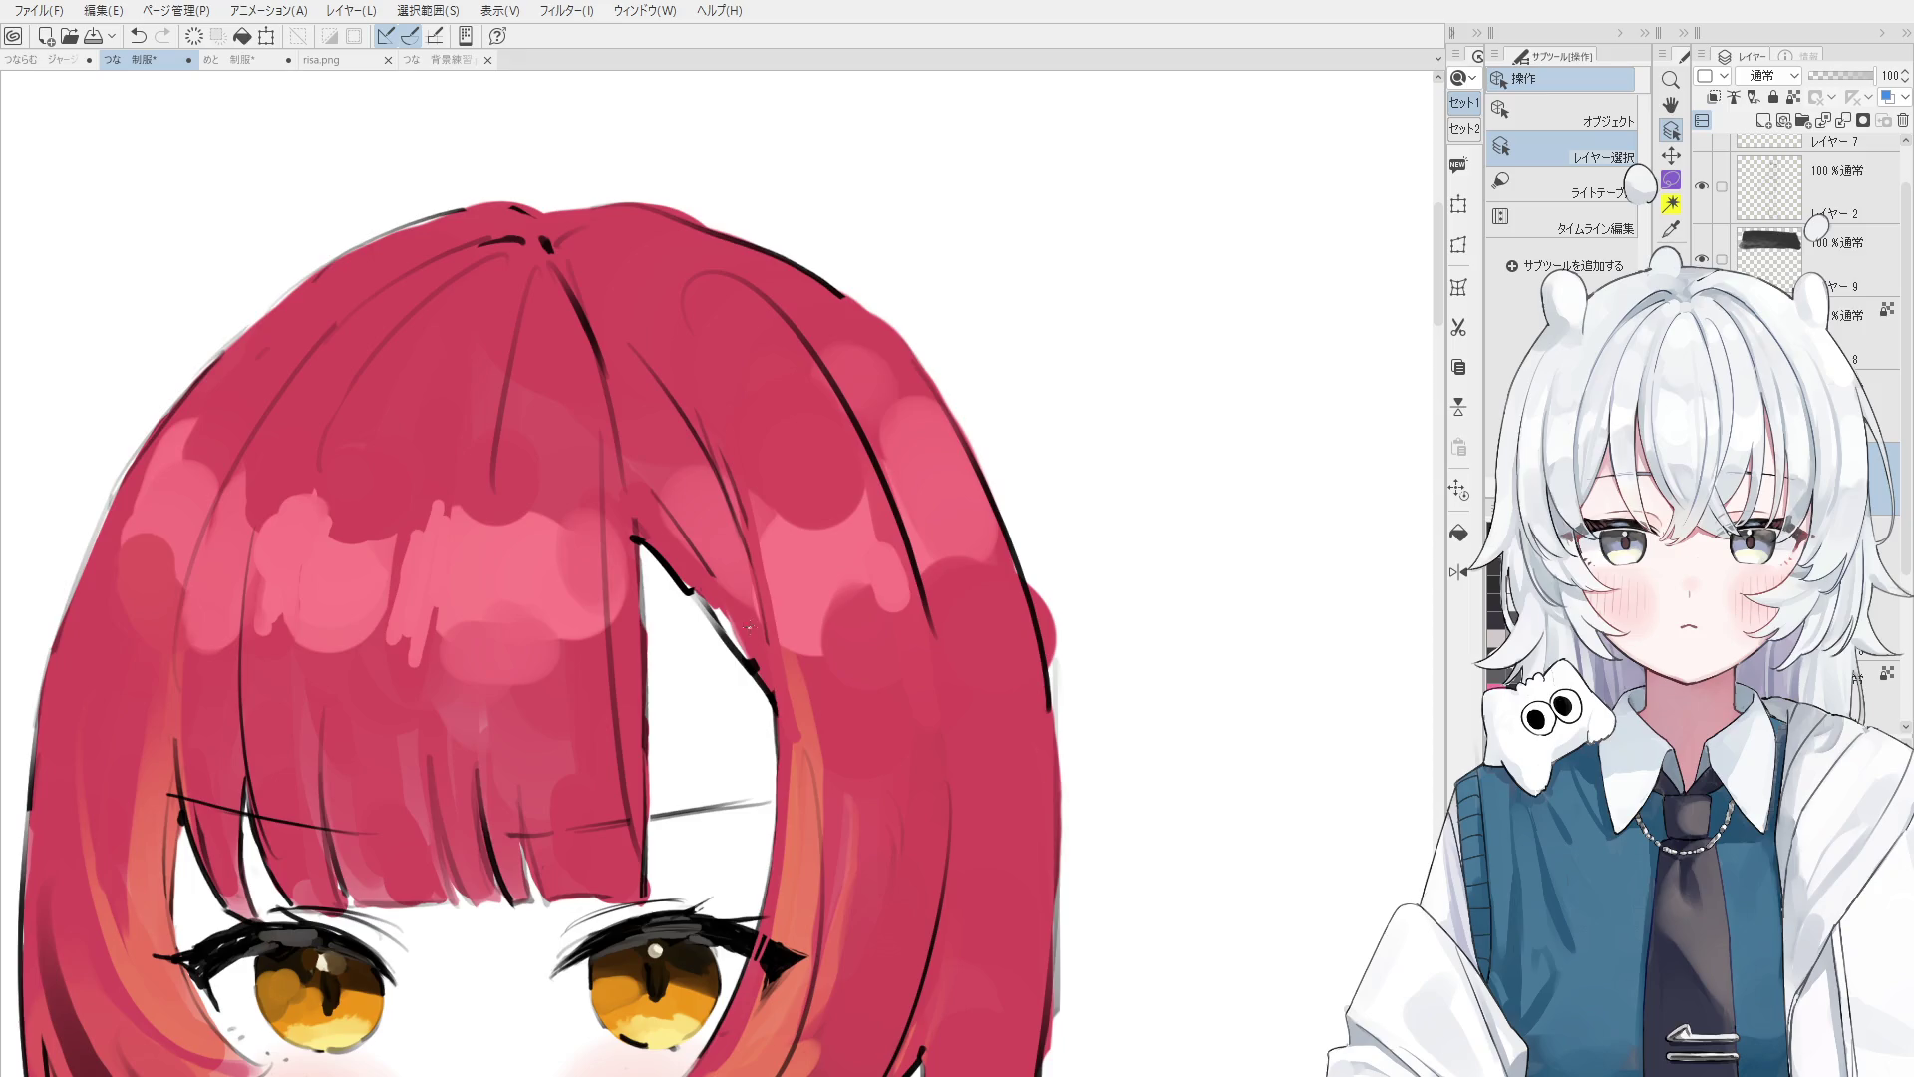
- Paint red over the stray line at the bangs' edge and select the line-art layer
click(1565, 199)
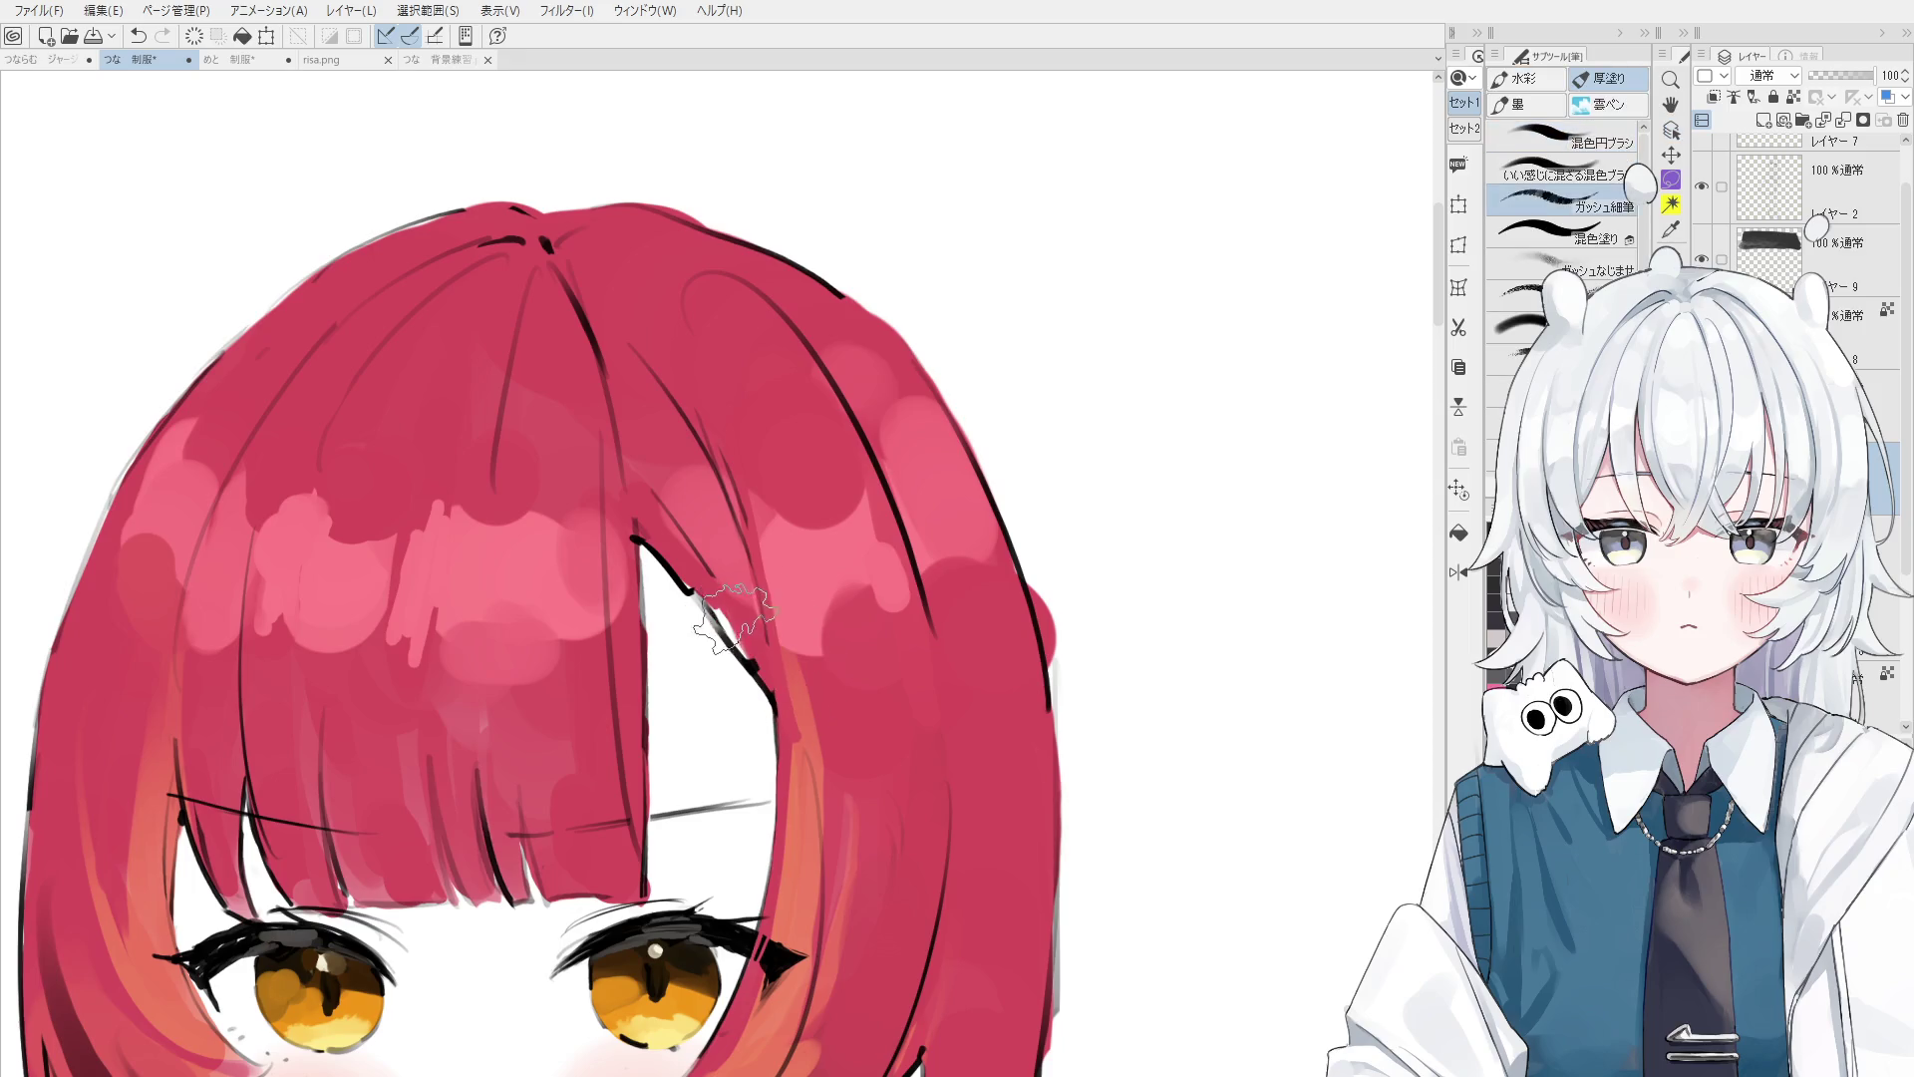
drag(720, 598, 733, 633)
key(o)
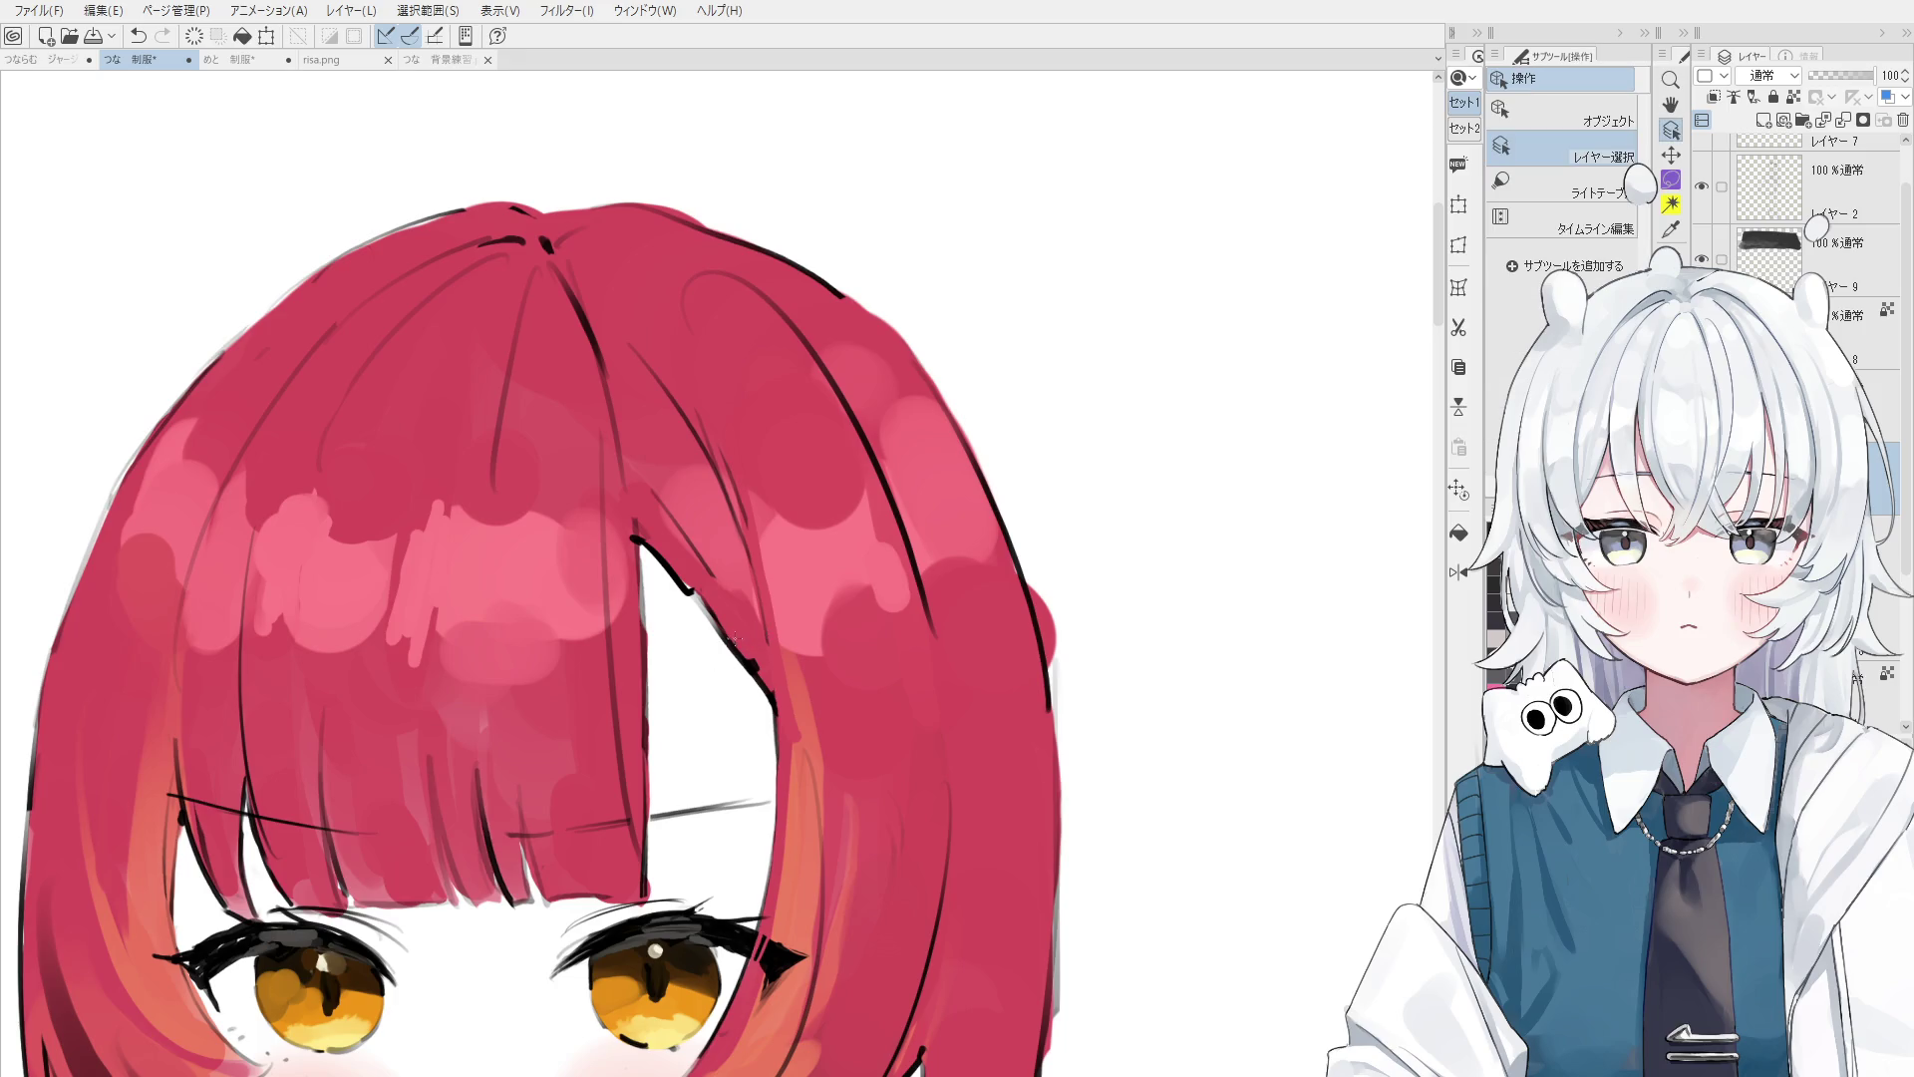
click(735, 654)
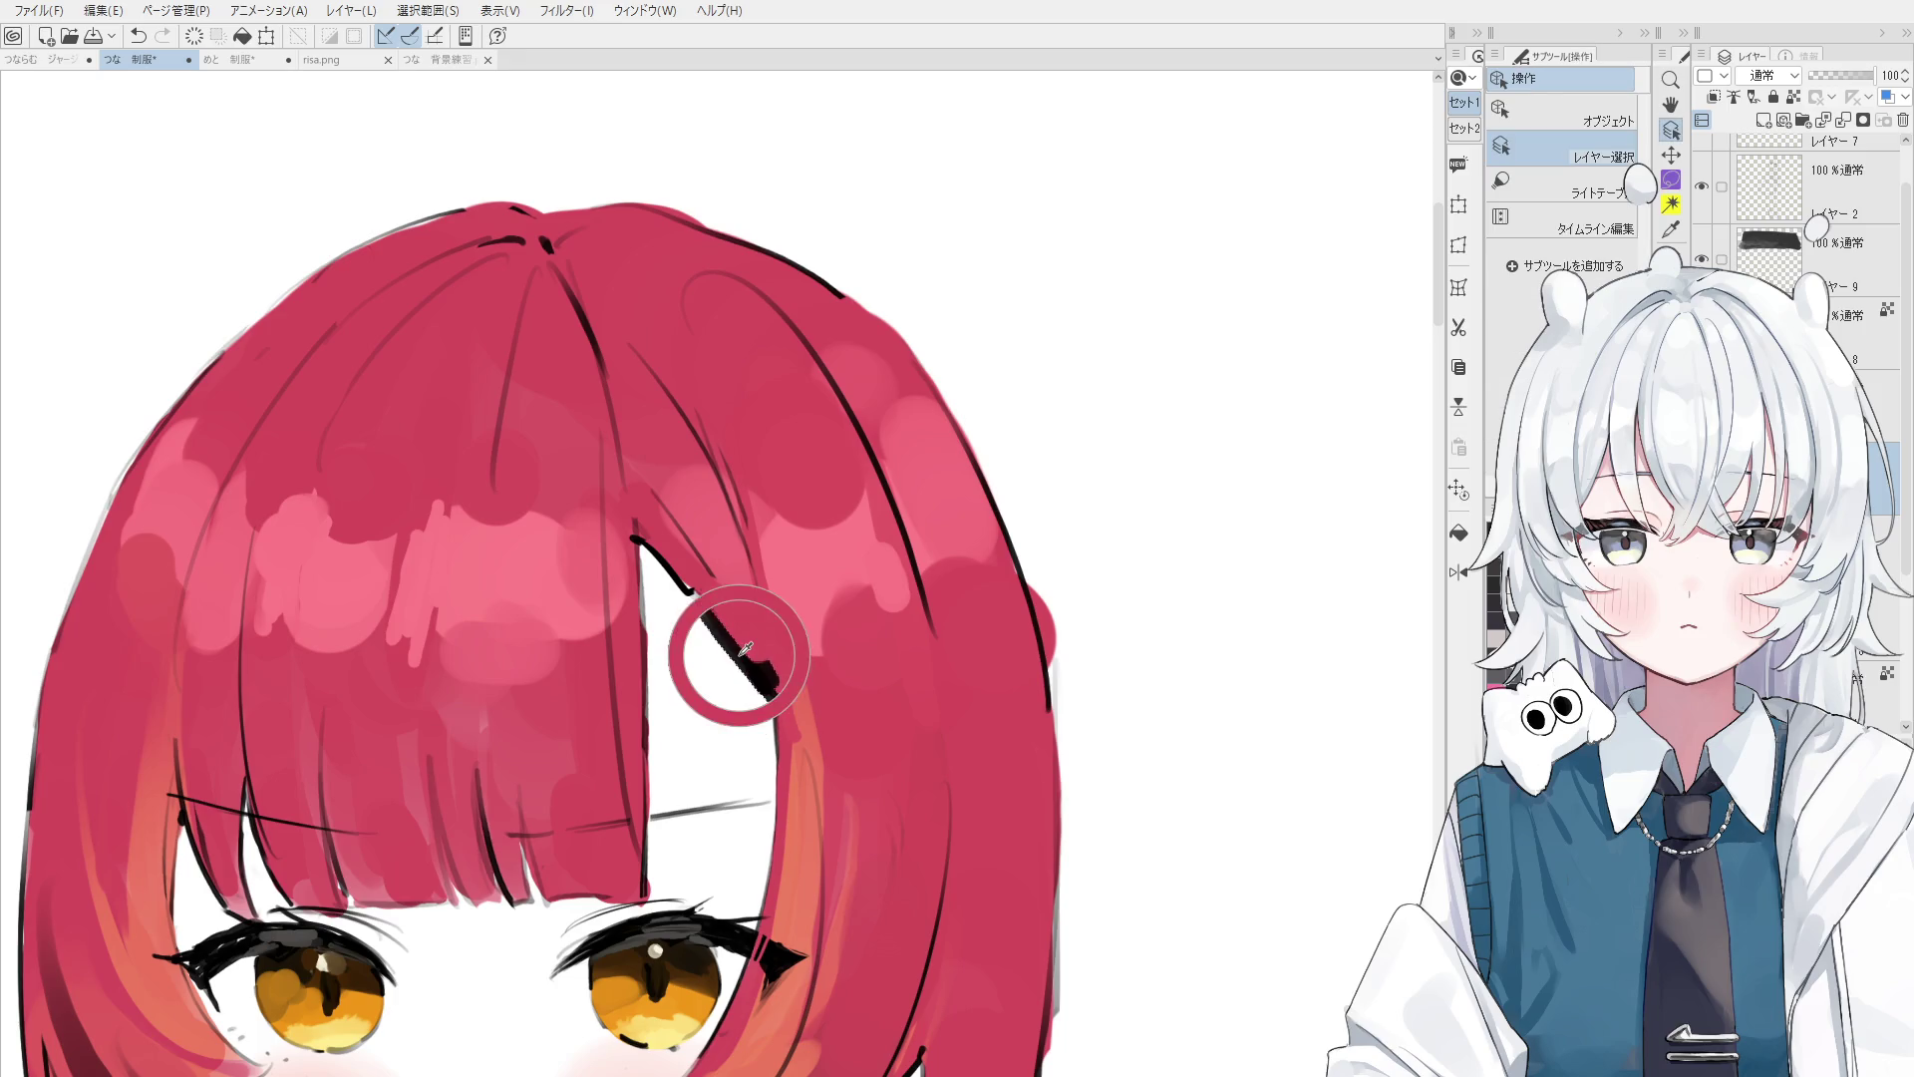
click(733, 658)
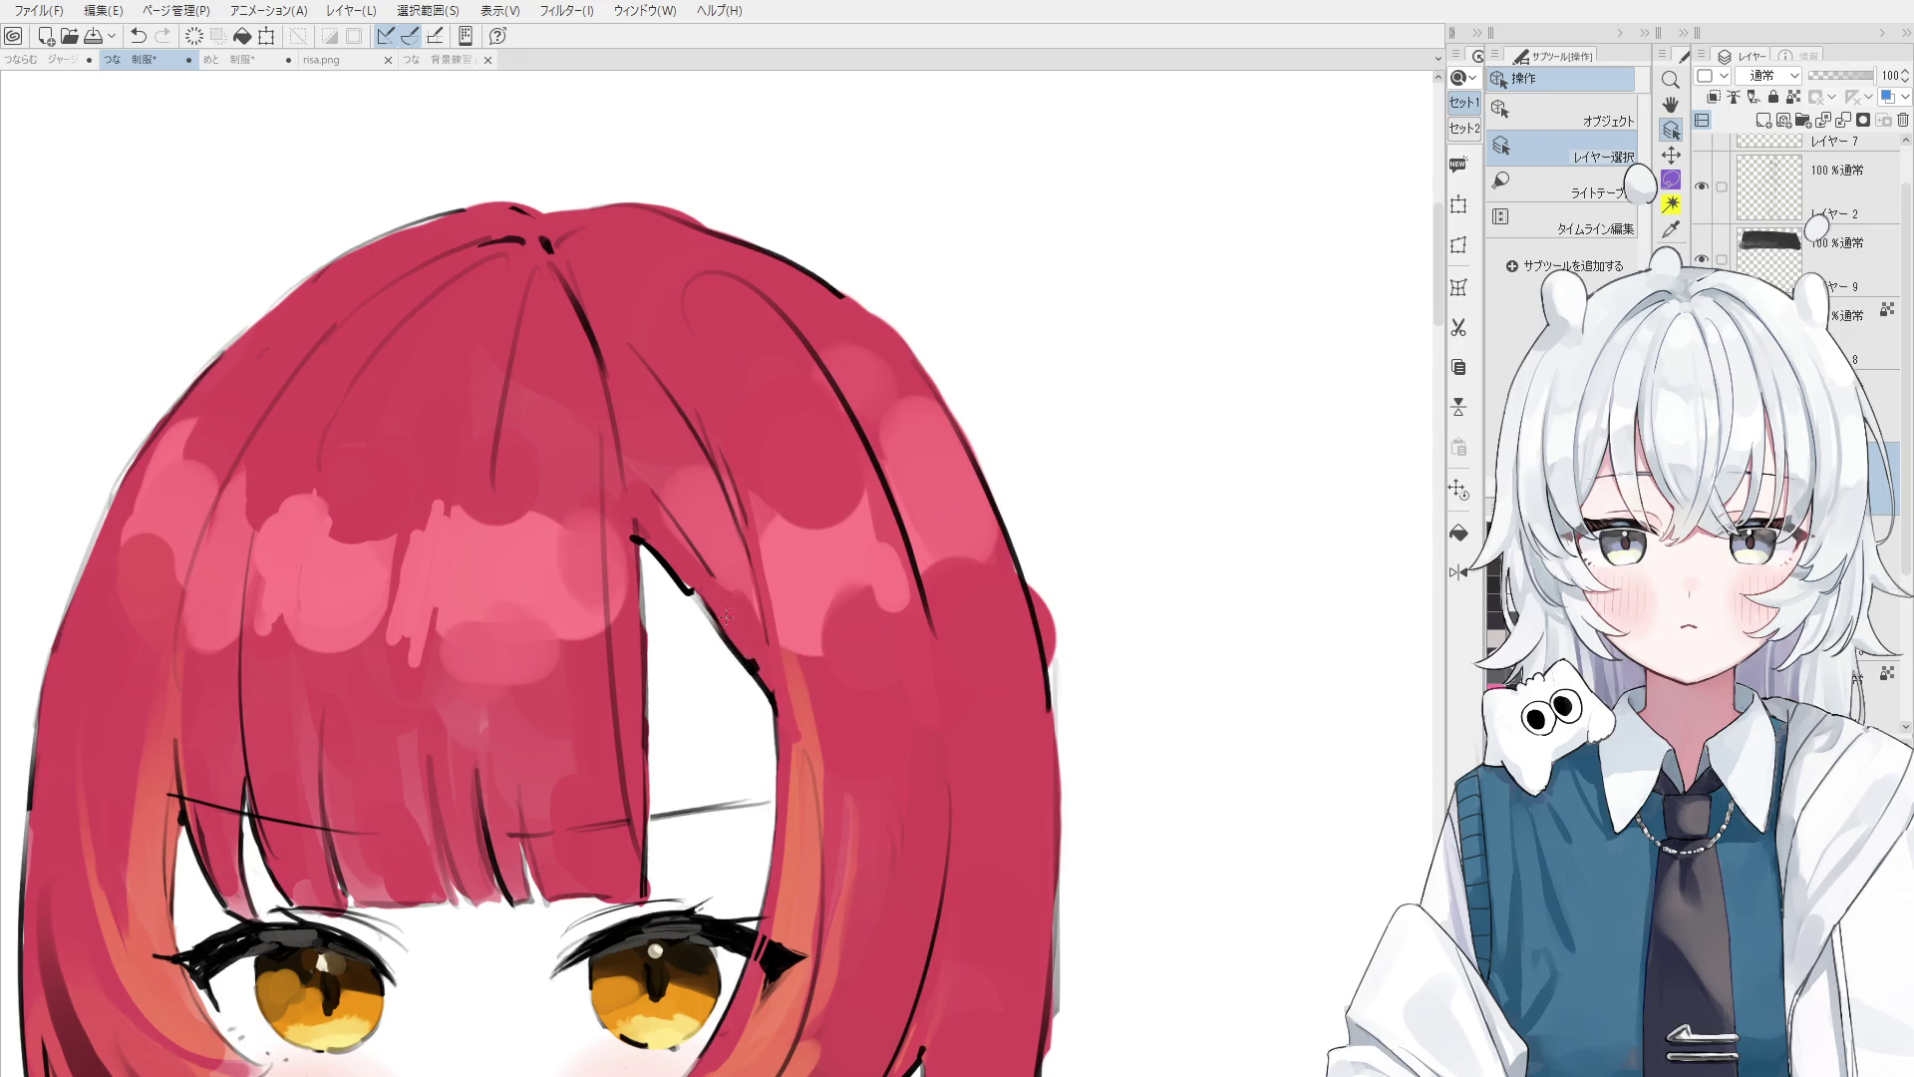
click(742, 635)
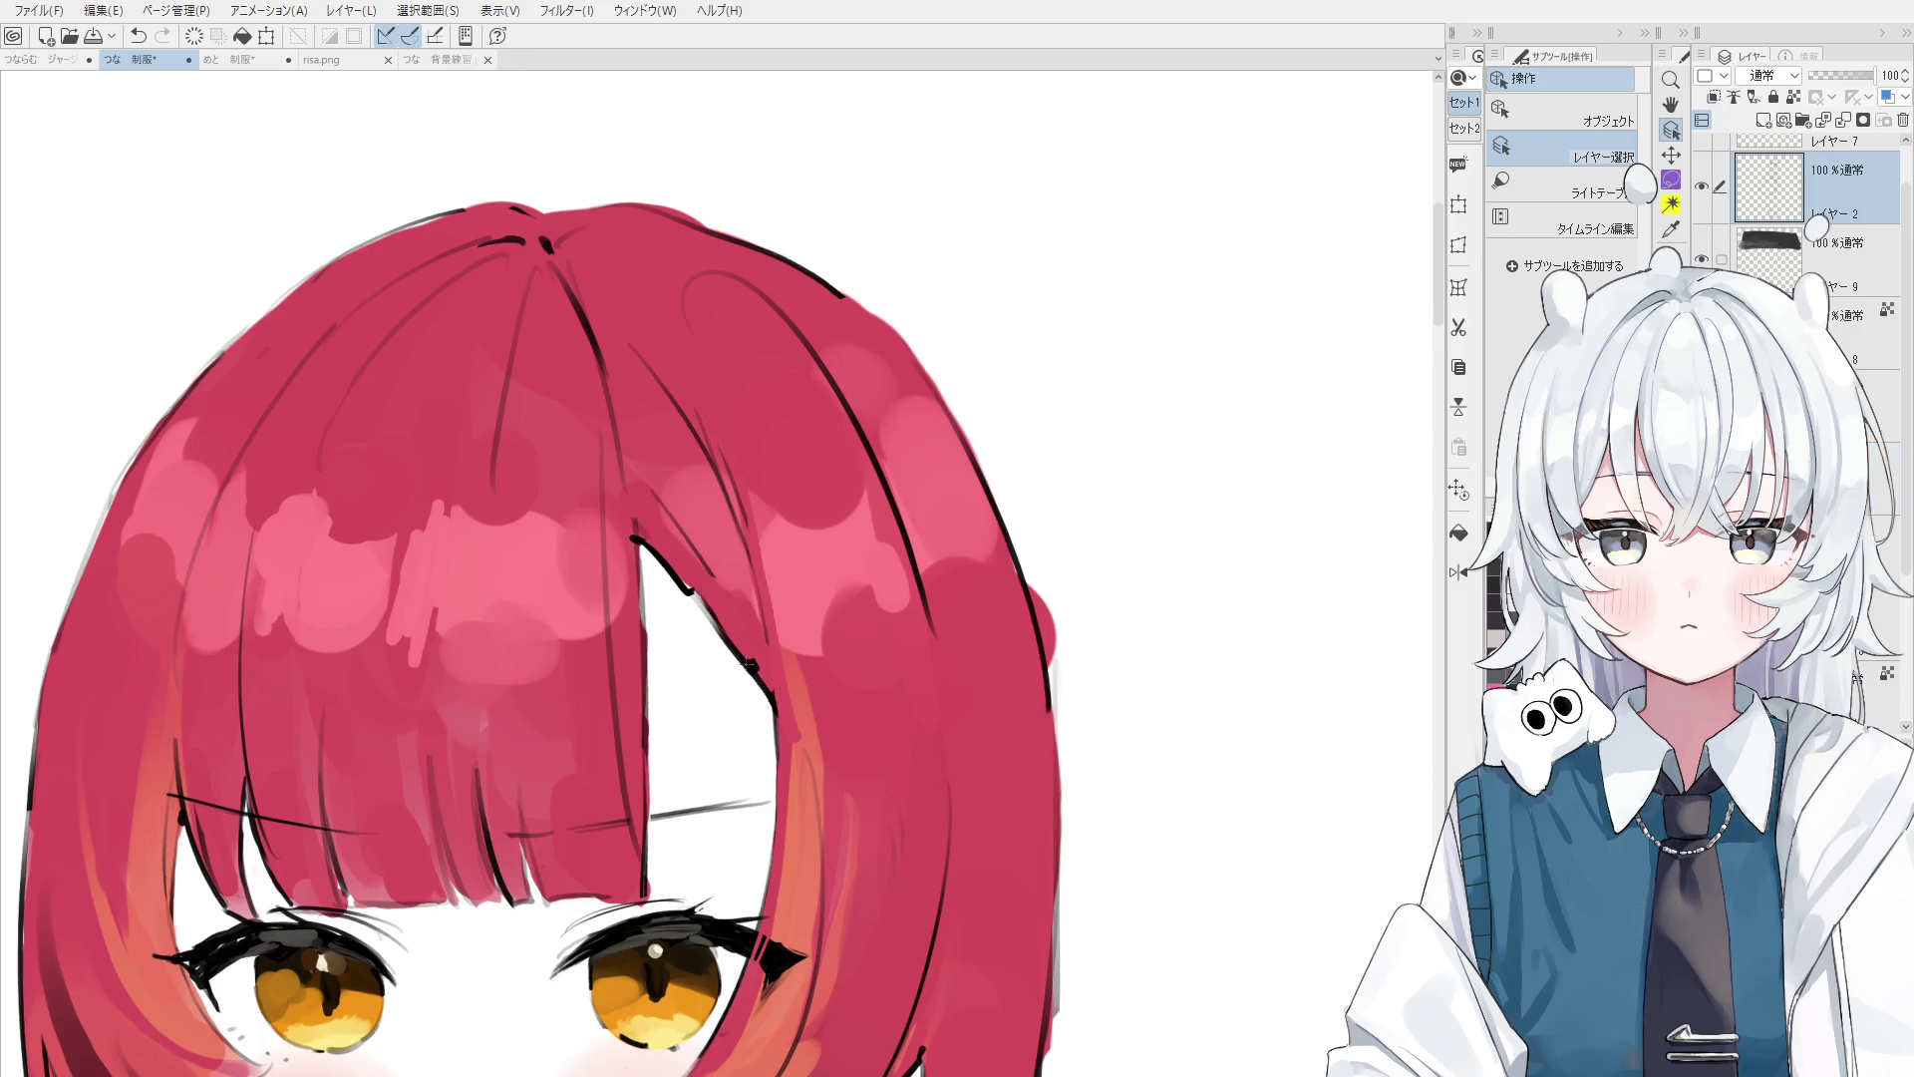
- Erase part of the hair outline beside the bangs and redraw it, comparing with undo/redo
key(e)
click(727, 642)
key(p)
drag(706, 599, 746, 665)
key(ctrl+z)
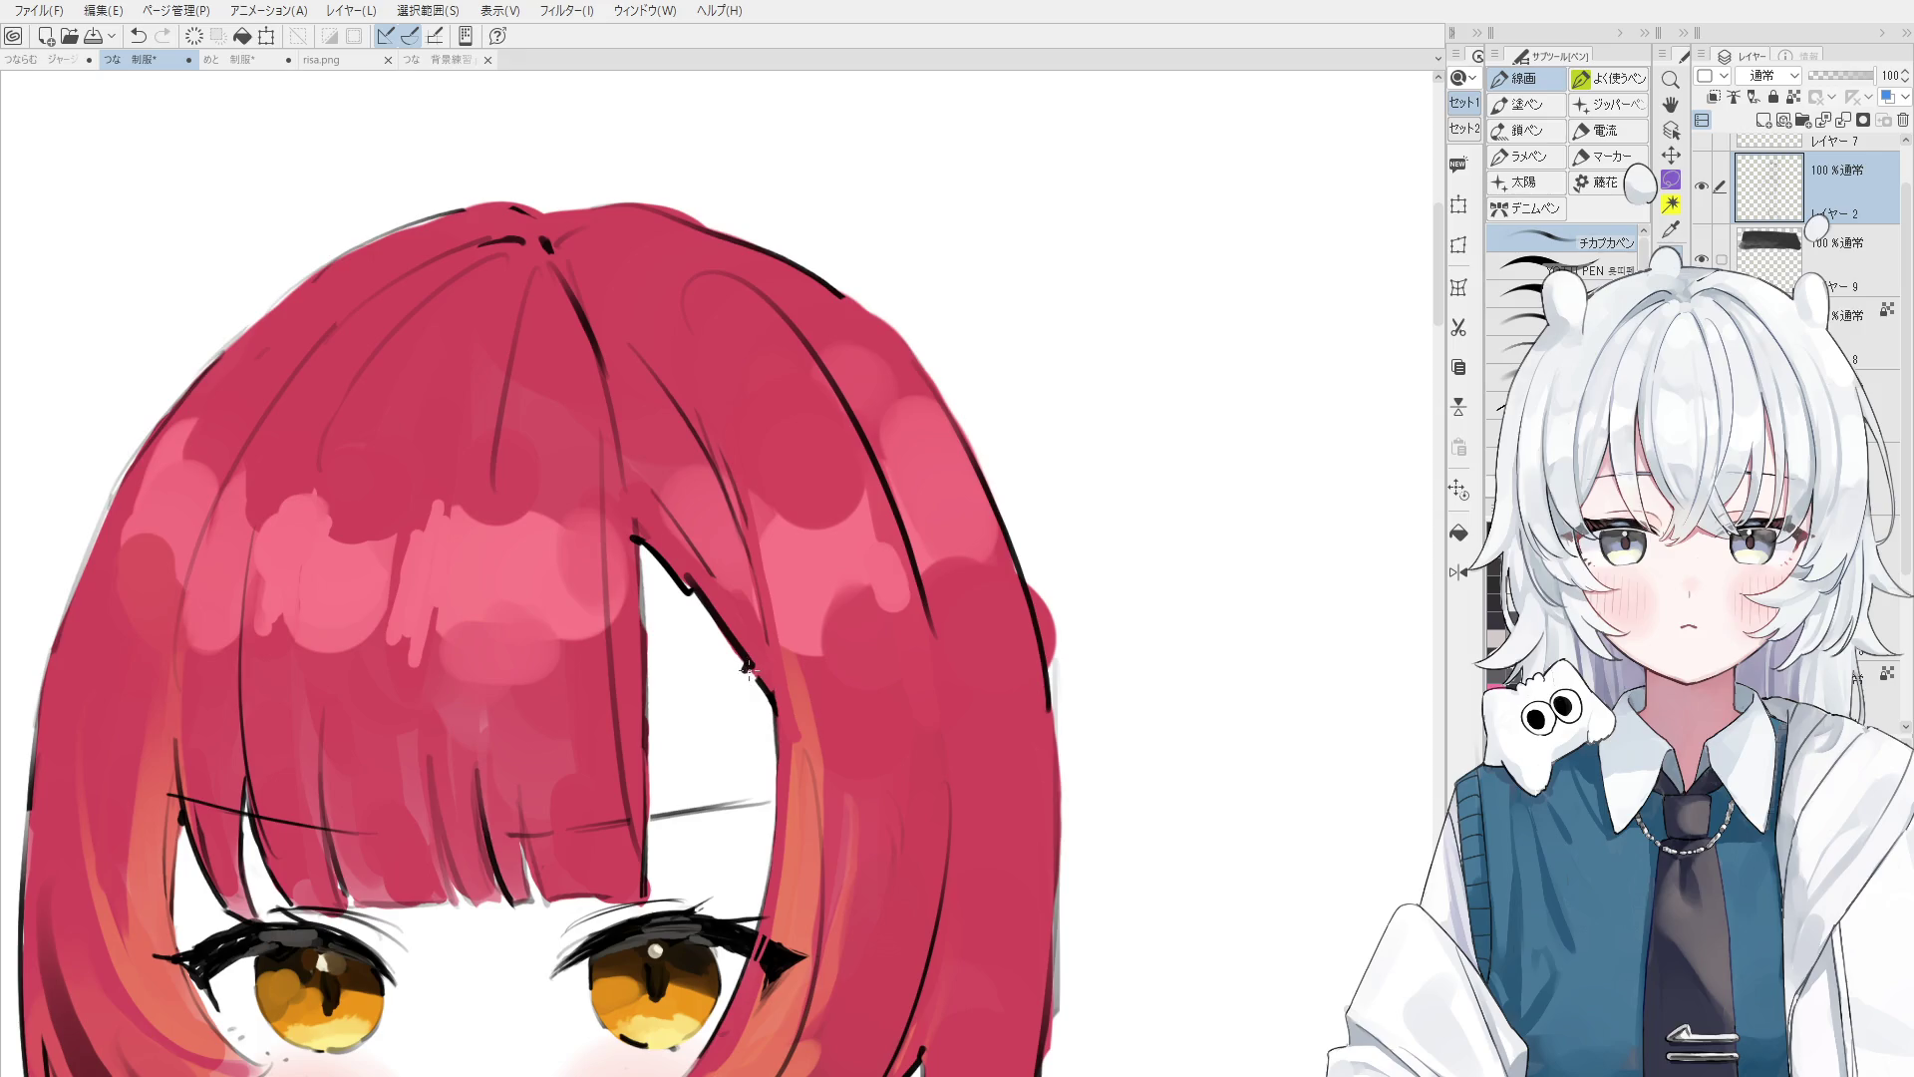
key(ctrl+z)
key(ctrl+z)
key(ctrl+y)
key(ctrl+z)
key(ctrl+y)
key(ctrl+z)
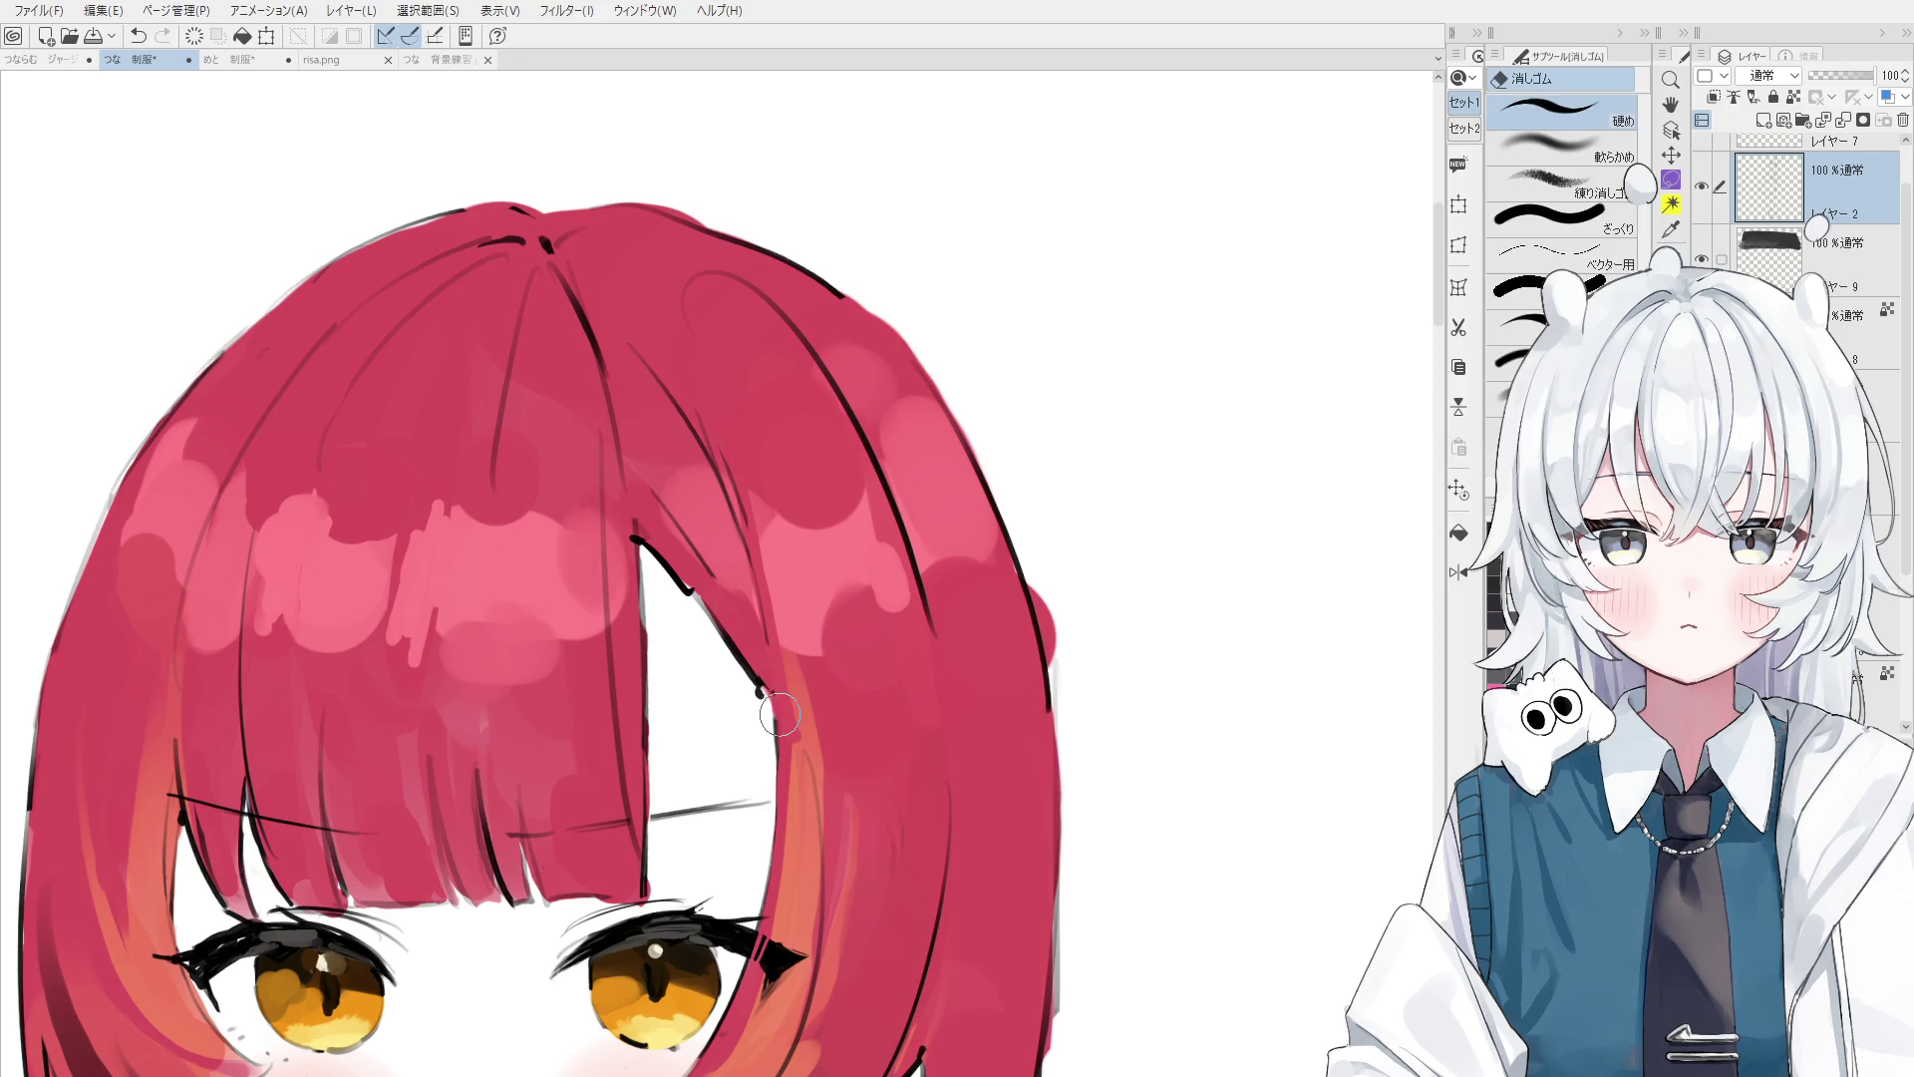
drag(781, 710, 757, 681)
- Redraw the outline's end and its lower and upper strokes thicker beside the bangs
key(ctrl+z)
key(ctrl+z)
drag(754, 678, 785, 738)
key(e)
key(p)
key(e)
key(p)
drag(741, 663, 763, 695)
mouse_move(684, 561)
mouse_down()
mouse_move(698, 610)
mouse_move(724, 615)
mouse_up()
key(ctrl+z)
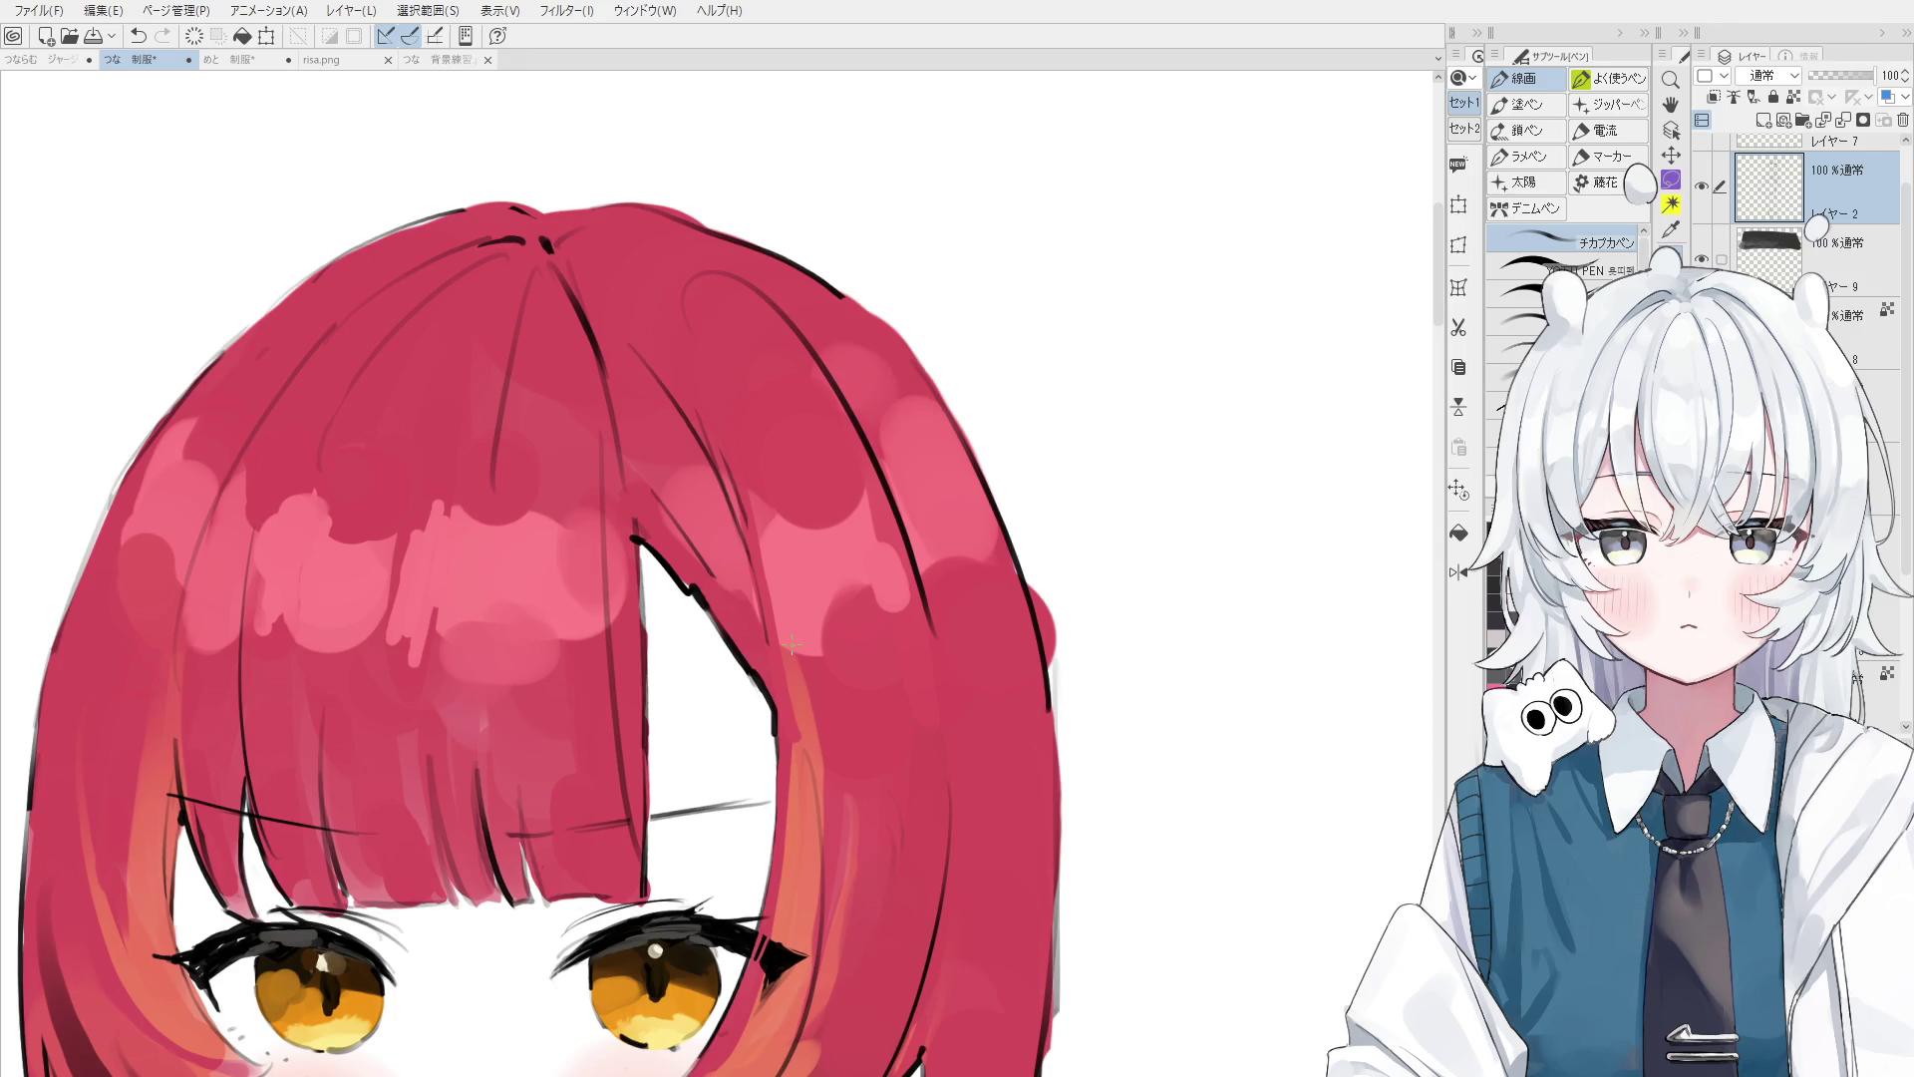
scroll(792, 645, down, 5)
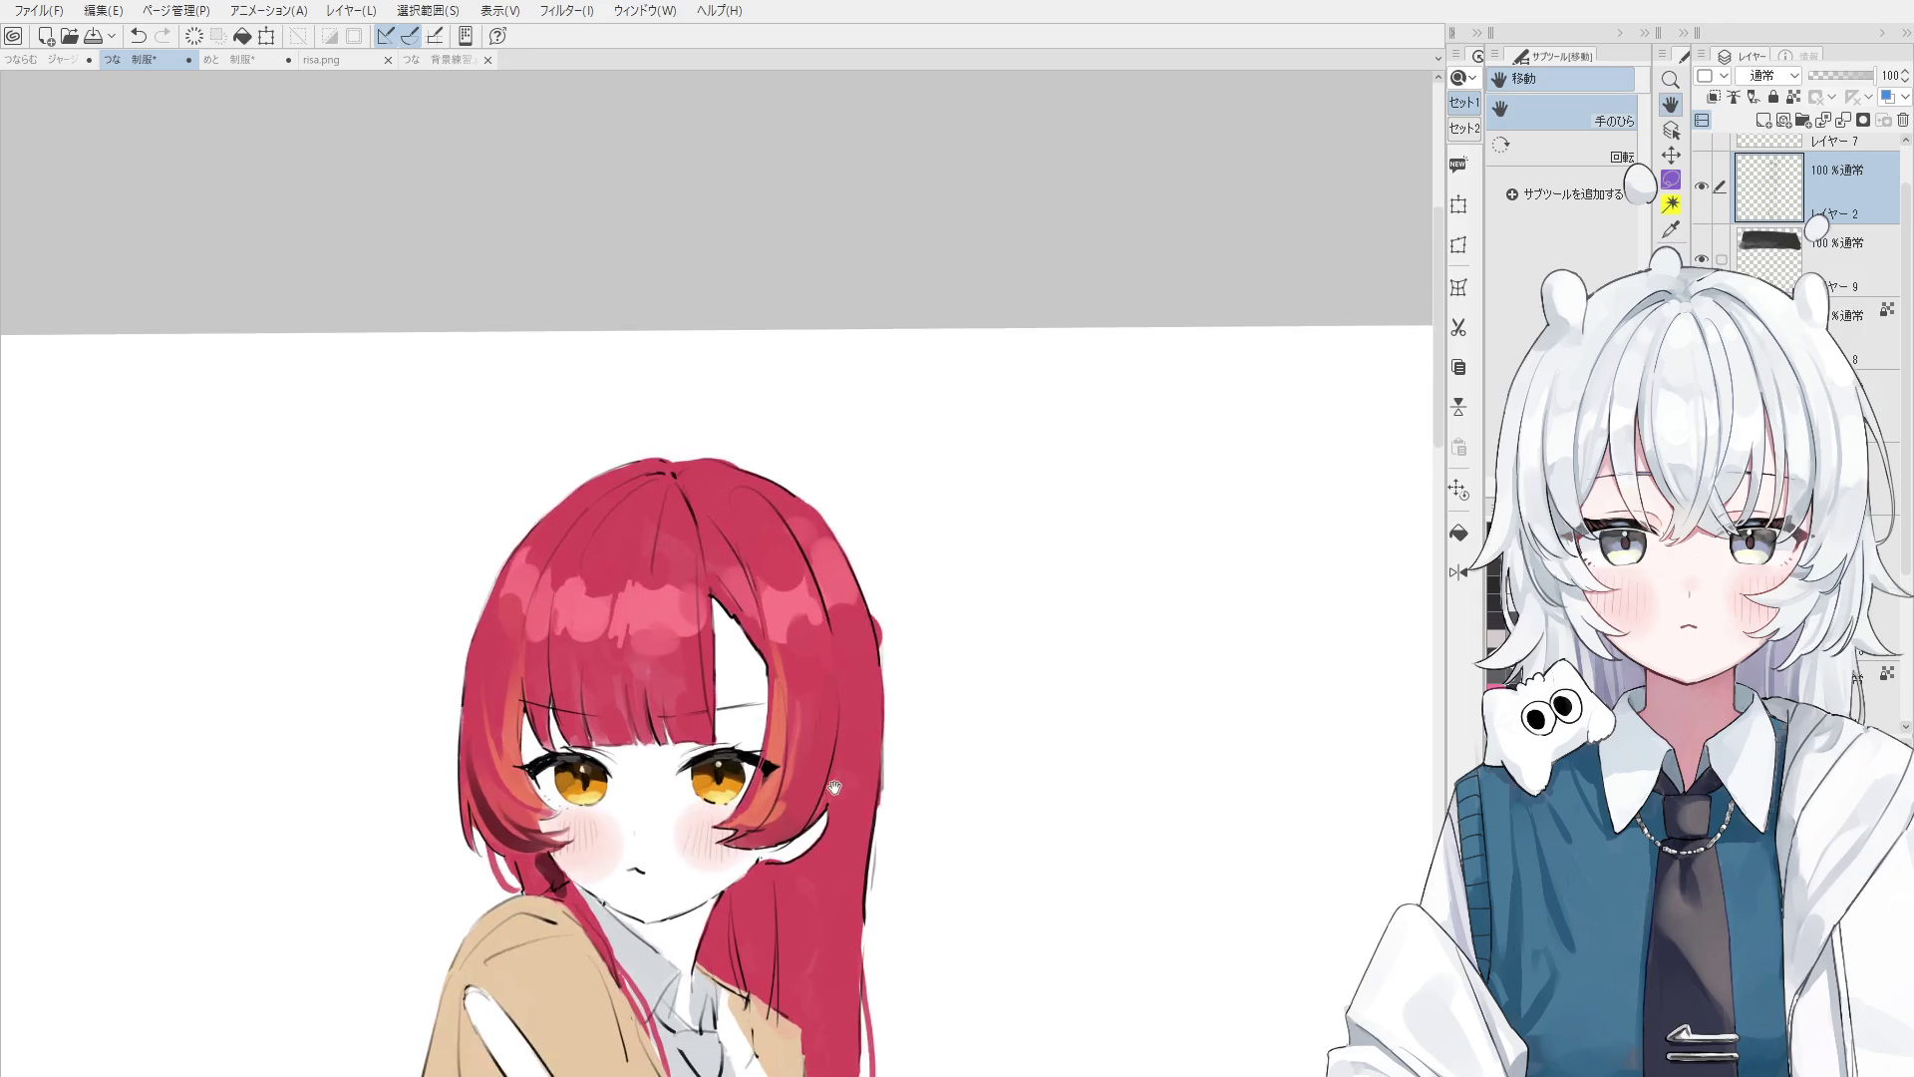
drag(791, 645, 864, 701)
scroll(864, 701, down, 2)
scroll(863, 700, down, 2)
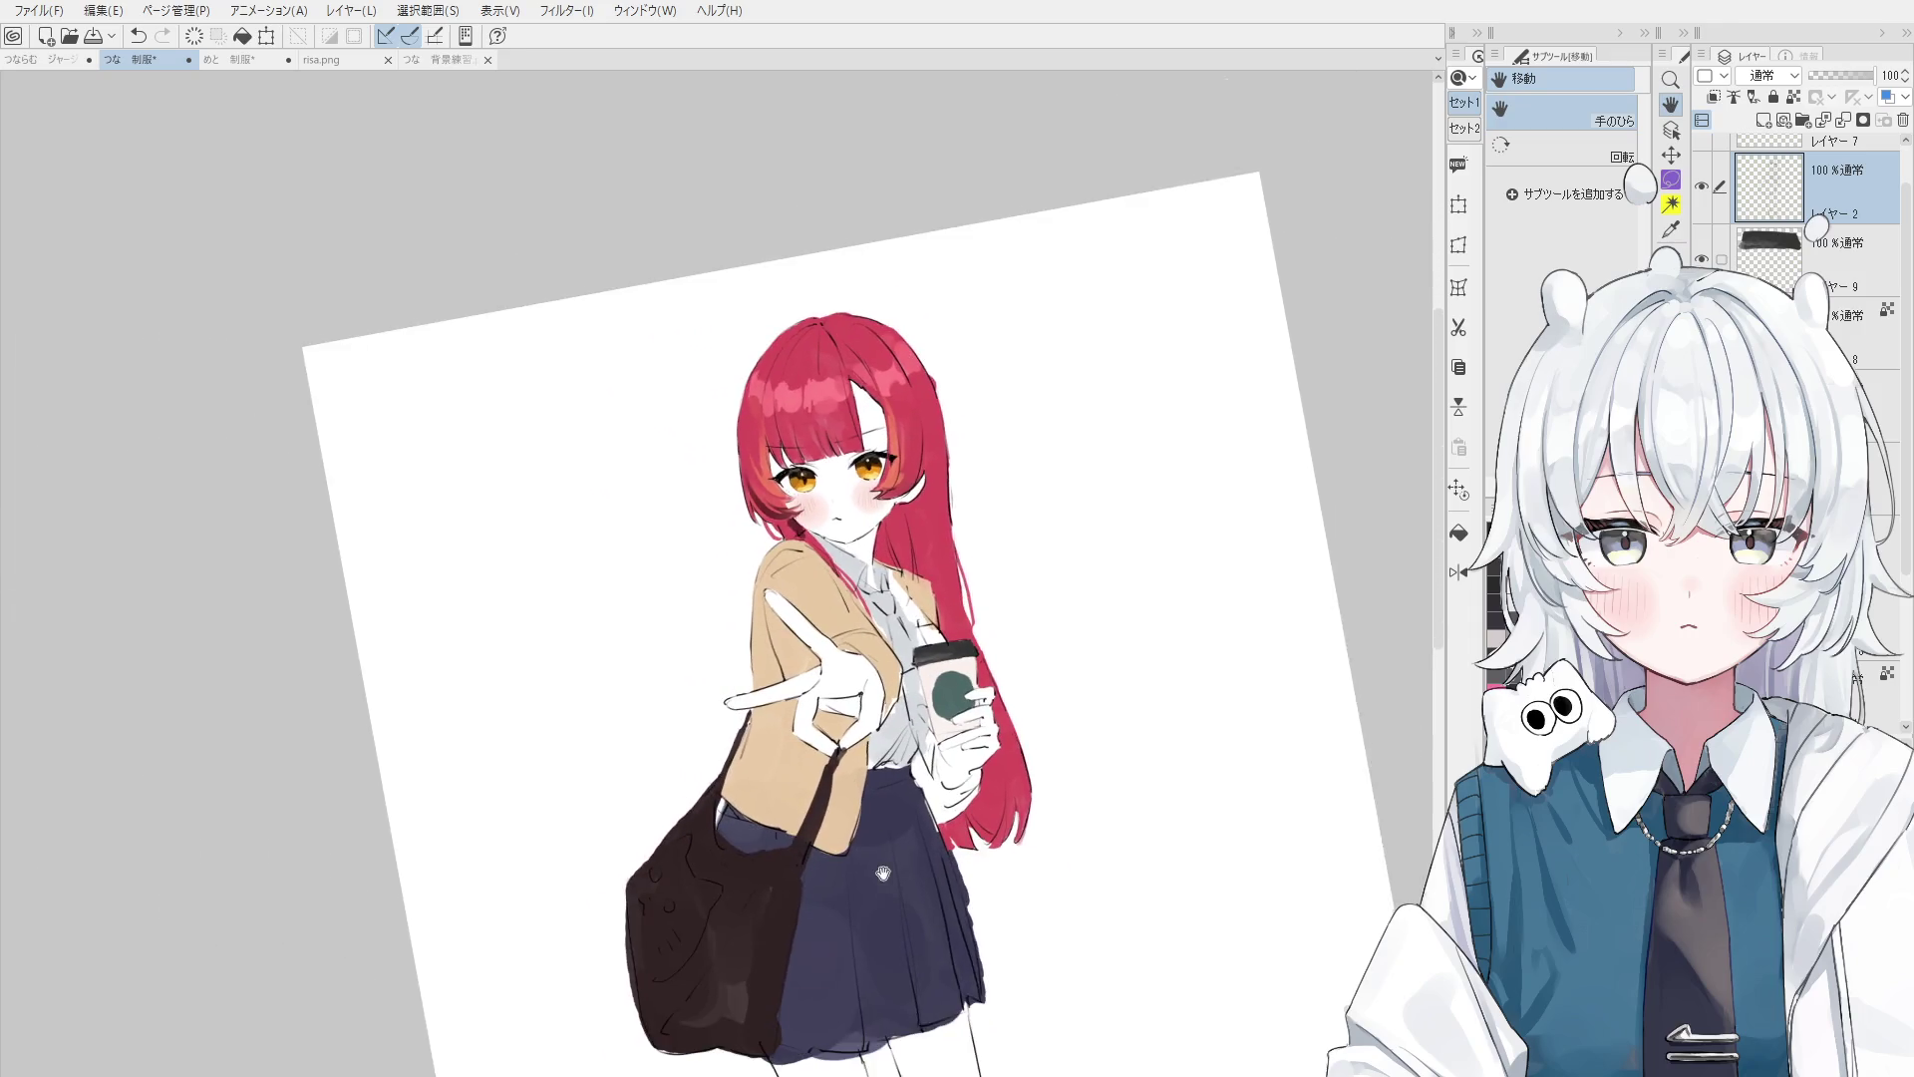
drag(879, 887, 879, 802)
key(p)
scroll(878, 853, down, 2)
scroll(884, 806, up, 3)
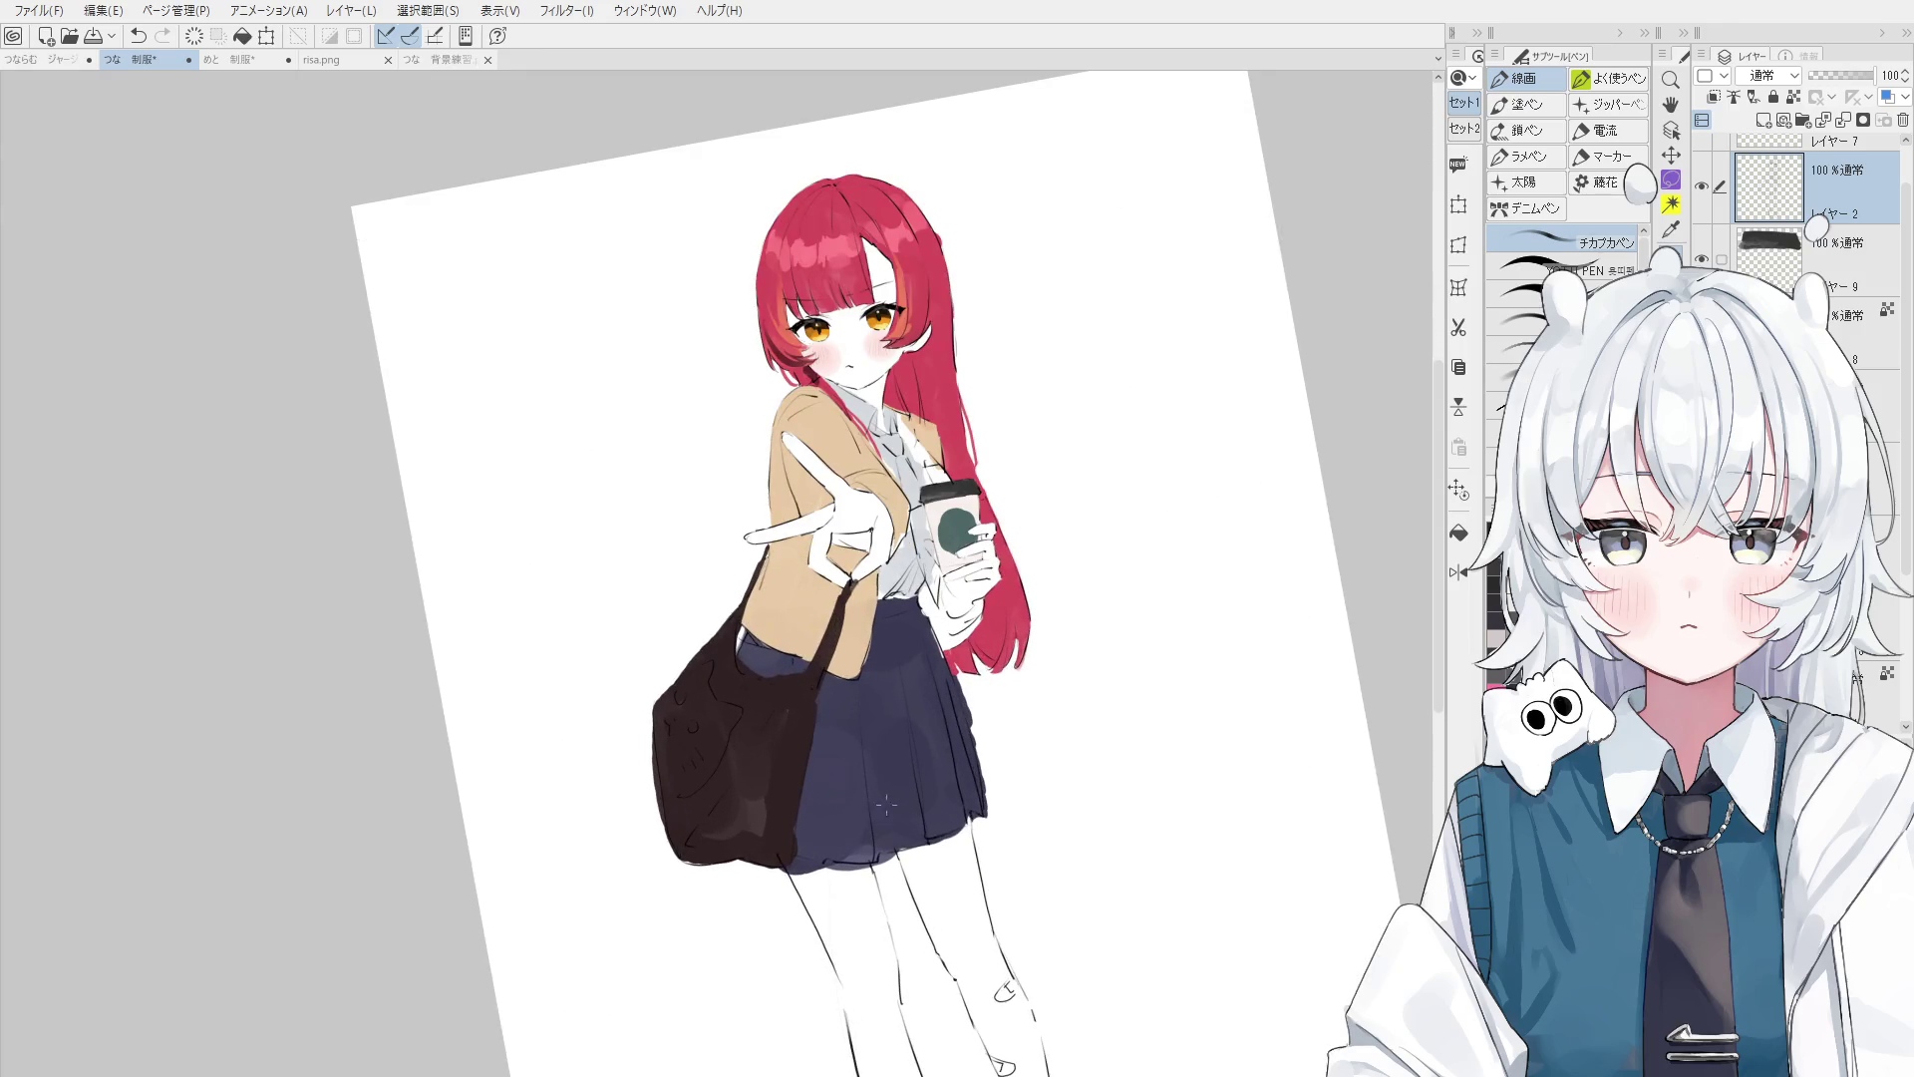
scroll(885, 787, up, 4)
scroll(897, 723, down, 2)
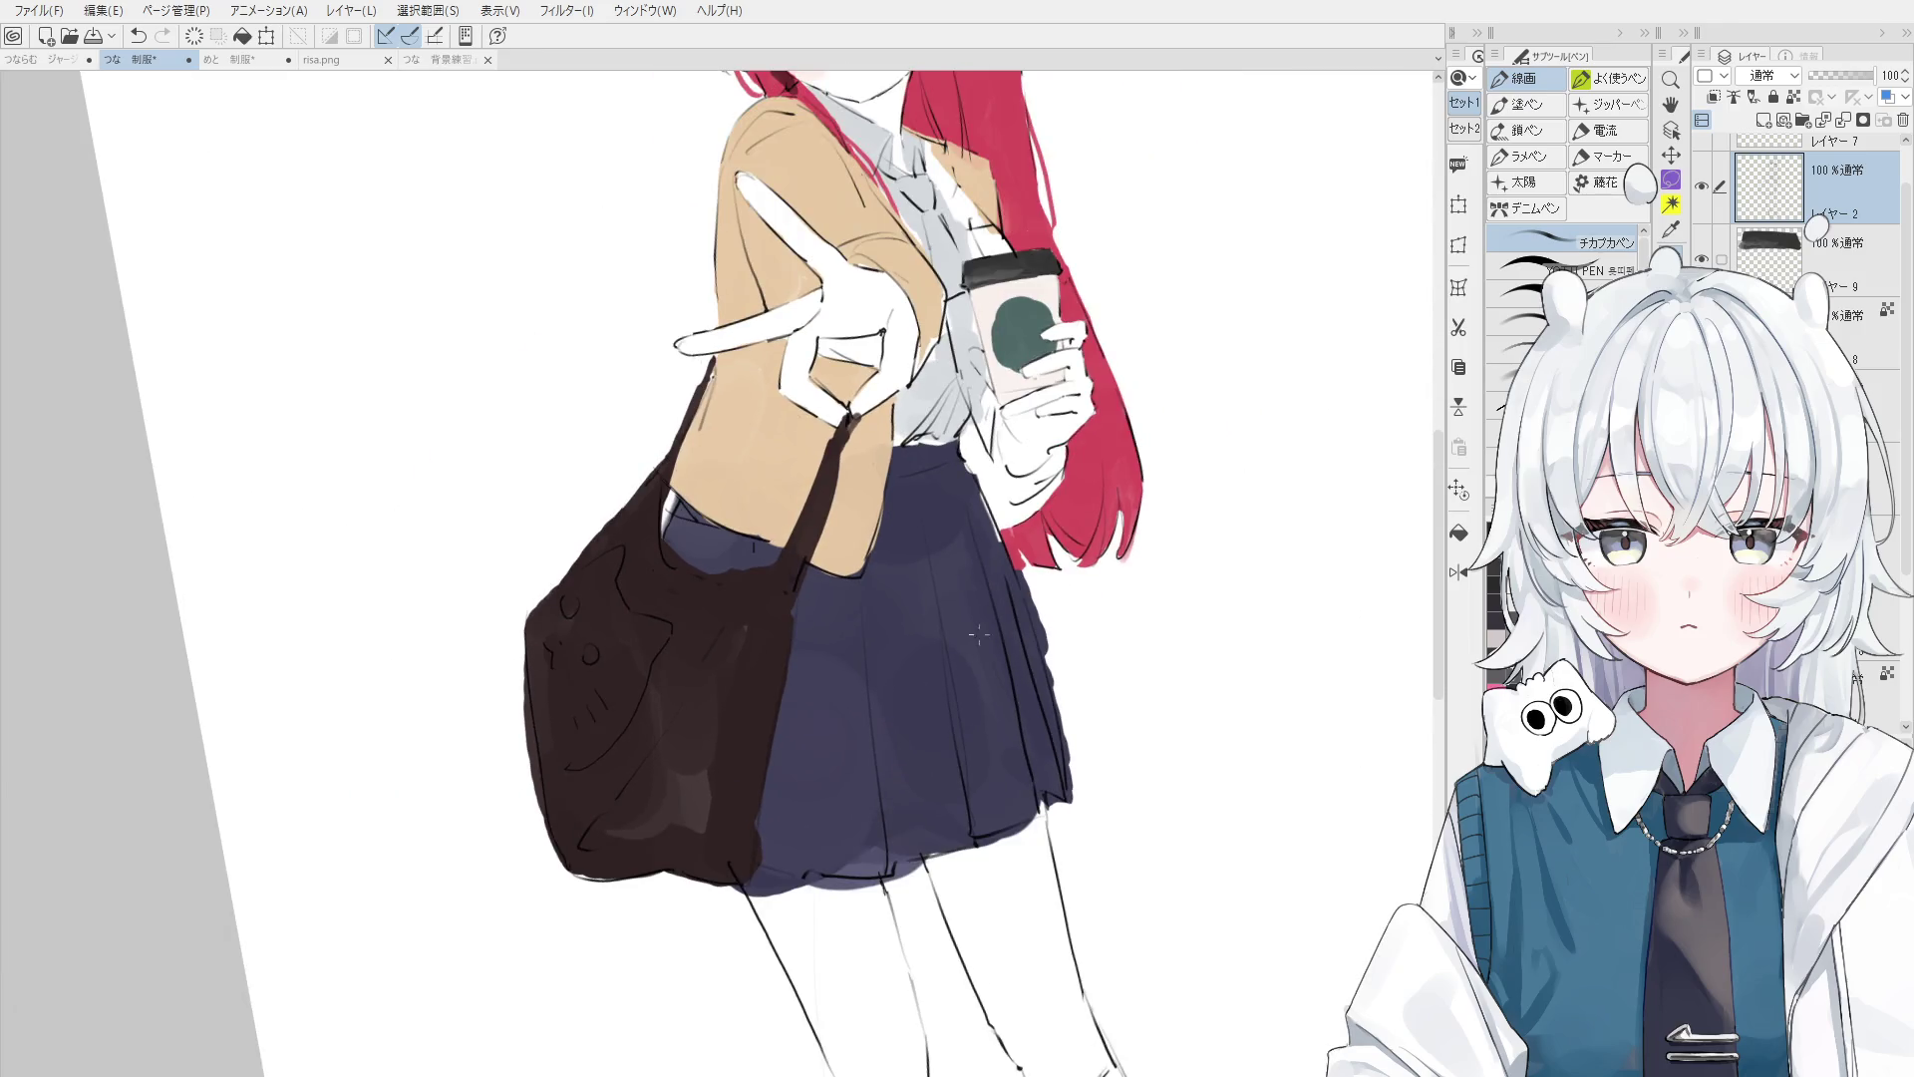
key(e)
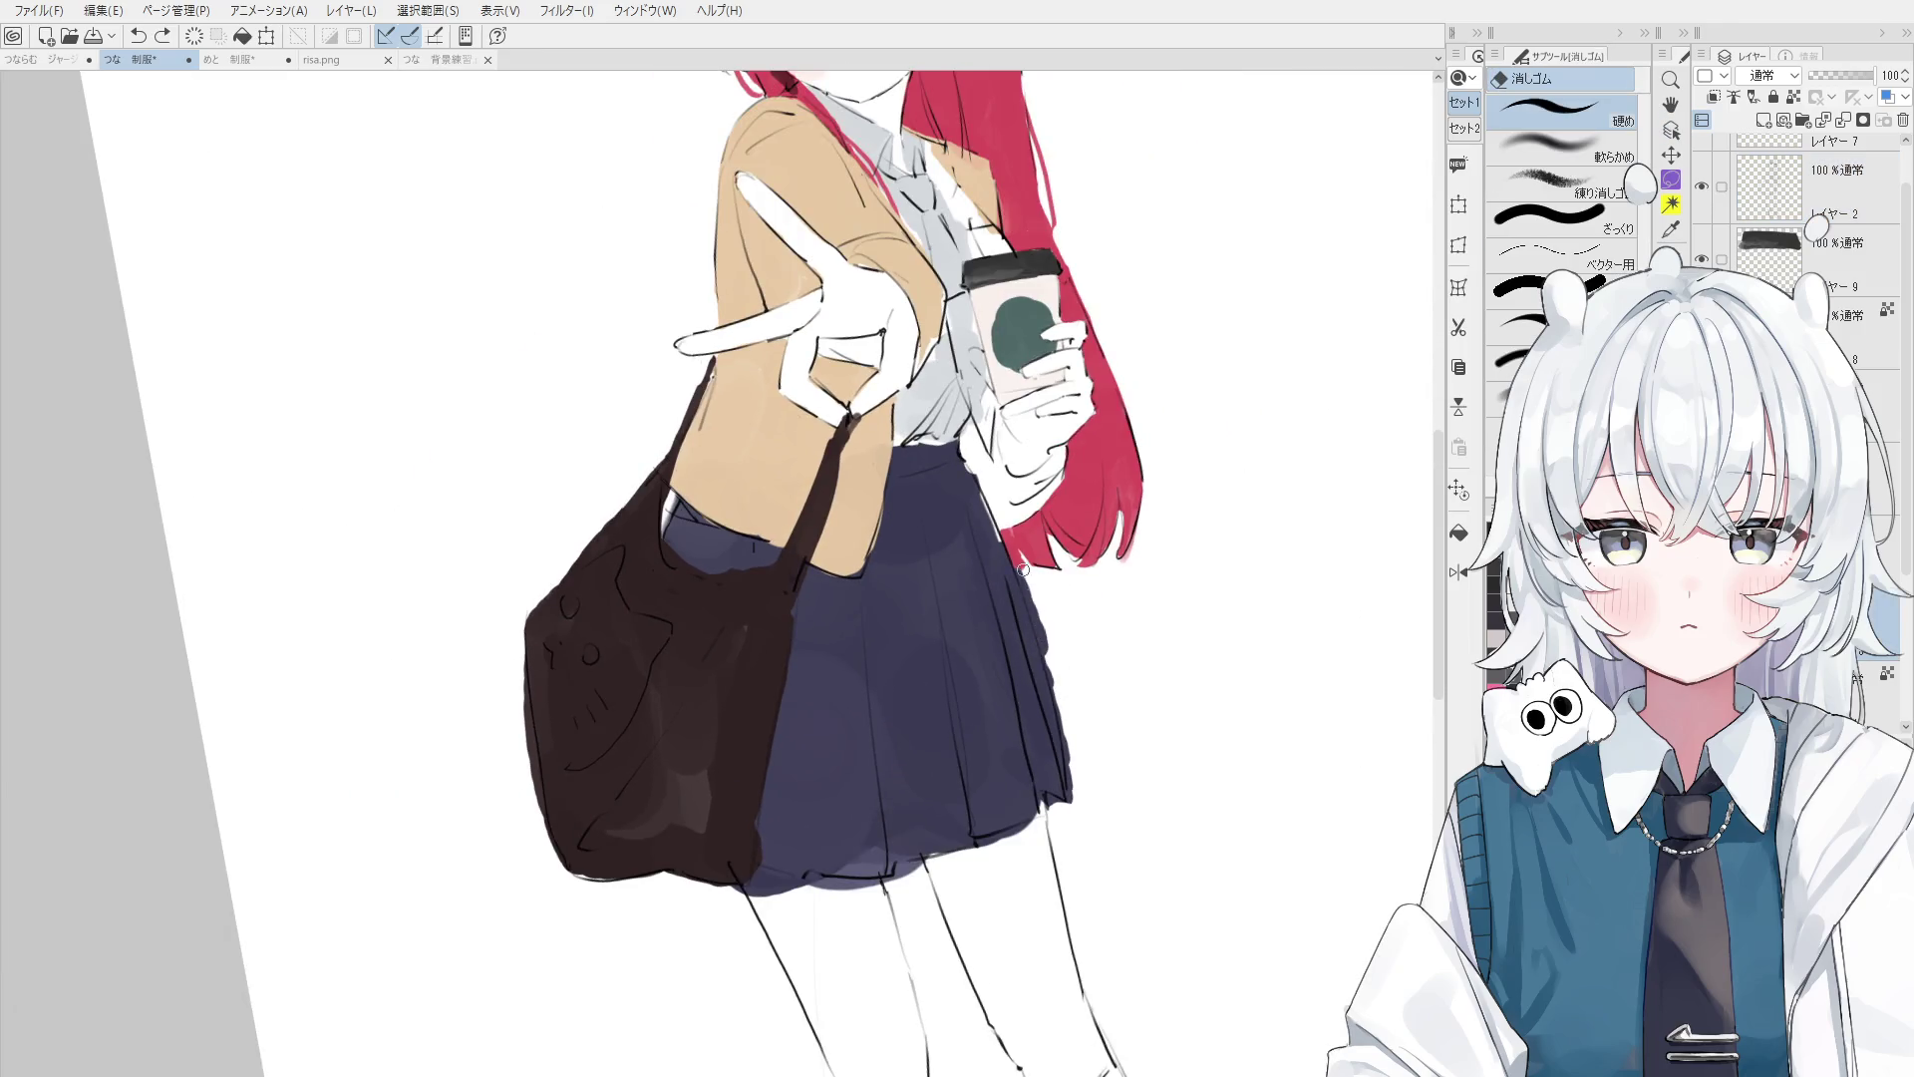
key(h)
drag(950, 490, 970, 764)
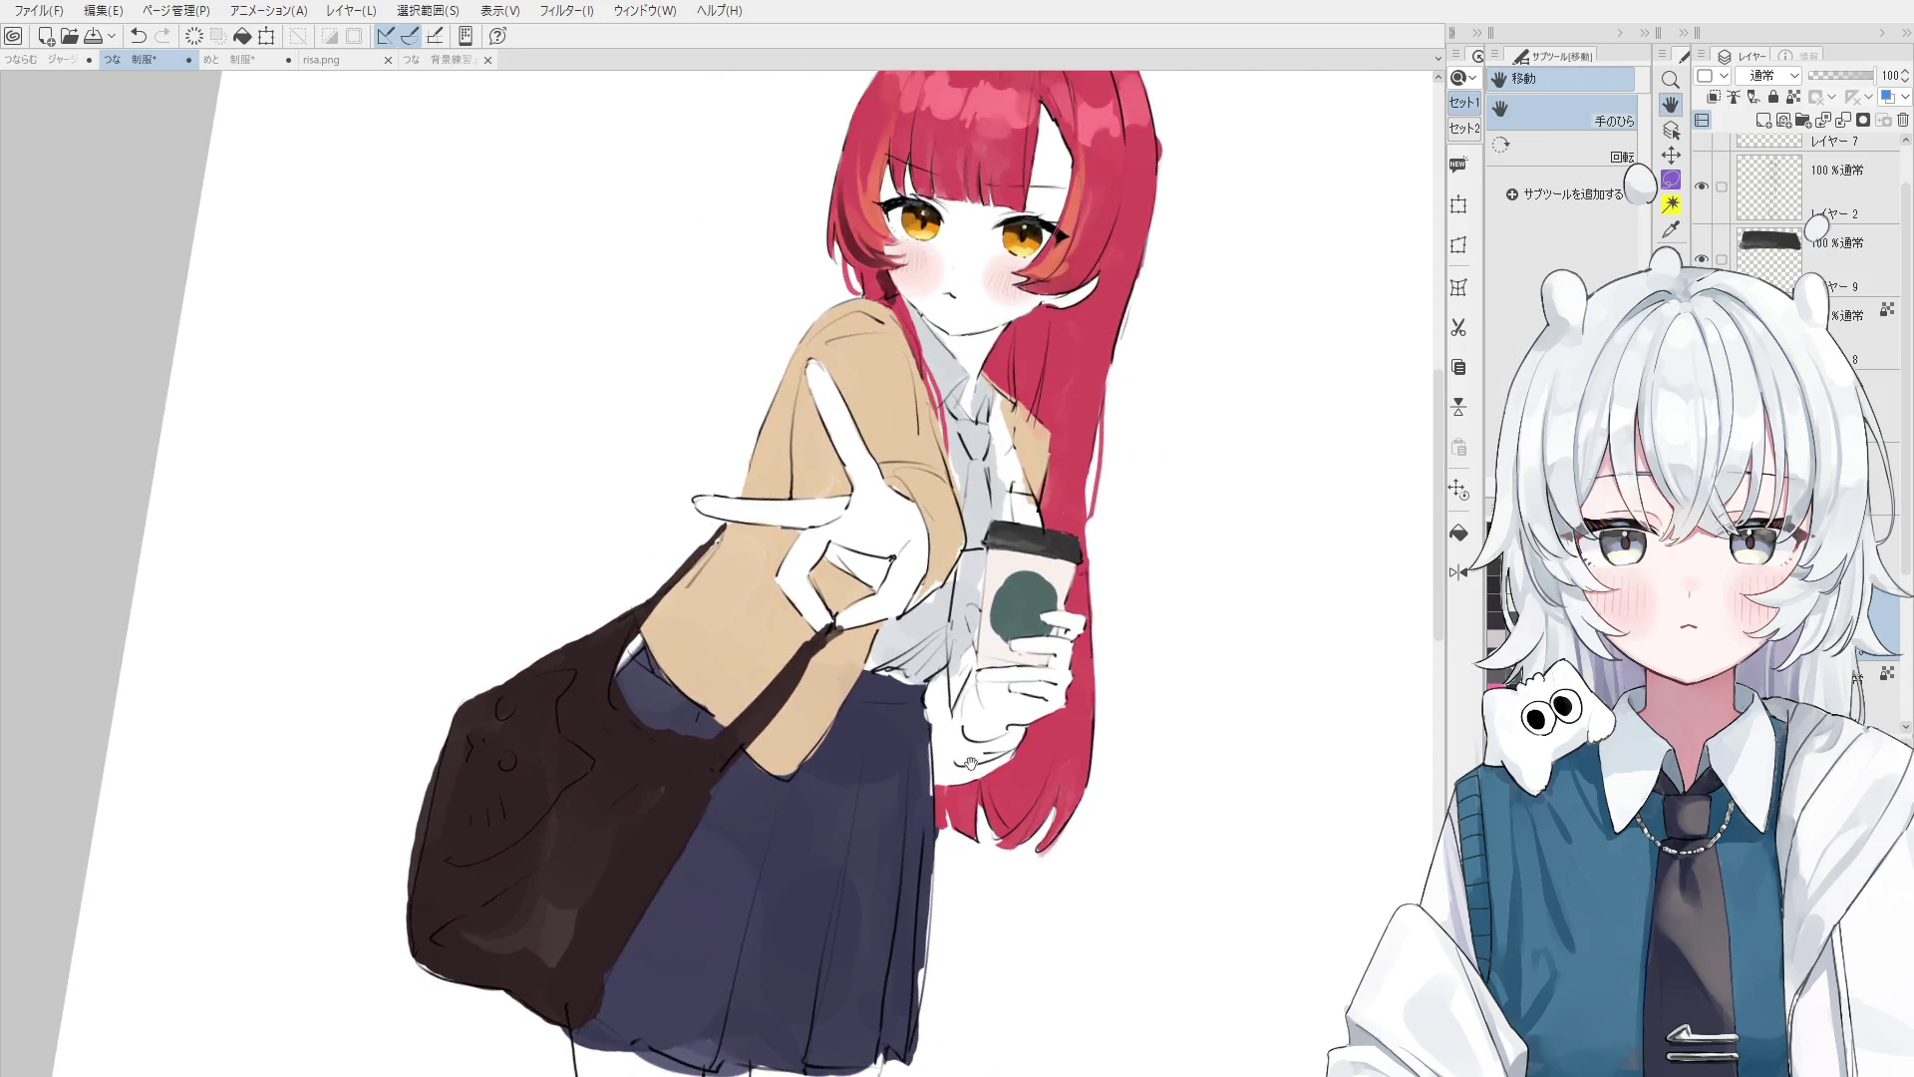
key(e)
key(b)
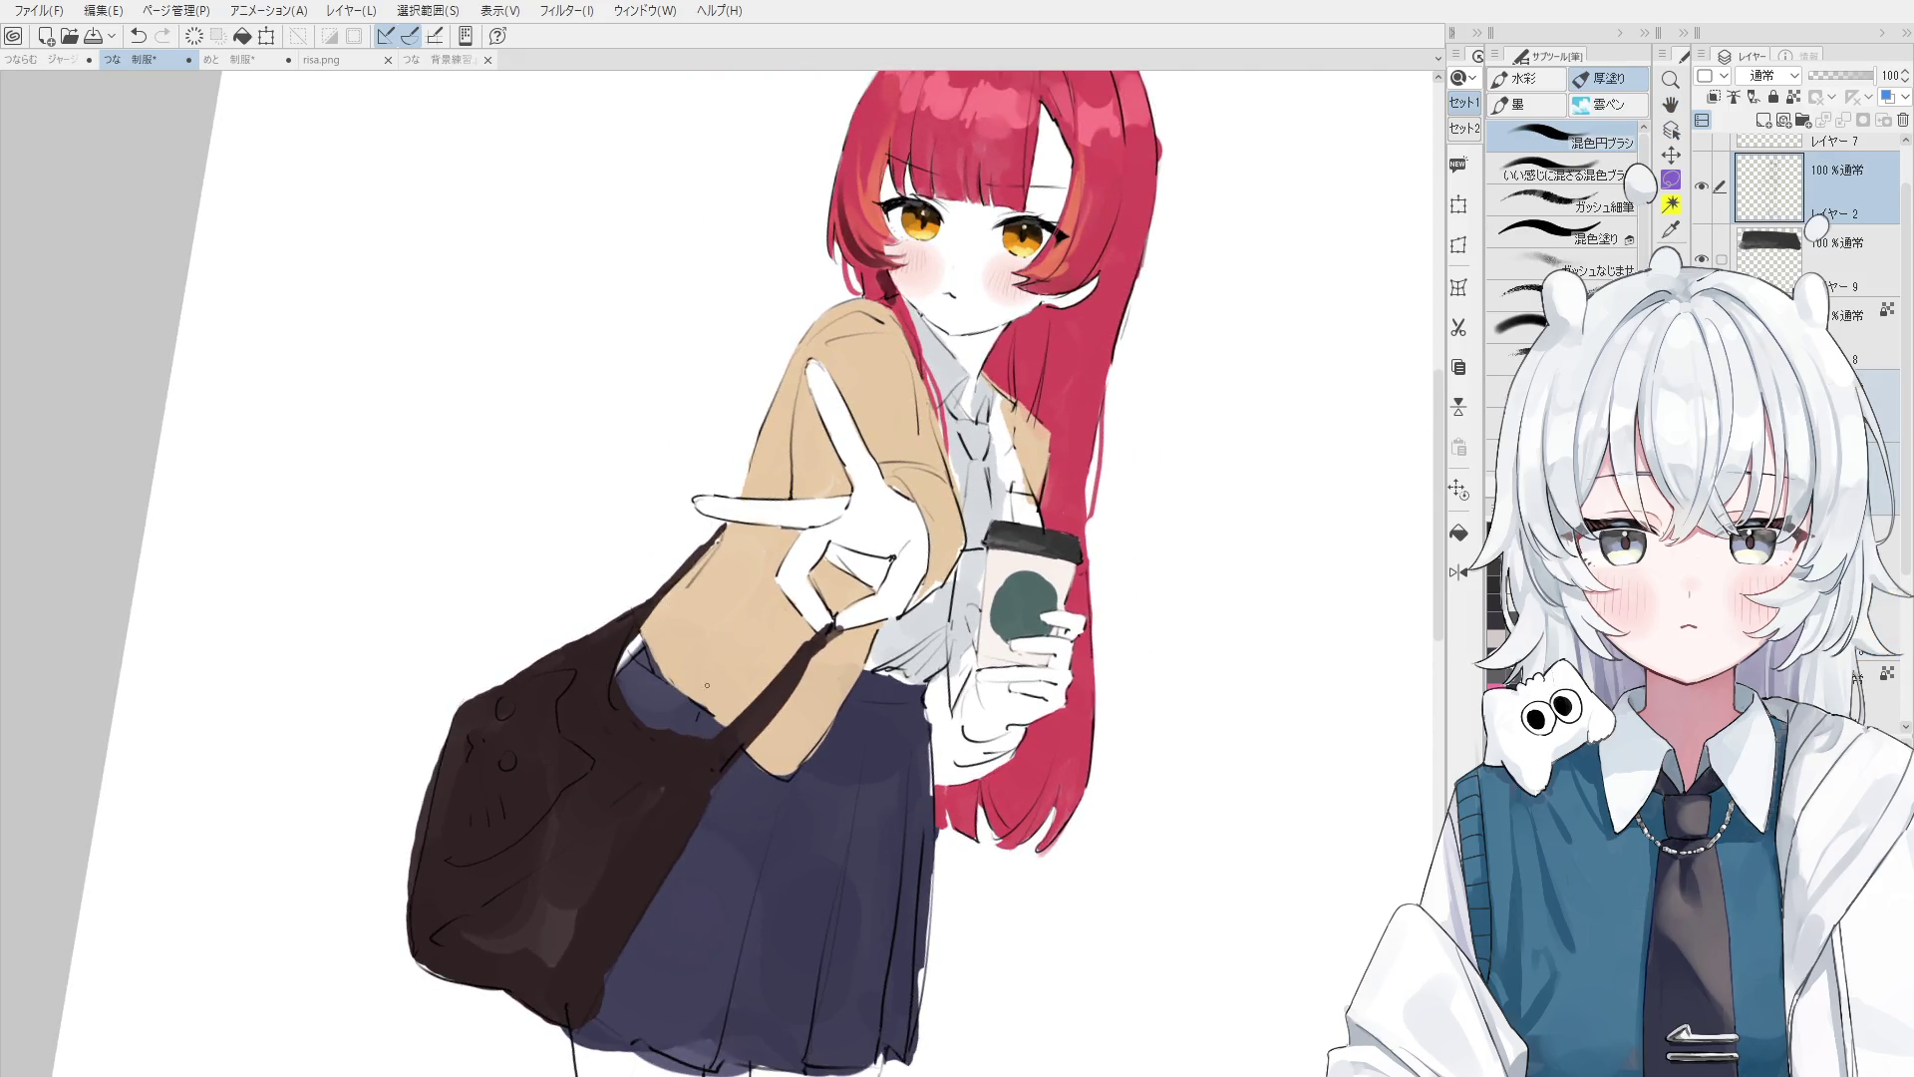
key(h)
drag(707, 685, 729, 729)
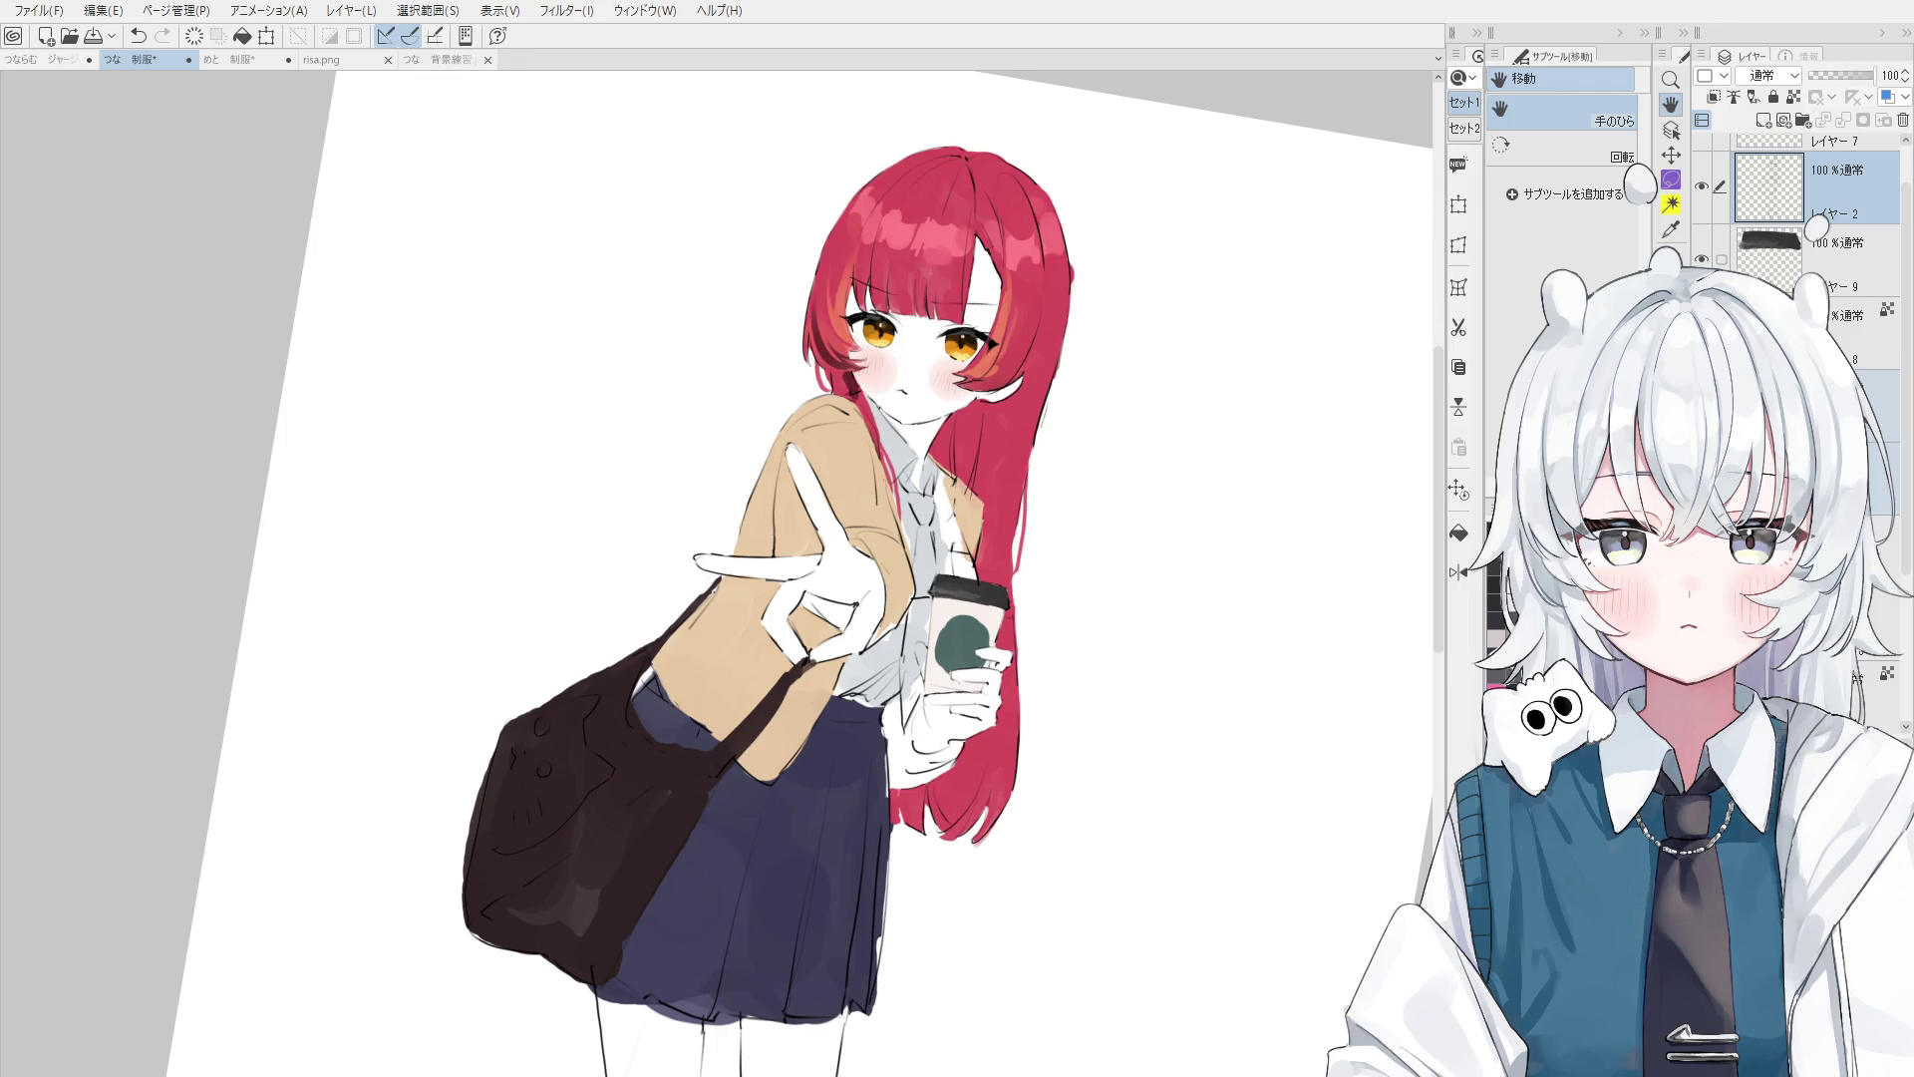
- Paint dark vertical fold lines and small dark marks into the navy skirt, redoing misplaced strokes
drag(641, 269, 678, 80)
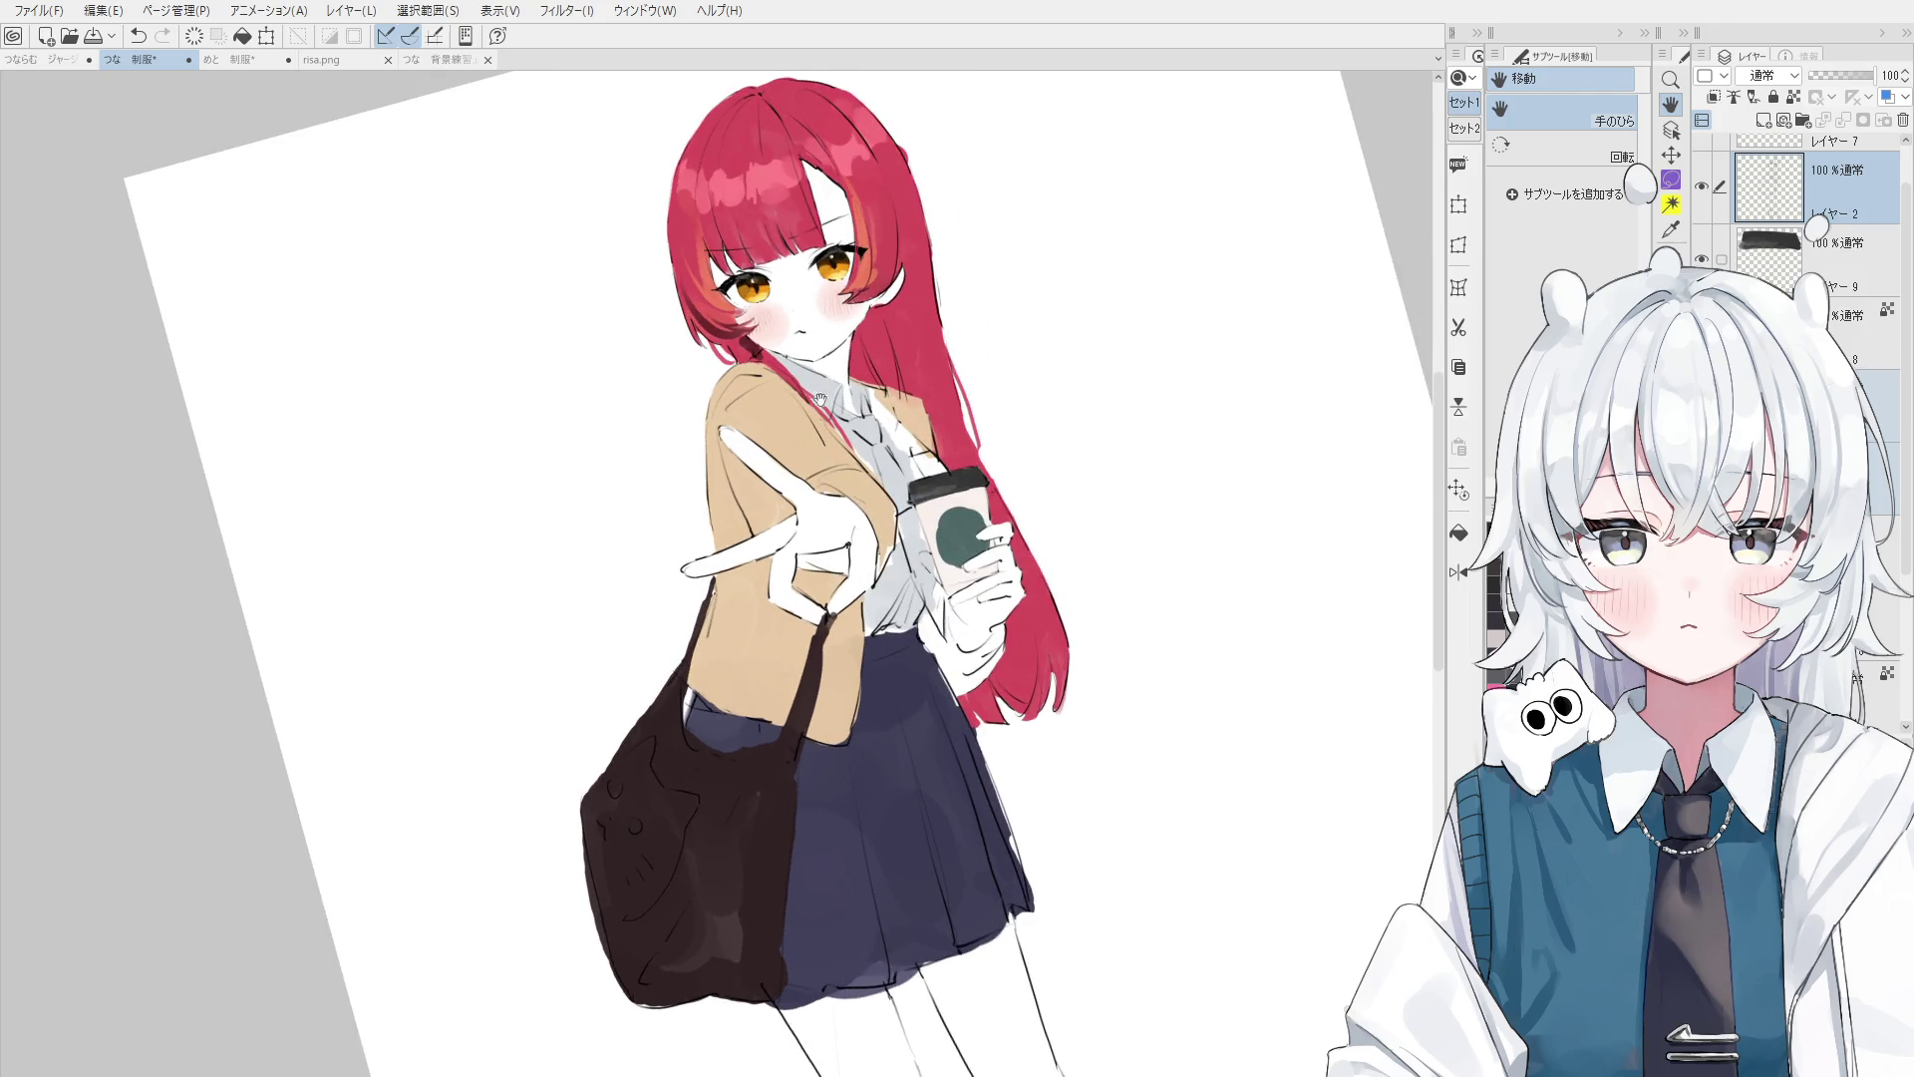
key(b)
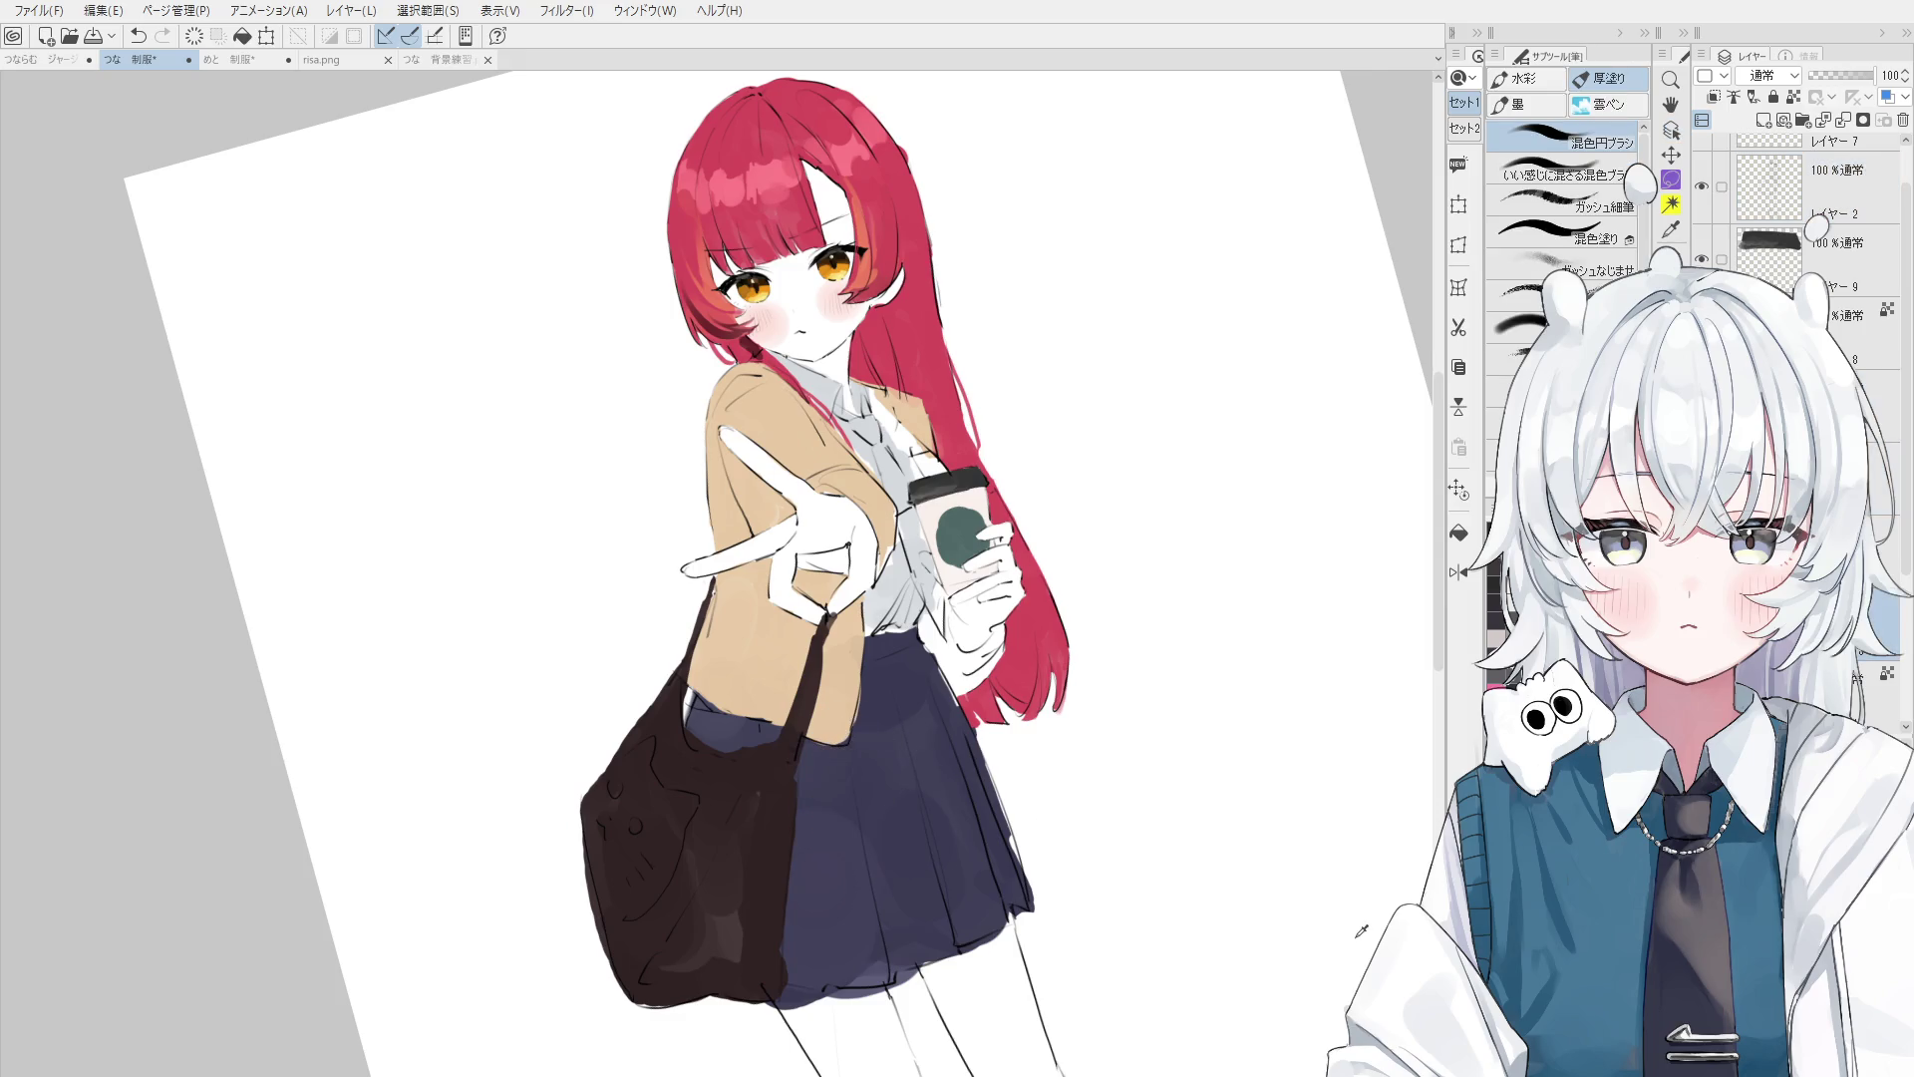
drag(847, 770, 857, 937)
key(ctrl+z)
drag(852, 768, 868, 985)
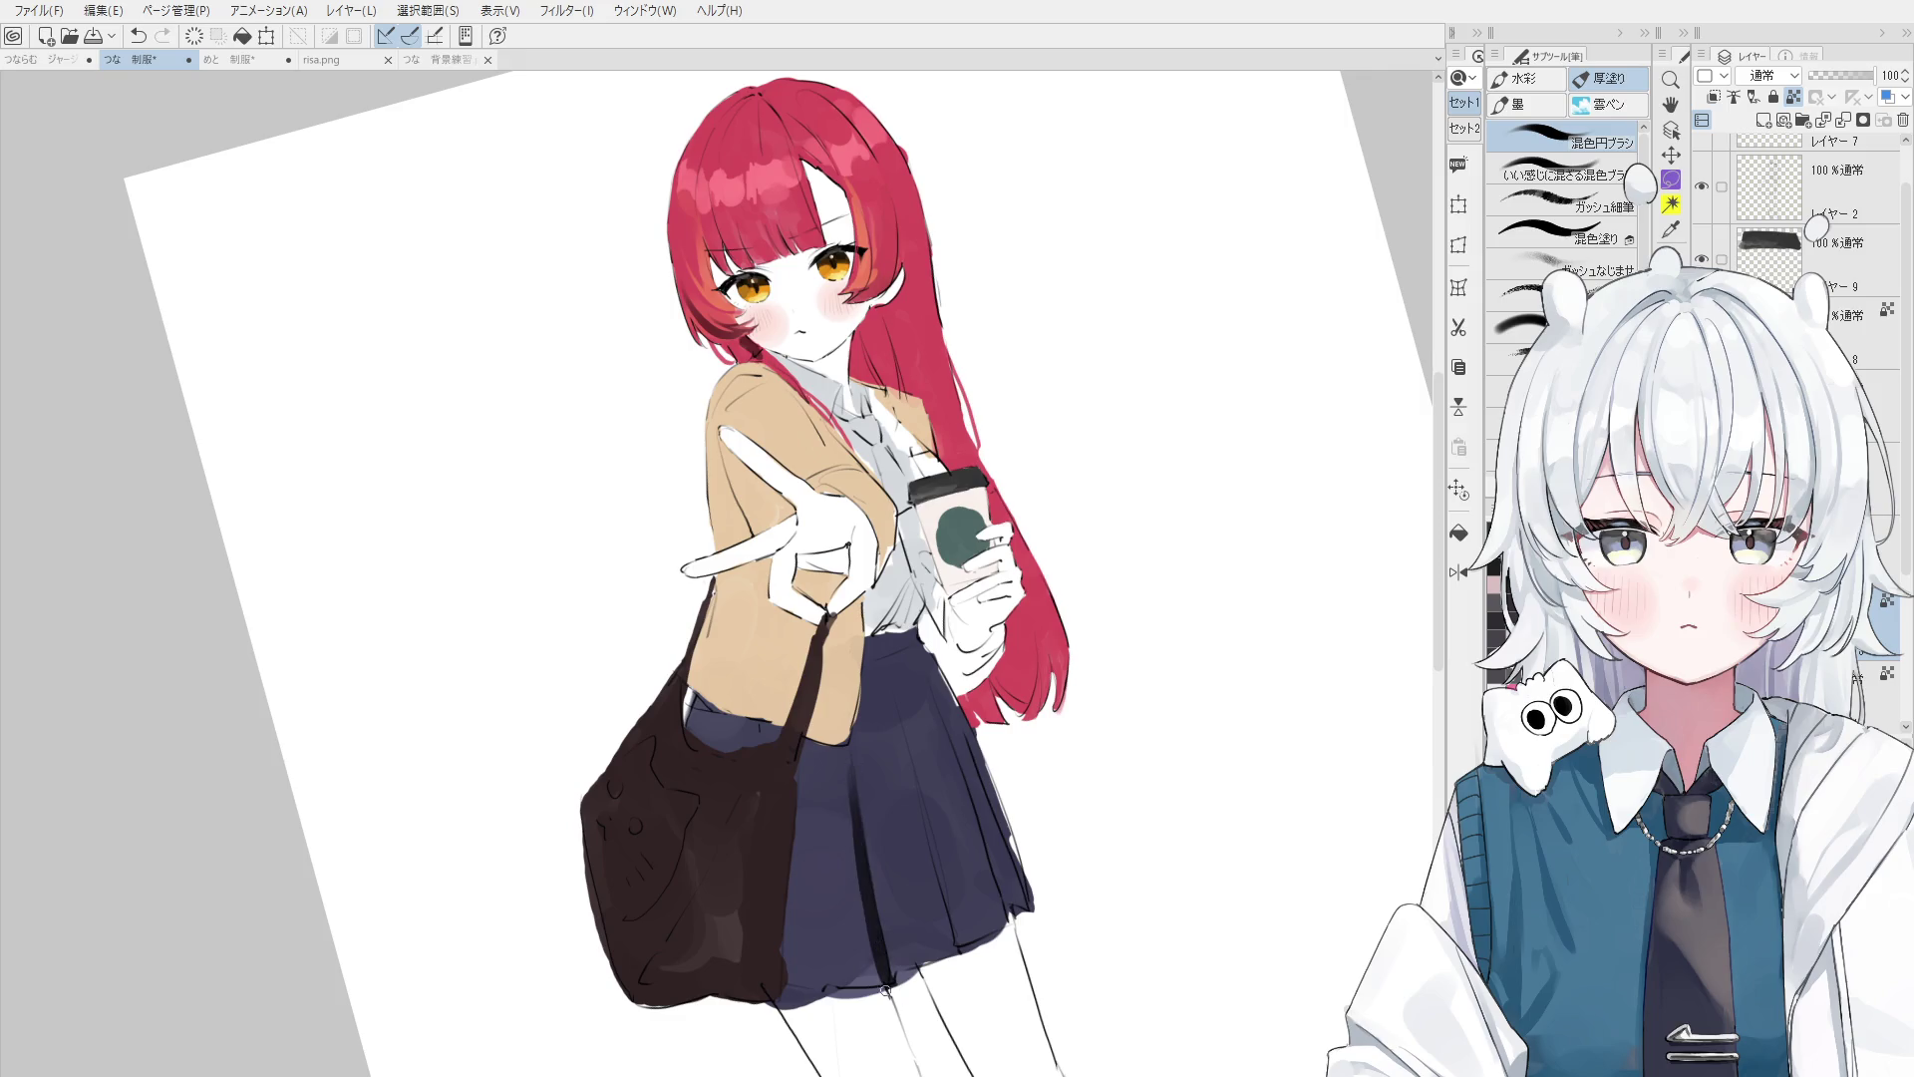
key(minus)
drag(892, 783, 936, 875)
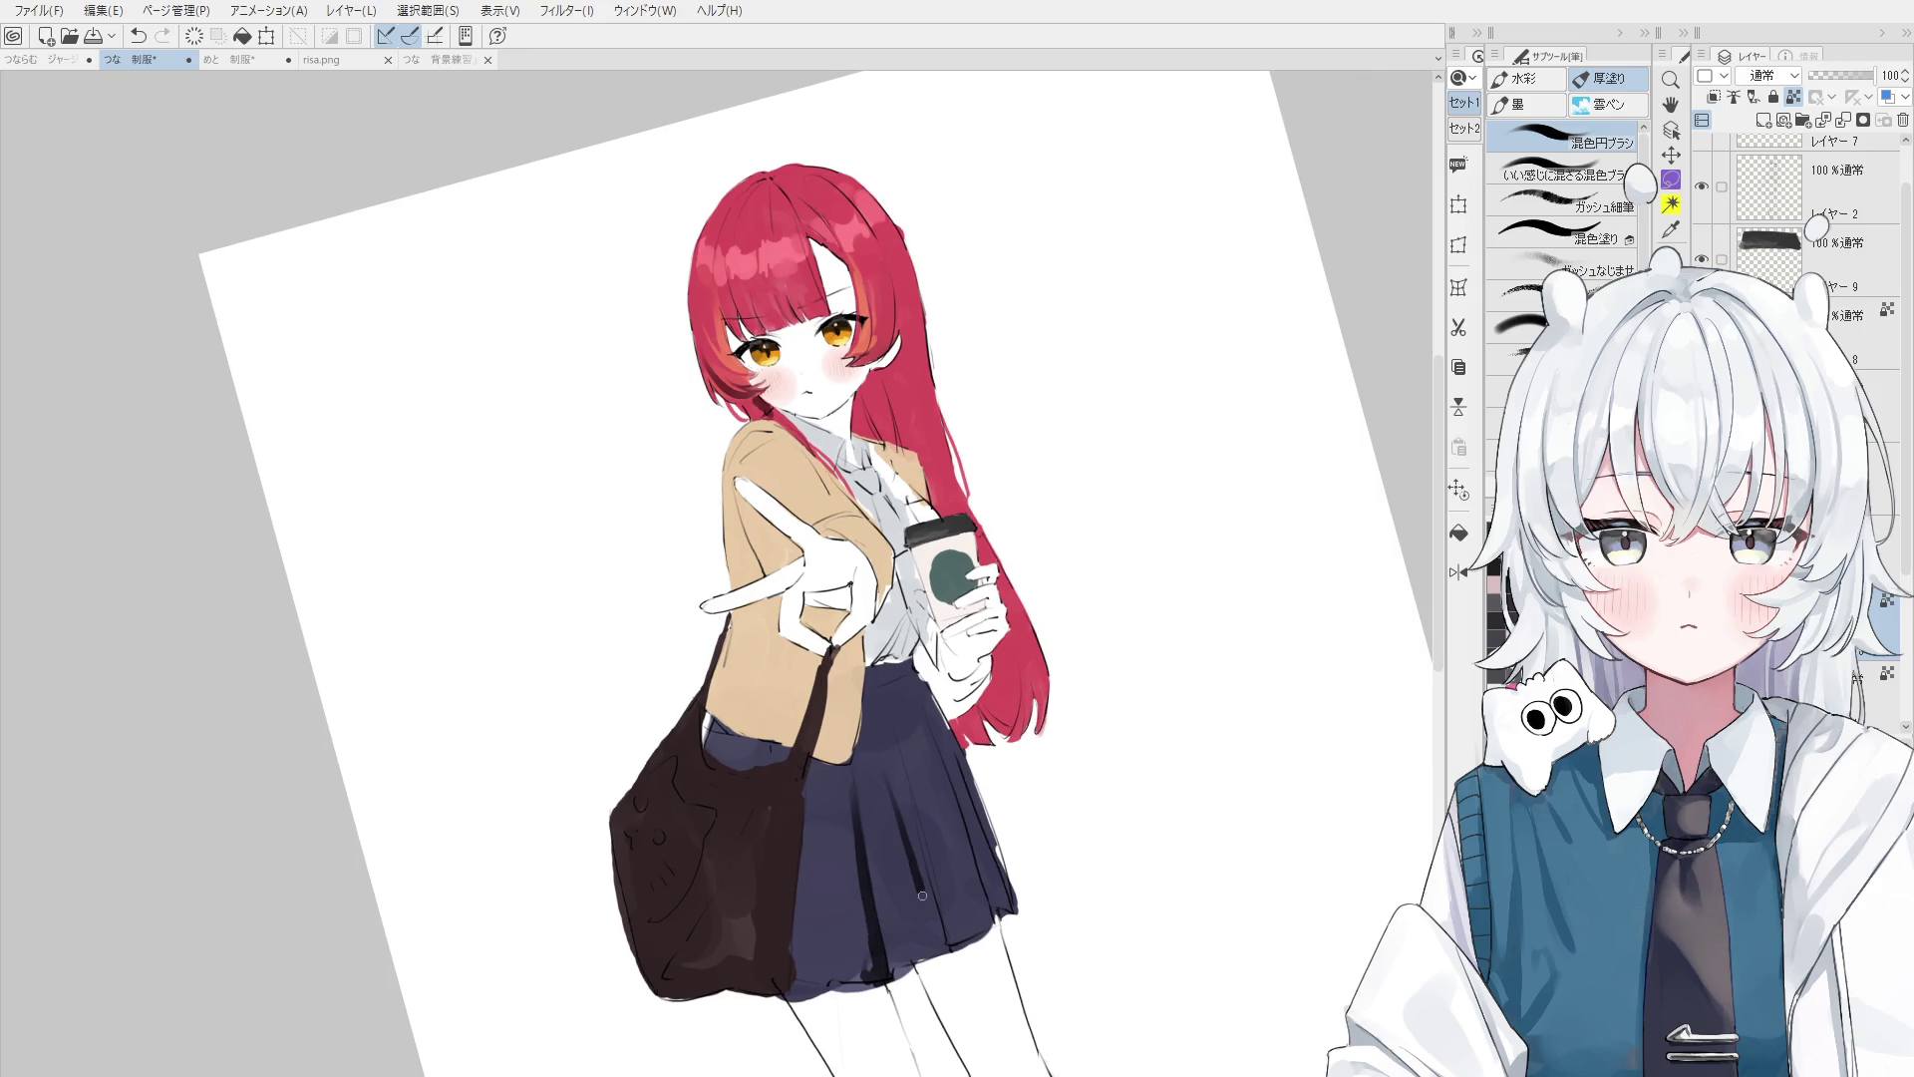
scroll(915, 781, up, 1)
drag(878, 688, 952, 943)
key(ctrl+z)
drag(883, 697, 942, 957)
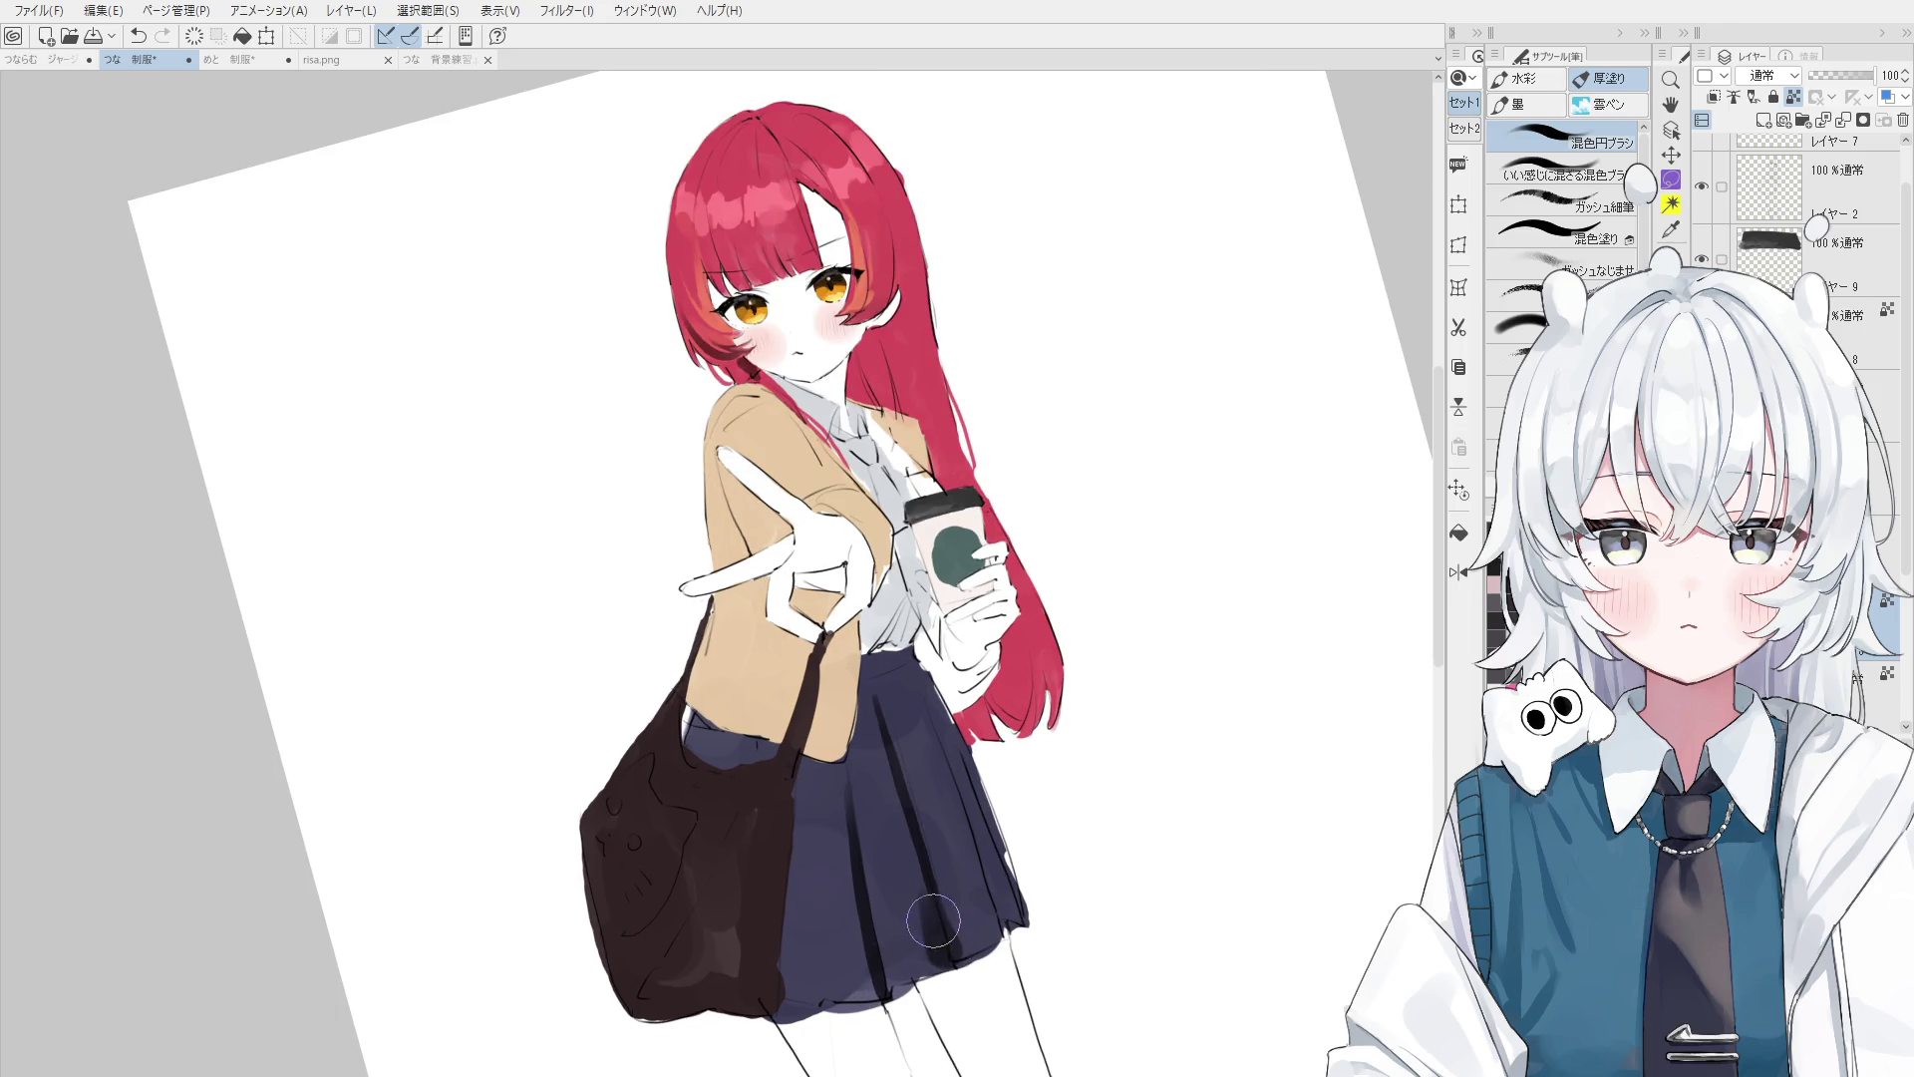
drag(897, 708, 915, 817)
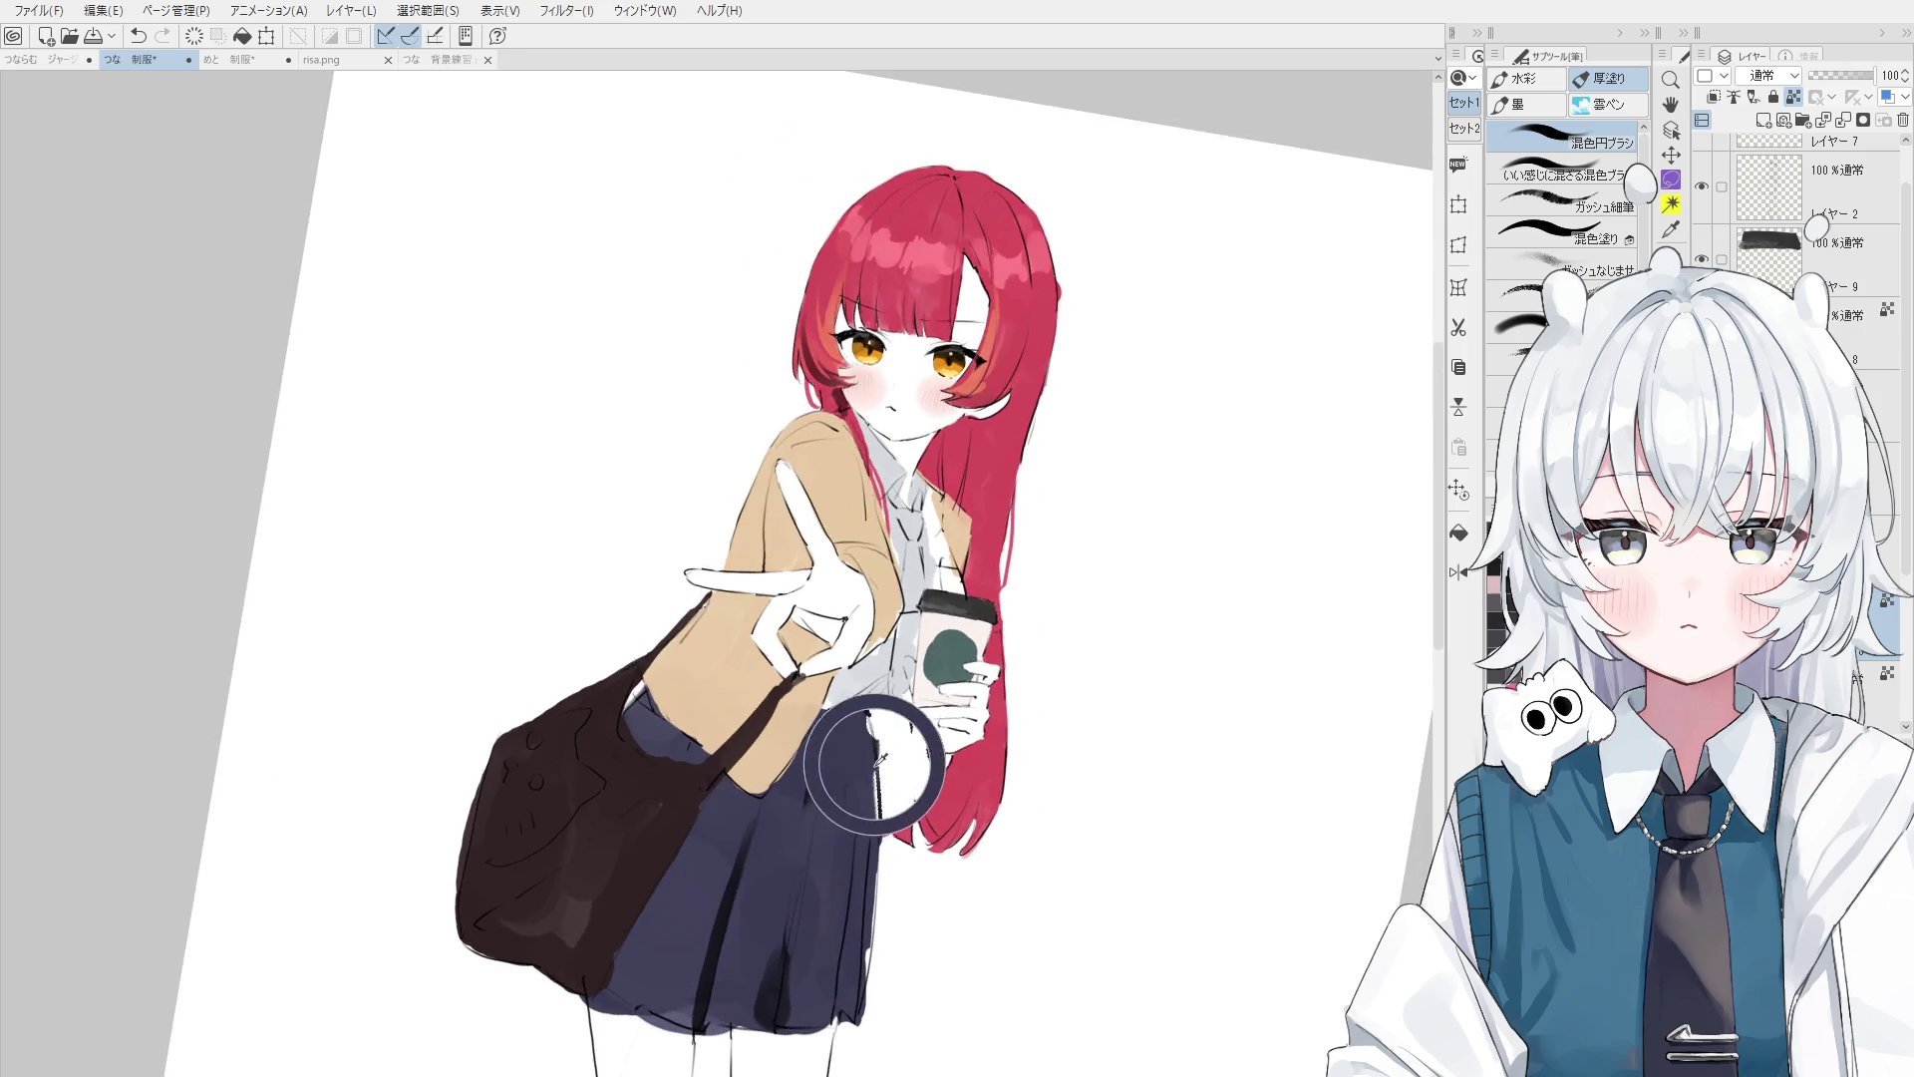
- On the lower paint layer, blend tan paint around the gloved hand and shirt, extending the glove edge
ctrl+shift+click(795, 745)
ctrl+shift+click(803, 753)
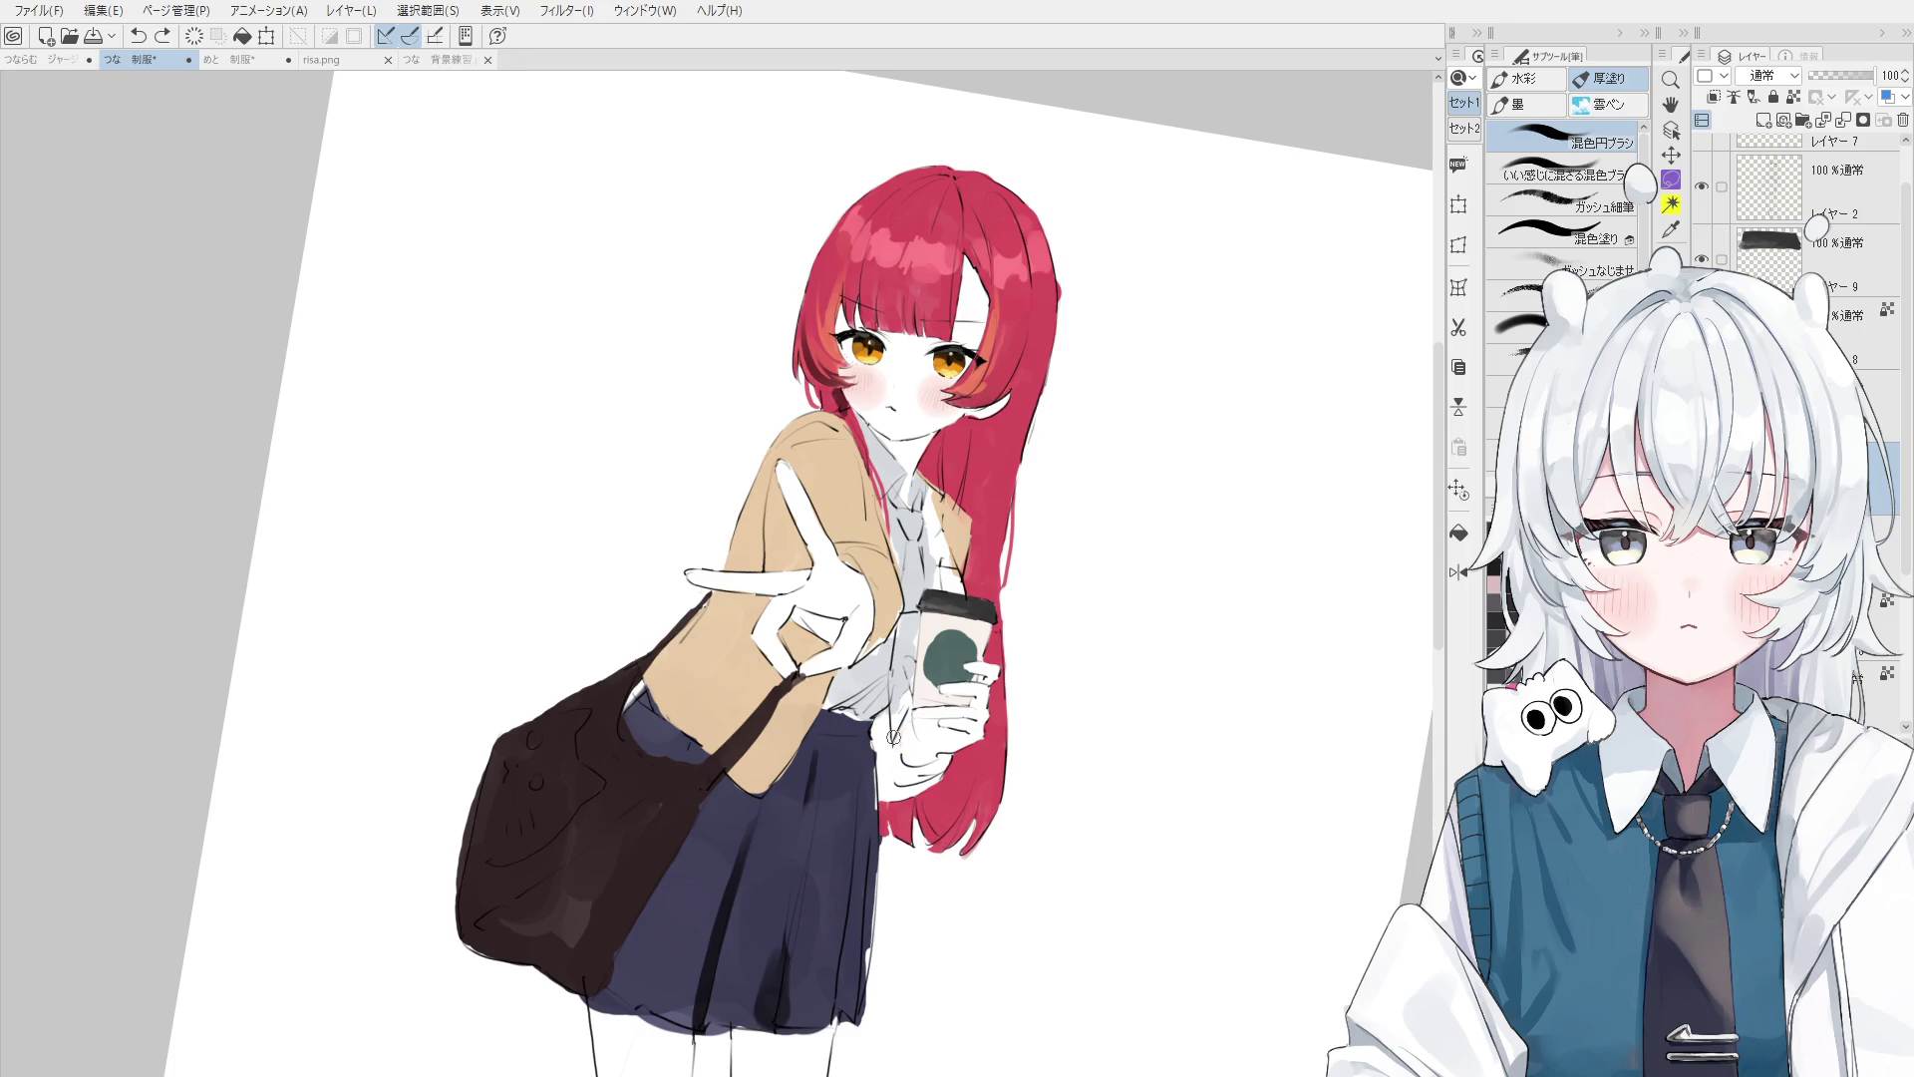
drag(910, 698, 883, 779)
scroll(919, 733, up, 2)
mouse_move(877, 703)
mouse_down()
mouse_move(876, 789)
mouse_move(938, 798)
mouse_up()
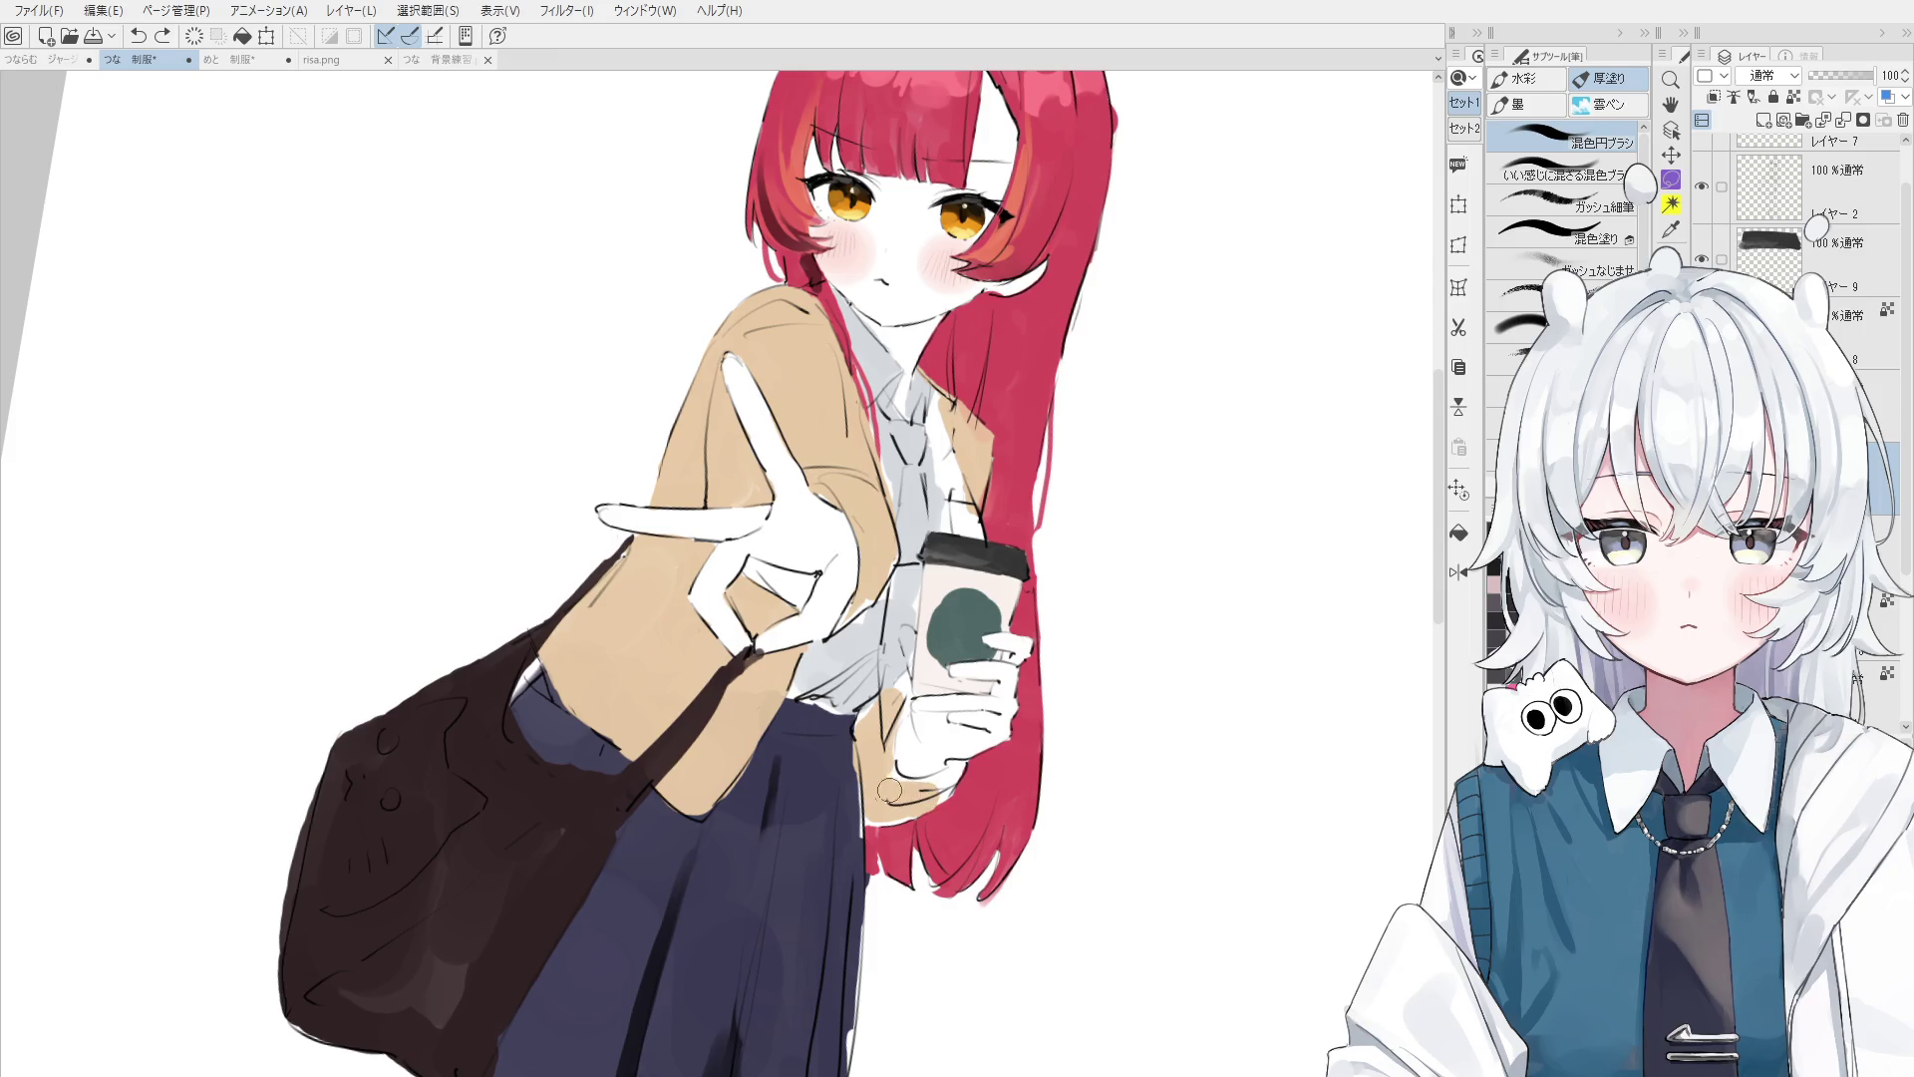
drag(933, 772, 902, 723)
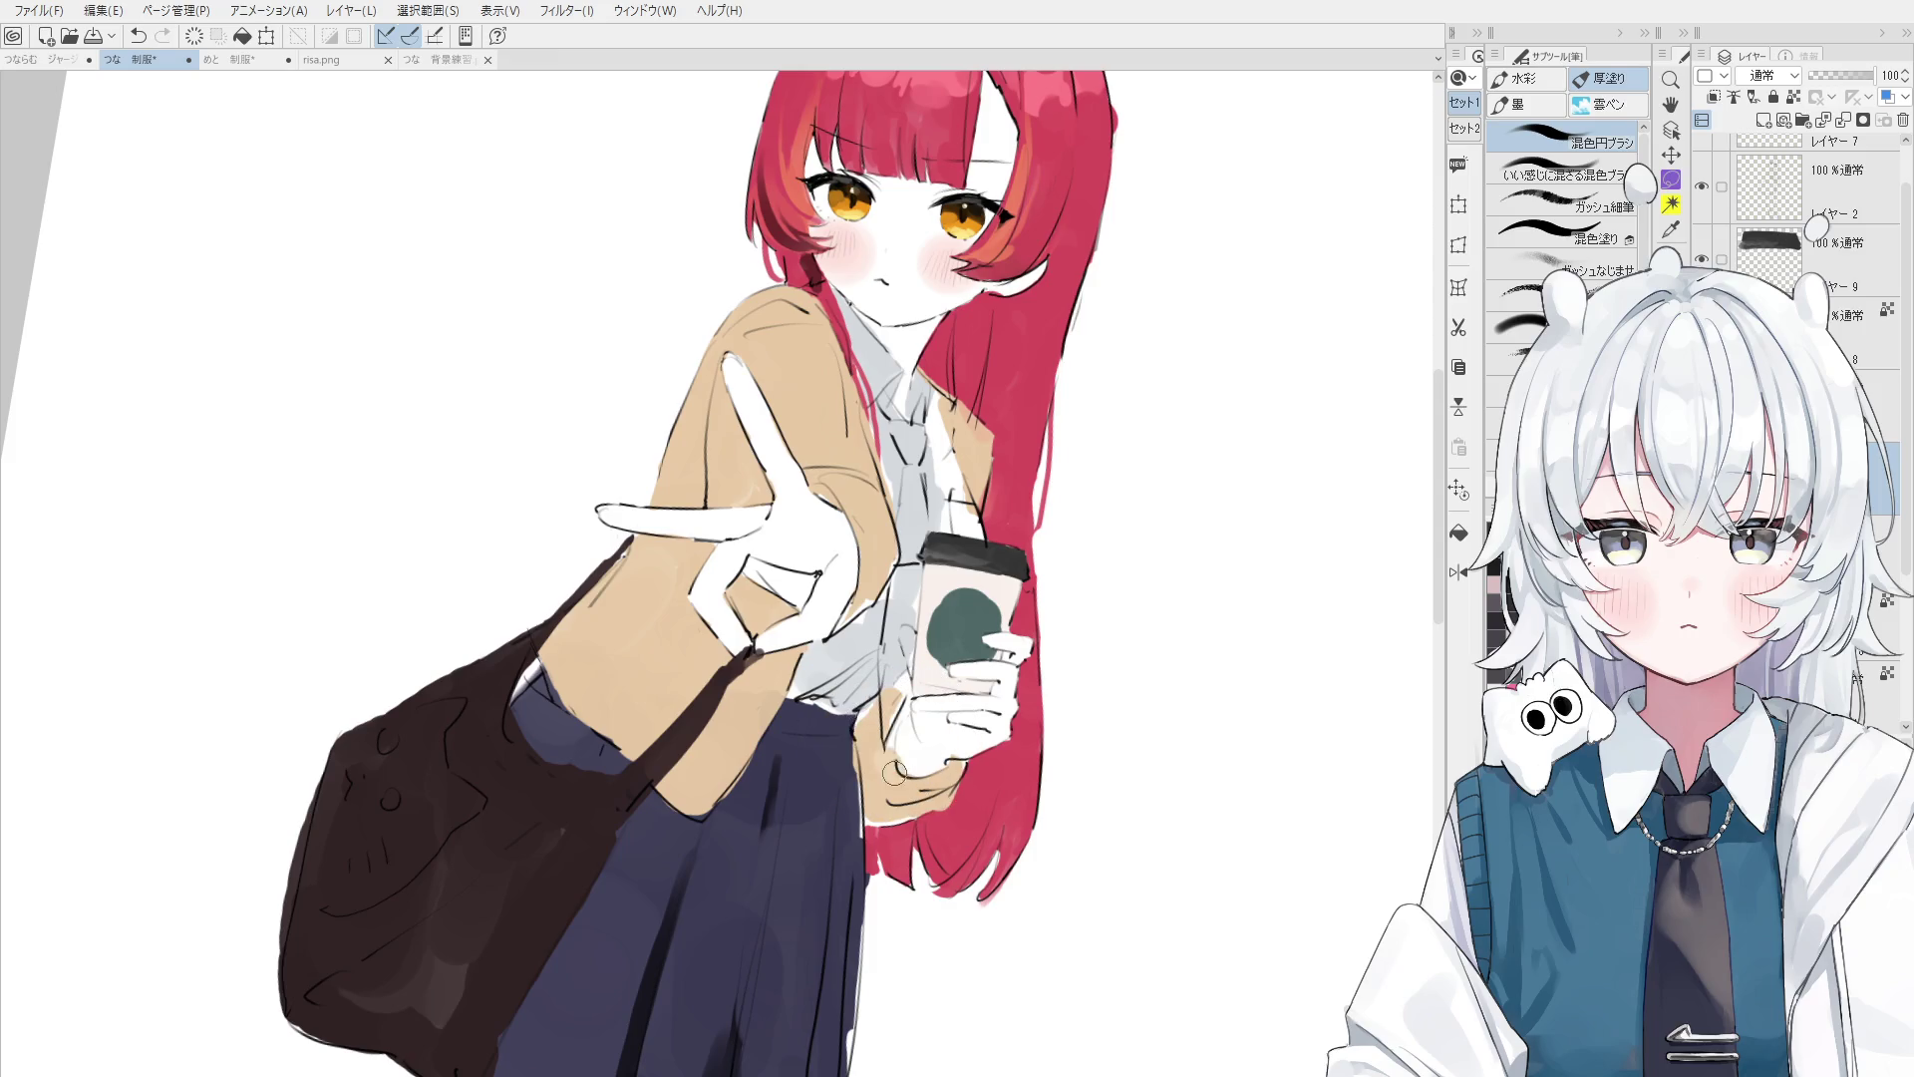
key(h)
key(minus)
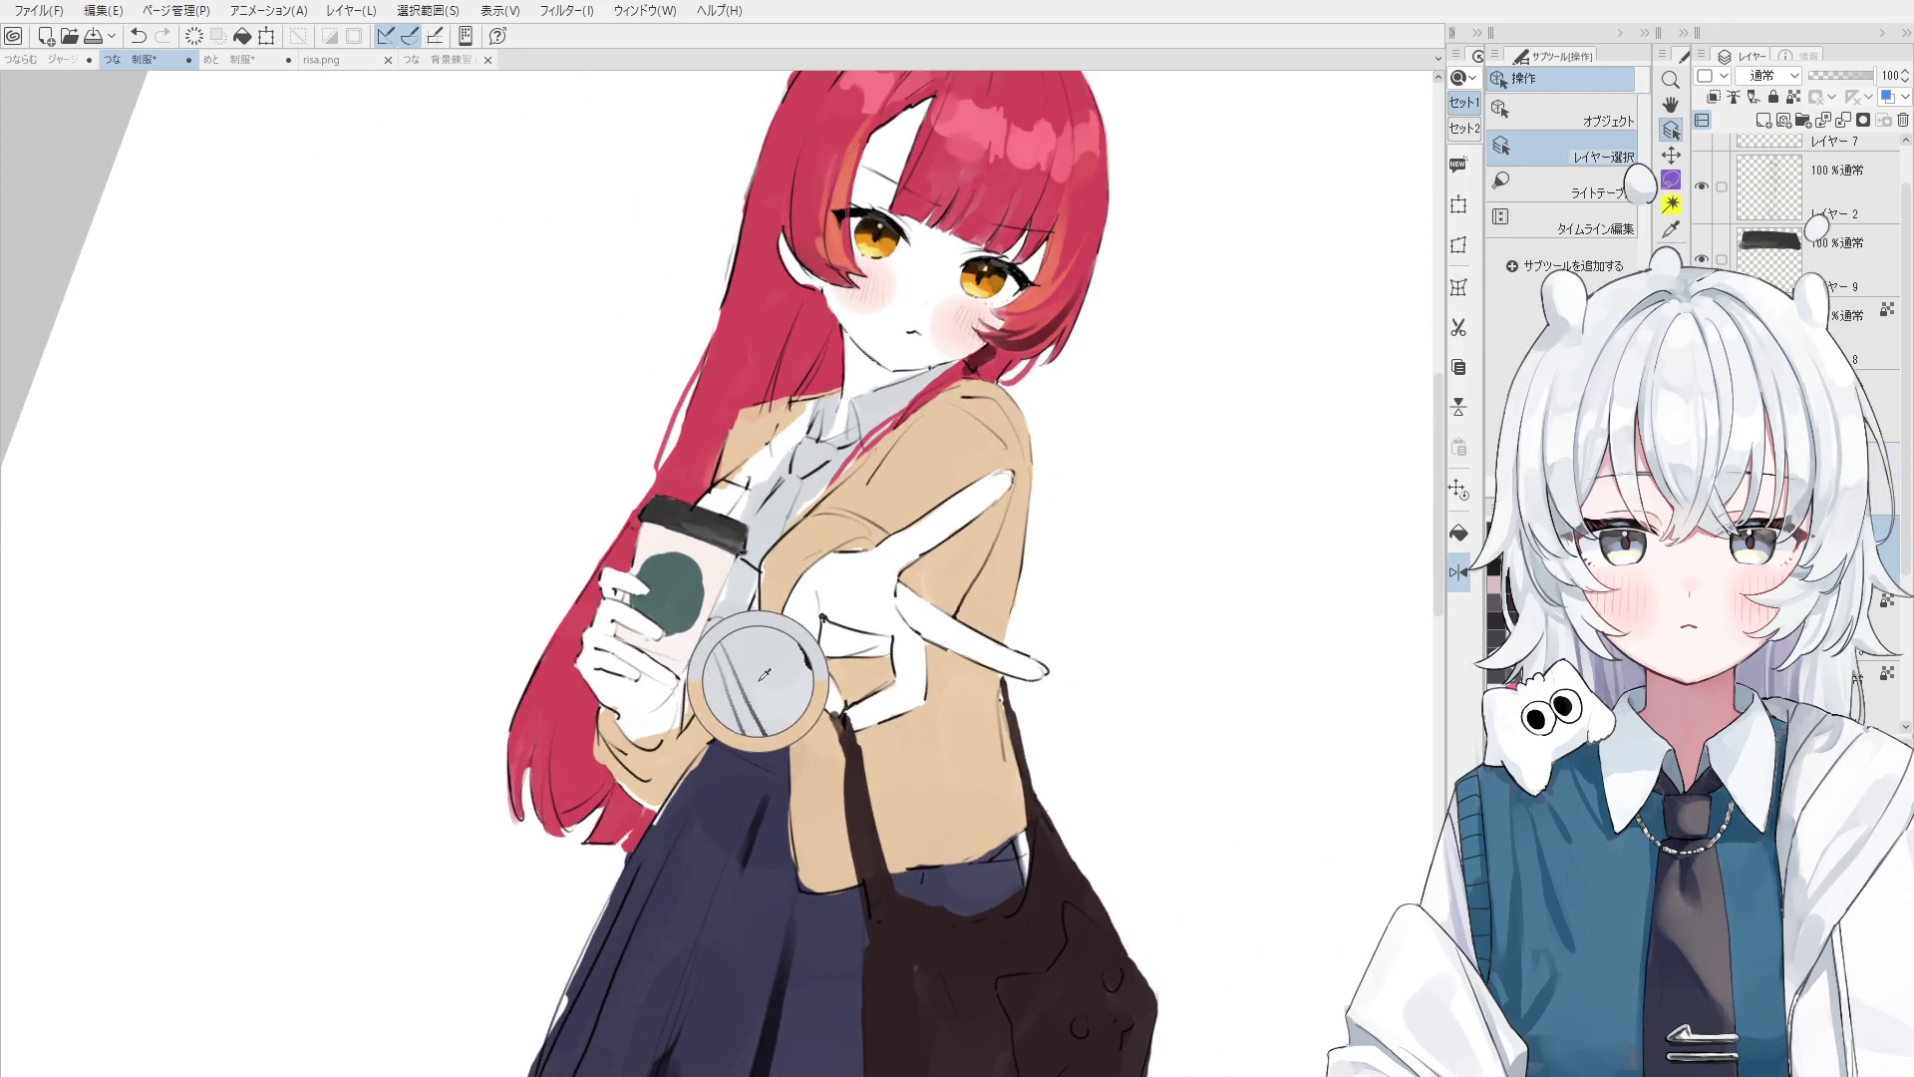
- Select the layer holding the glove and retouch the grey shade beneath the gloved hand
key(b)
drag(683, 710, 633, 726)
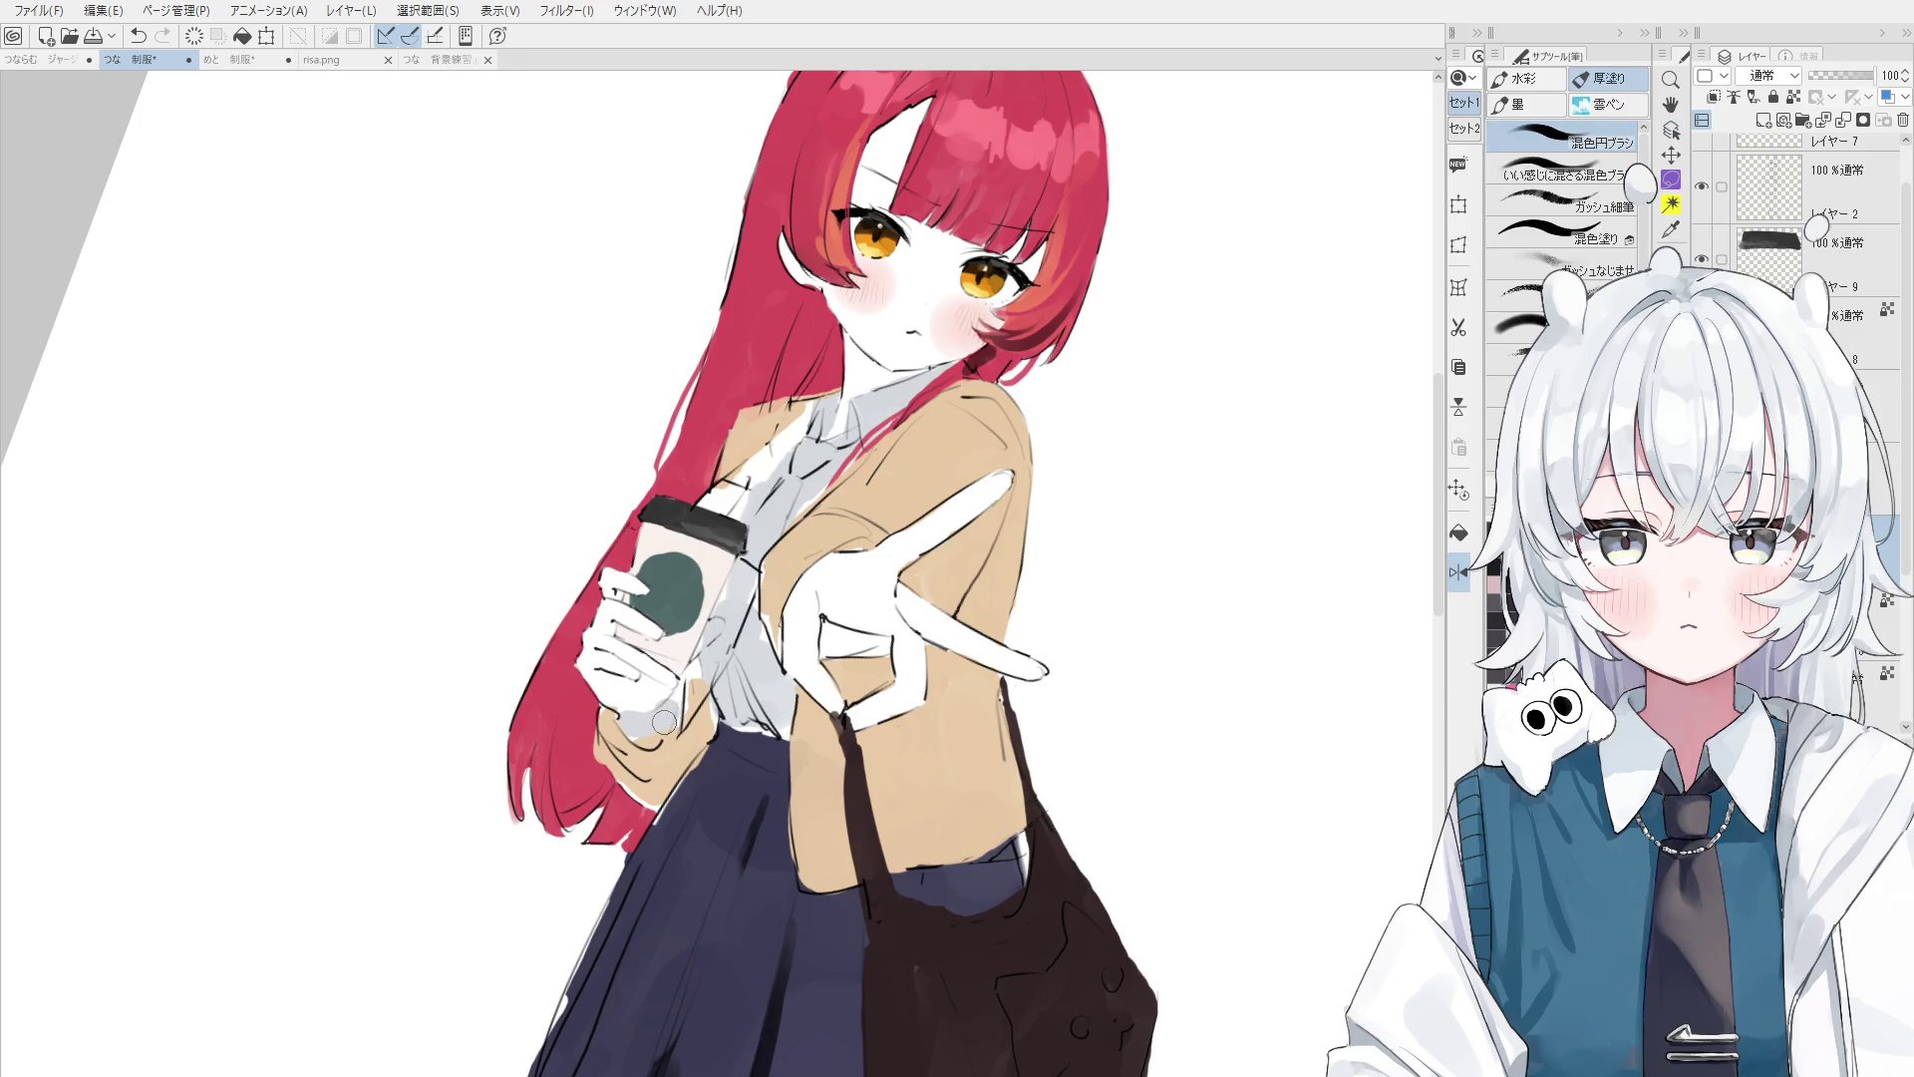
key(o)
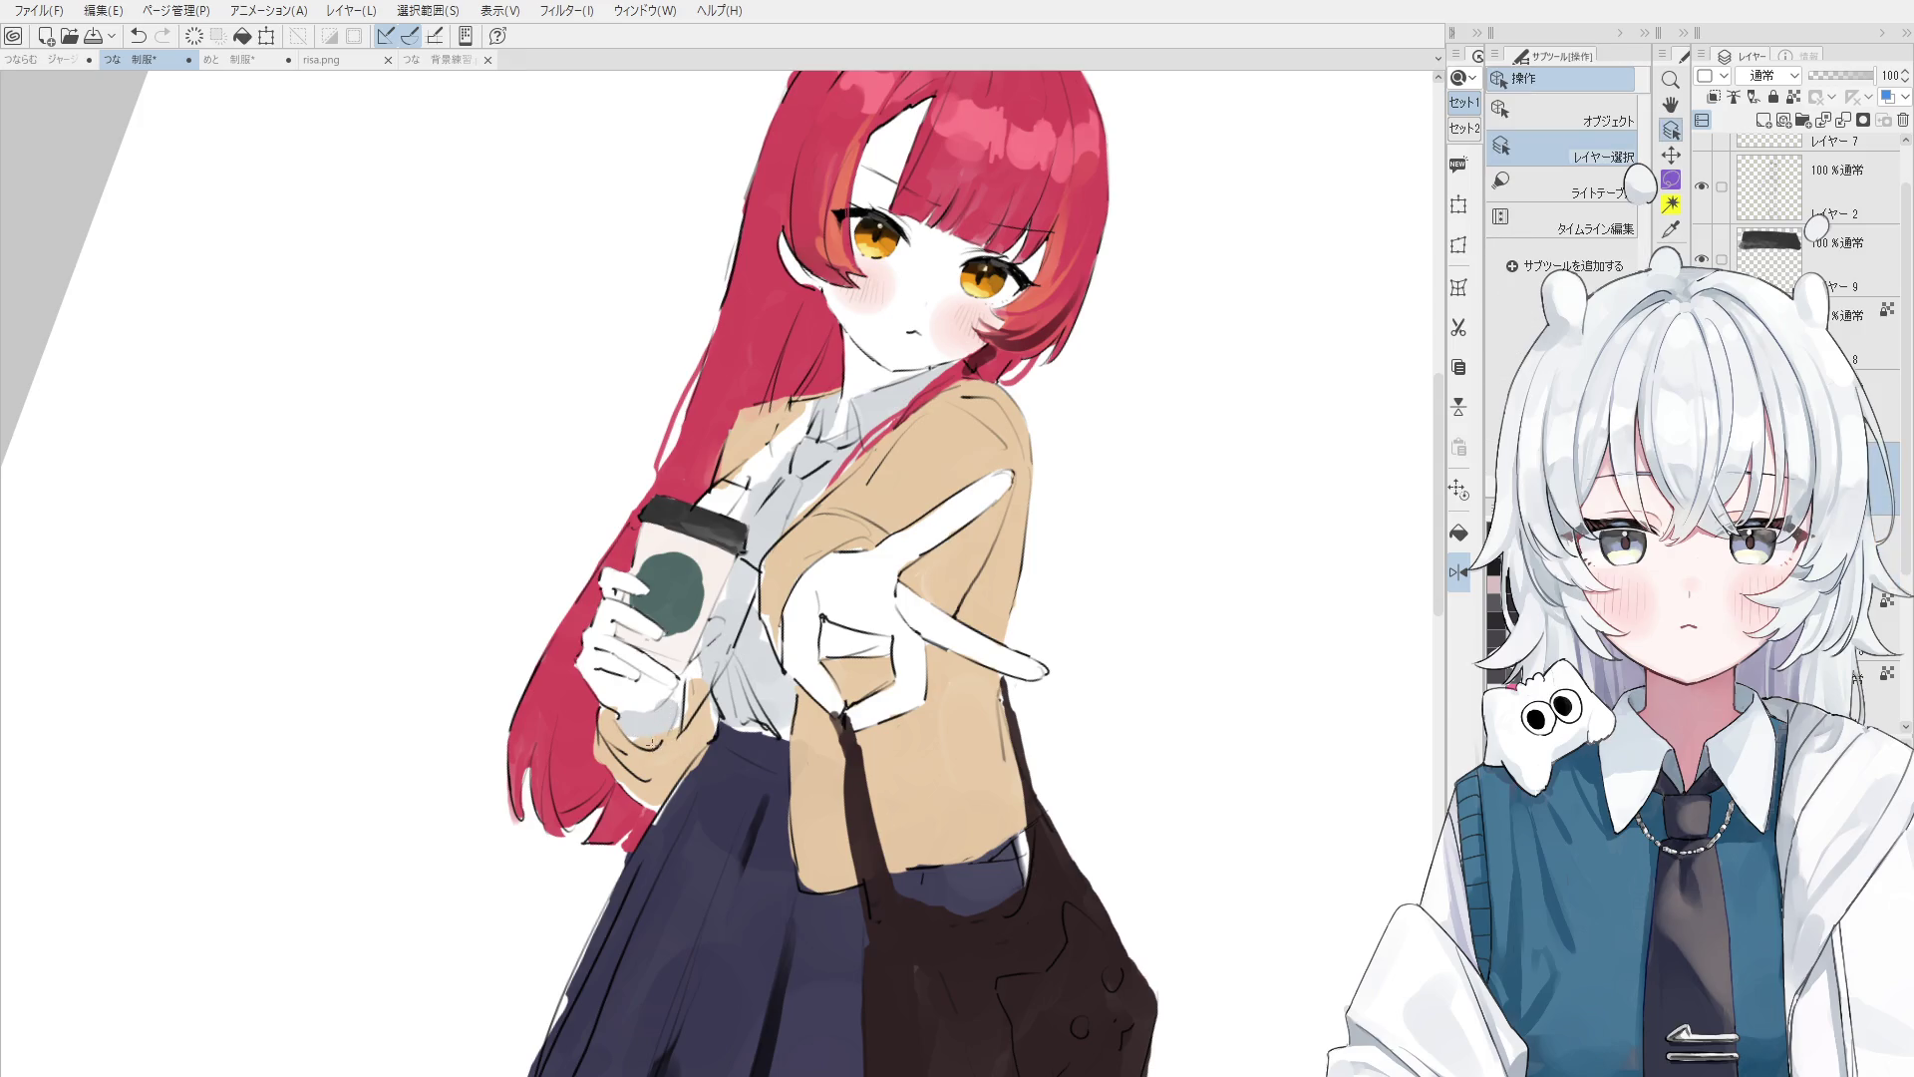
key(e)
key(ctrl+z)
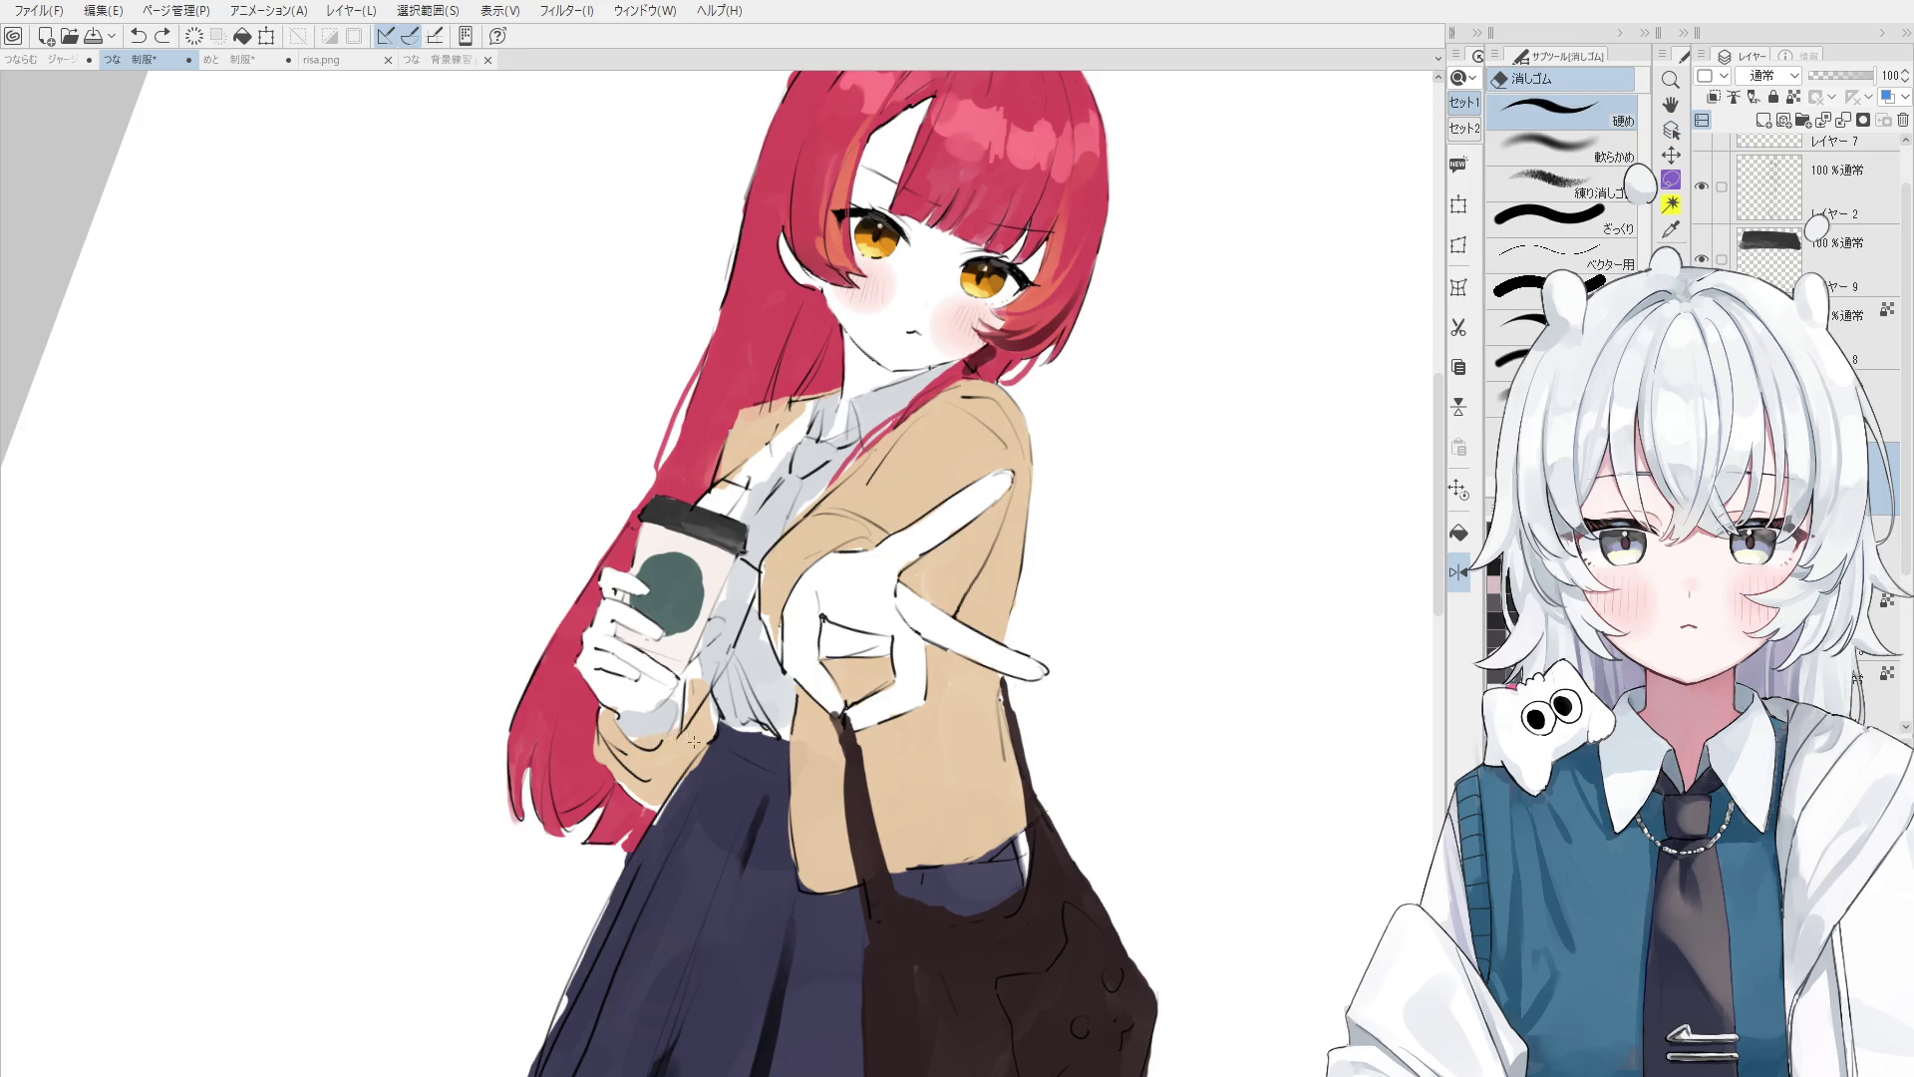
click(662, 718)
ctrl+shift+click(666, 706)
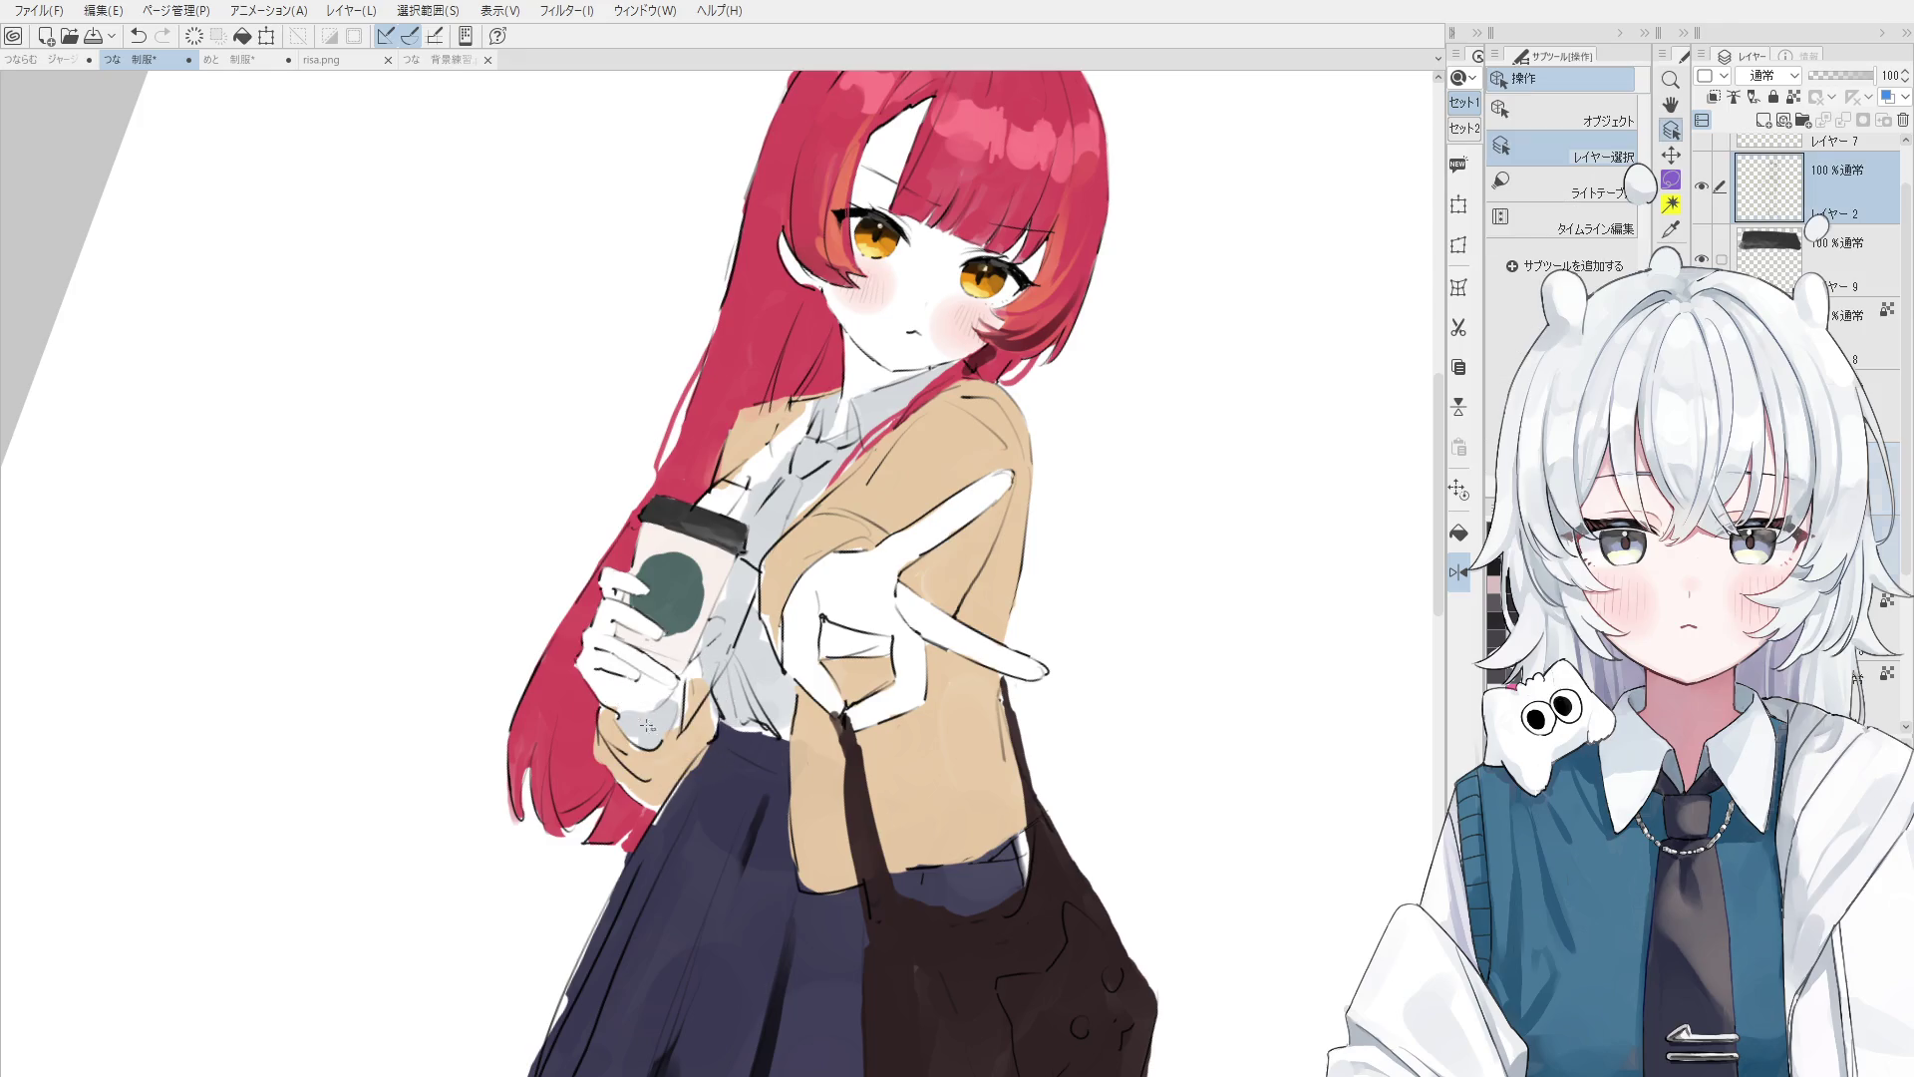
ctrl+shift+click(642, 700)
ctrl+shift+click(643, 698)
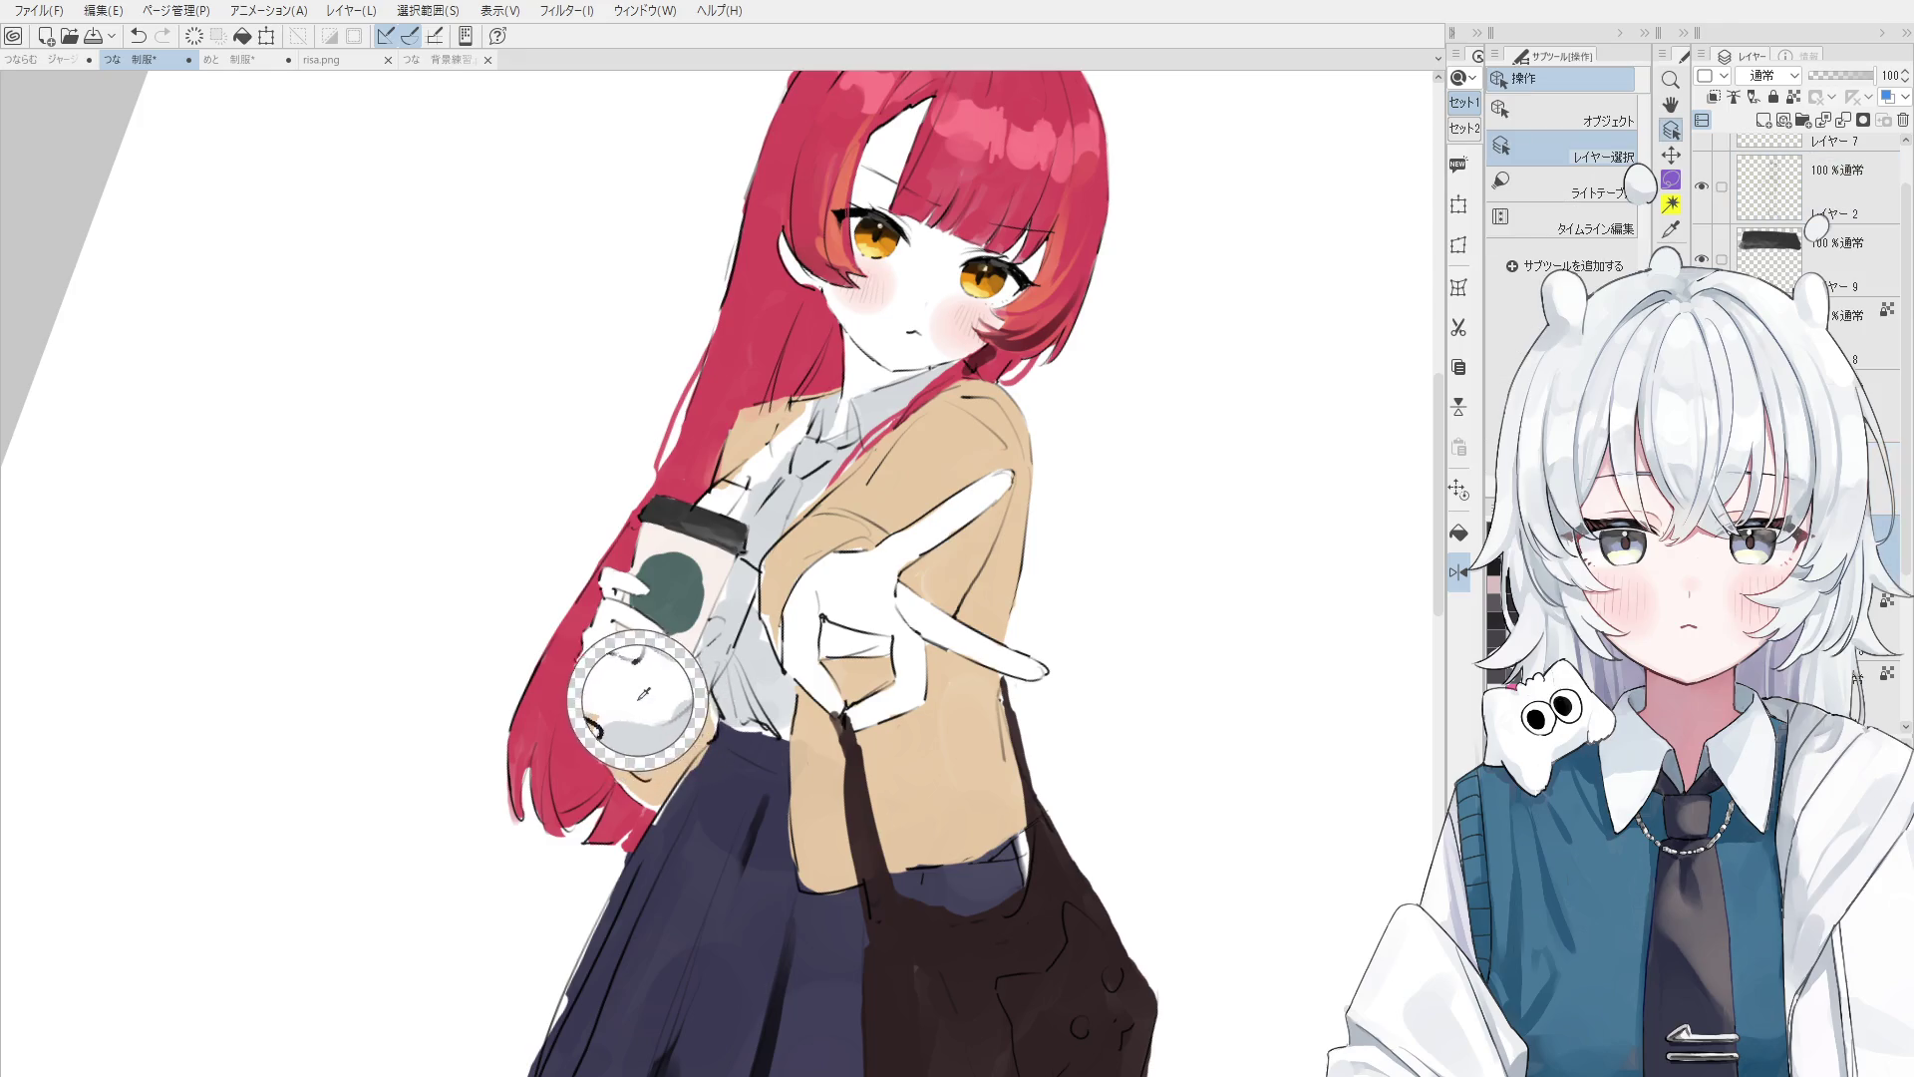
key(b)
ctrl+shift+click(653, 702)
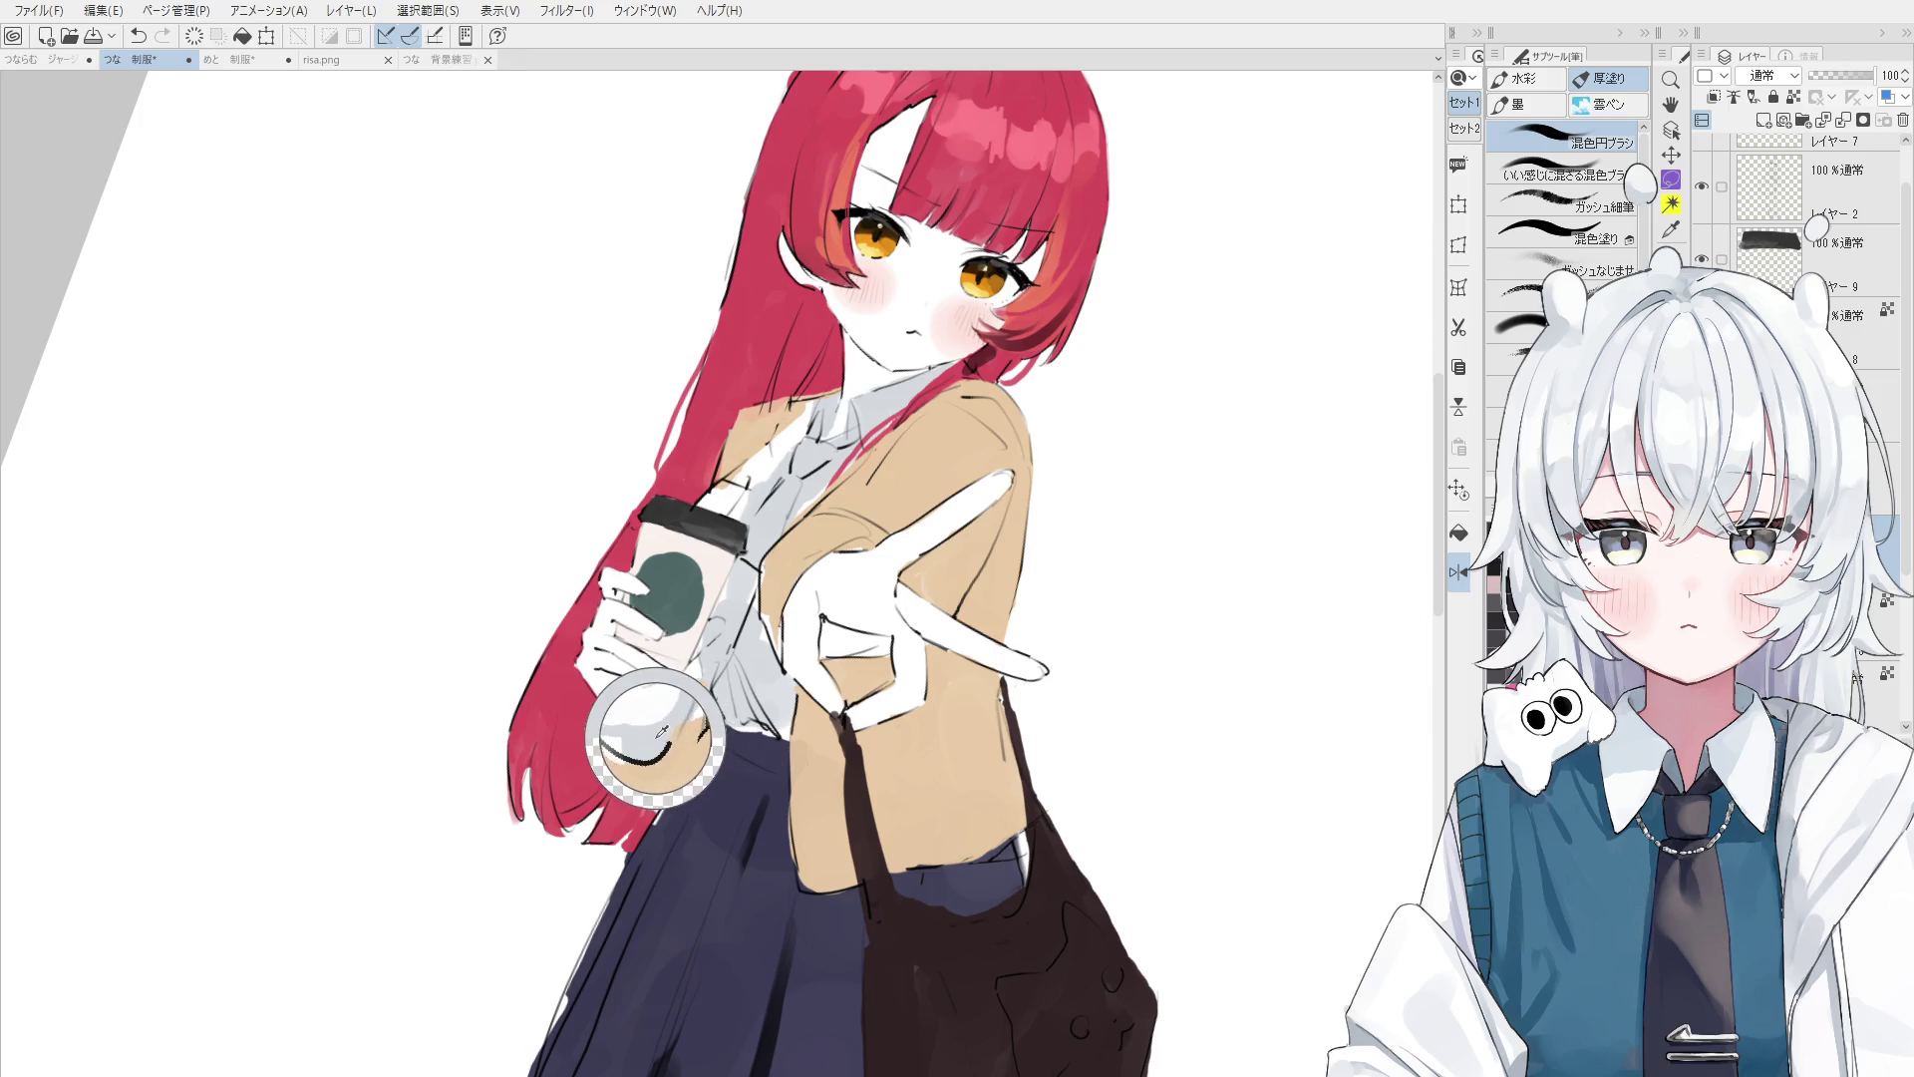
- Save the illustration, dab paint on the glove edge, and fit the whole page in view
key(ctrl+s)
key(ctrl+z)
click(626, 718)
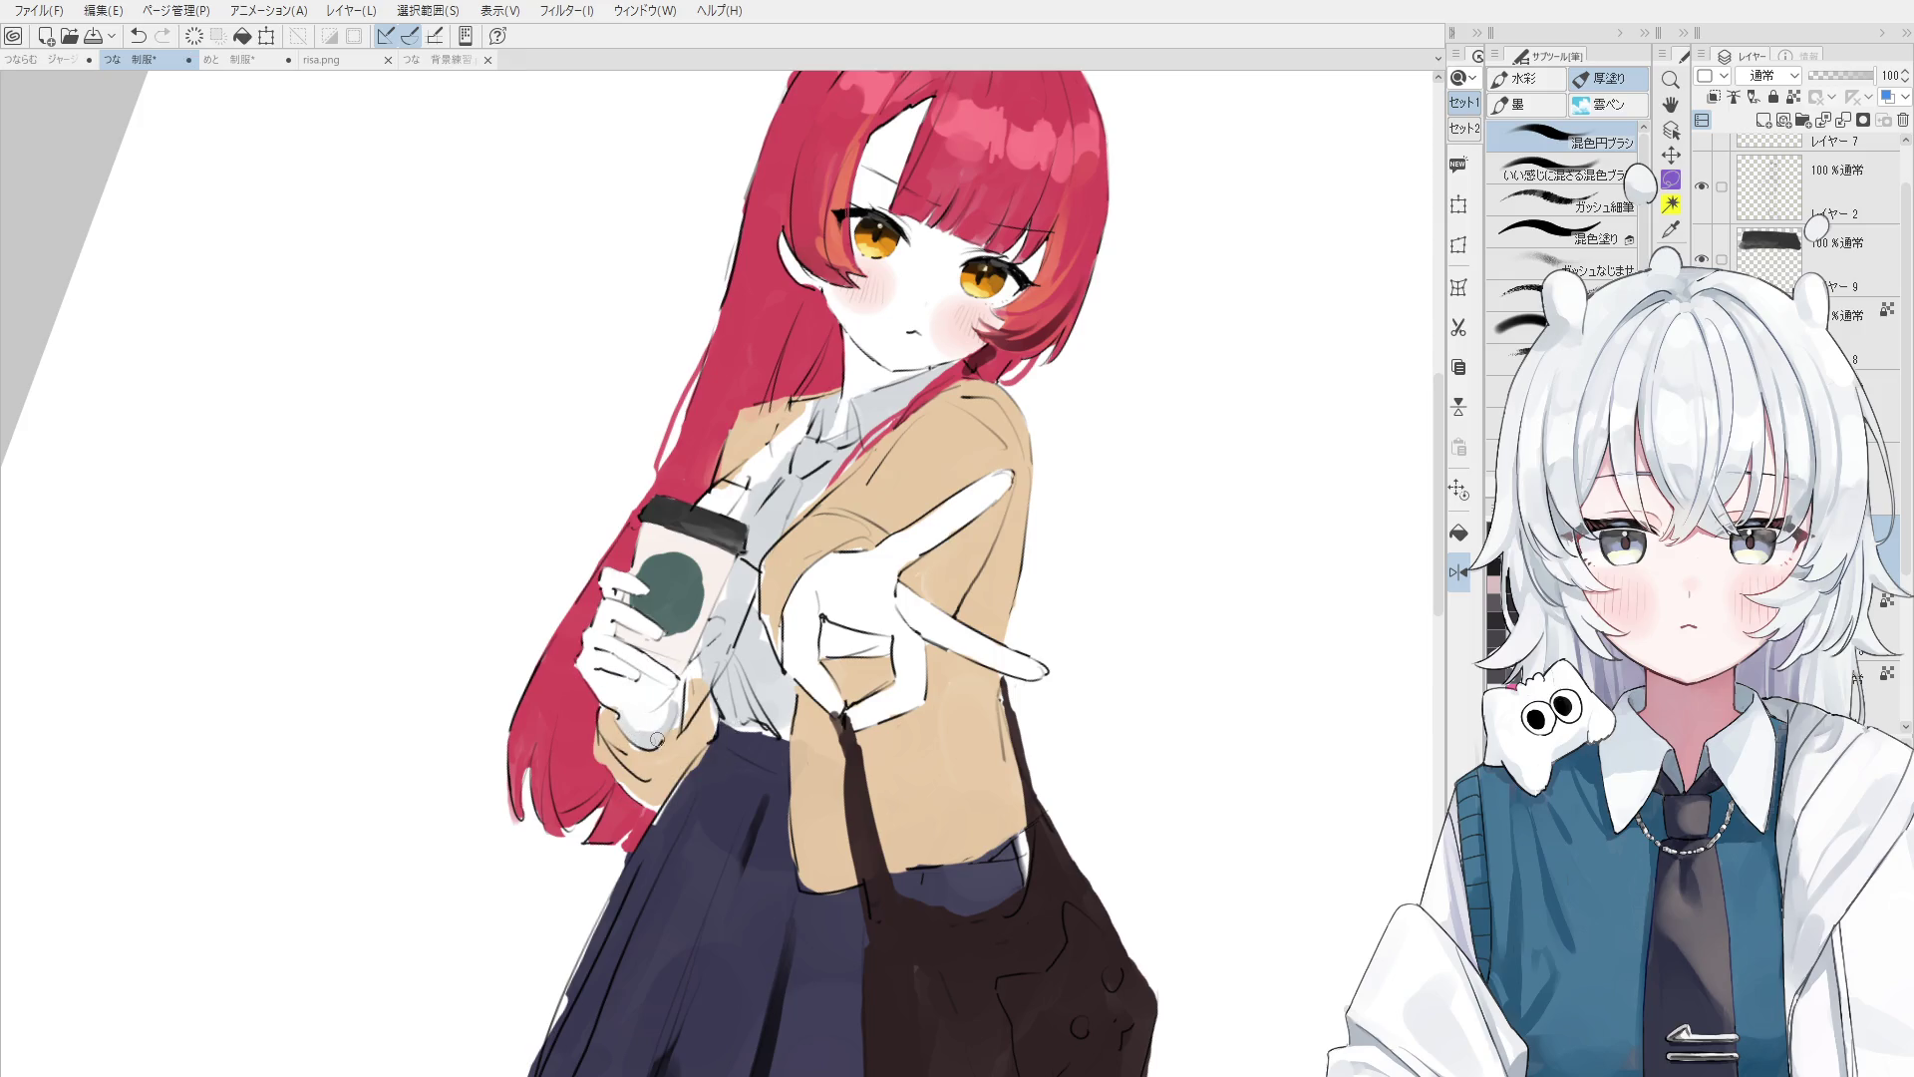
key(ctrl+0)
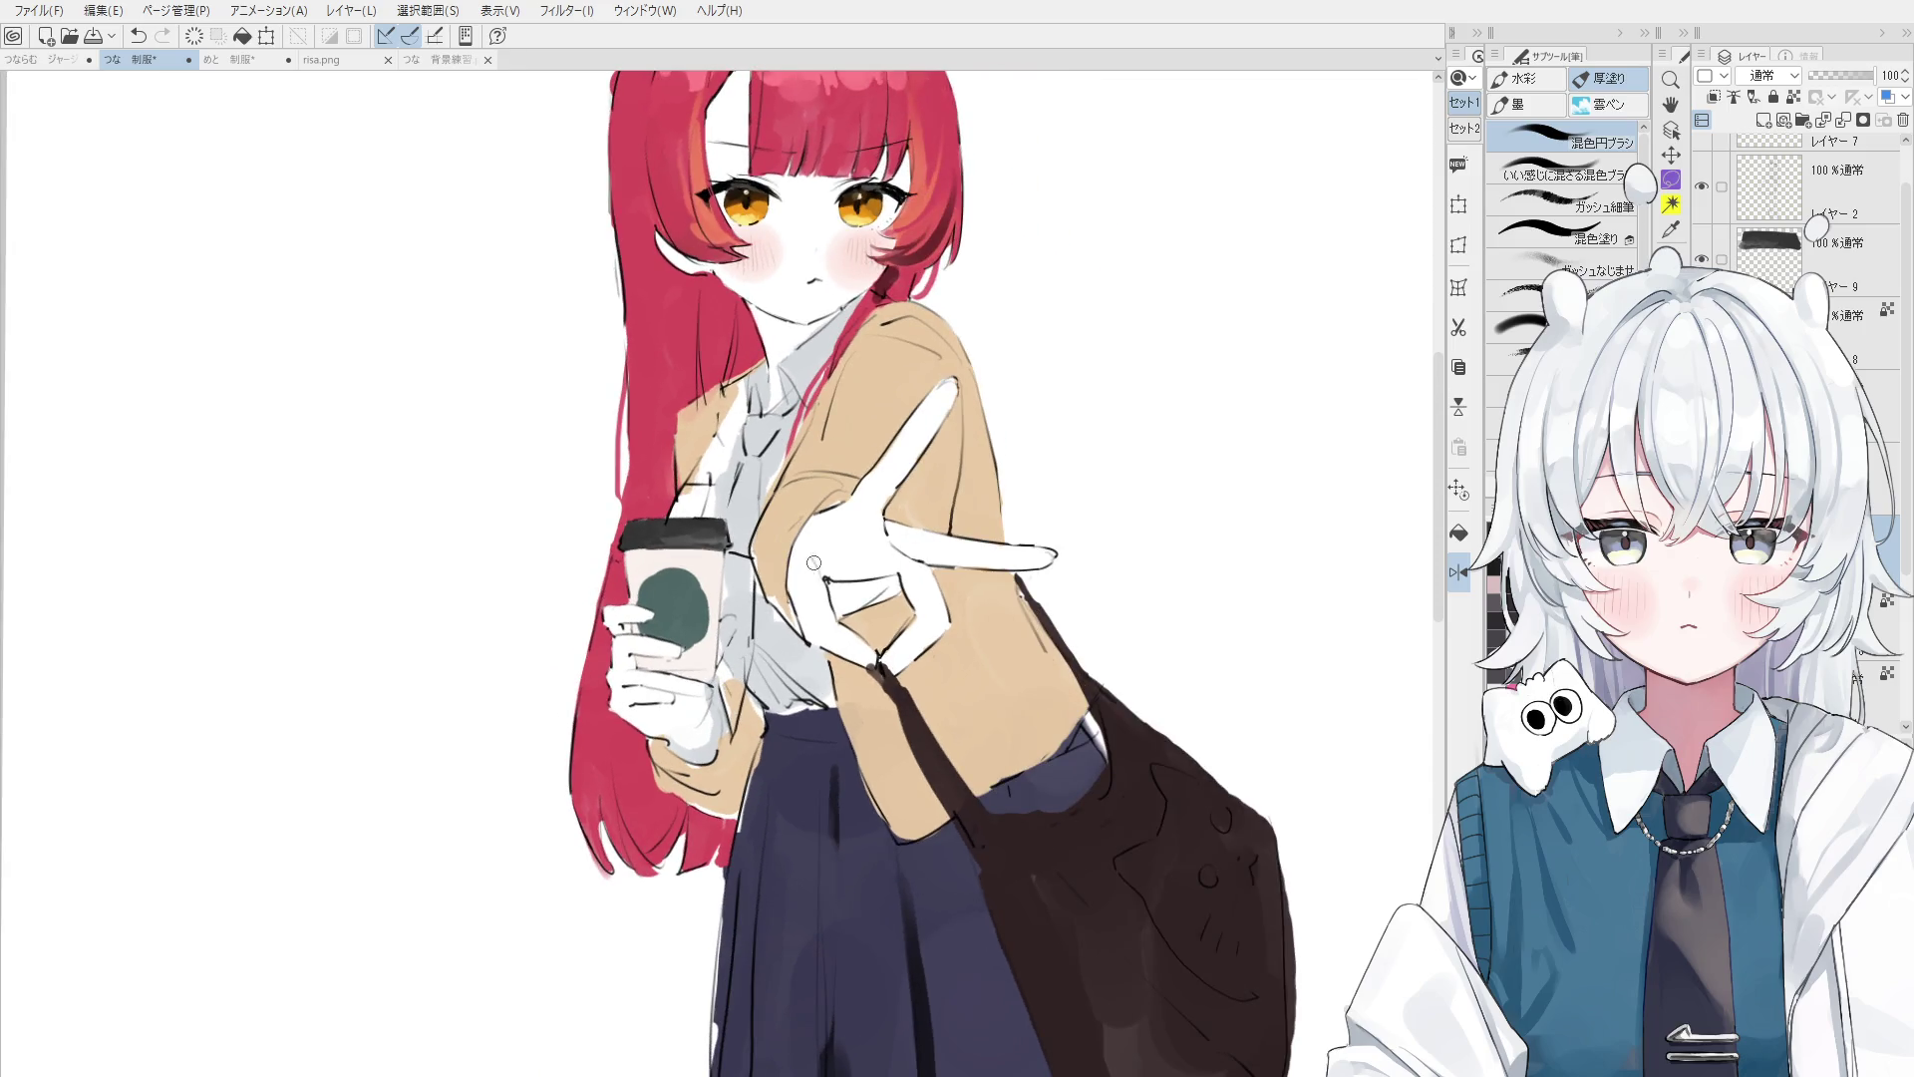
key(h)
scroll(835, 432, up, 3)
scroll(743, 623, down, 3)
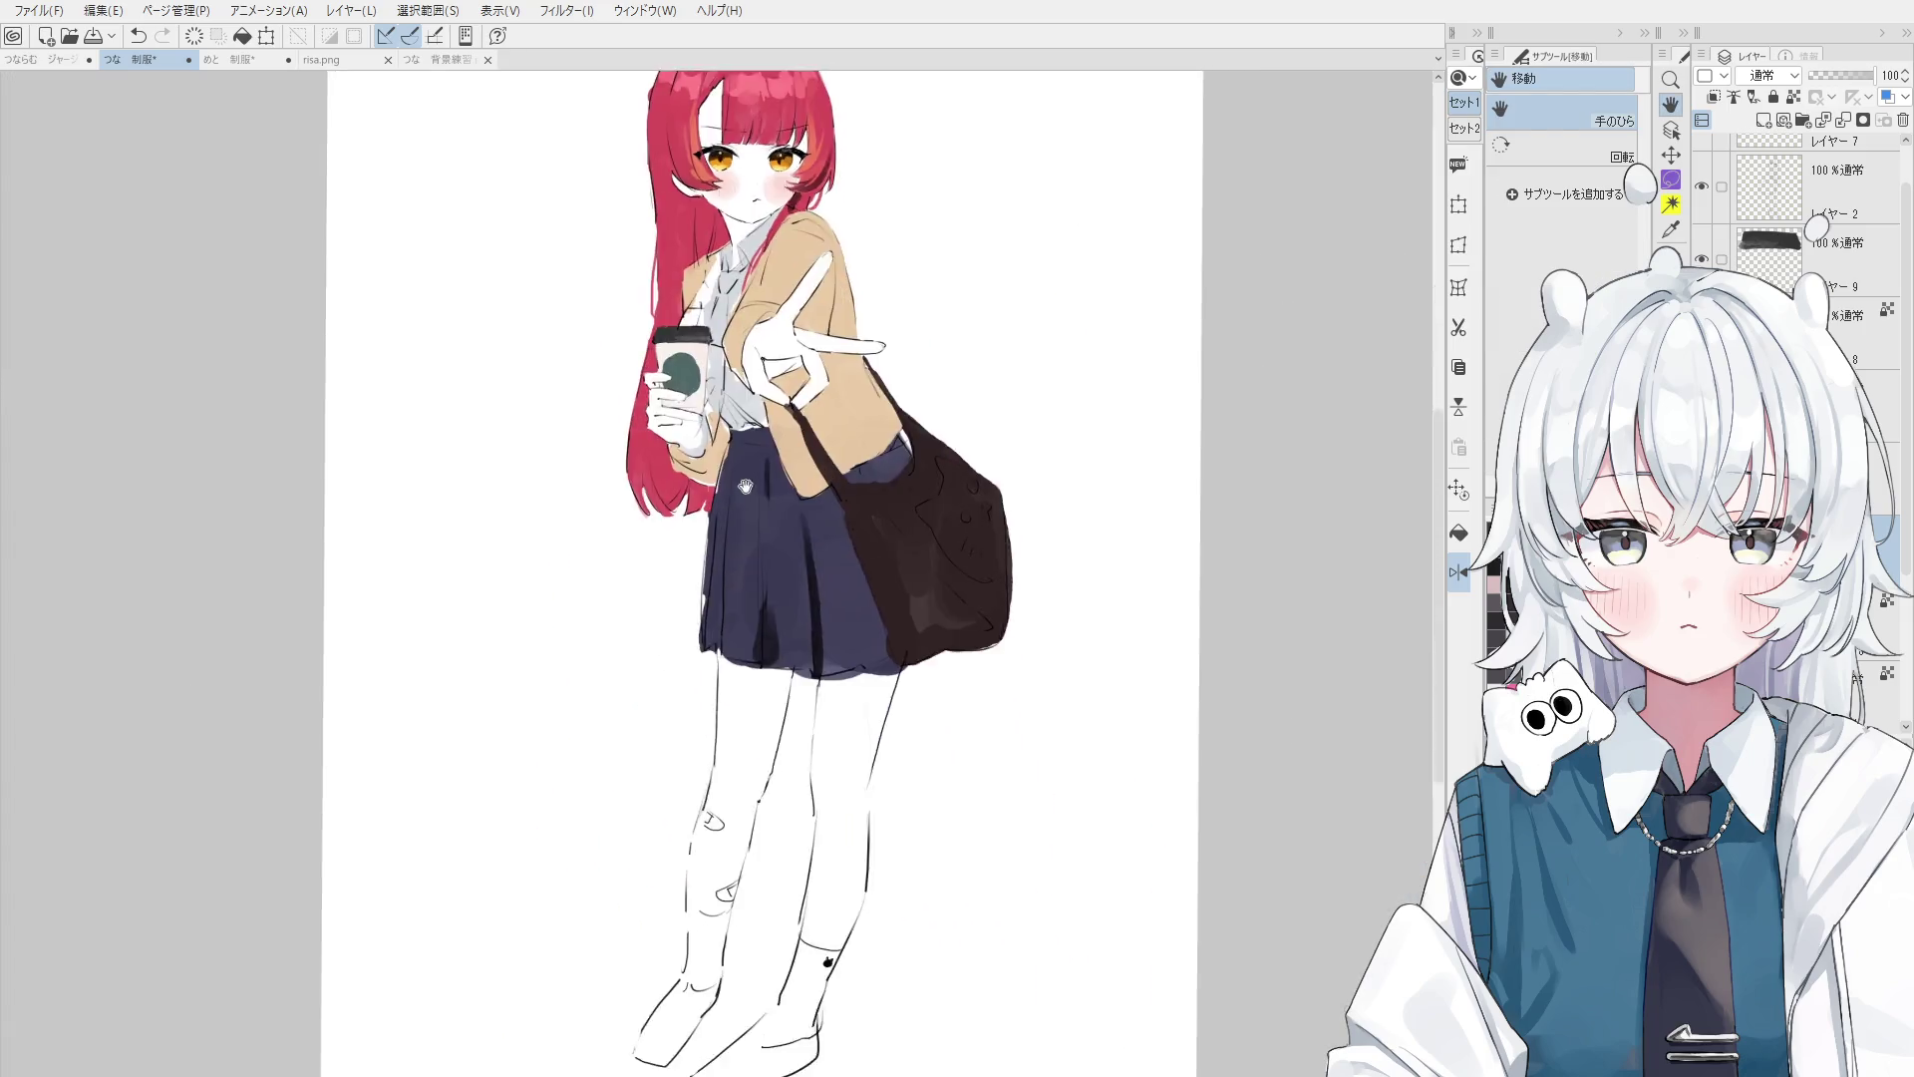
- Unmirror the canvas view and bring the girl's chest into view
scroll(743, 623, down, 2)
key(ctrl+shift+h)
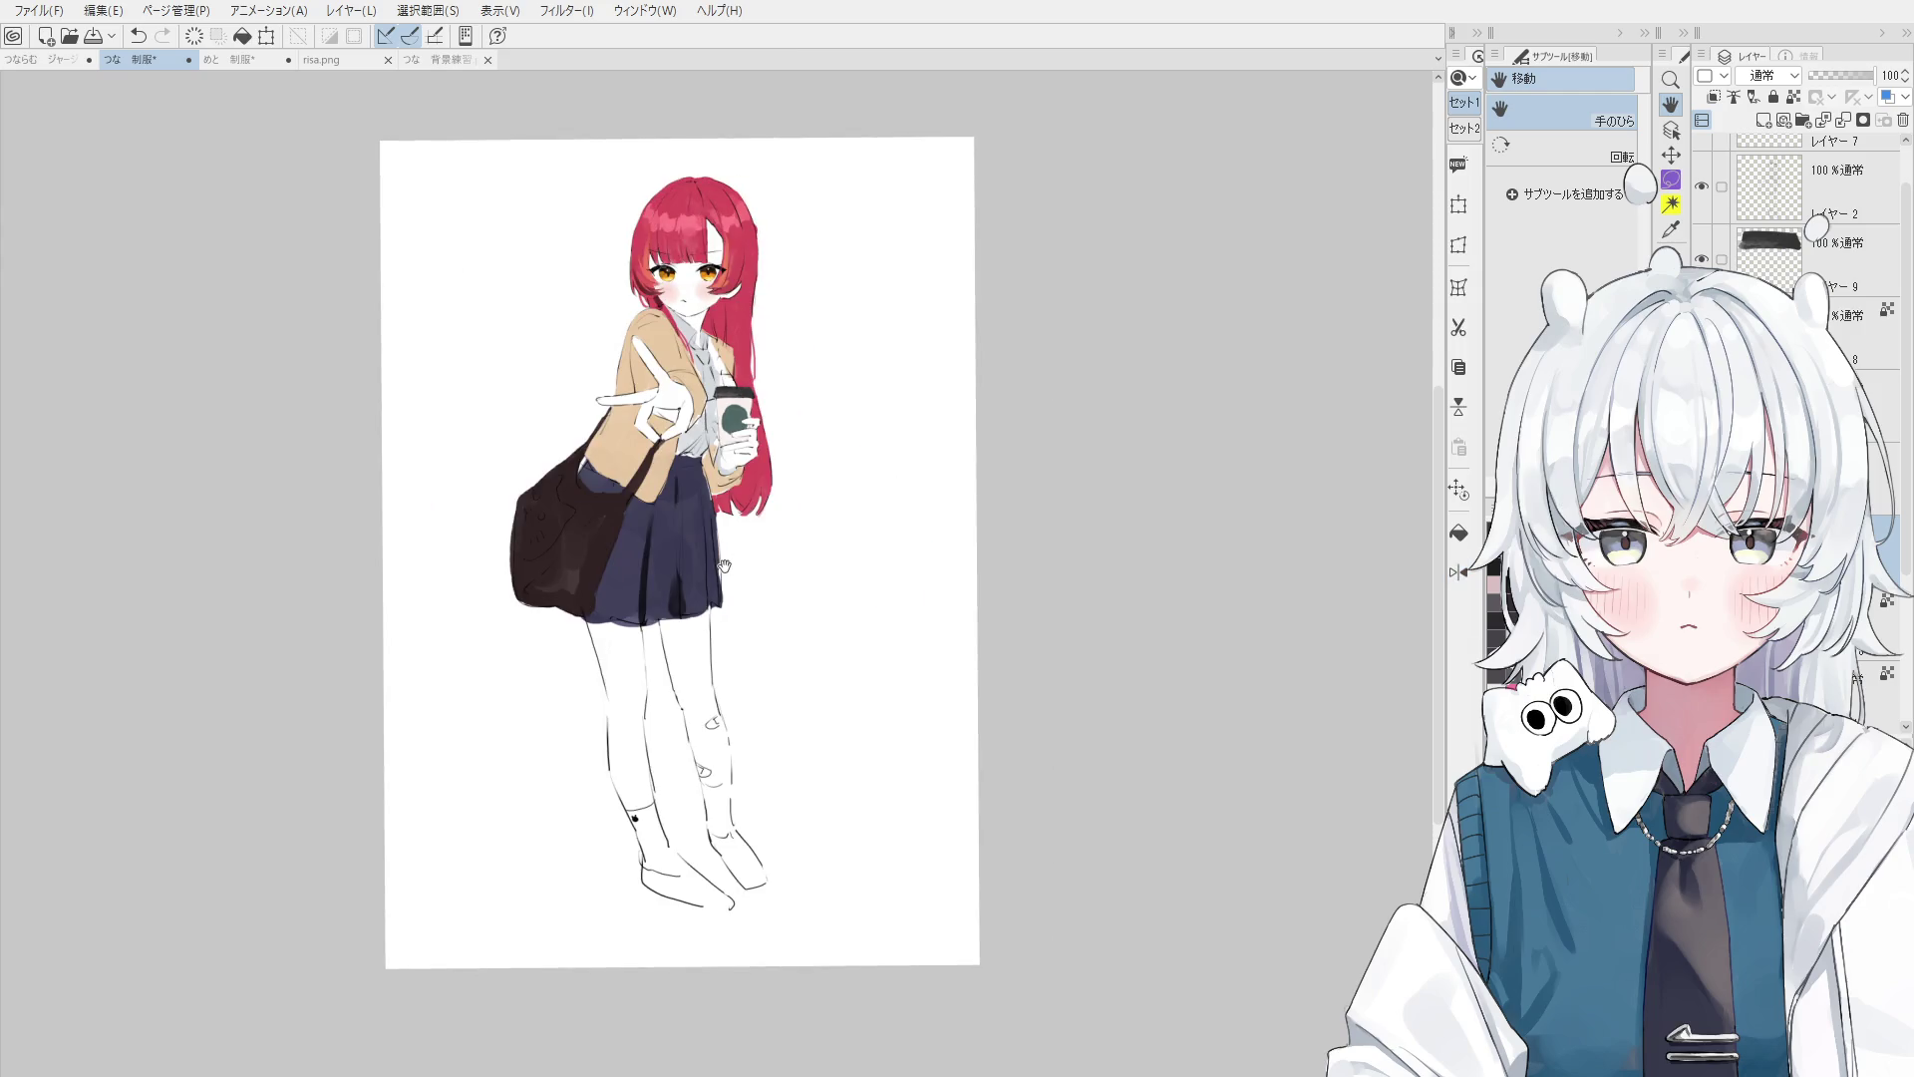
scroll(702, 549, up, 1)
drag(702, 549, 893, 878)
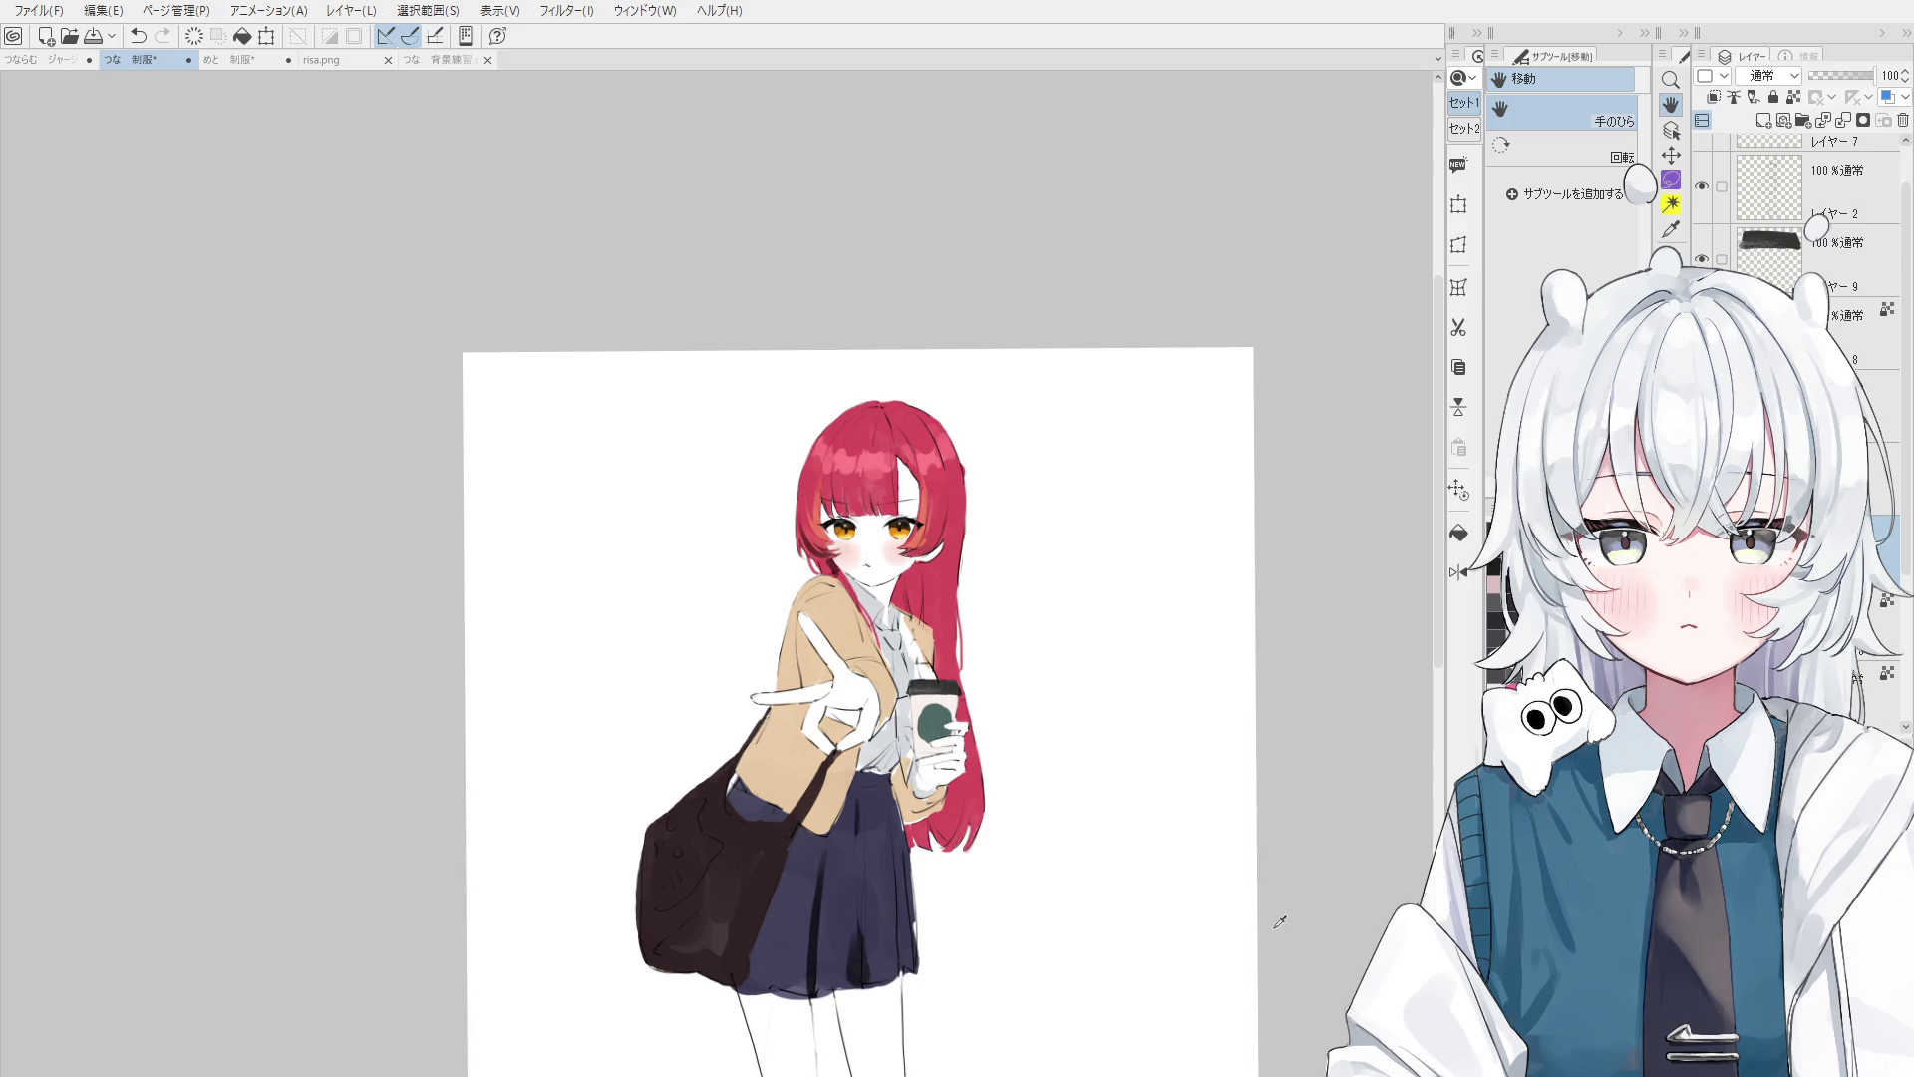
click(1763, 120)
key(ctrl+z)
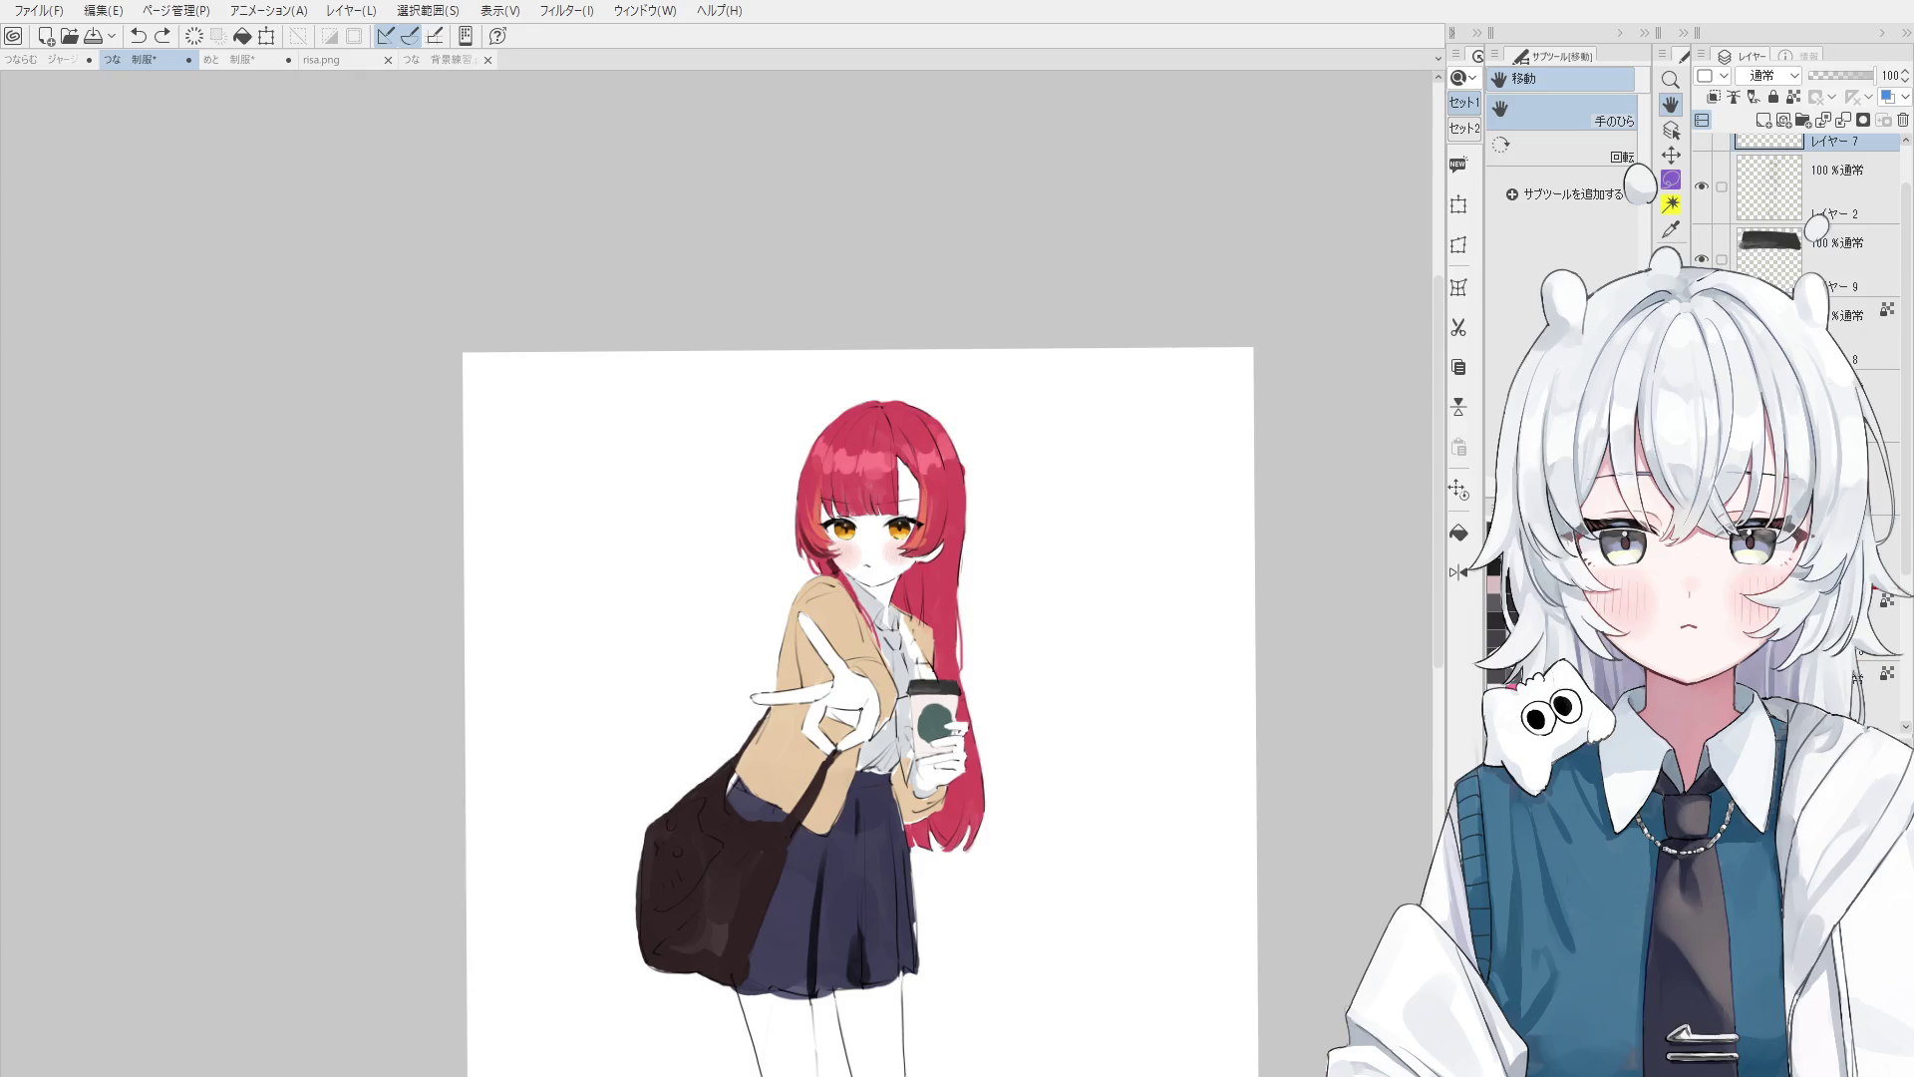
- Paint the shirt button below the tie grey, undoing one stroke
key(b)
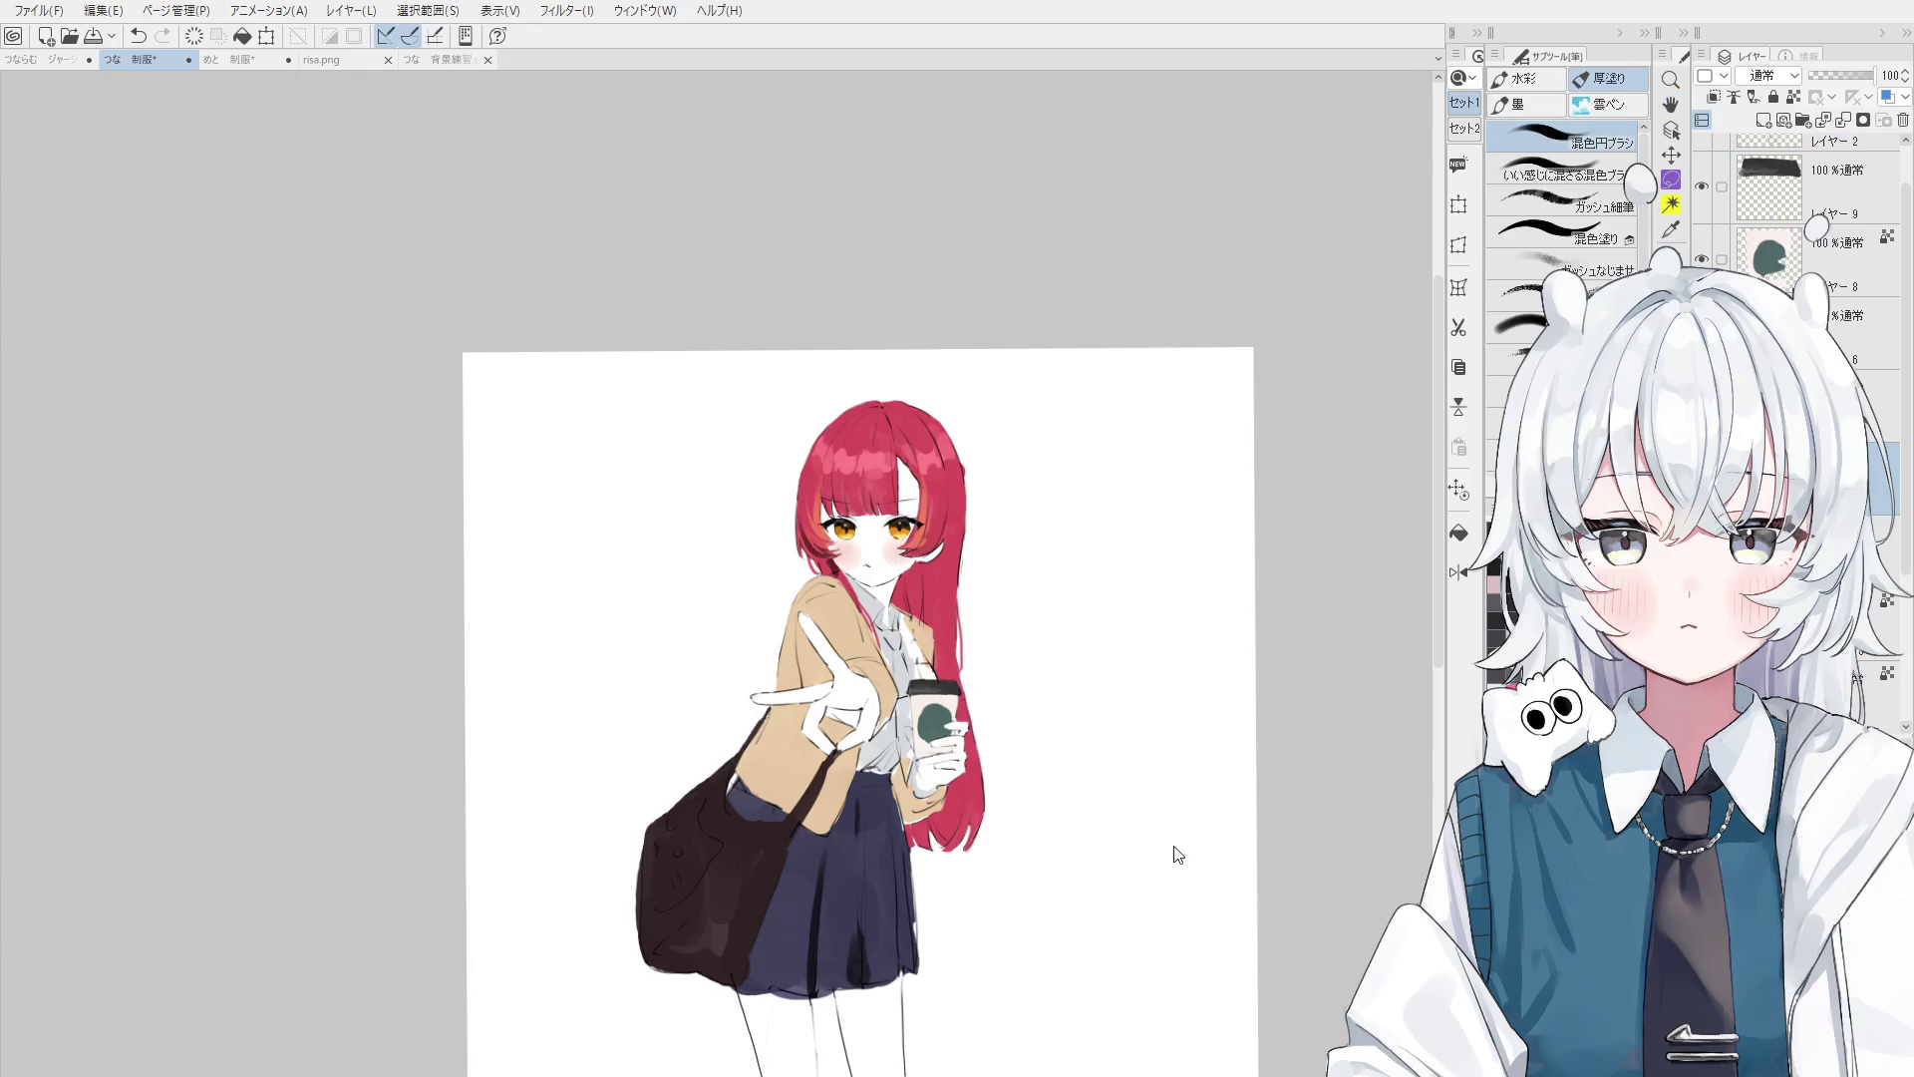
scroll(917, 703, up, 2)
scroll(848, 633, up, 5)
mouse_move(973, 663)
mouse_down()
mouse_move(1057, 668)
mouse_move(1046, 692)
mouse_move(965, 600)
mouse_move(1042, 625)
mouse_up()
key(ctrl+z)
scroll(1046, 692, down, 1)
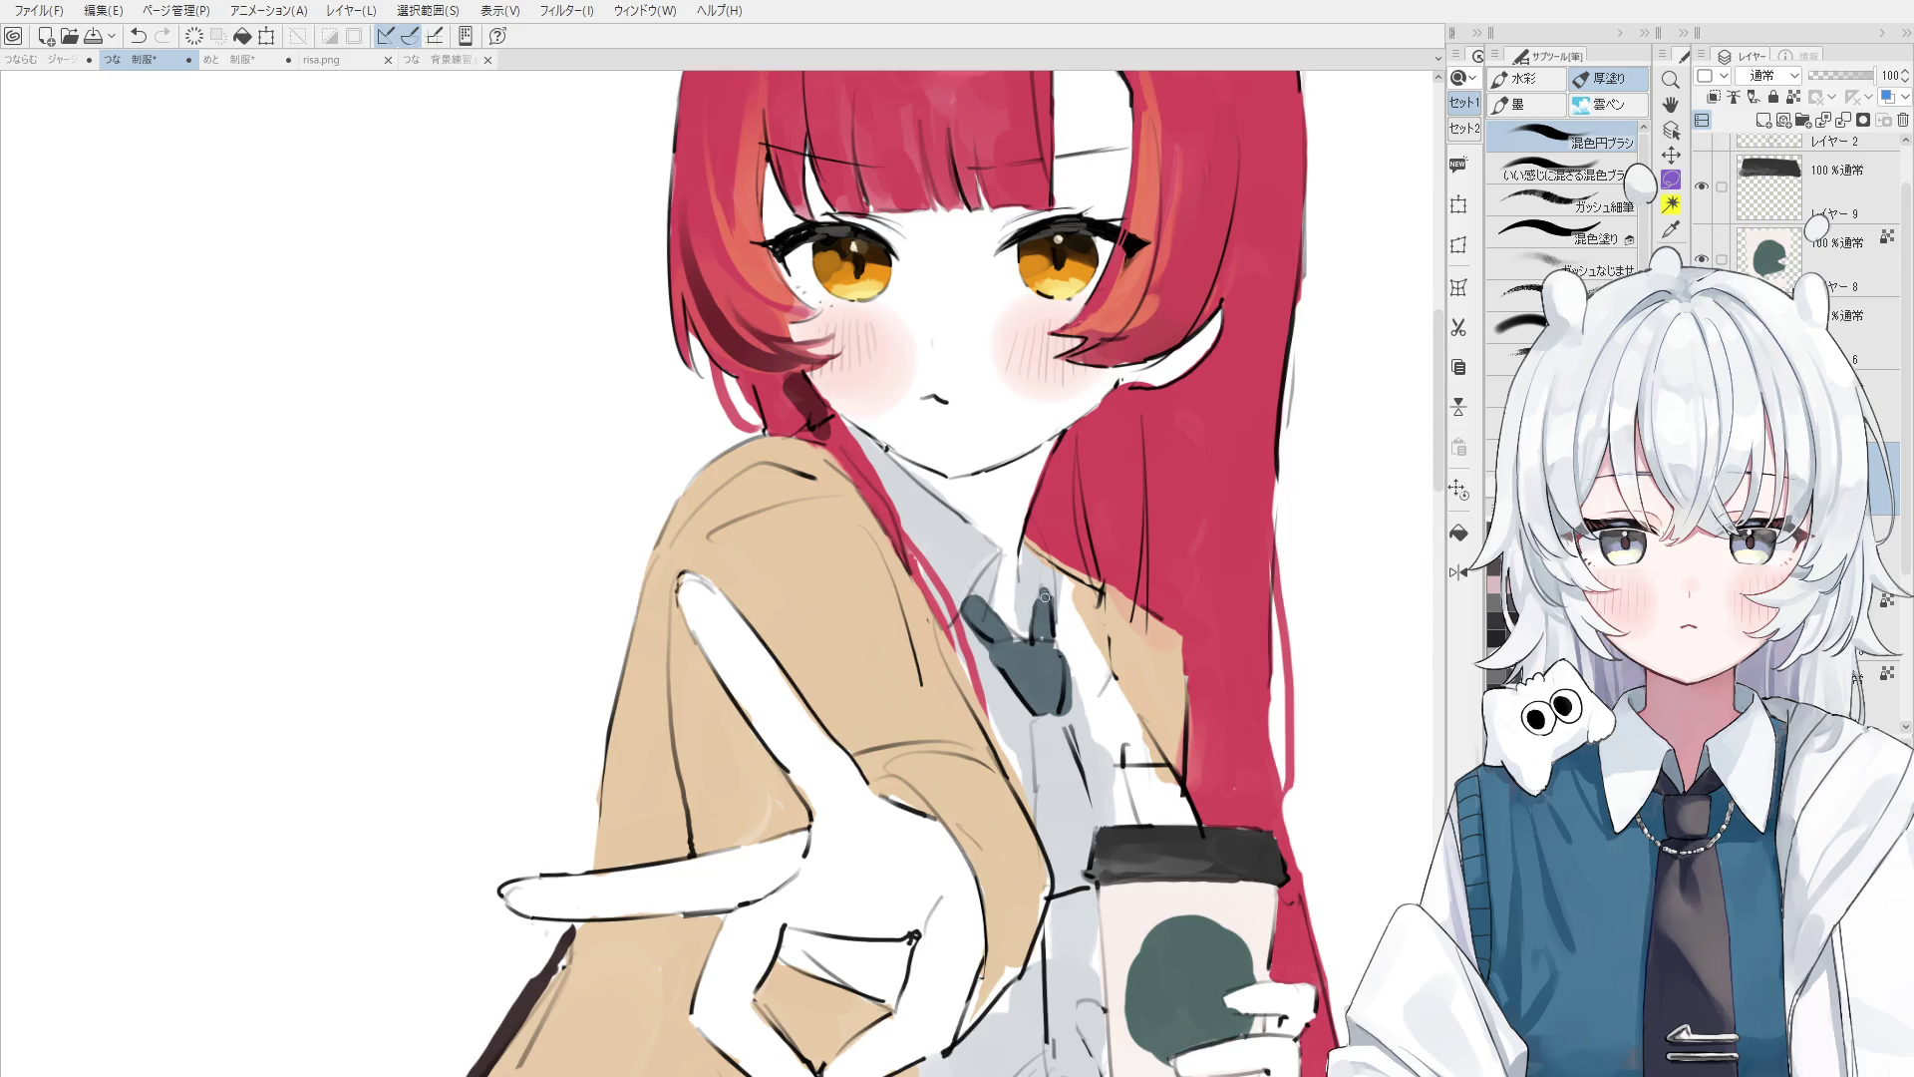
- Select the tie's layer from the canvas and paint a dark stroke down the tie
key(e)
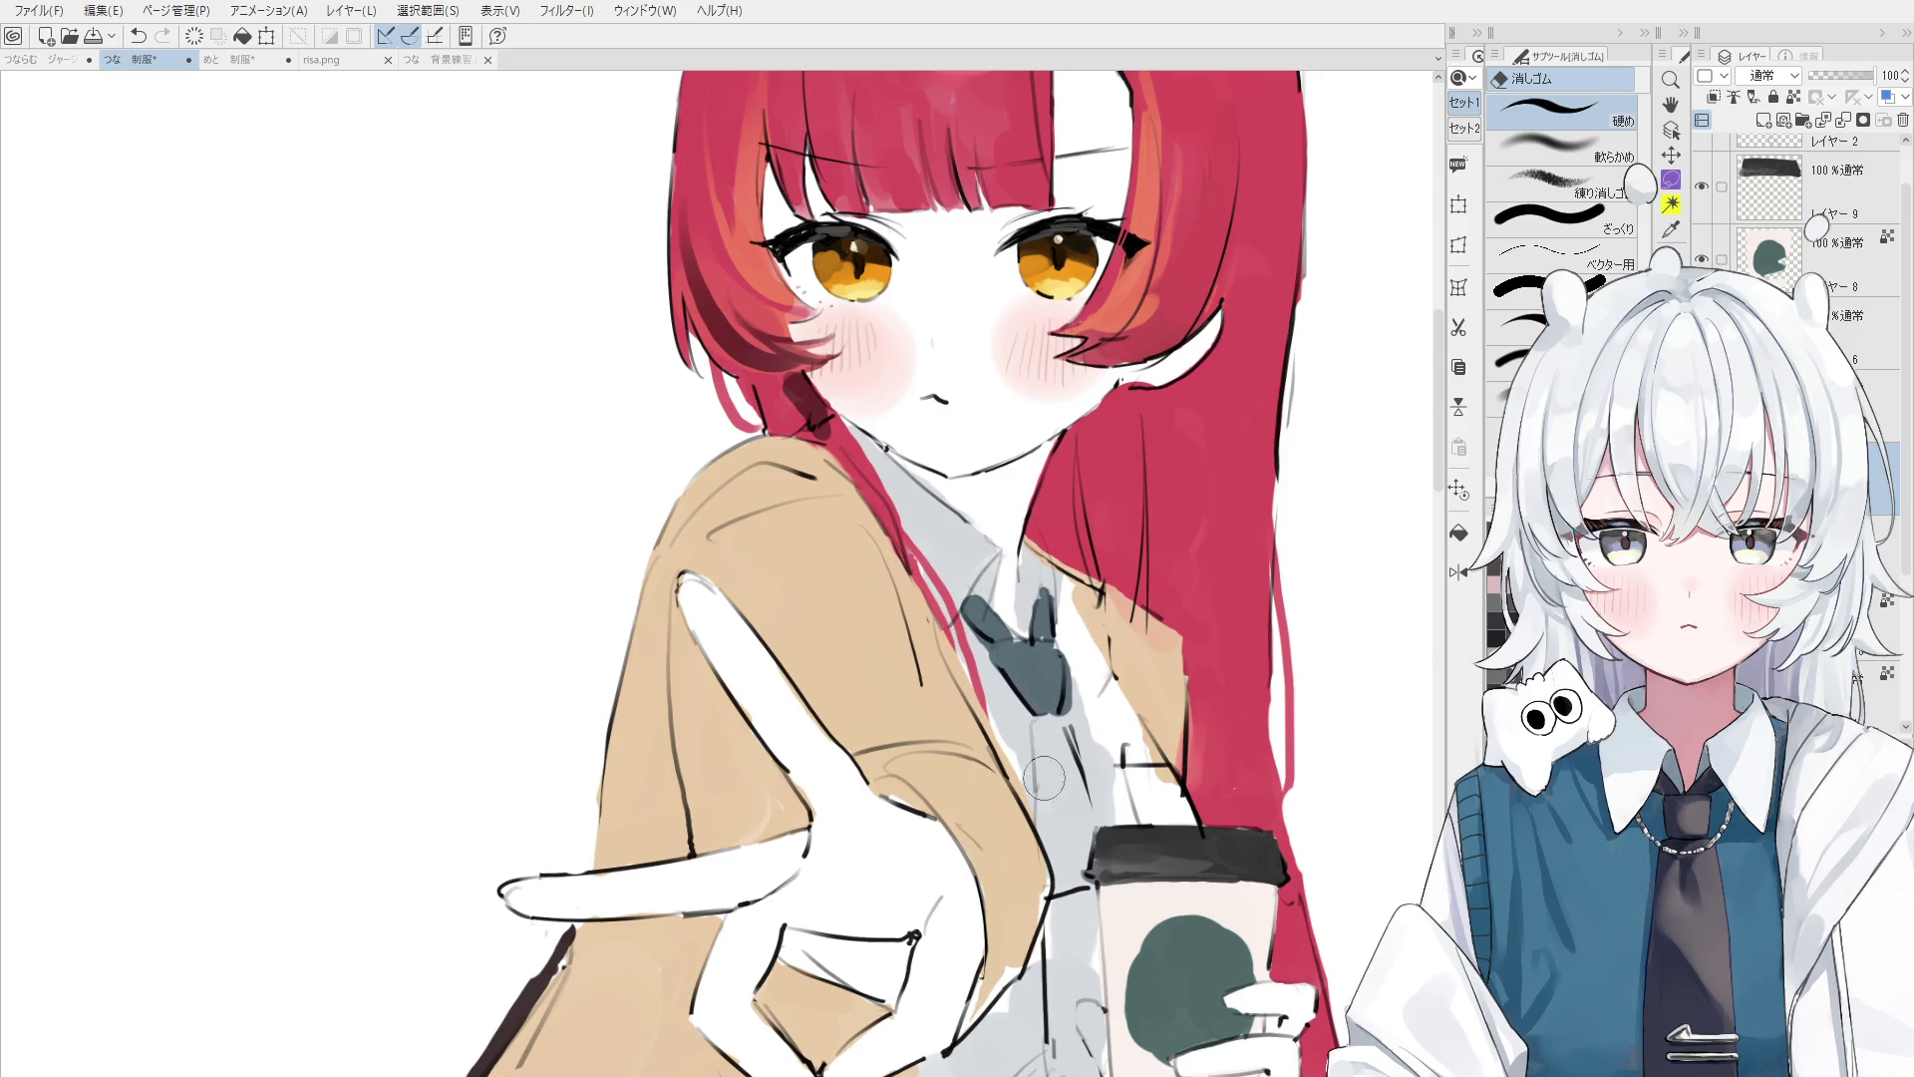
key(ctrl+shift)
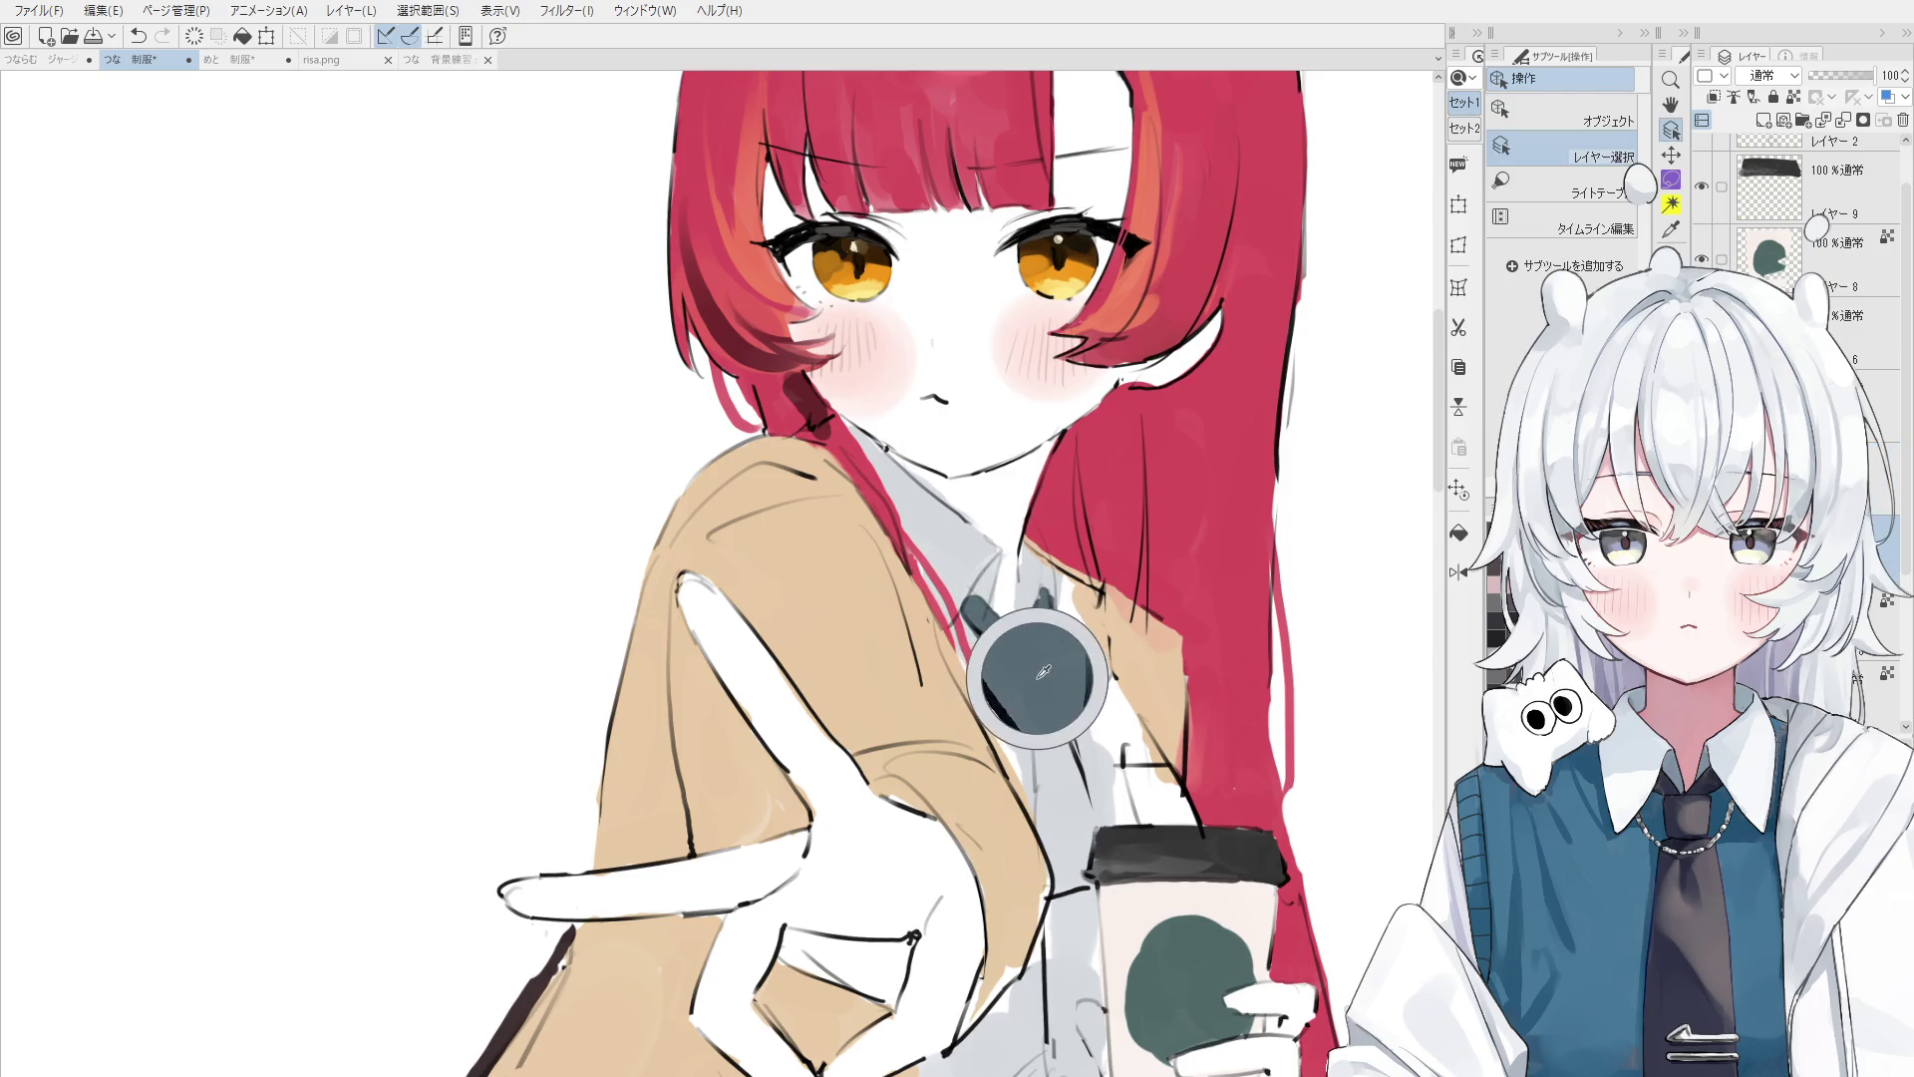
ctrl+shift+click(1025, 704)
mouse_move(1047, 708)
mouse_down()
mouse_move(1052, 842)
mouse_move(1045, 827)
mouse_move(1087, 848)
mouse_move(1082, 868)
mouse_move(1062, 762)
mouse_move(1097, 658)
mouse_move(1026, 522)
mouse_move(1047, 648)
mouse_up()
scroll(1072, 872, down, 3)
- Sample the tie's dark grey and shade the shirt beside the coffee cup, then reset rotation
ctrl+shift+click(1060, 661)
alt+click(1026, 522)
drag(1041, 548, 1086, 668)
drag(1057, 588, 1084, 702)
key(e)
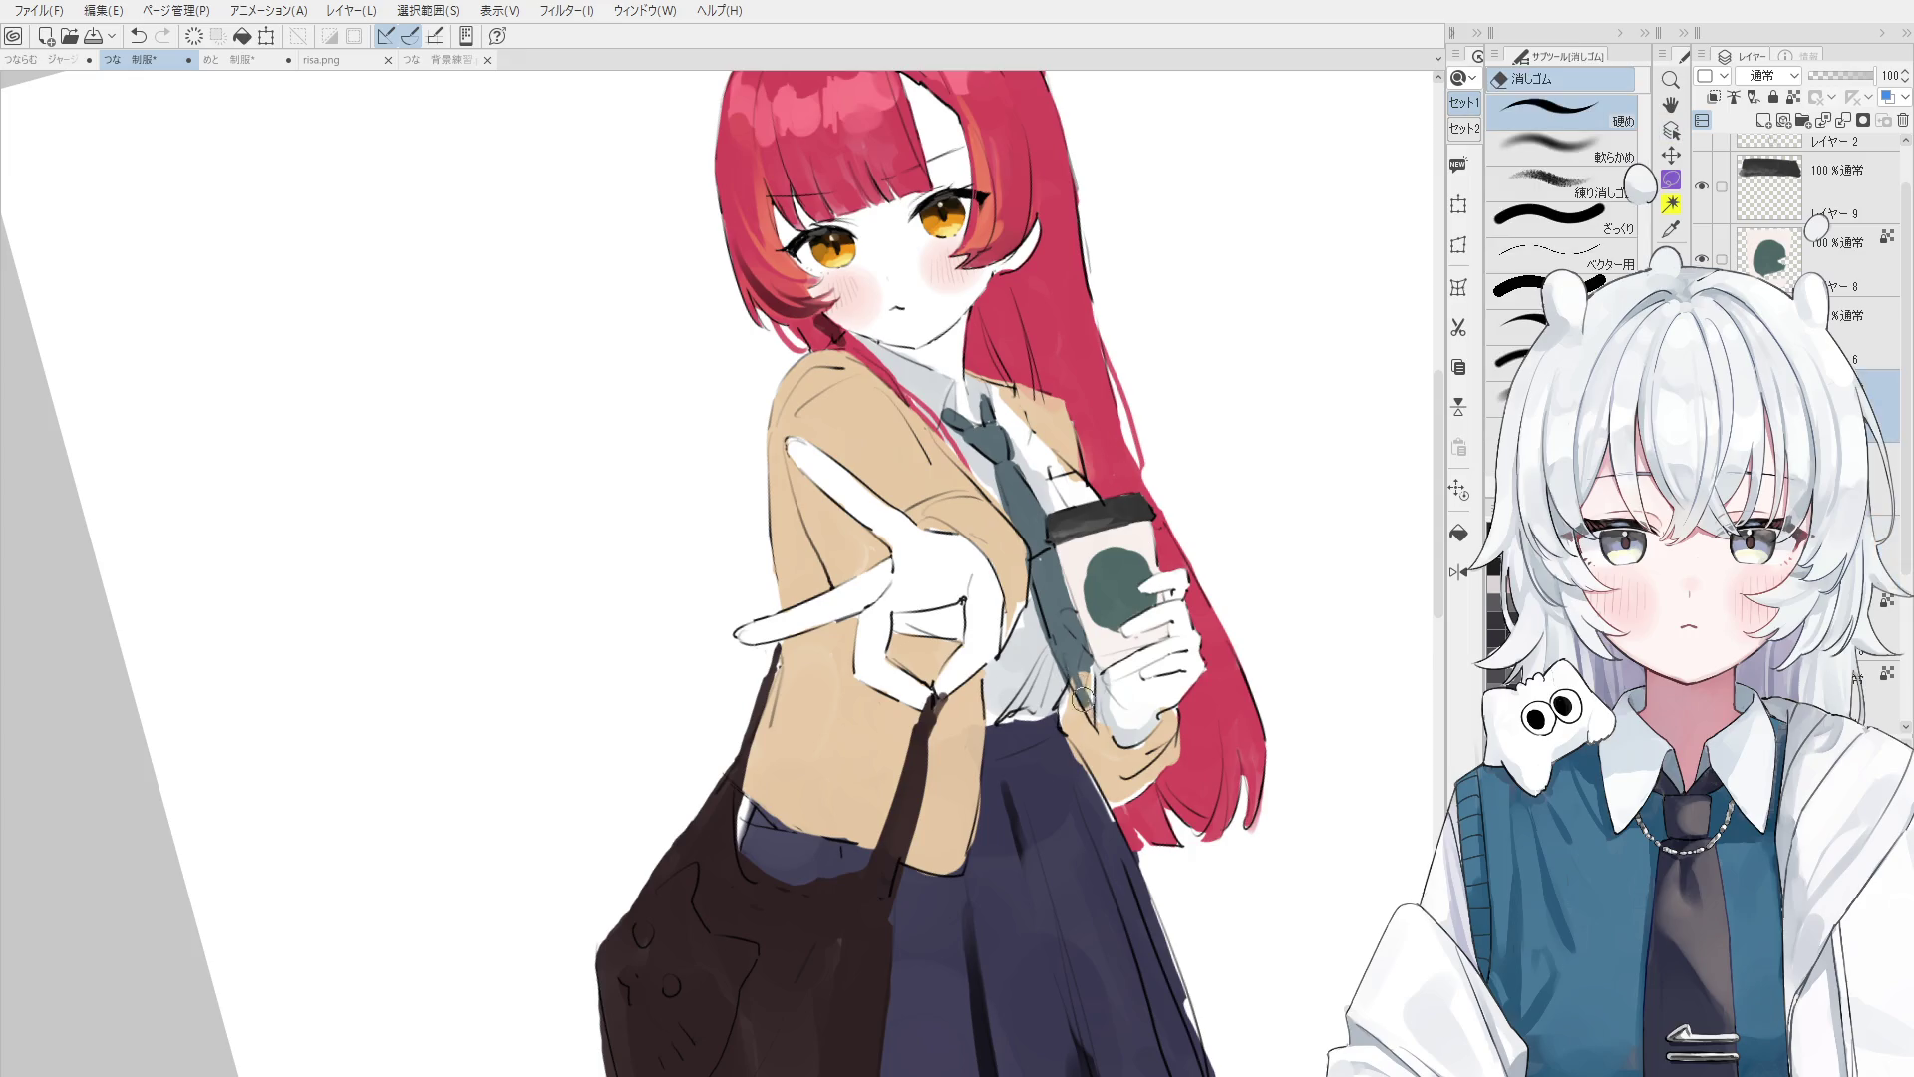
key(b)
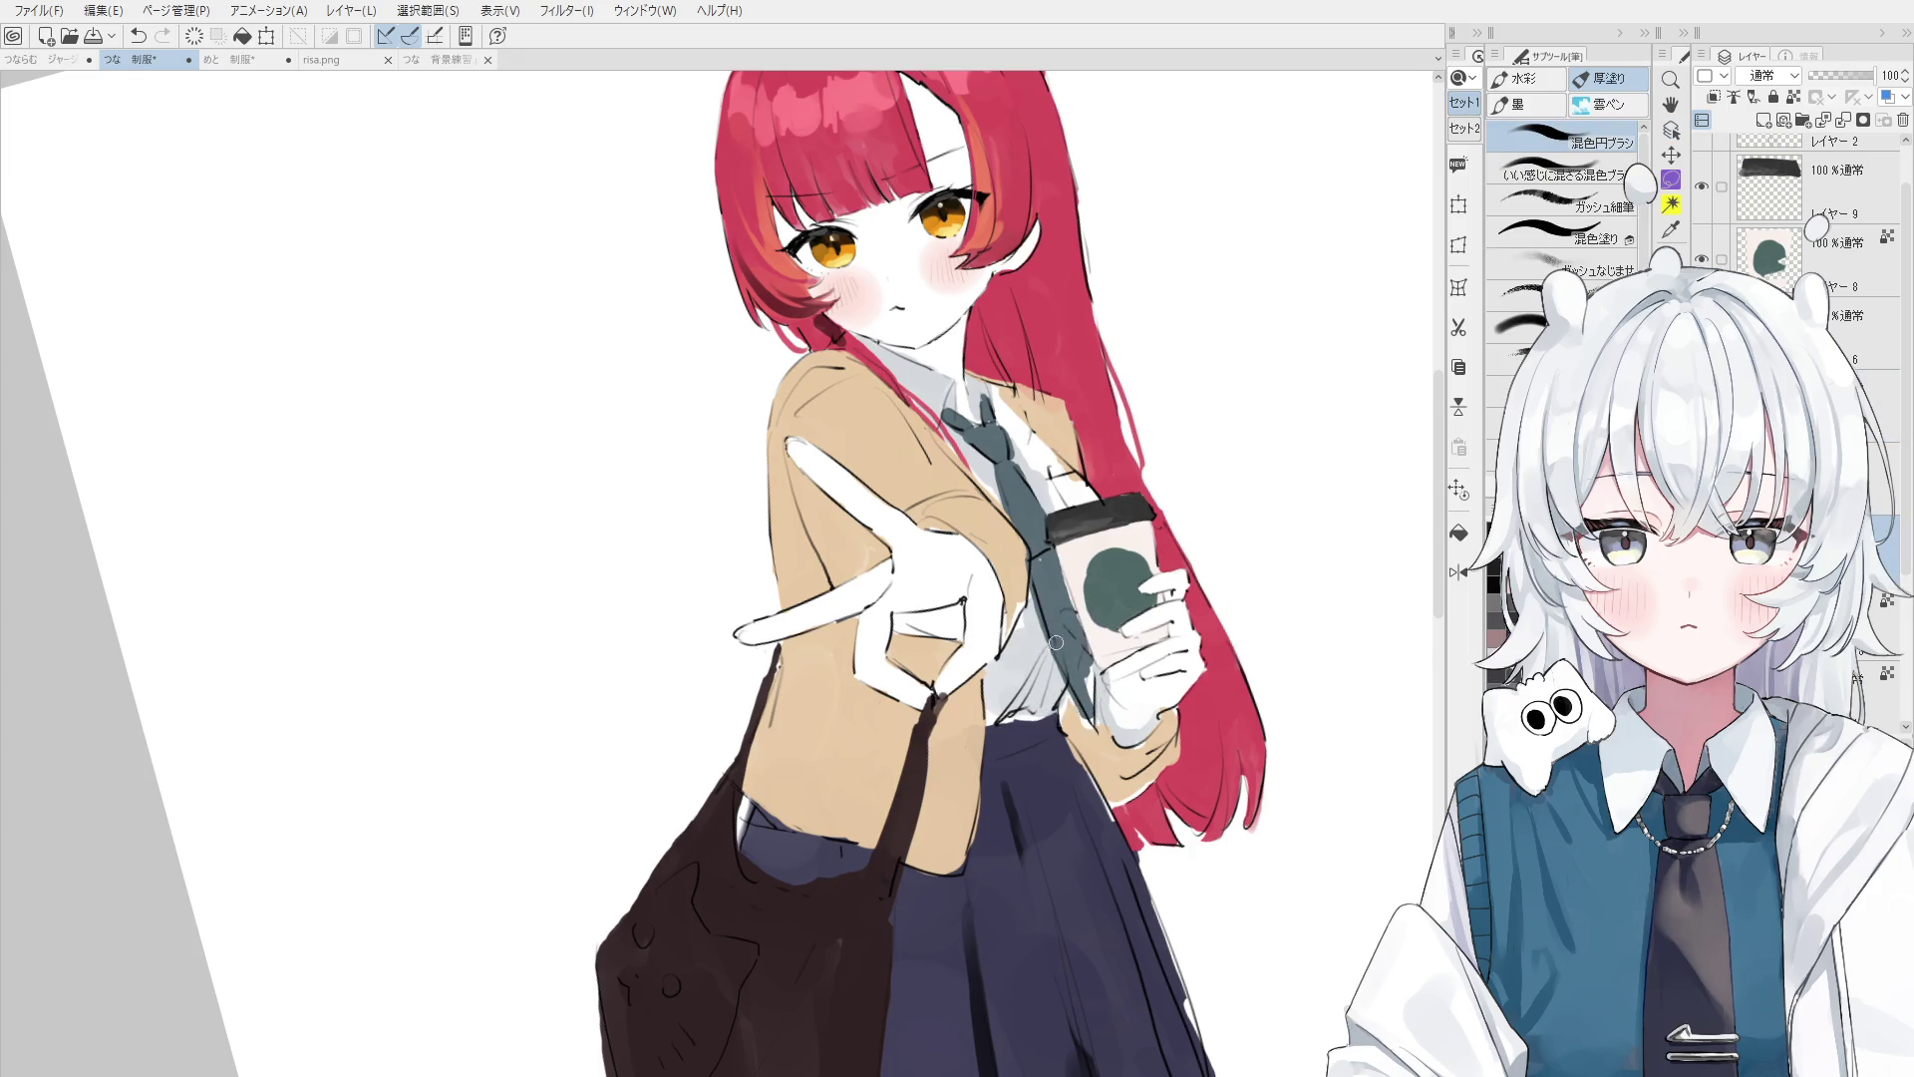
key(e)
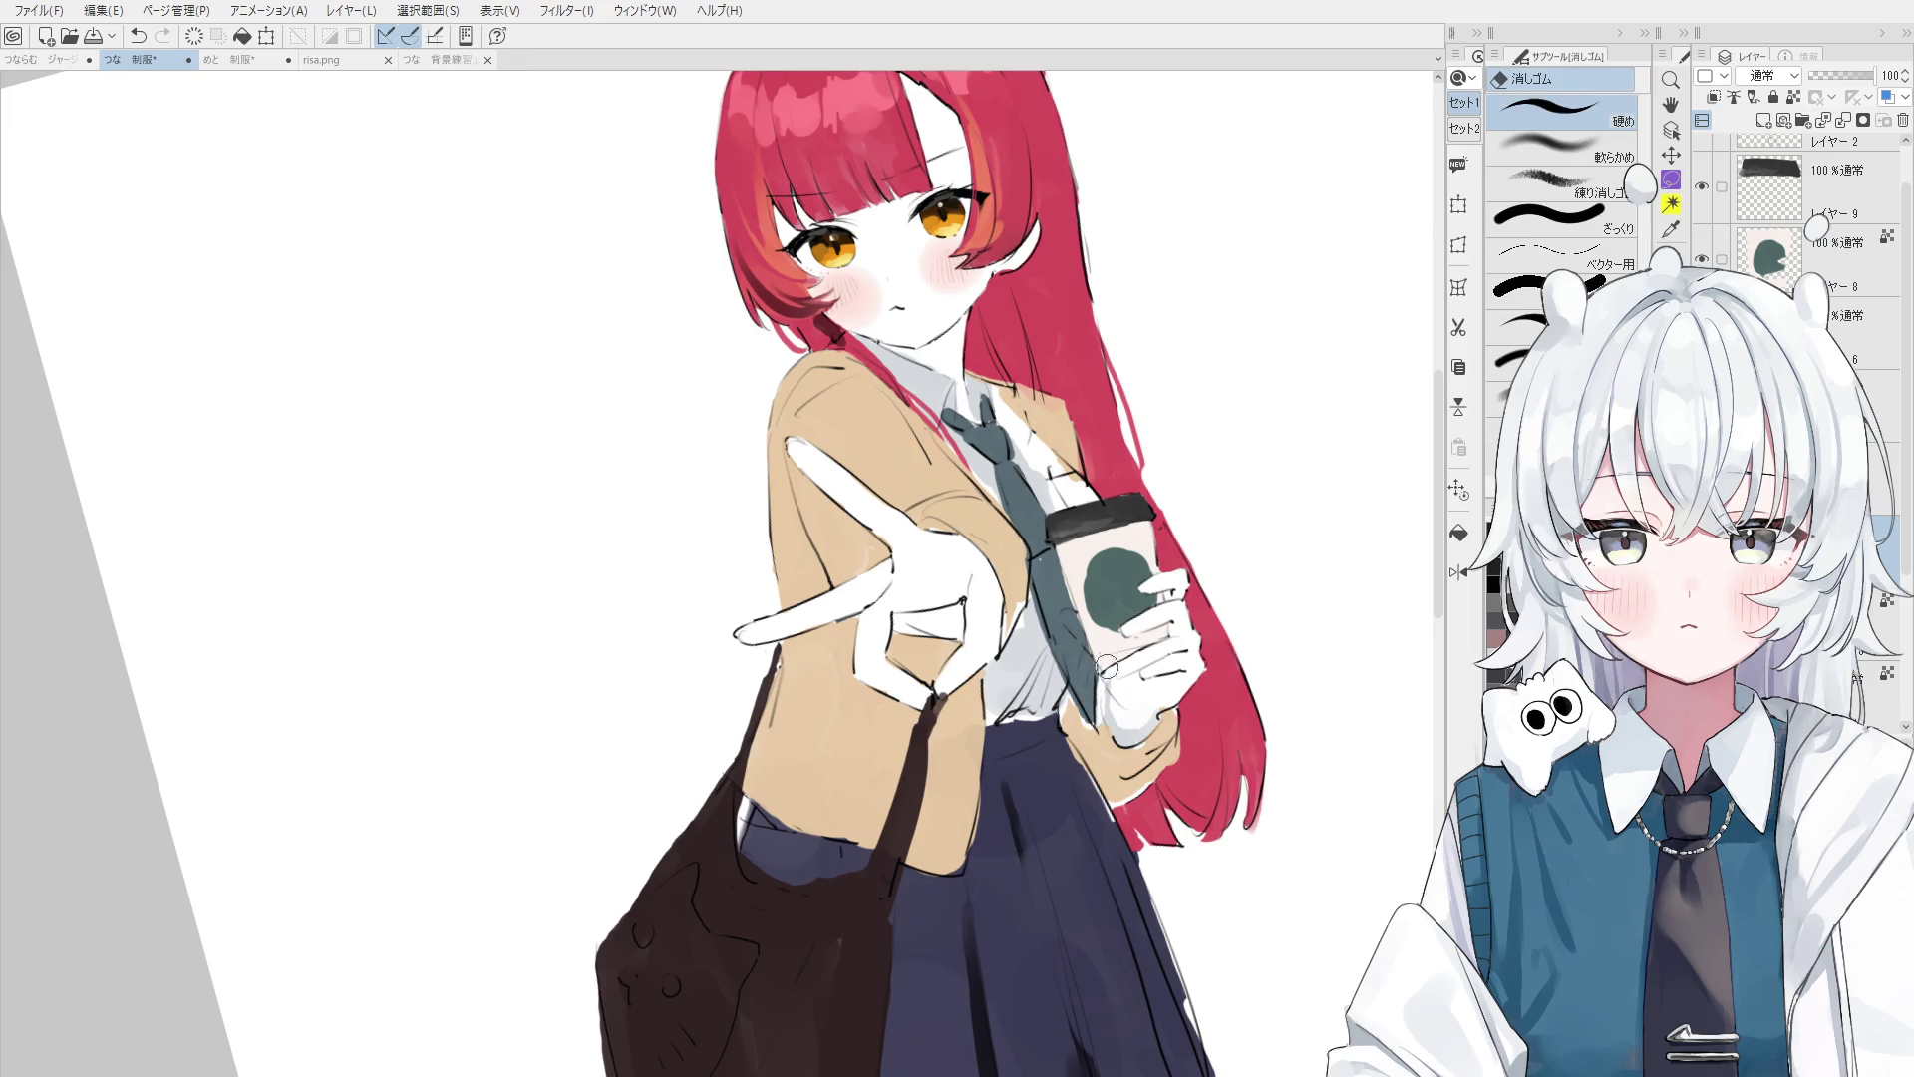
key(ctrl+@)
key(b)
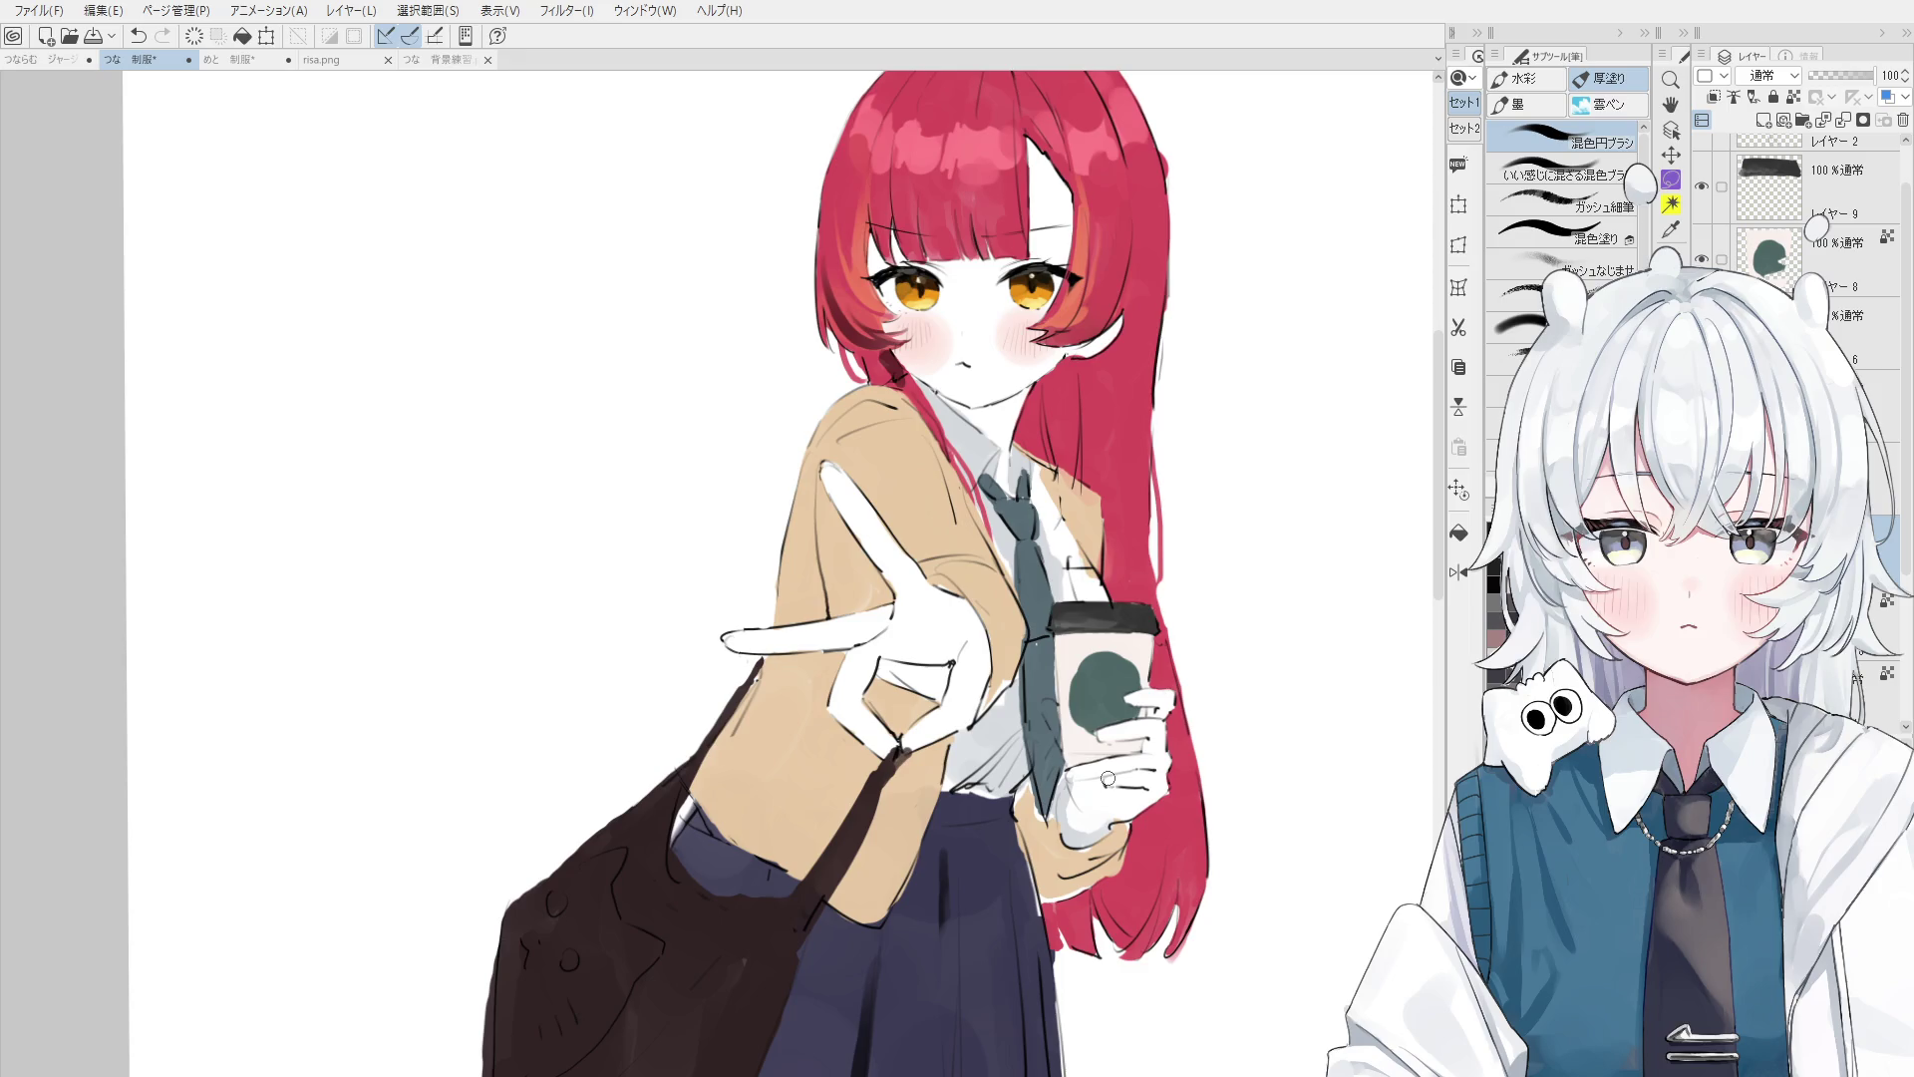
- Zoom to the figure, select レイヤー 2, and create empty レイヤー 12 above it with the ガッシュ細筆 brush
key(ctrl+minus)
key(ctrl+minus)
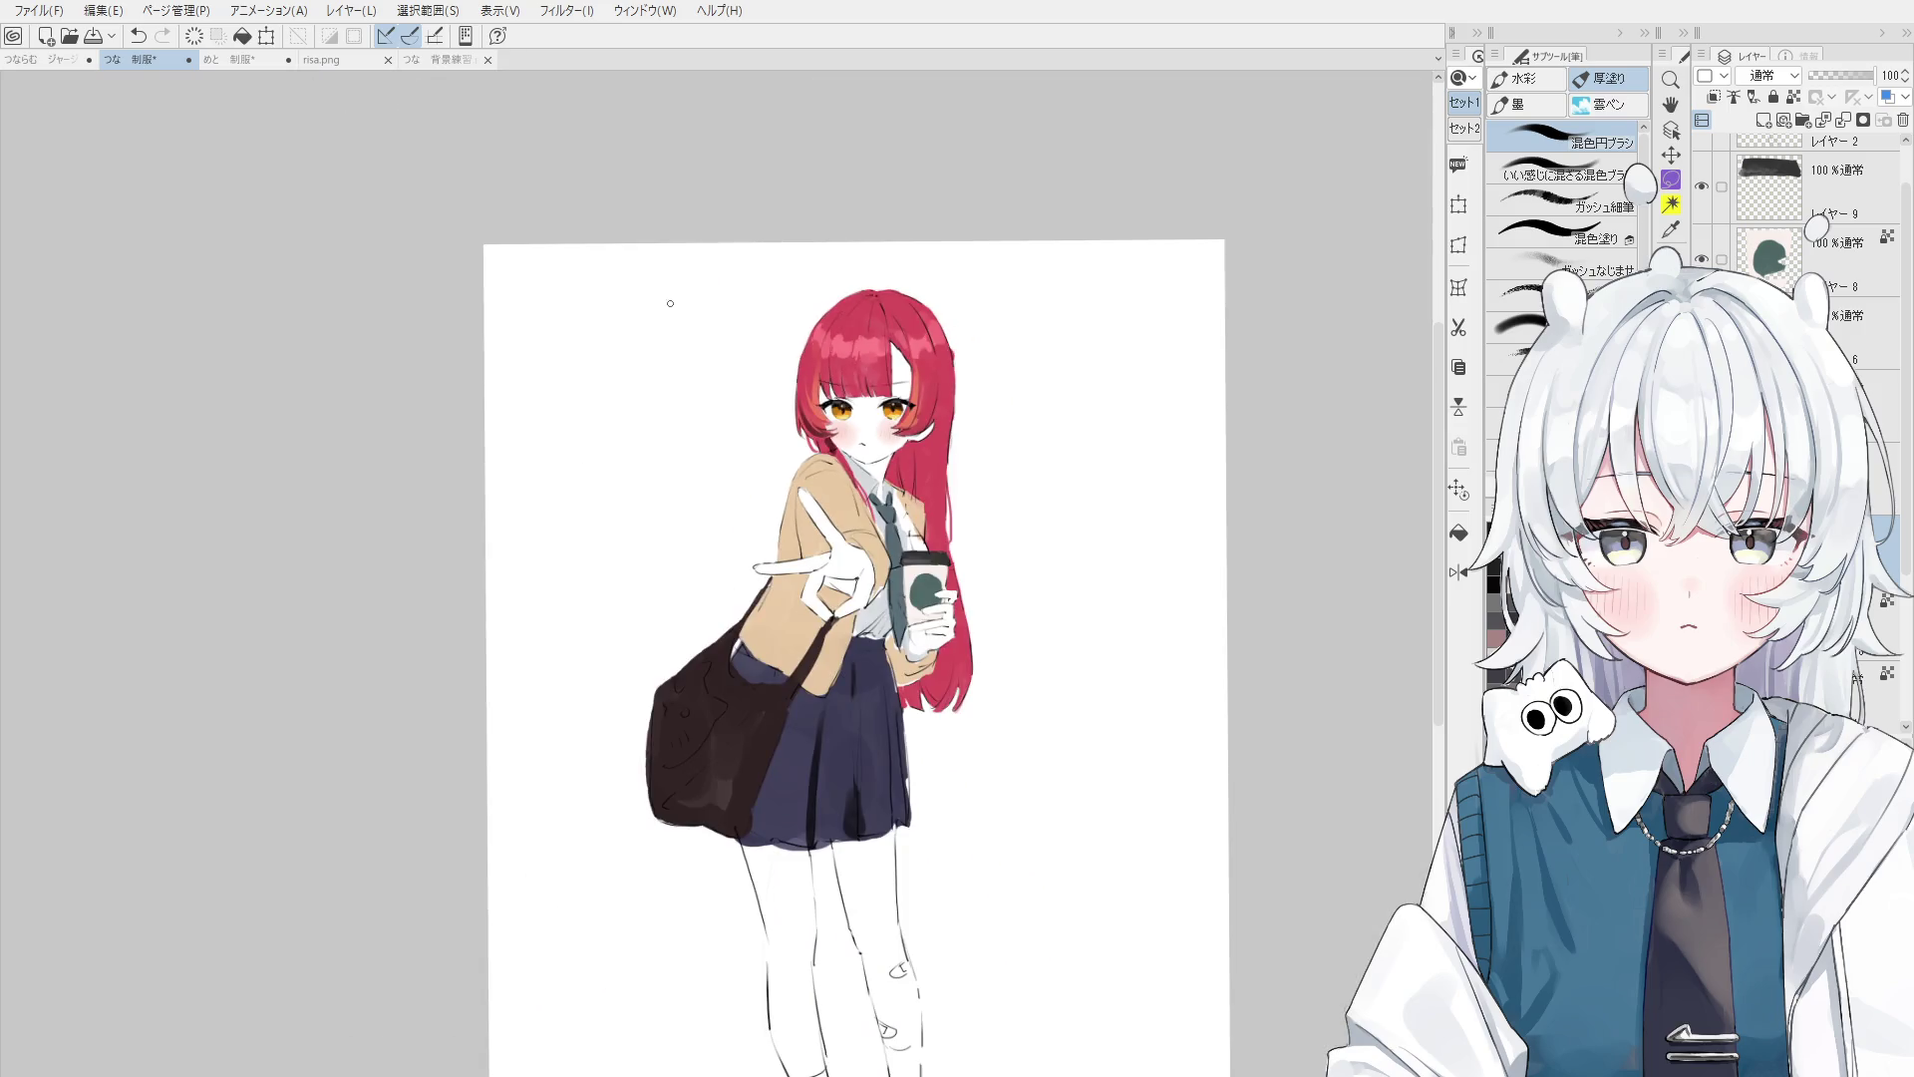
key(o)
key(ctrl+plus)
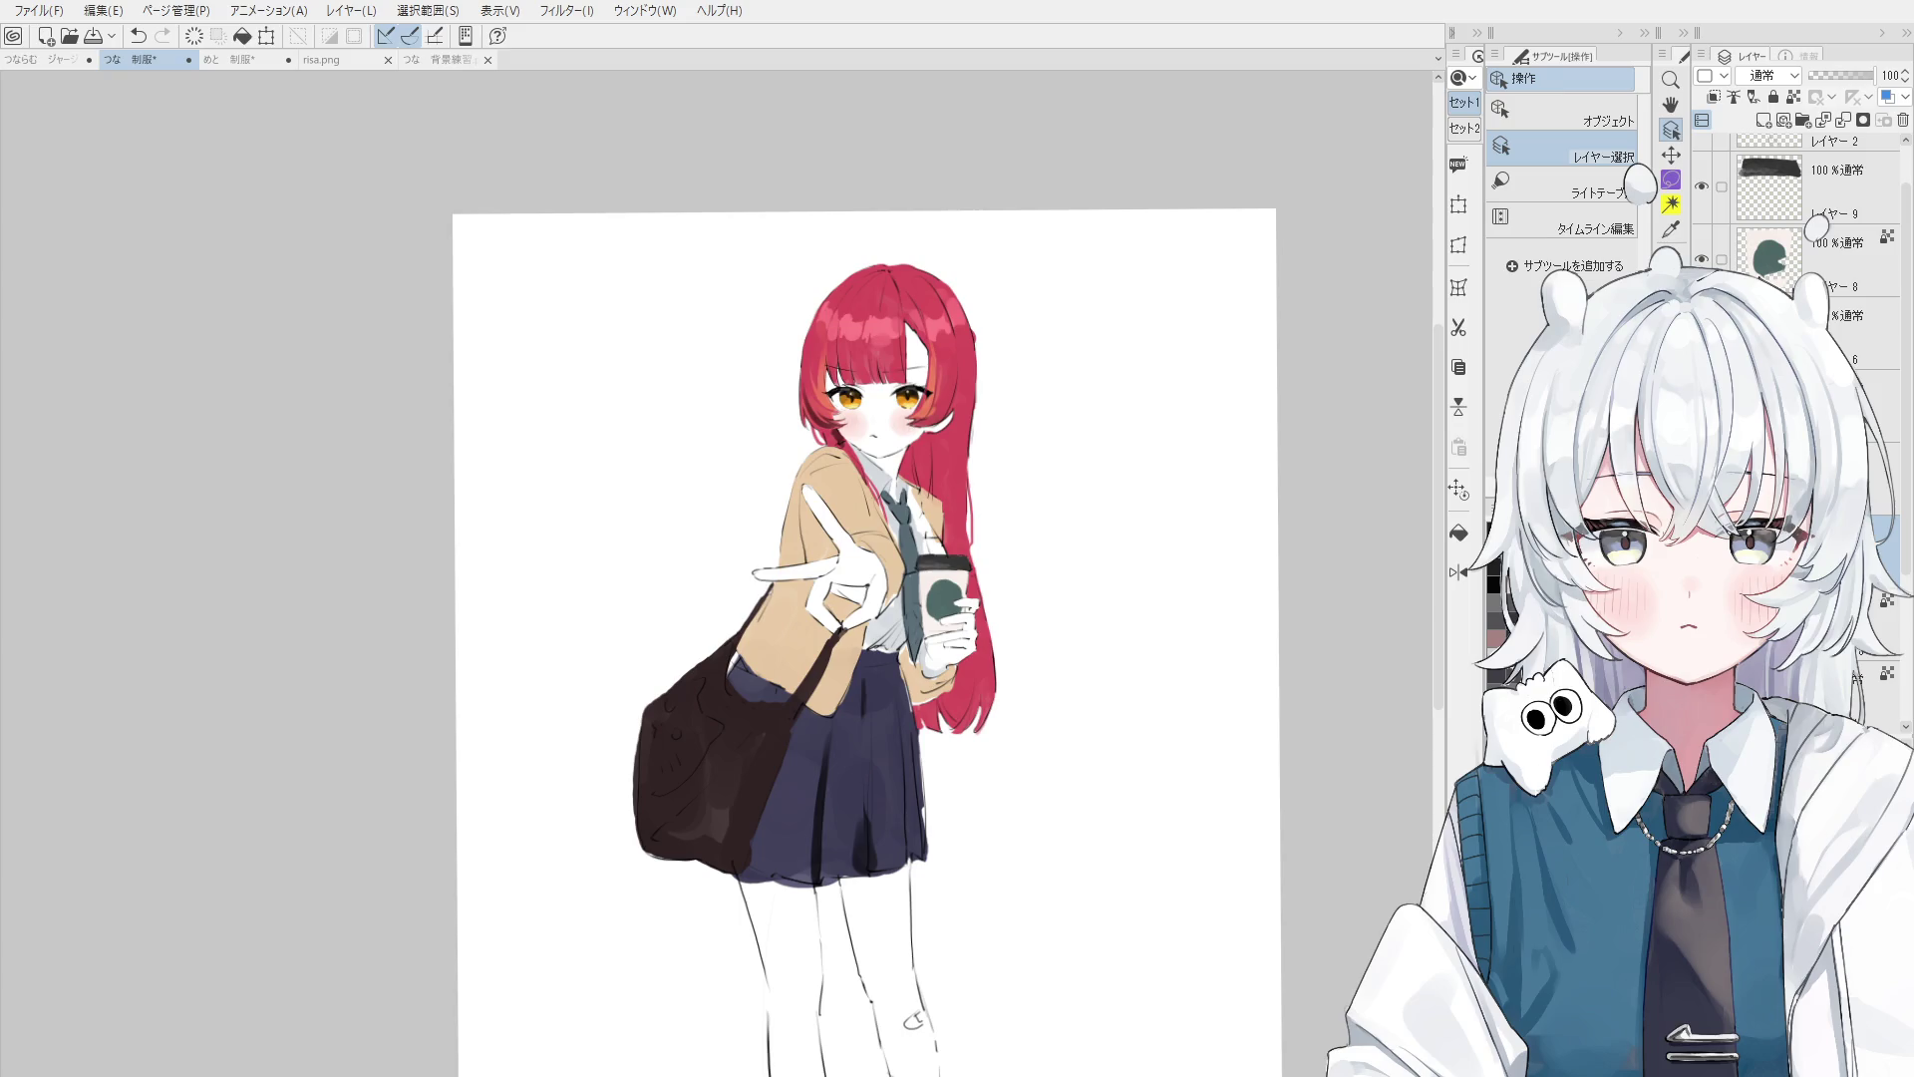
click(1769, 143)
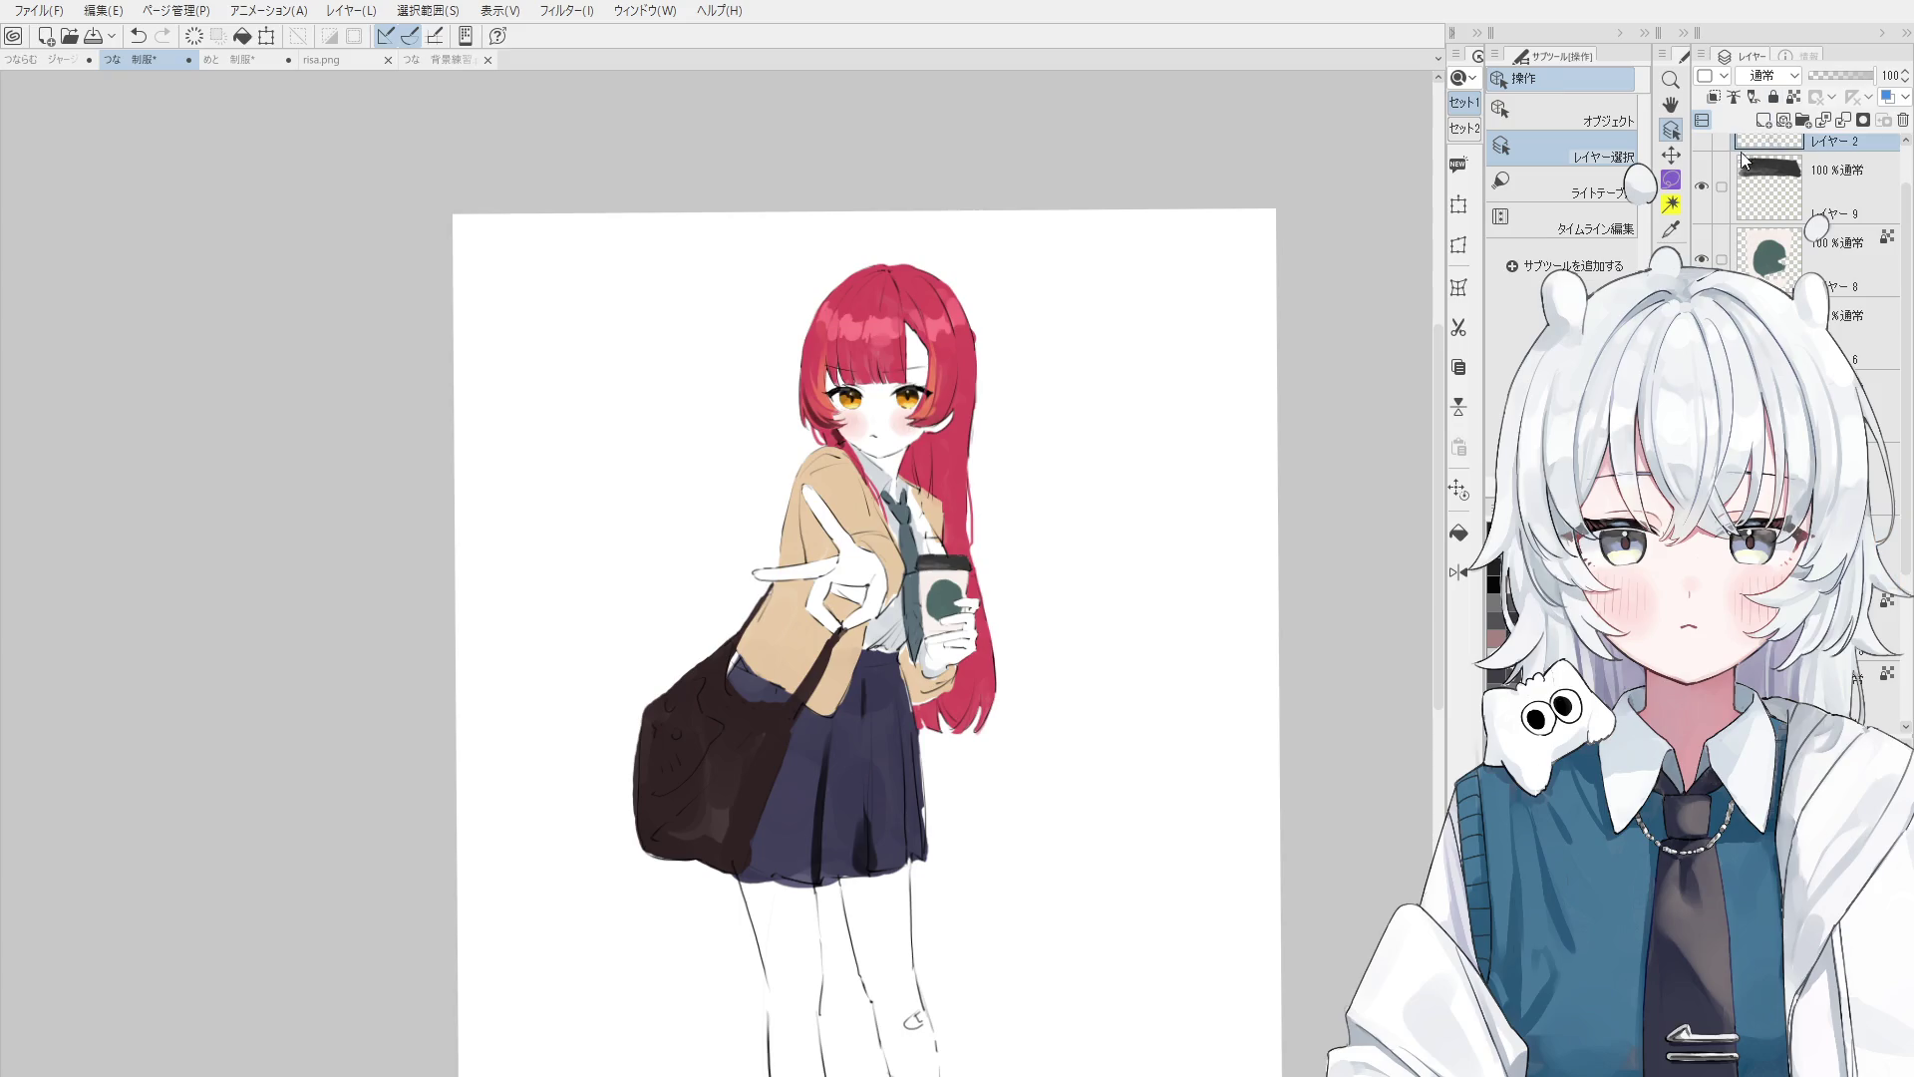
key(b)
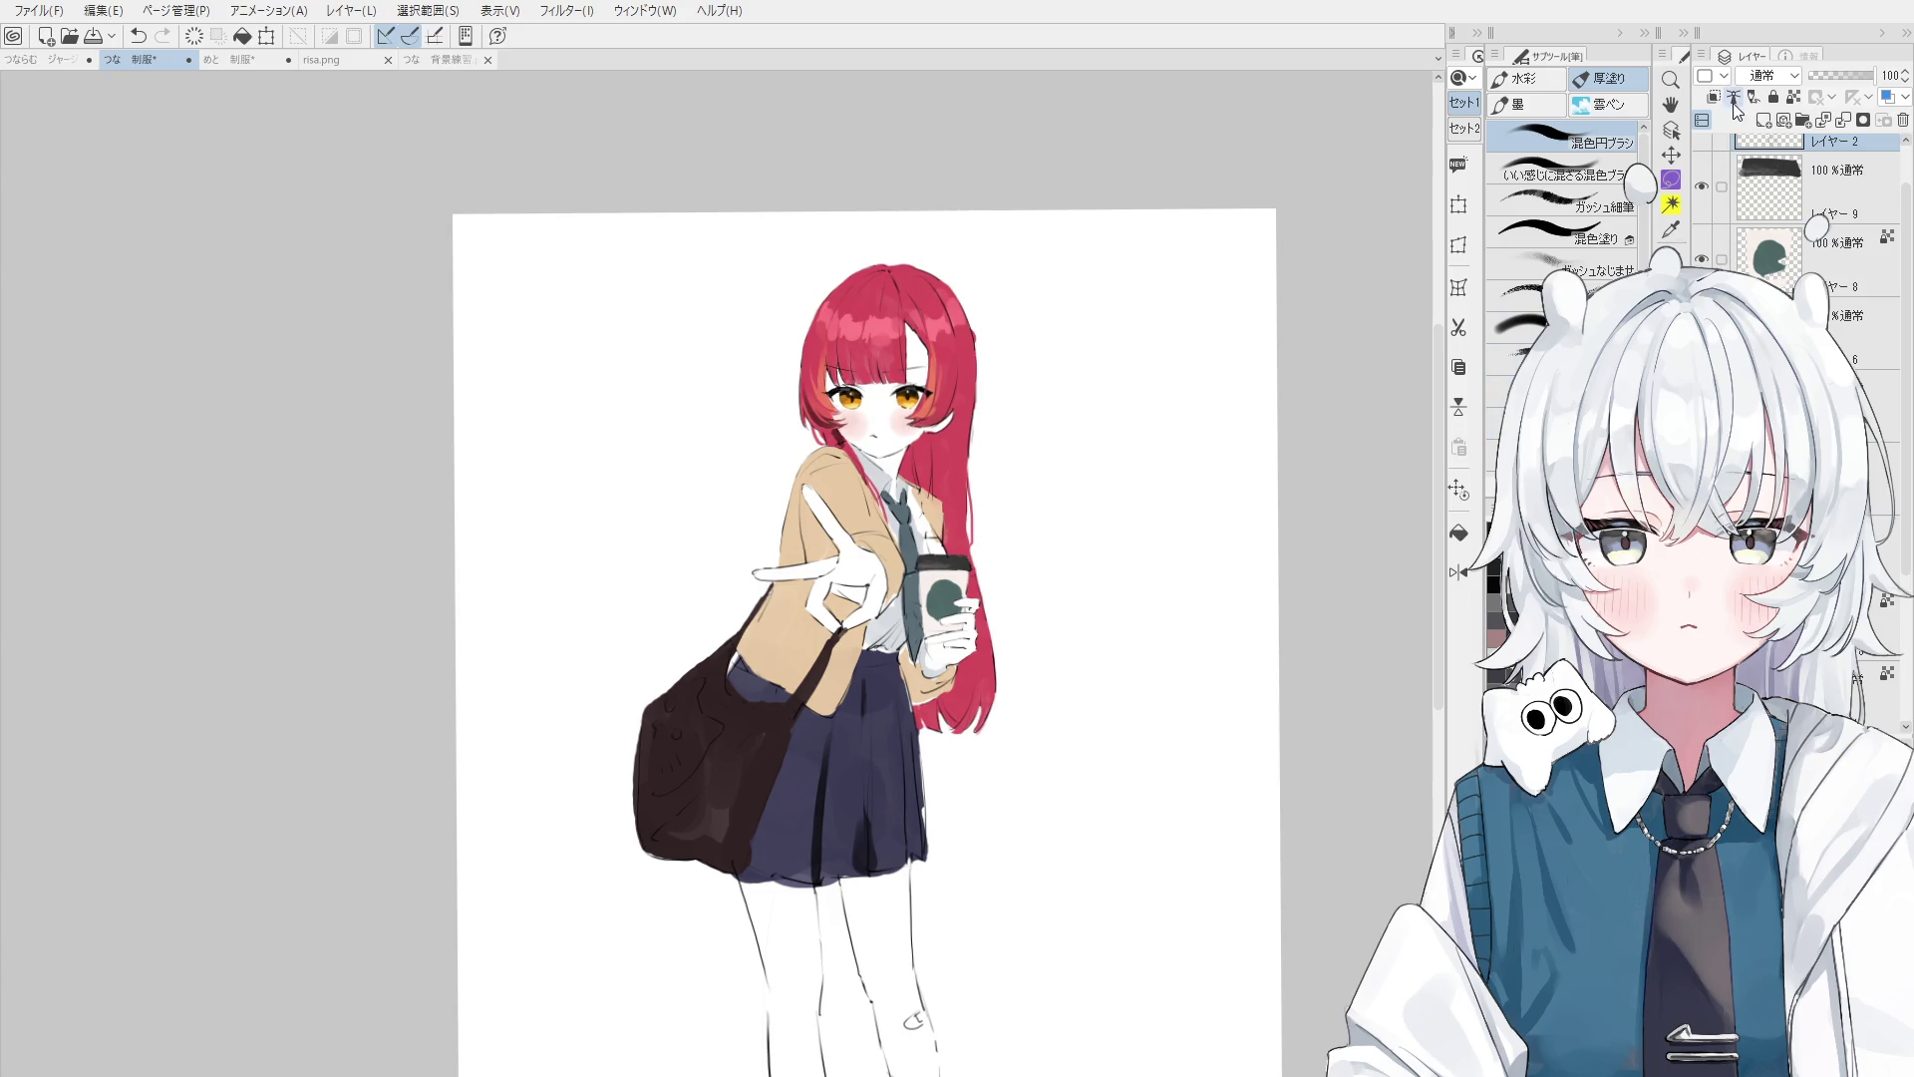
click(1761, 120)
click(1562, 204)
- Paint soft pink blush on the pointing hand, redoing the first stroke
scroll(853, 513, up, 3)
drag(857, 728, 812, 678)
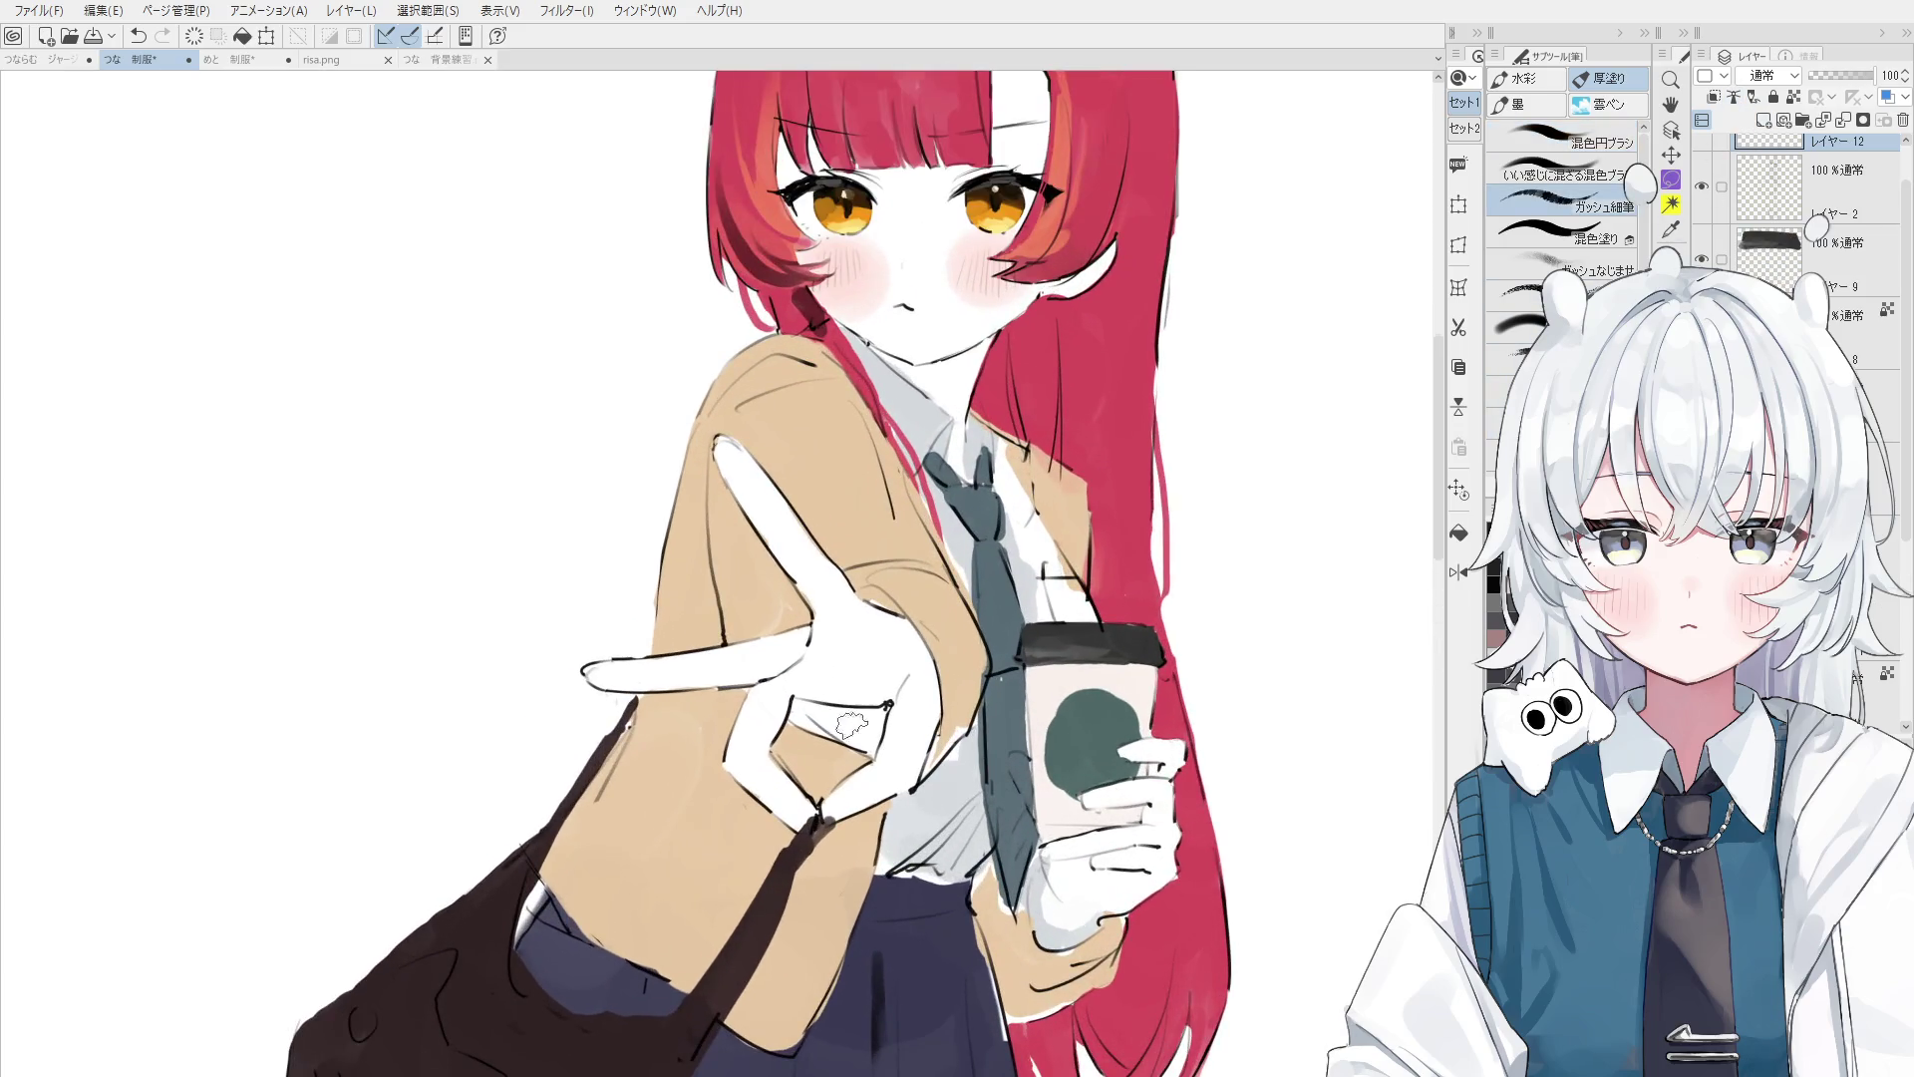
key(ctrl+z)
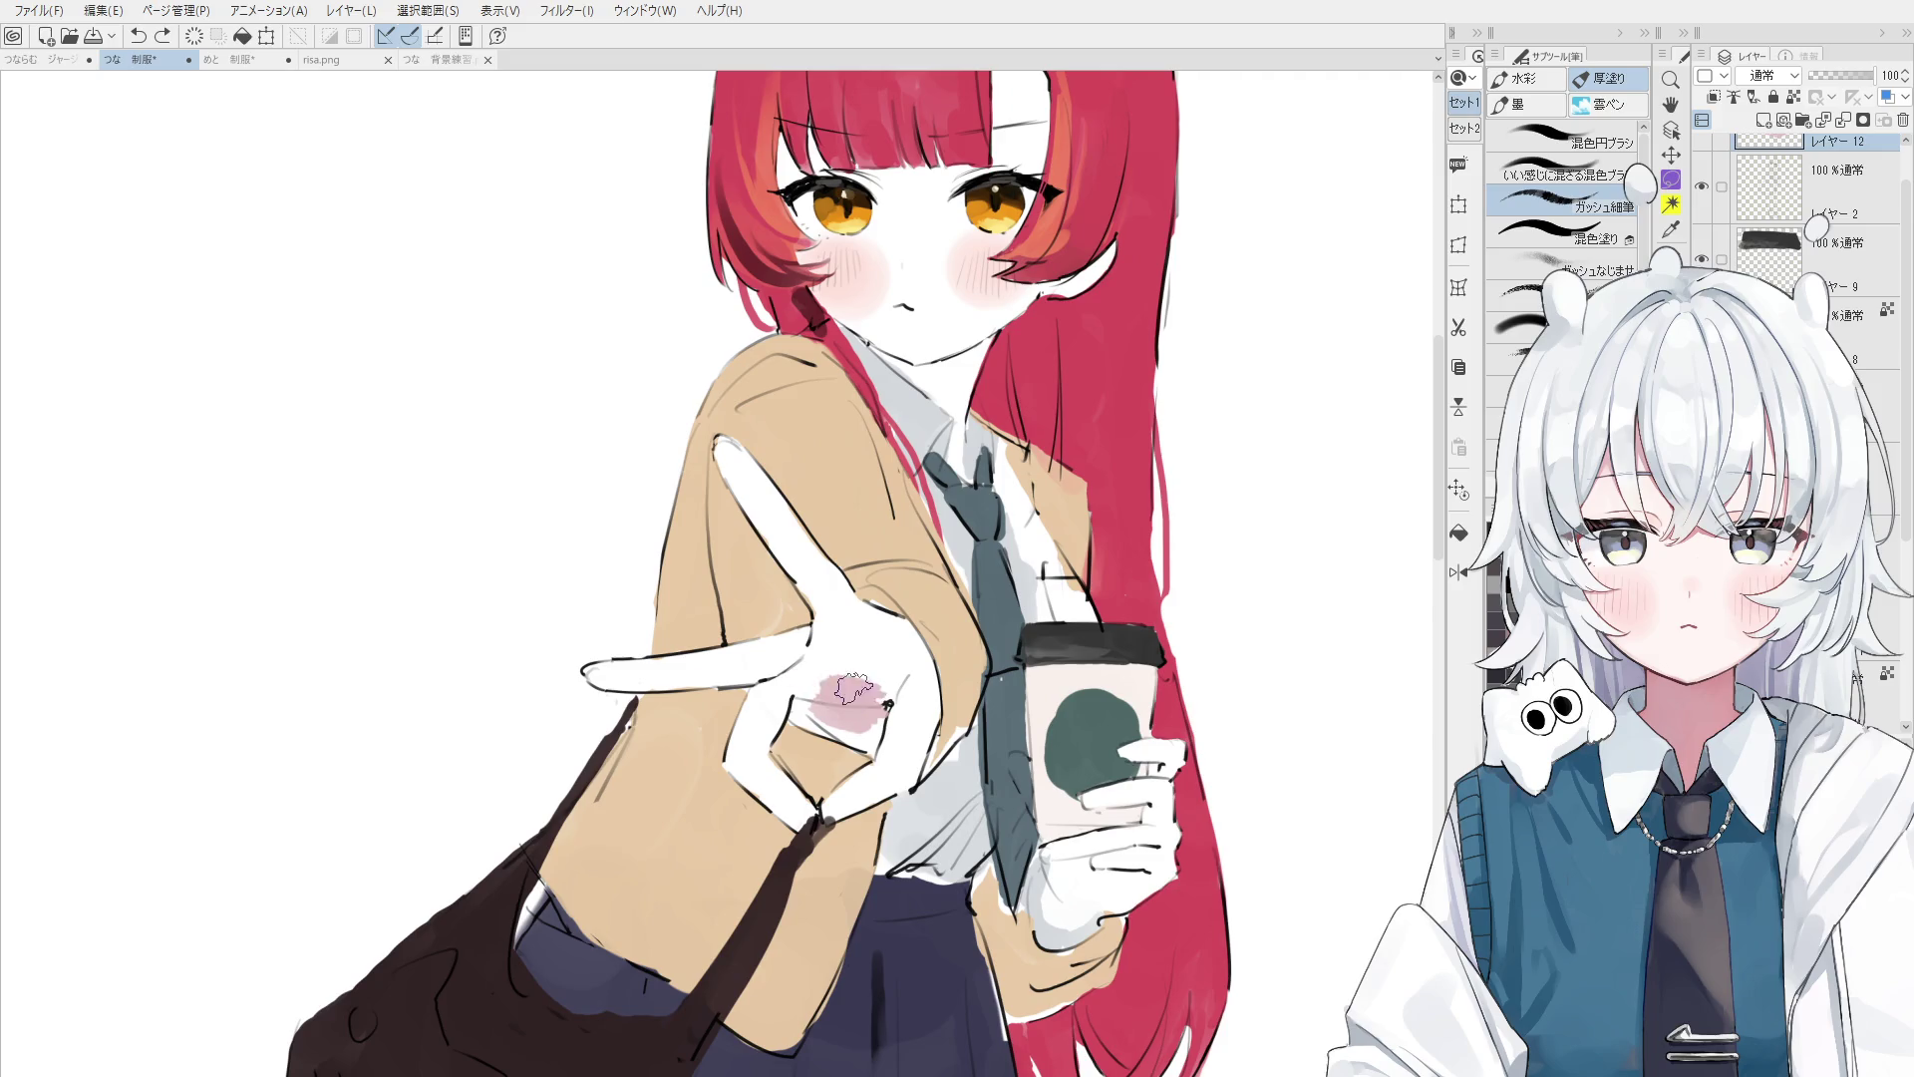
key(ctrl+z)
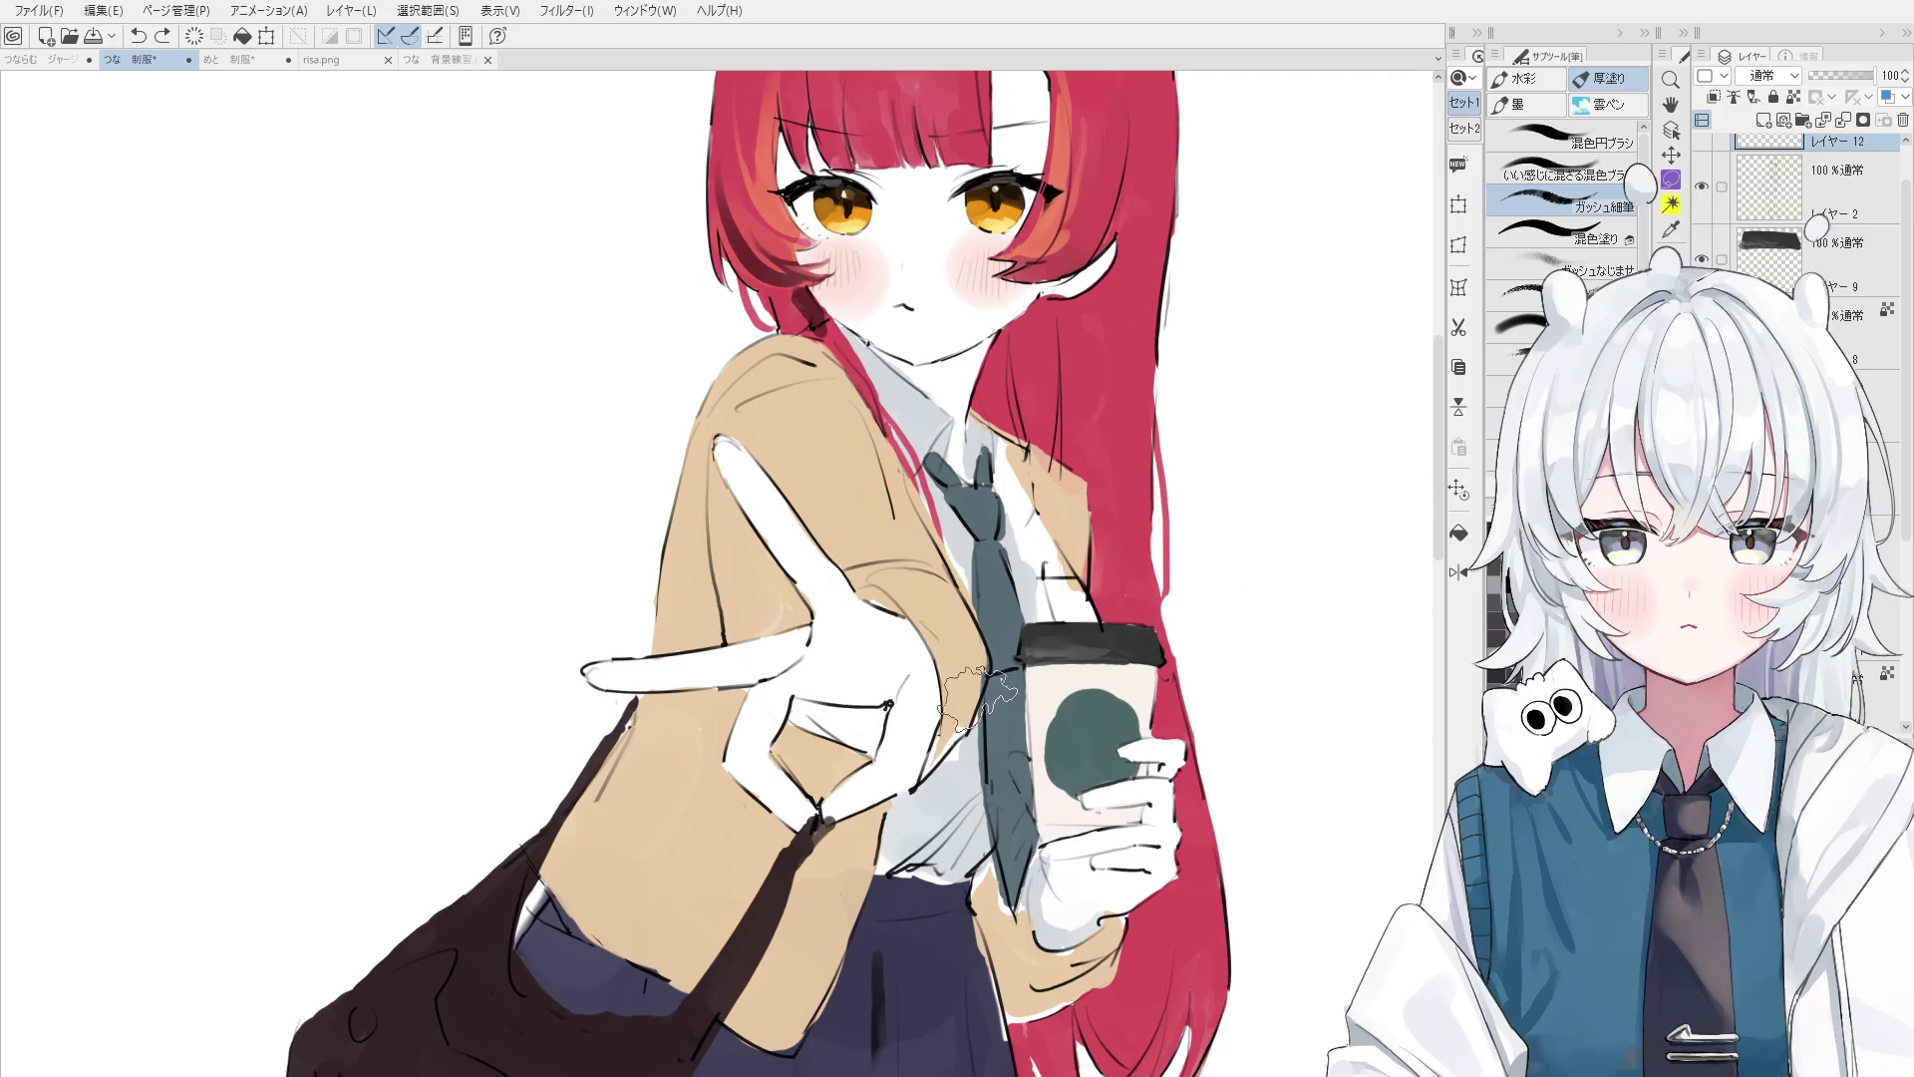
mouse_move(917, 698)
mouse_down()
mouse_move(862, 733)
mouse_move(942, 688)
mouse_up()
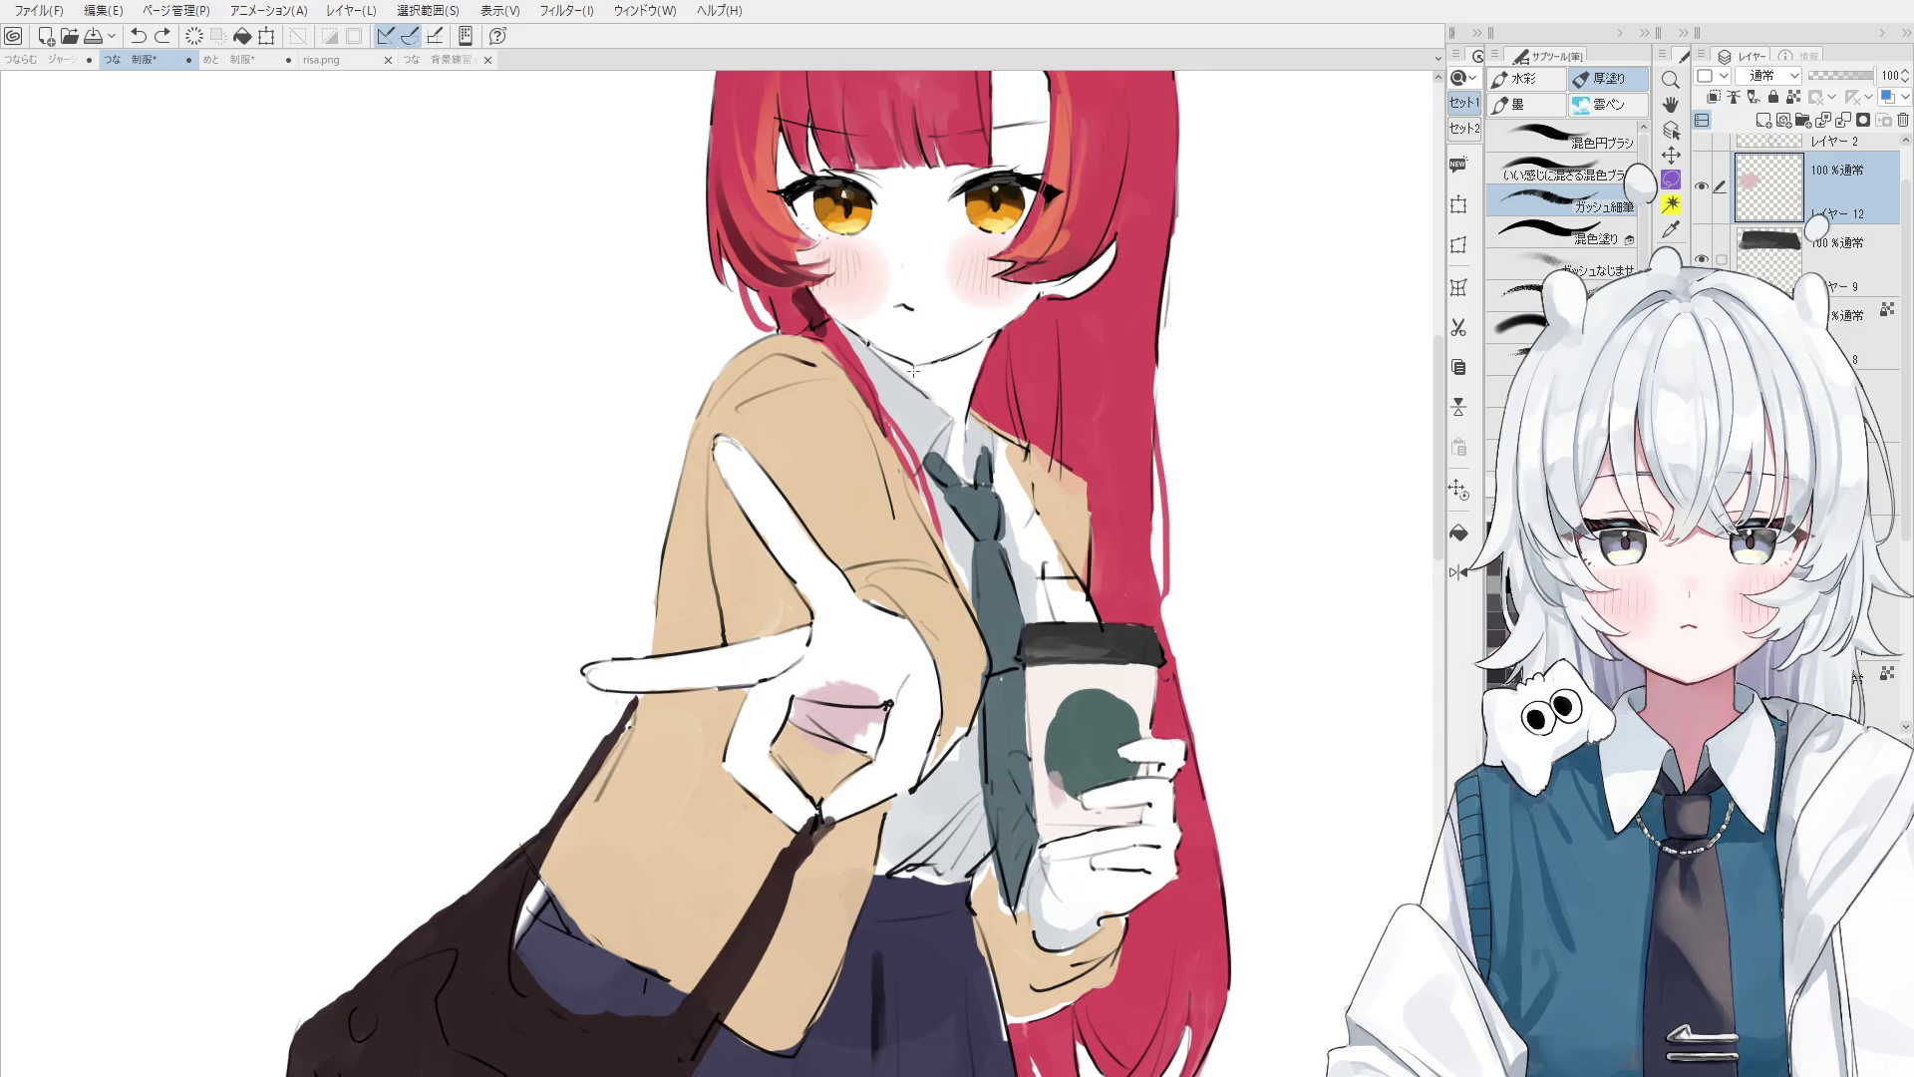
- Shade under the chin and collar pink, then lightly erase the shading on the neck
mouse_move(916, 362)
mouse_down()
mouse_move(933, 390)
mouse_move(906, 369)
mouse_move(990, 342)
mouse_move(941, 376)
mouse_move(969, 360)
mouse_up()
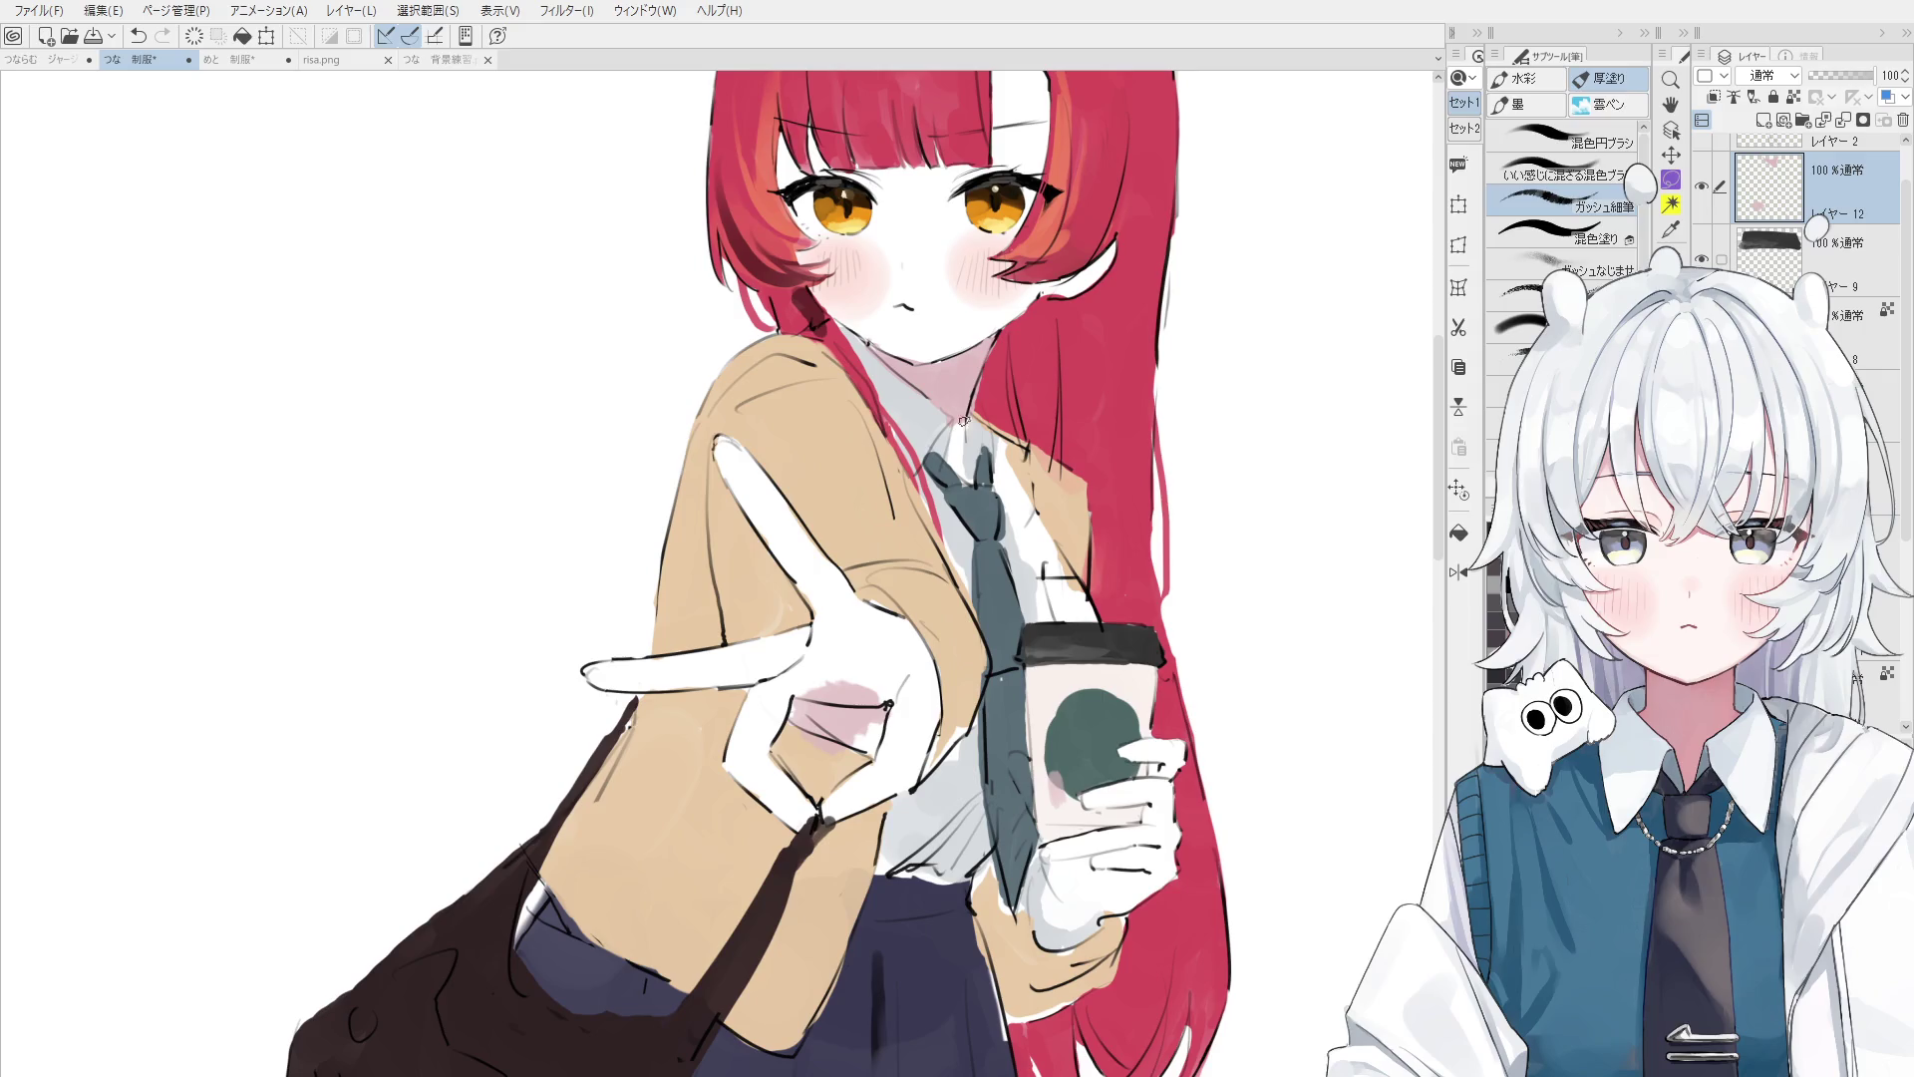
key(e)
drag(974, 387, 941, 384)
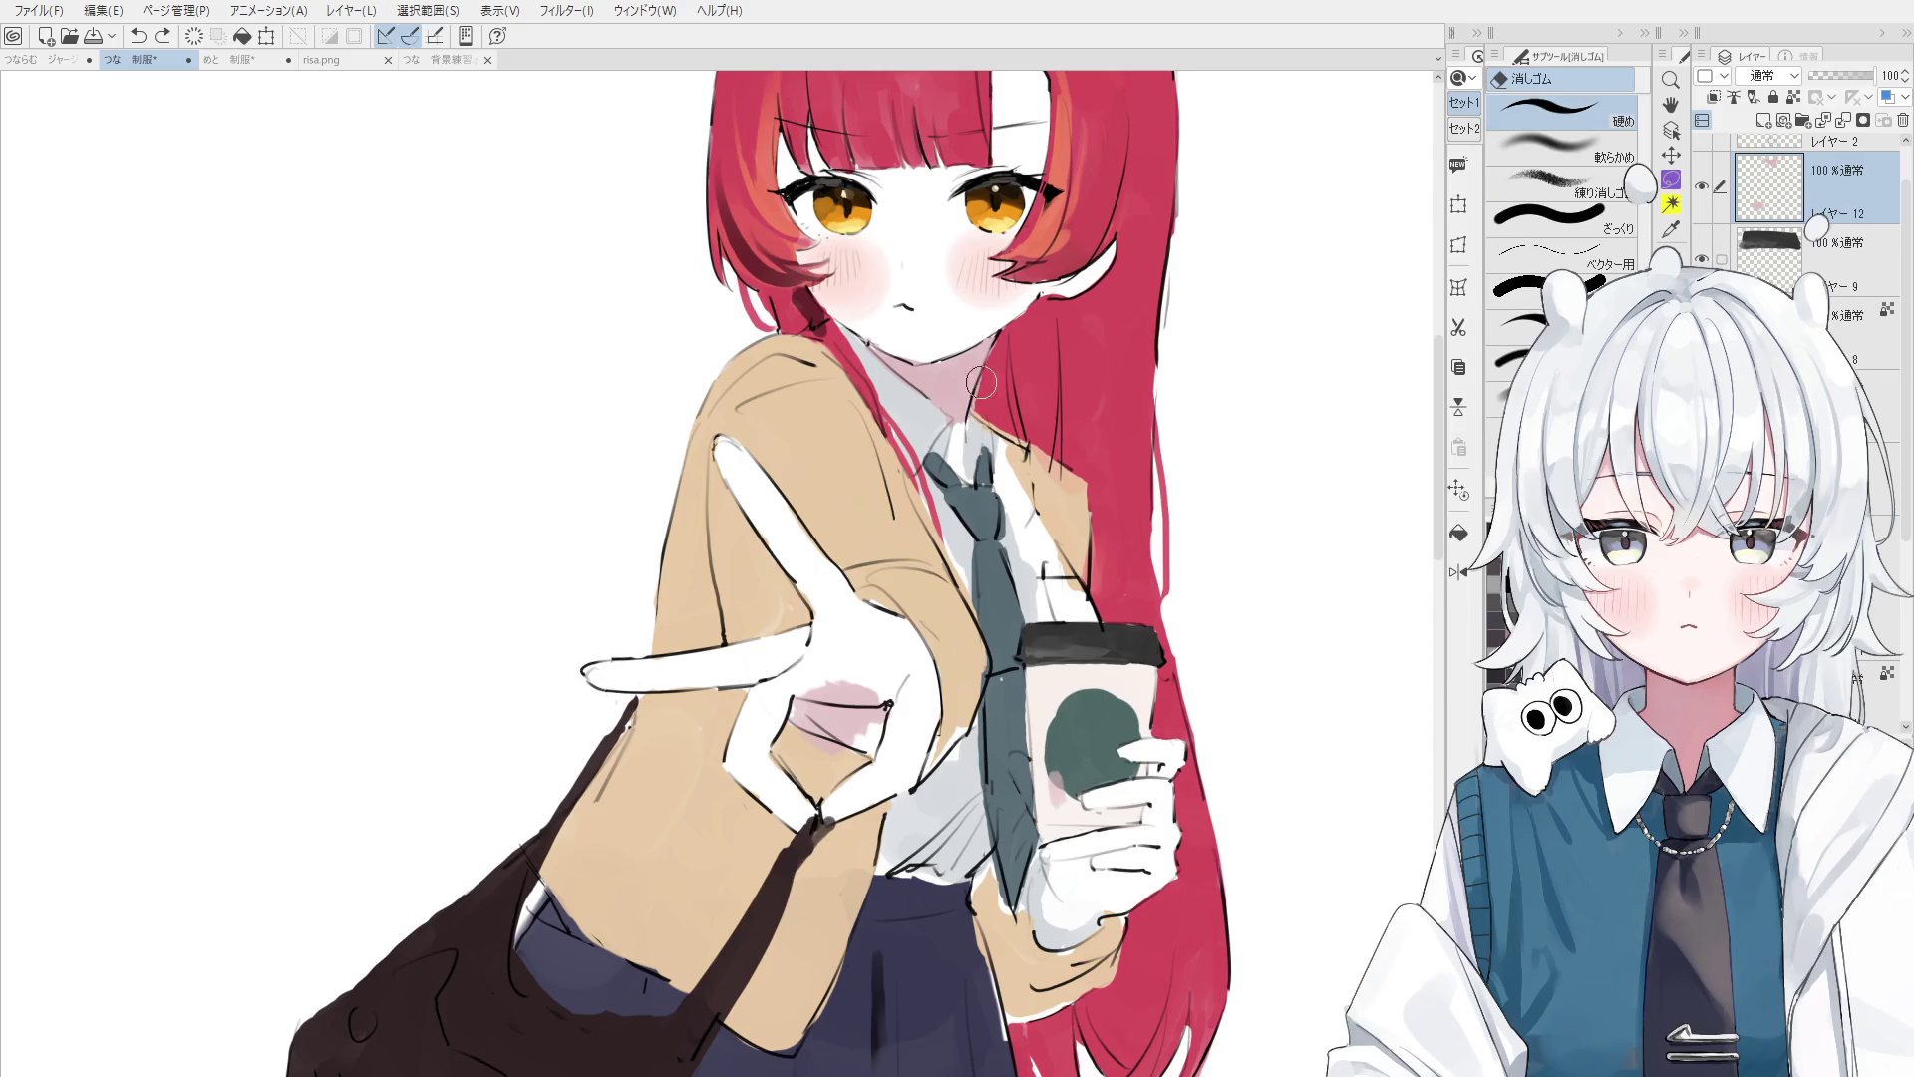
key(b)
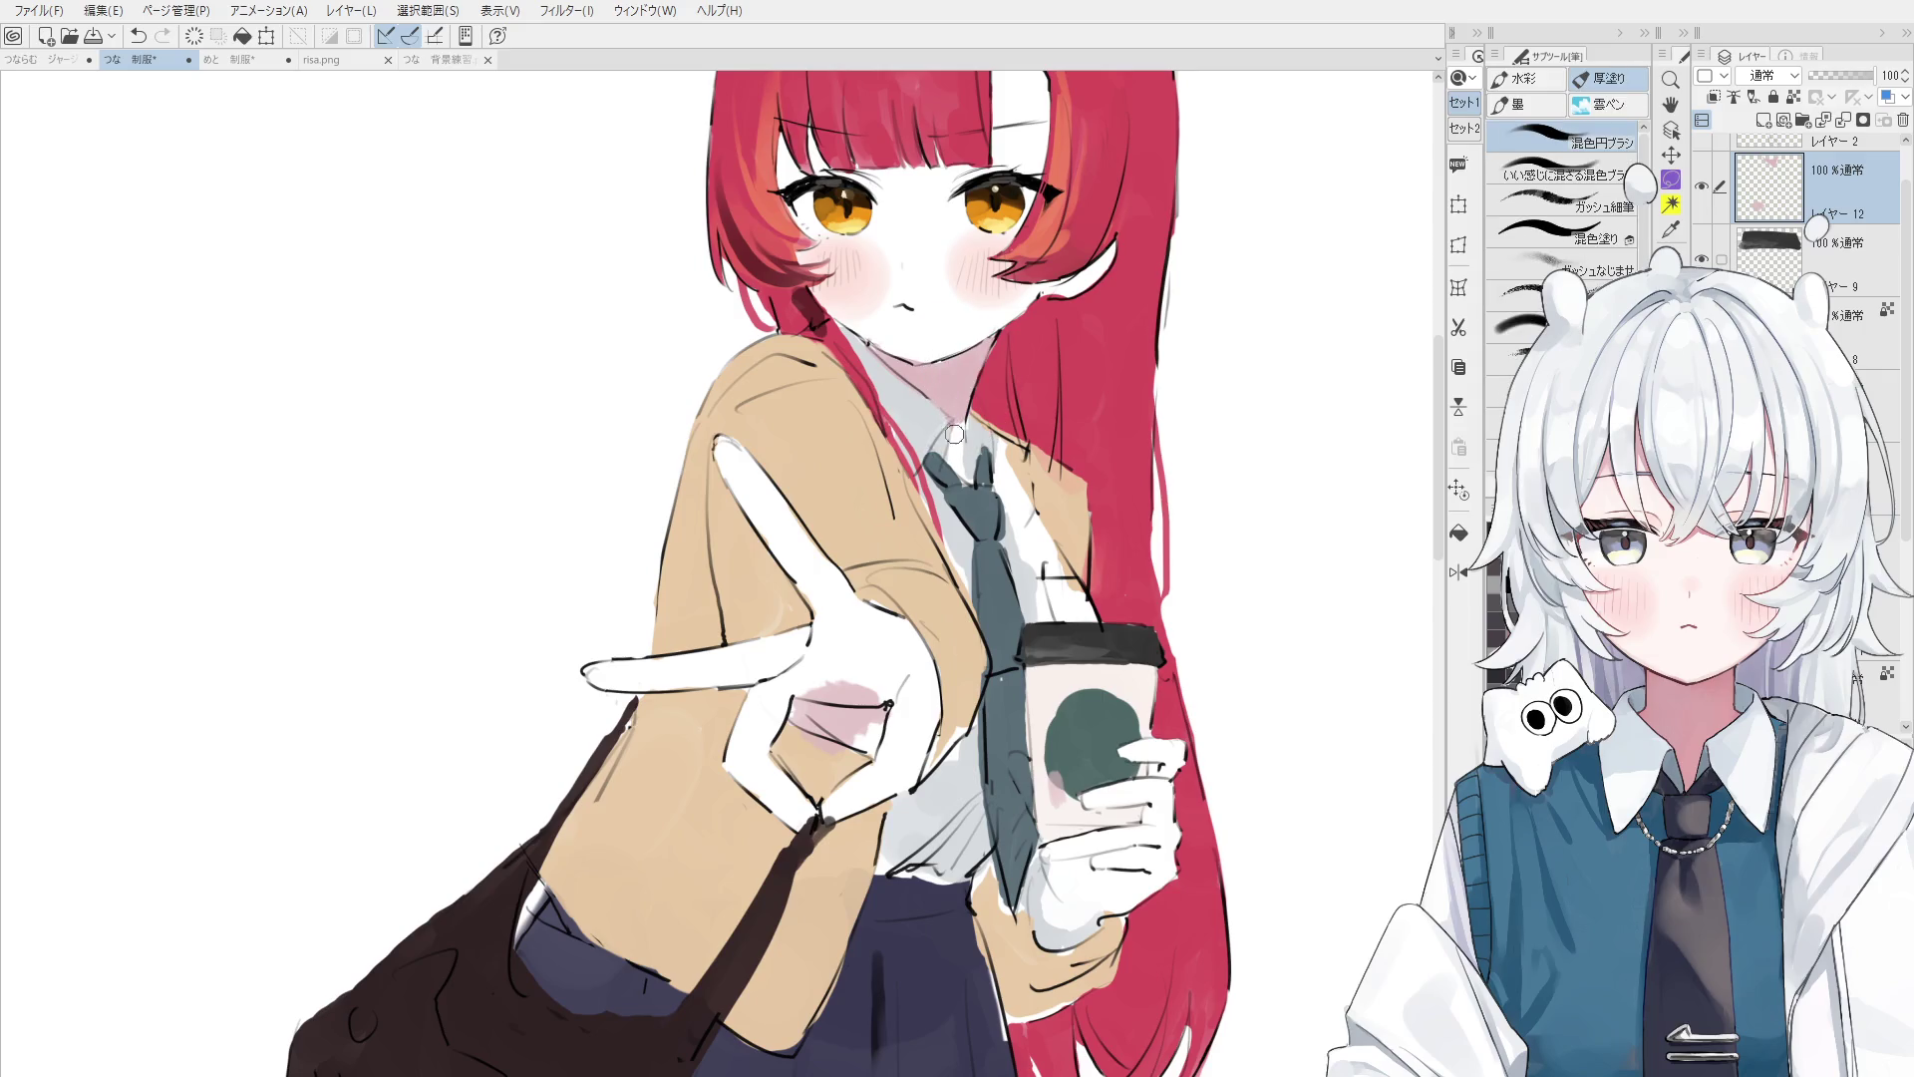
scroll(963, 498, down, 2)
- Zoom in on the tie below the collar
scroll(965, 509, up, 2)
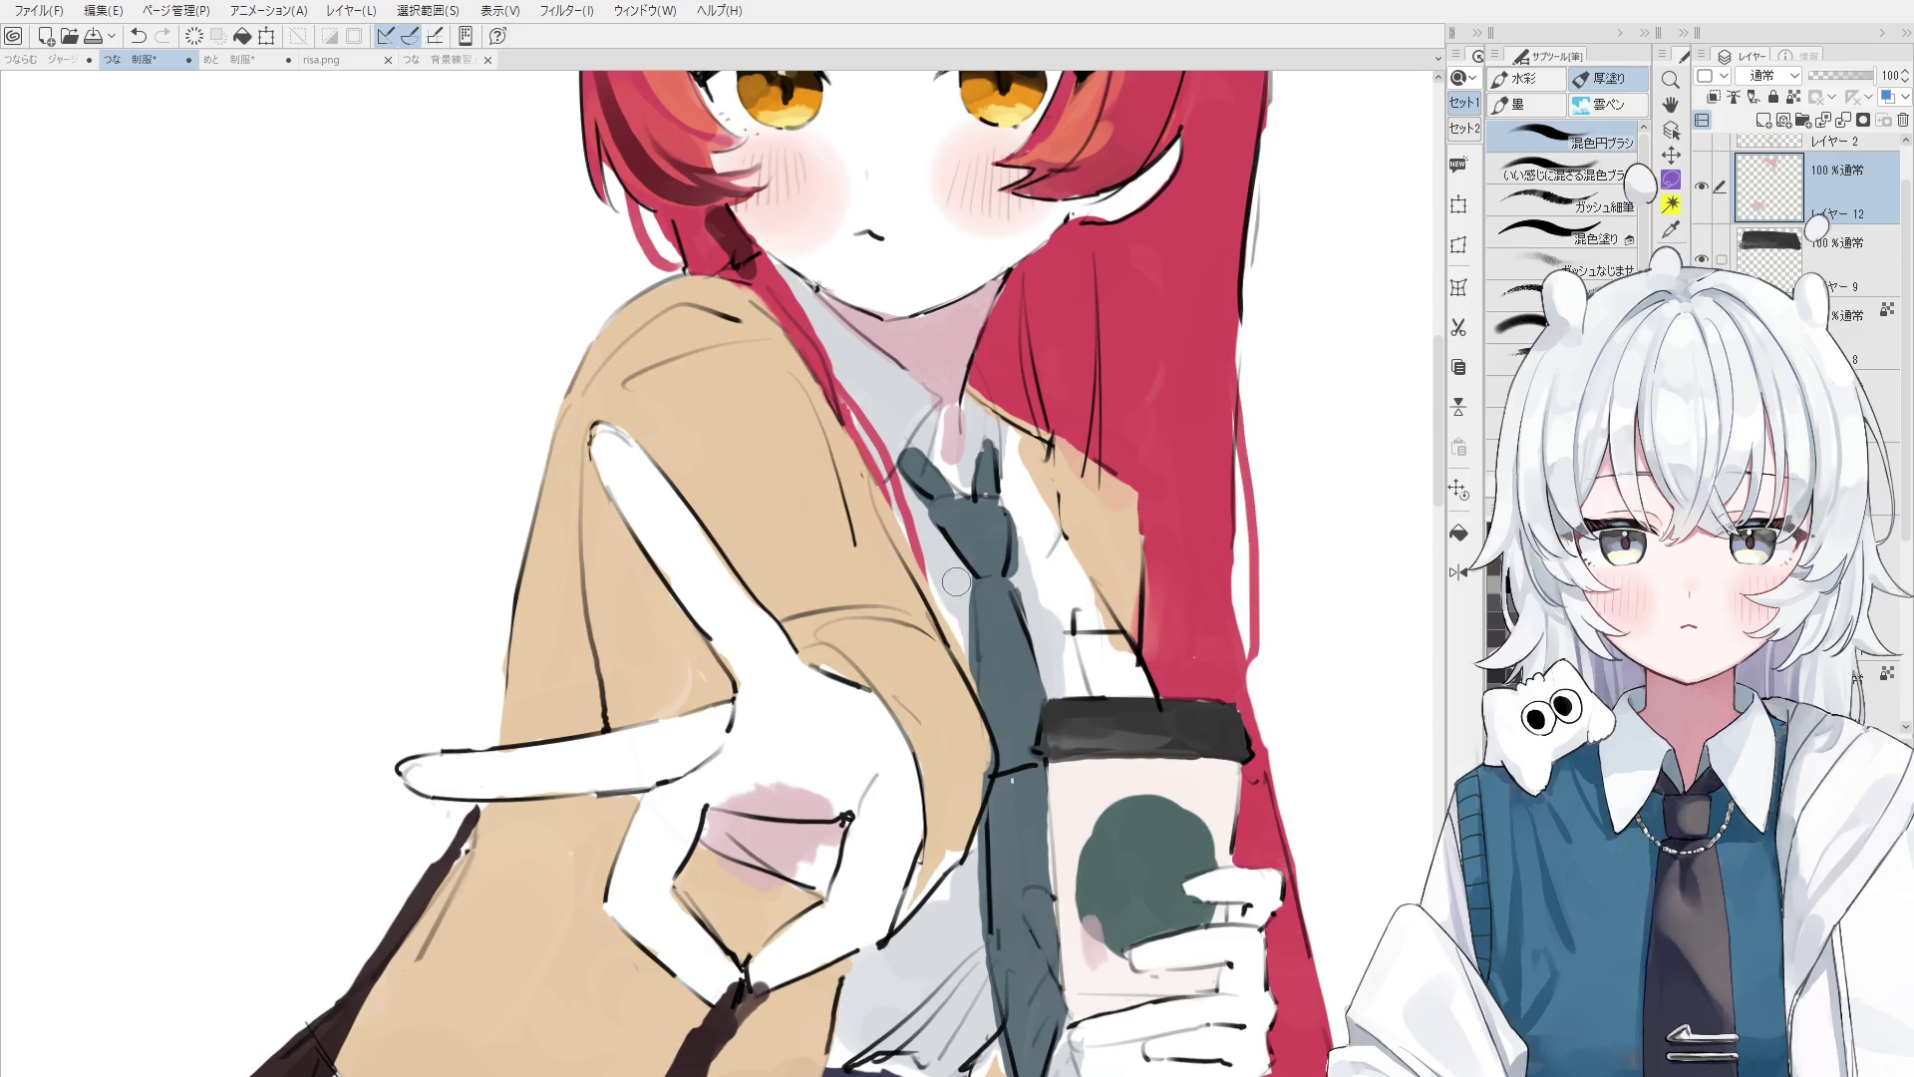
- Erase a little of the tie near the knot with the hard eraser
key(o)
key(b)
key(e)
drag(929, 466, 1008, 418)
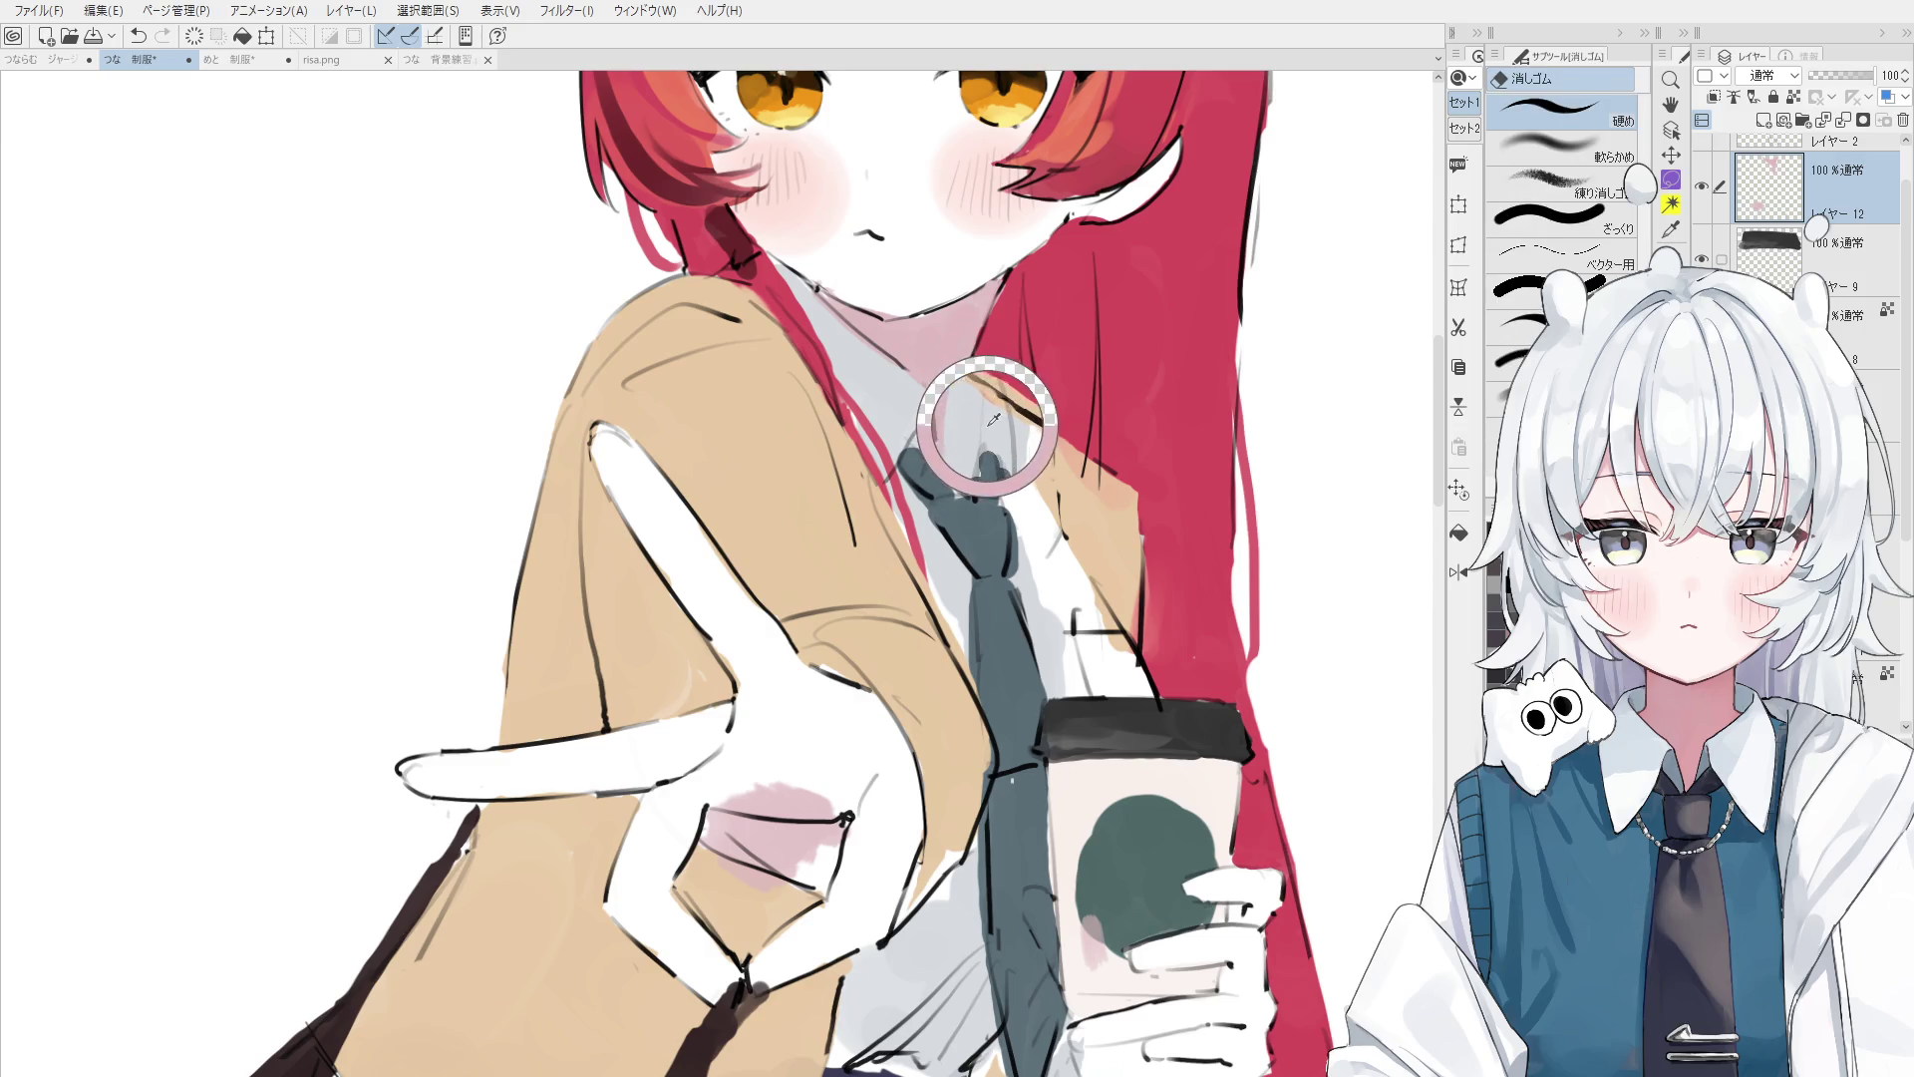
scroll(972, 438, down, 1)
- Redo the stroke running down the tie, then pick another layer and rotate the view slightly
key(b)
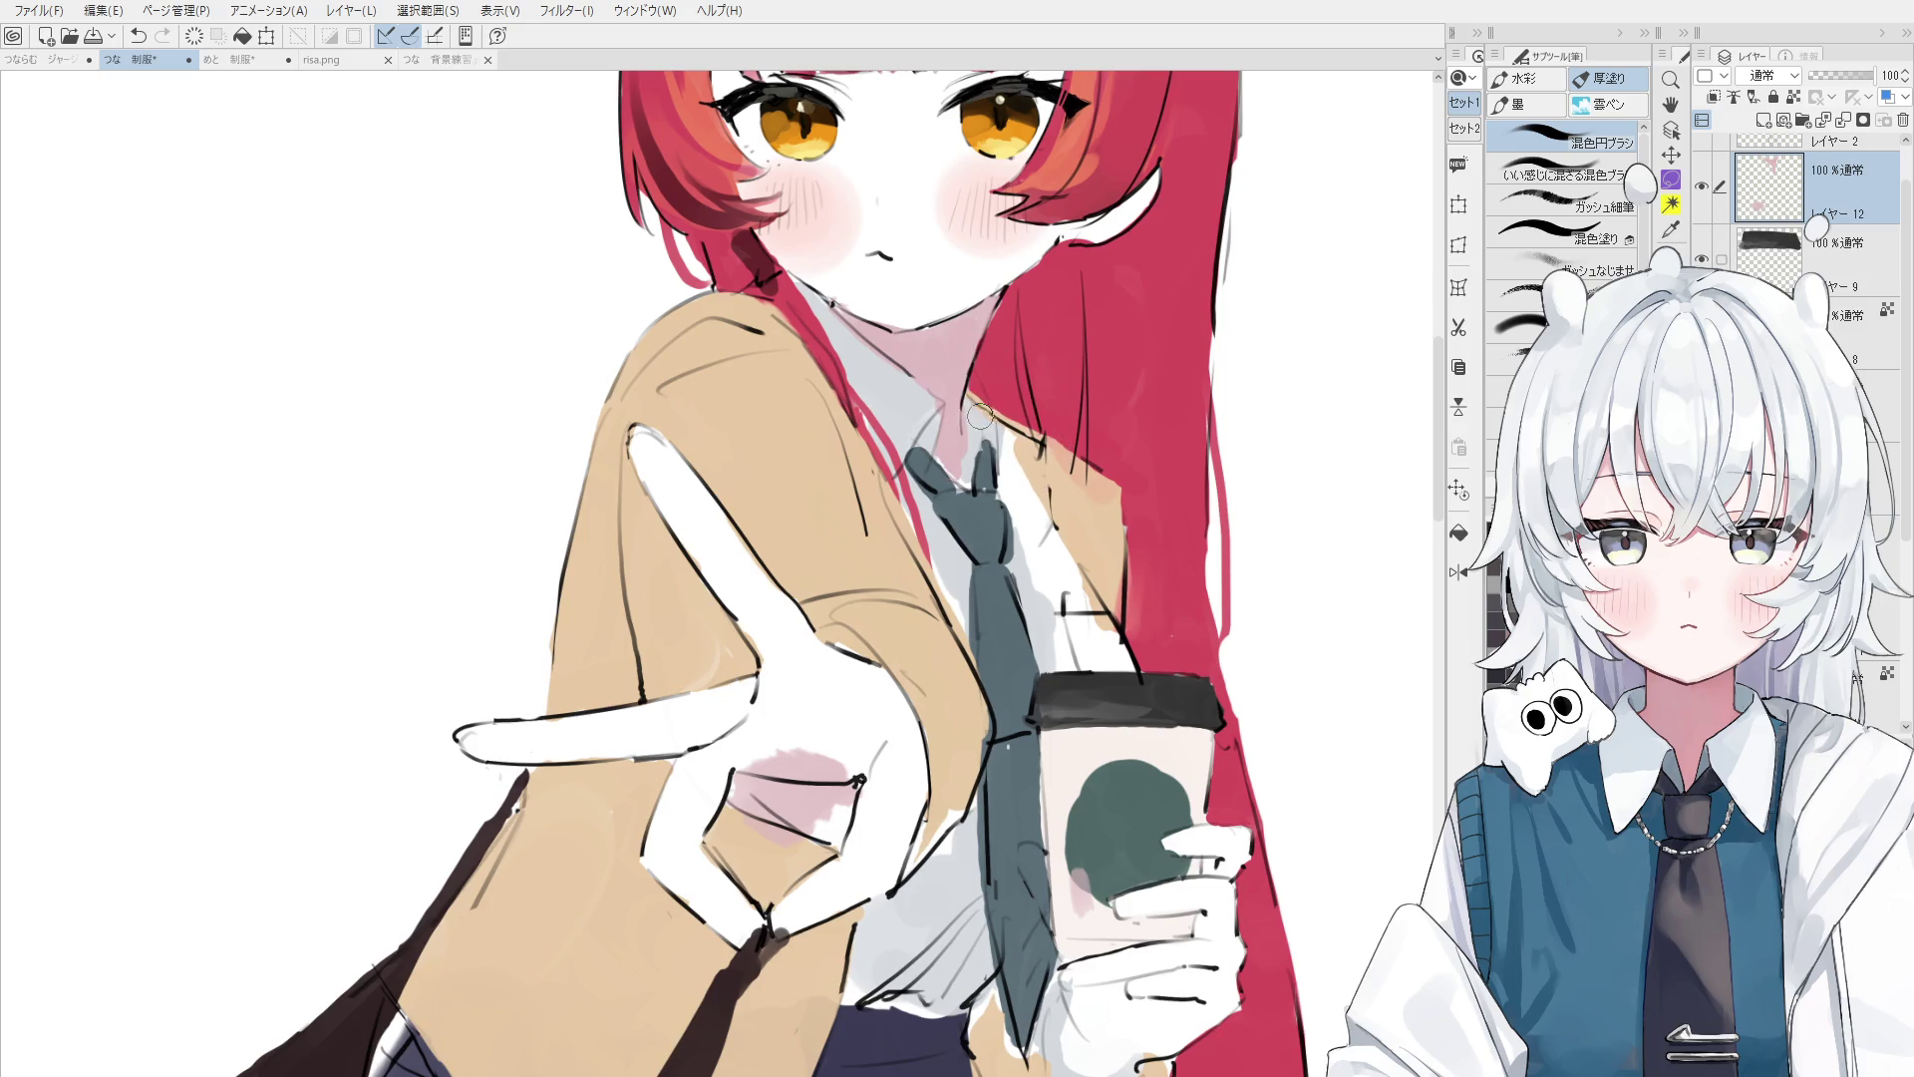
key(period)
key(period)
key(e)
key(b)
key(ctrl+z)
drag(945, 460, 1006, 595)
ctrl+shift+click(958, 476)
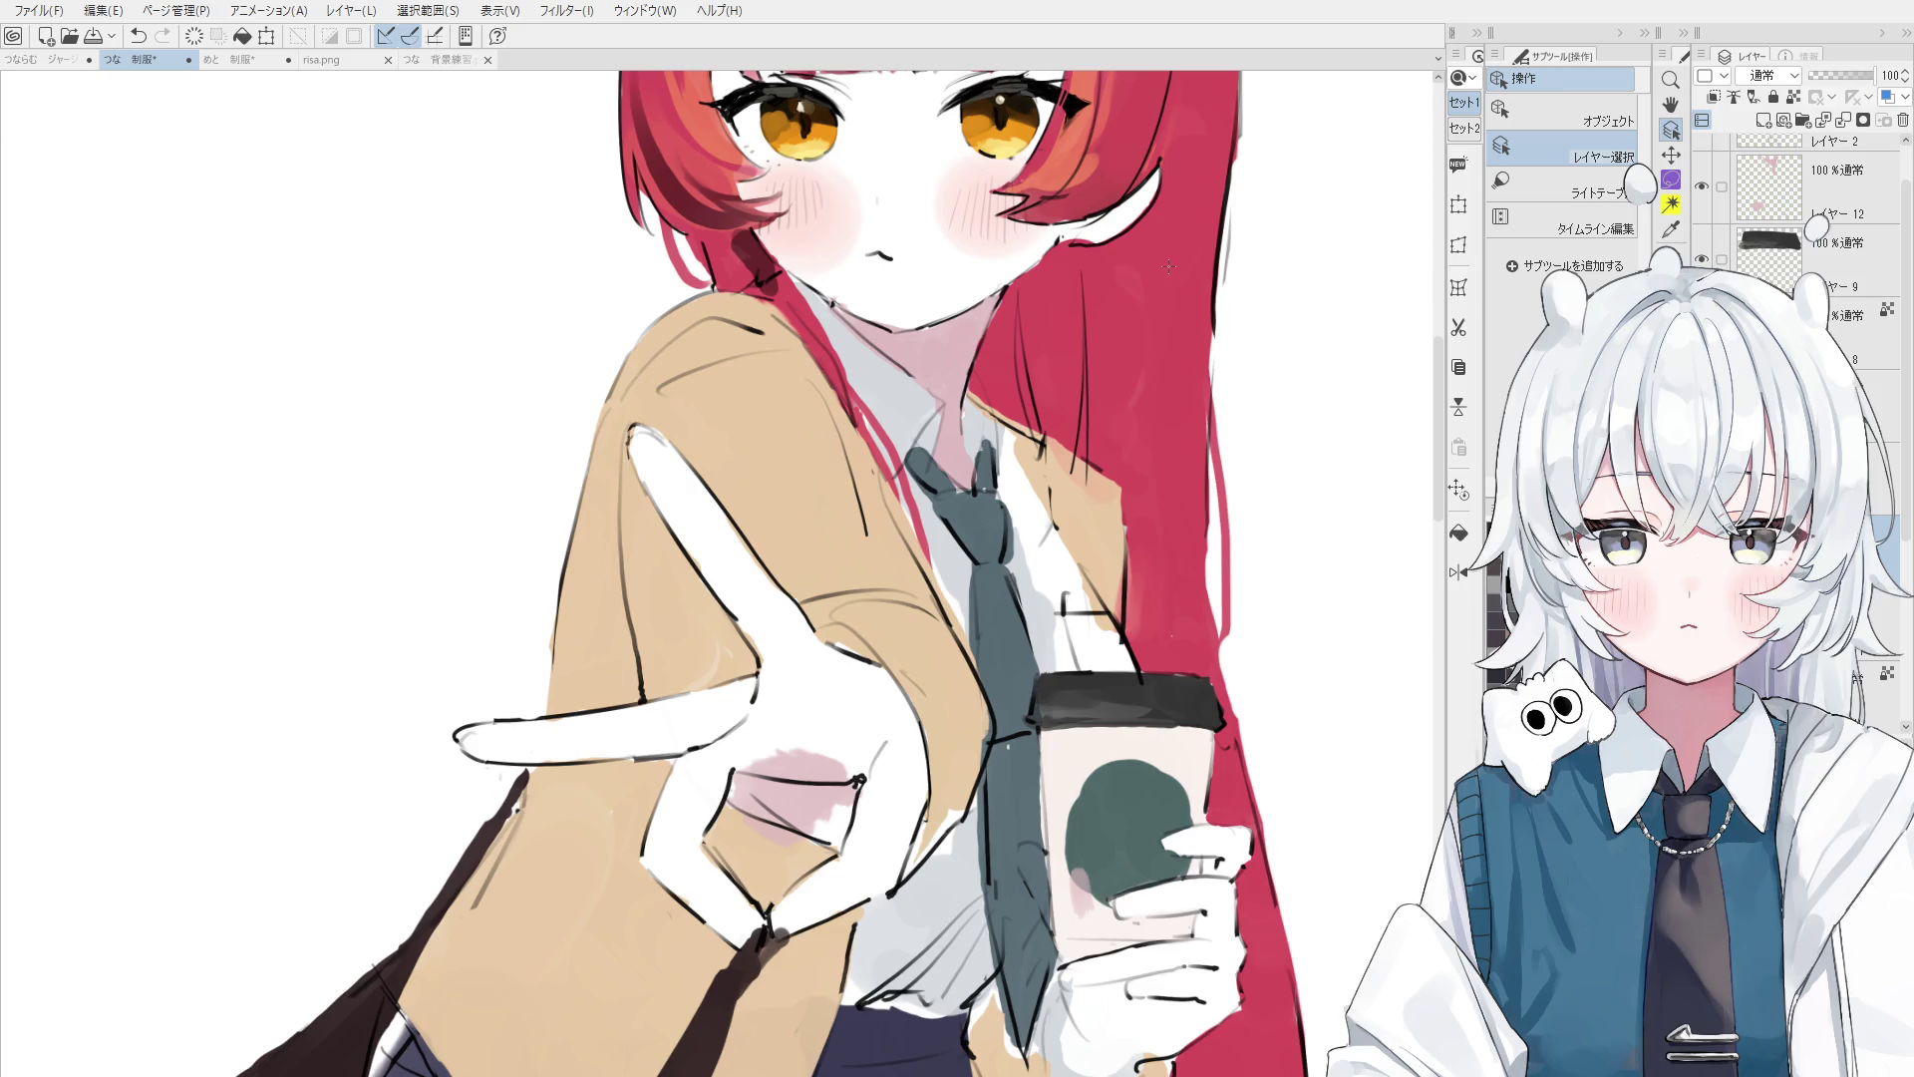
drag(1108, 317, 1071, 357)
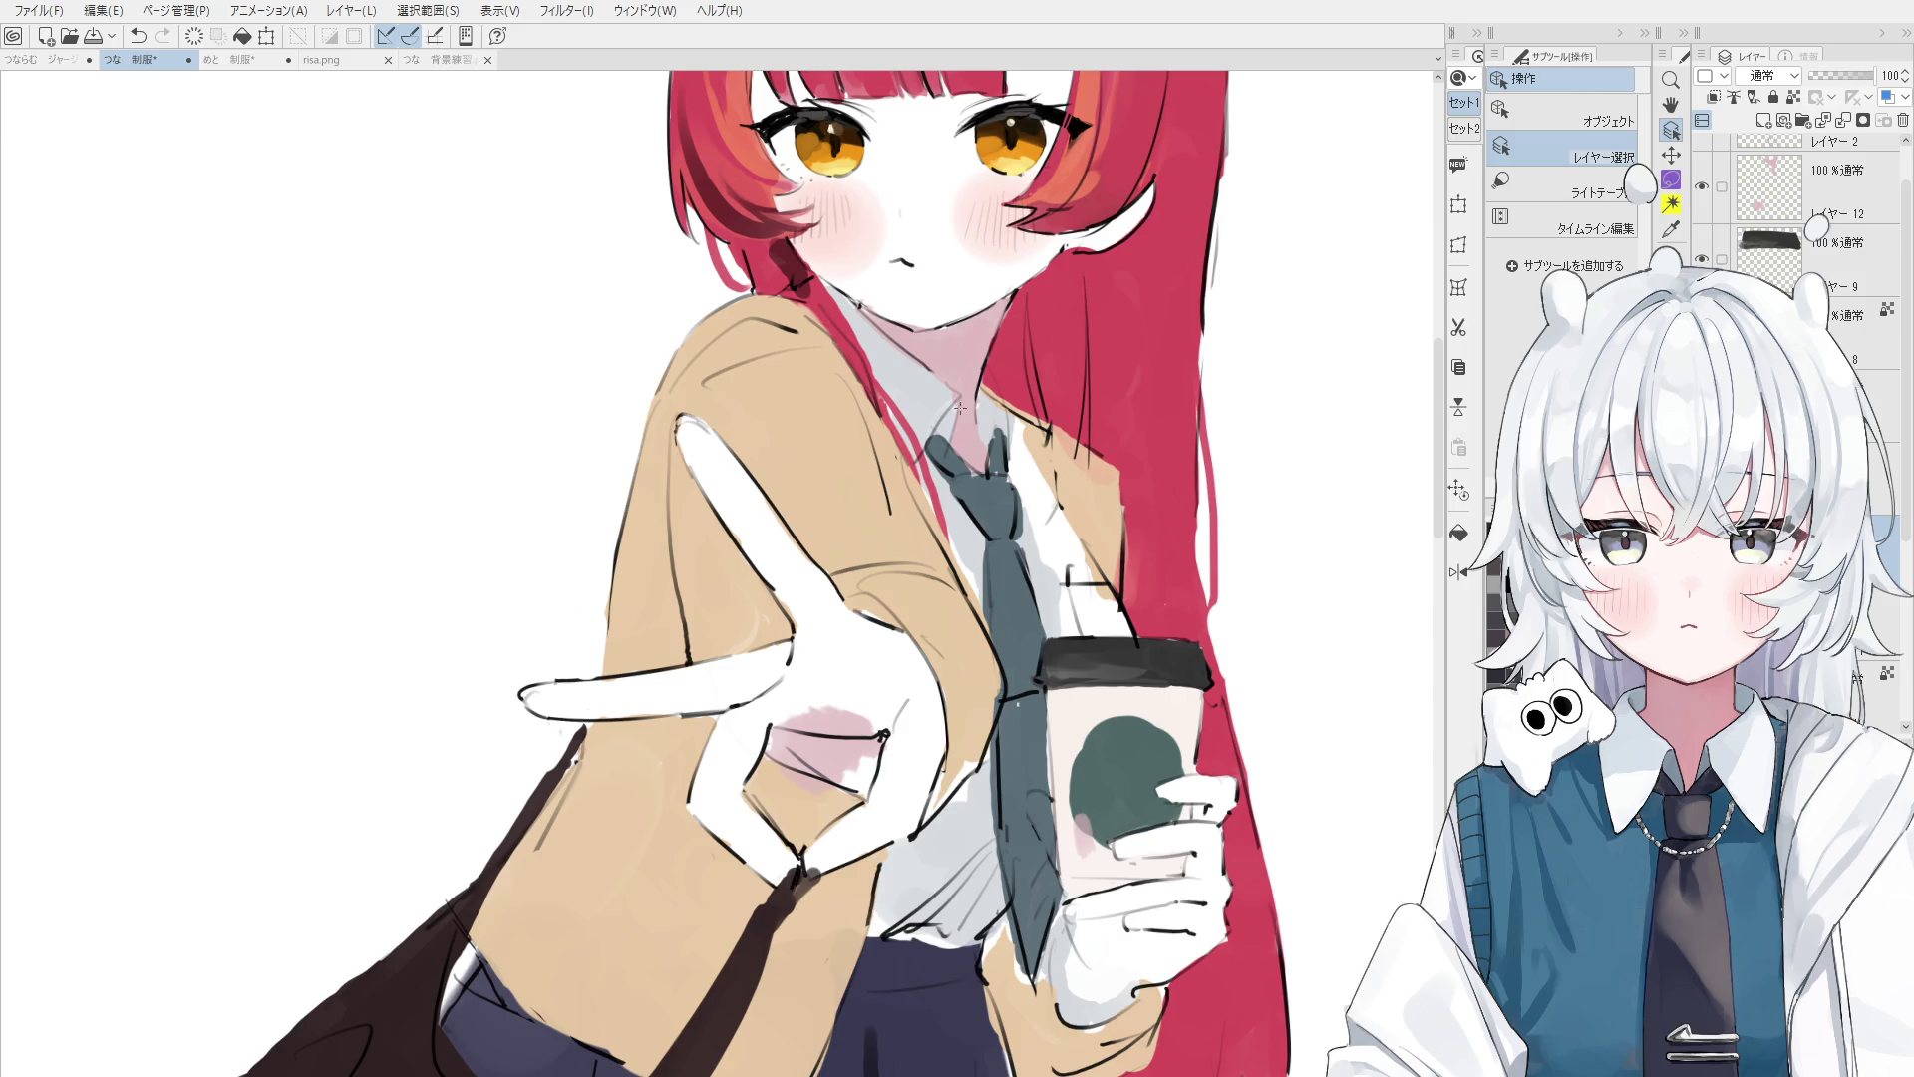
- Select レイヤー 2 holding the line art and take the line-art pen
scroll(975, 371, up, 2)
scroll(992, 379, up, 2)
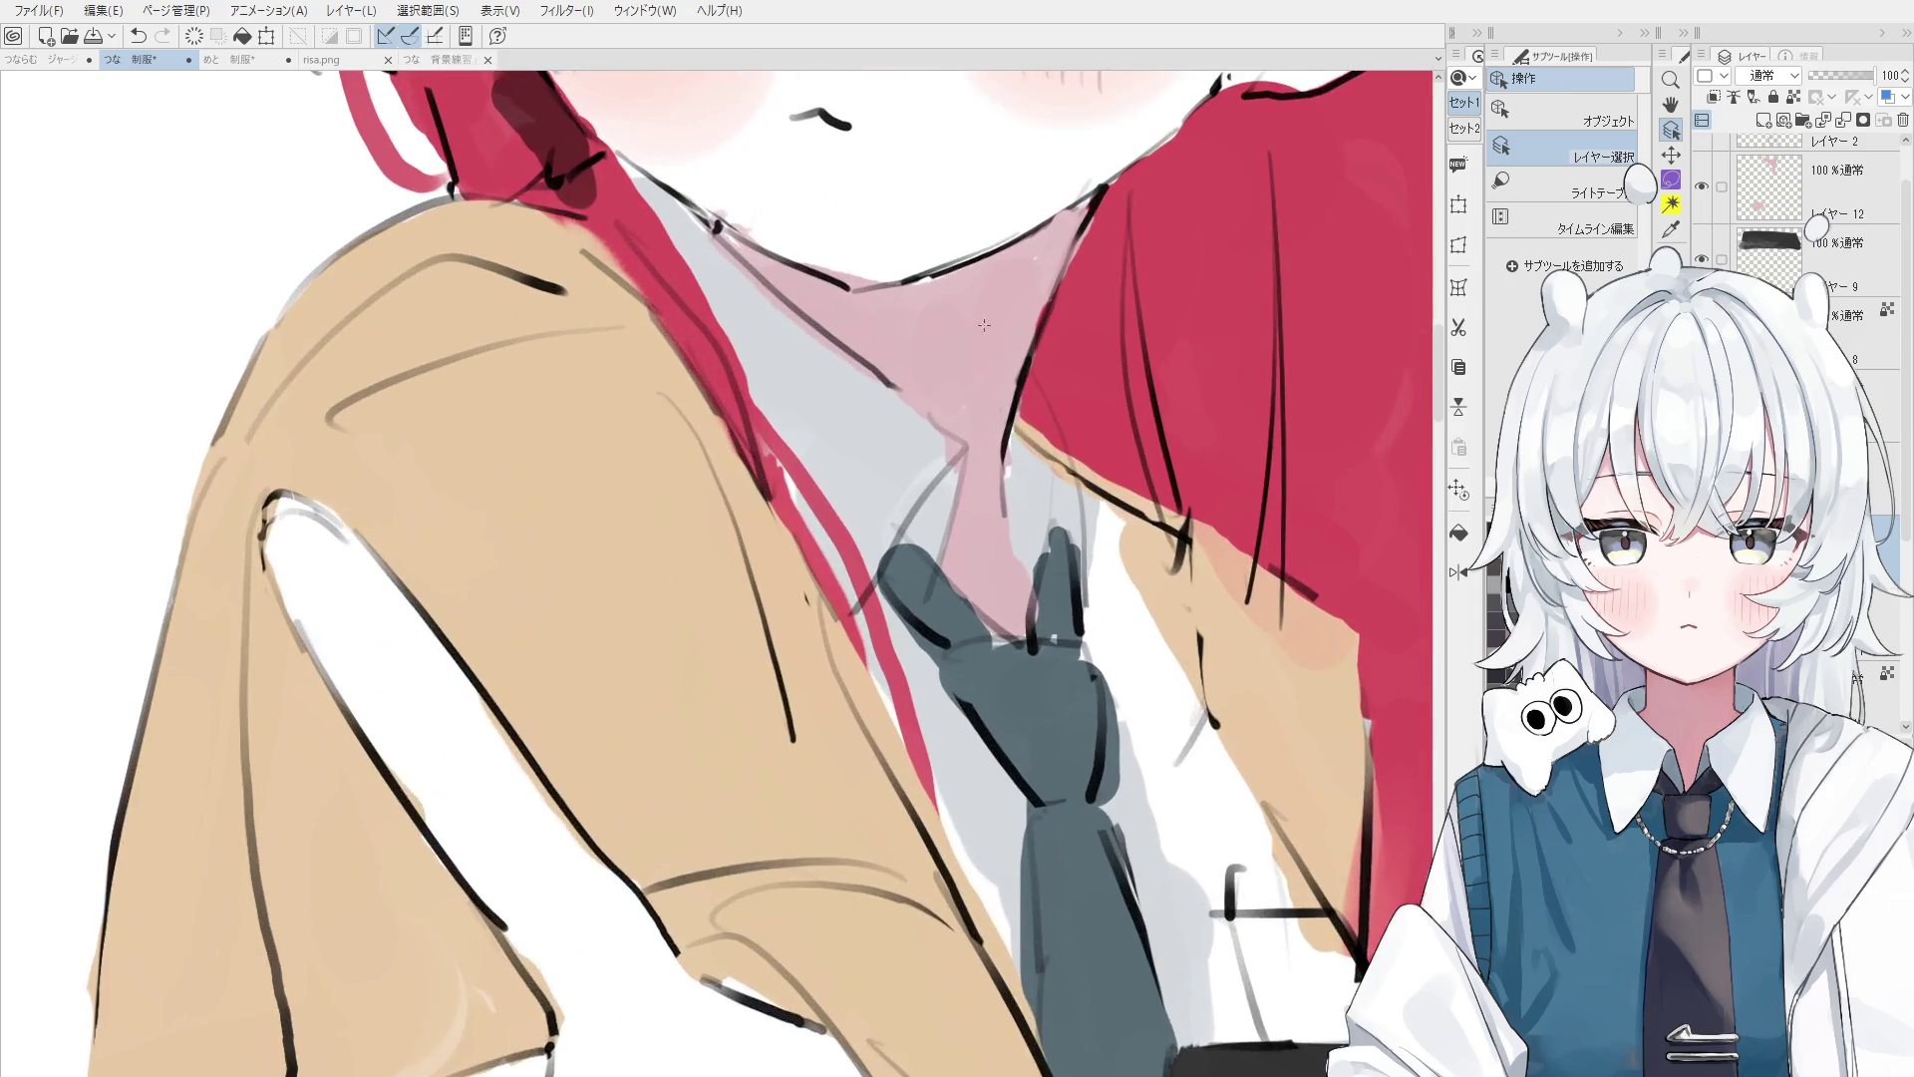
scroll(1017, 391, up, 3)
click(1017, 399)
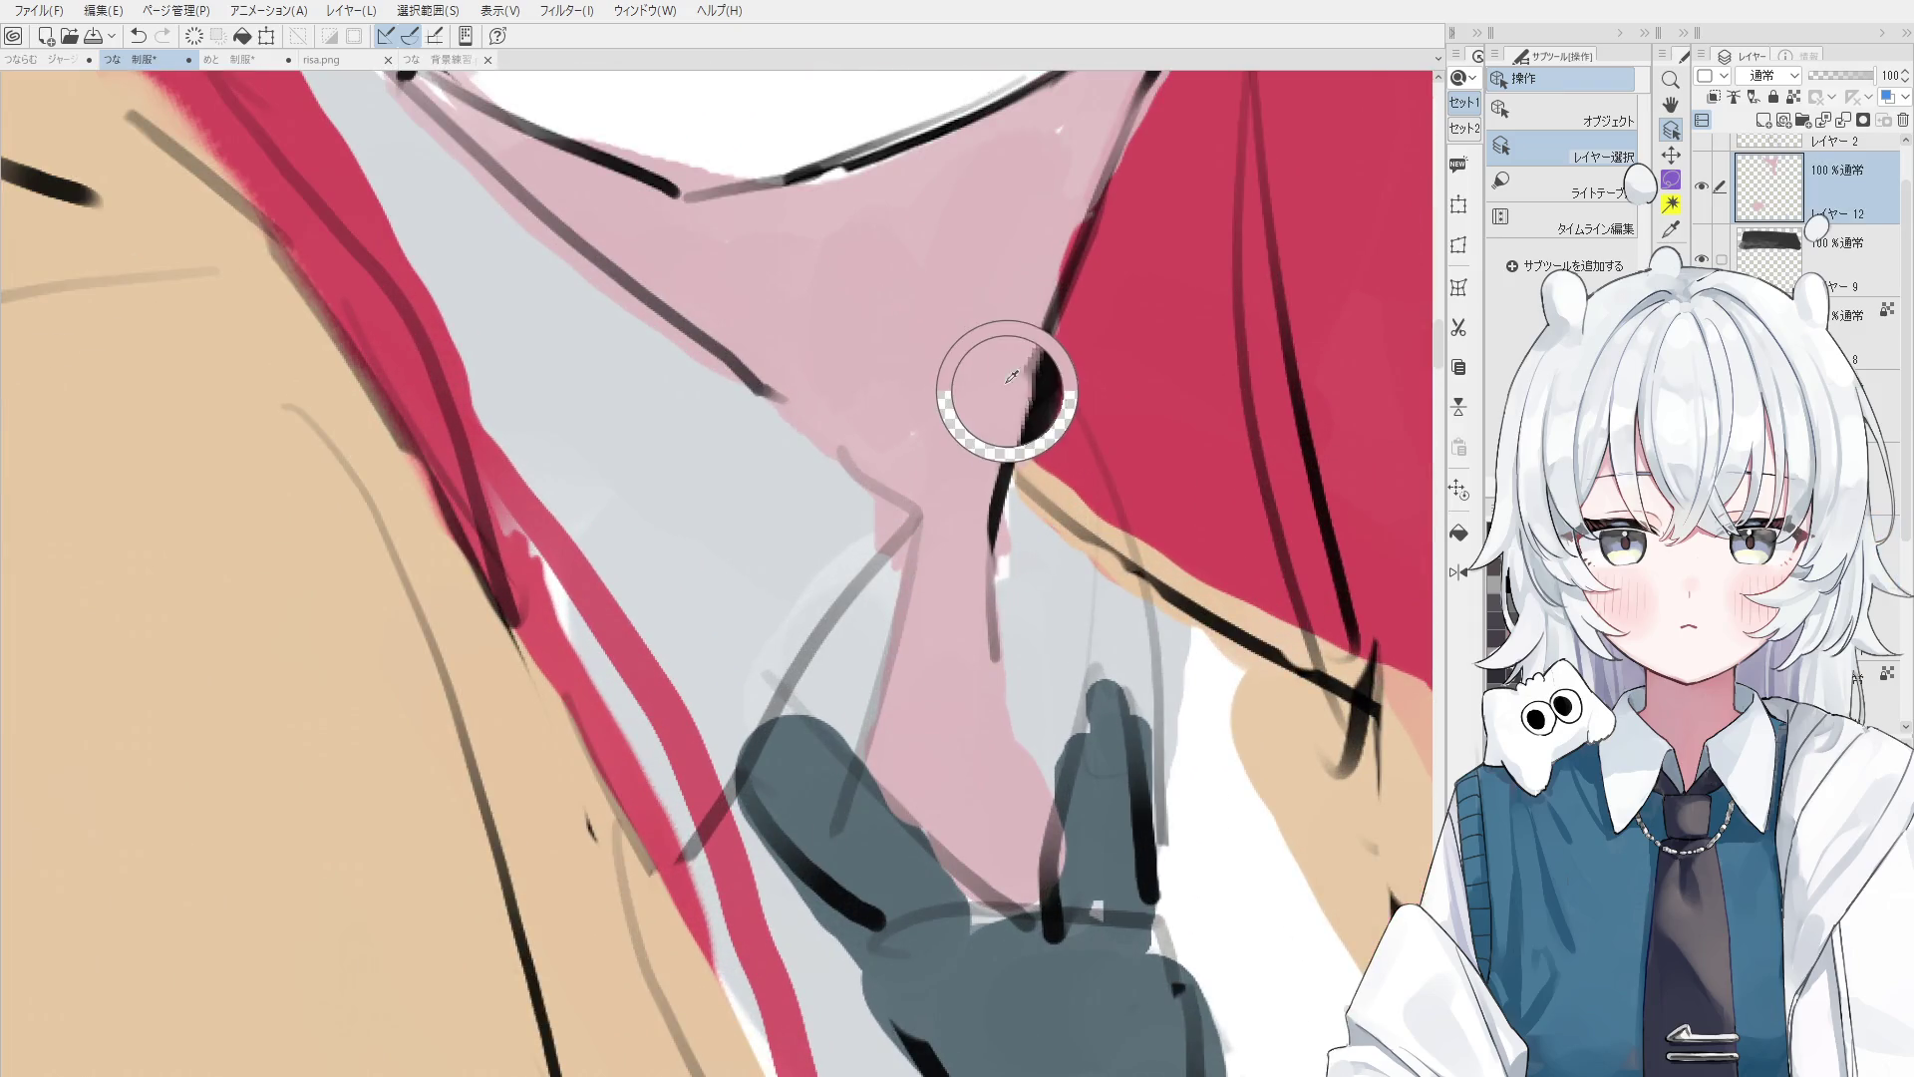
click(1022, 424)
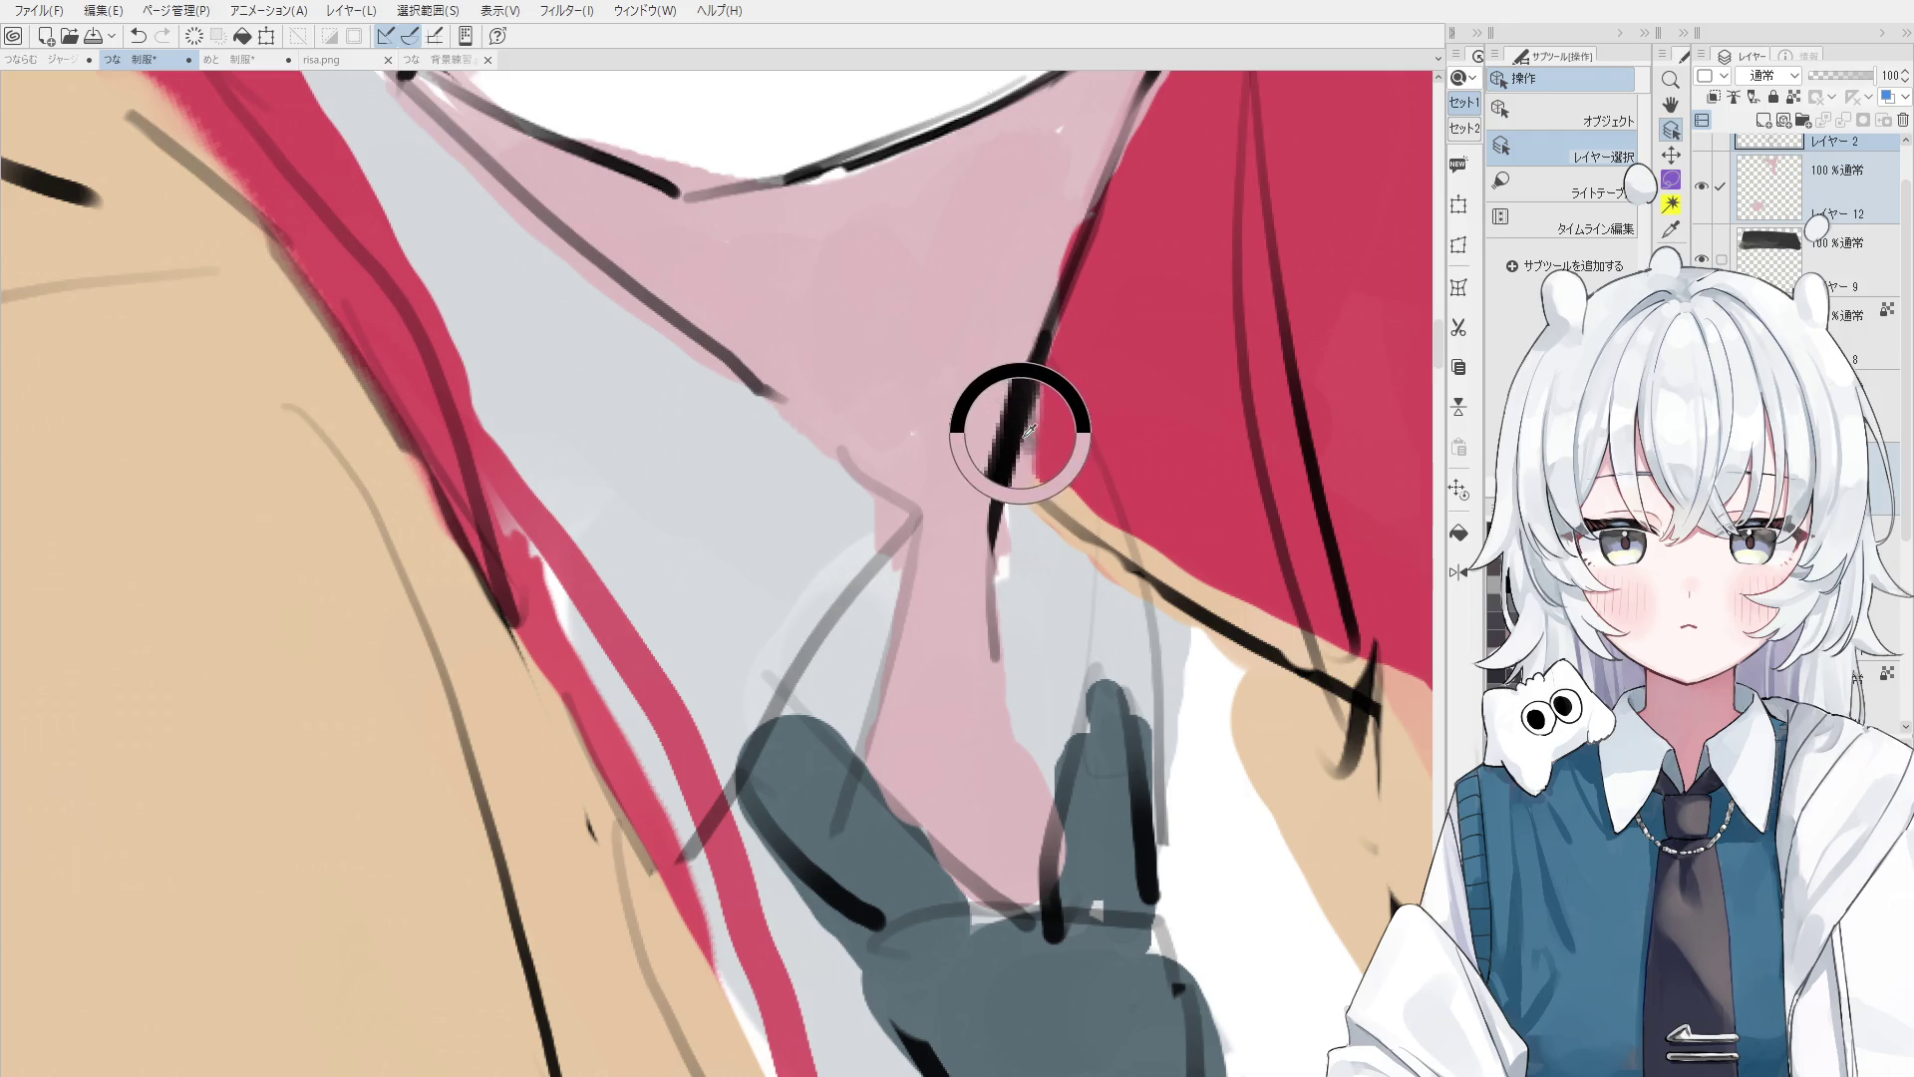
key(p)
scroll(987, 623, down, 1)
scroll(1002, 658, down, 1)
scroll(1022, 718, down, 1)
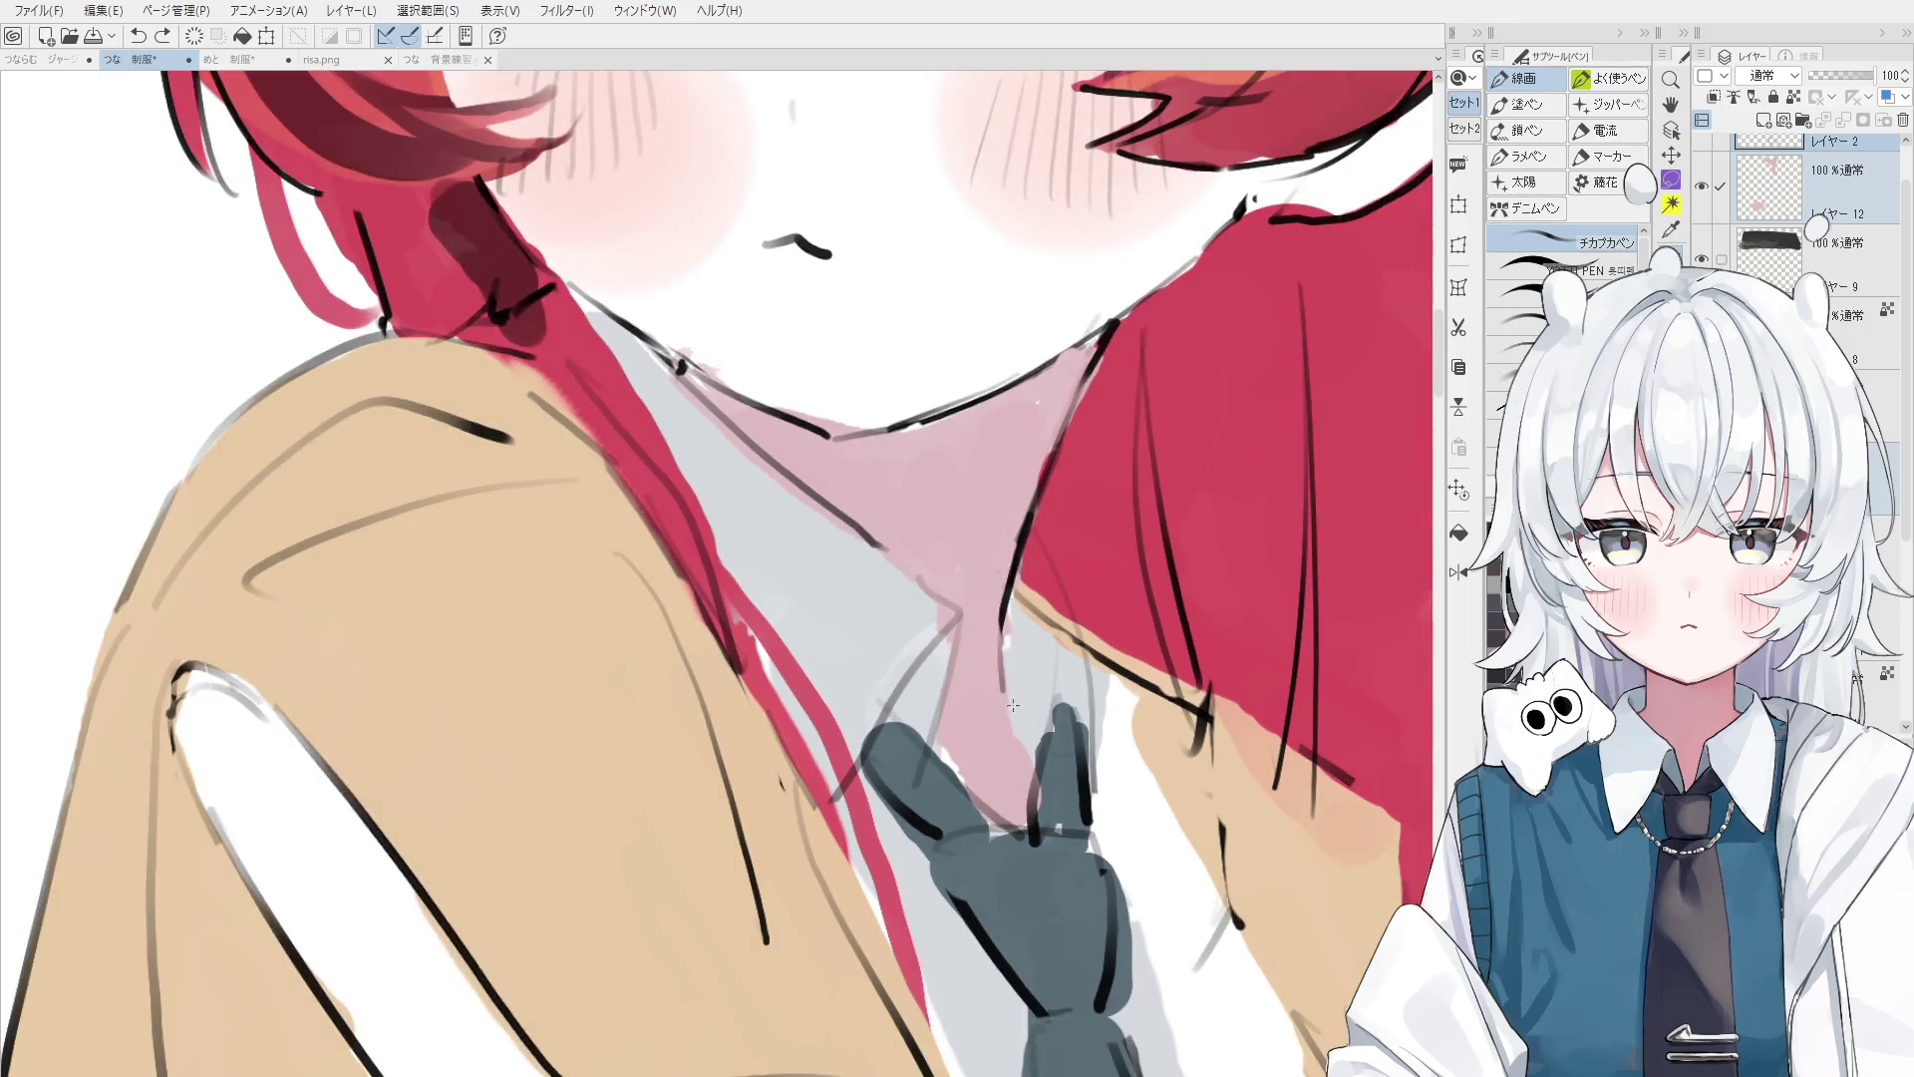
- Retouch the black line at the neck, undoing and redoing the attempt
mouse_move(1005, 678)
mouse_down()
mouse_move(1031, 764)
mouse_move(1025, 742)
mouse_up()
key(e)
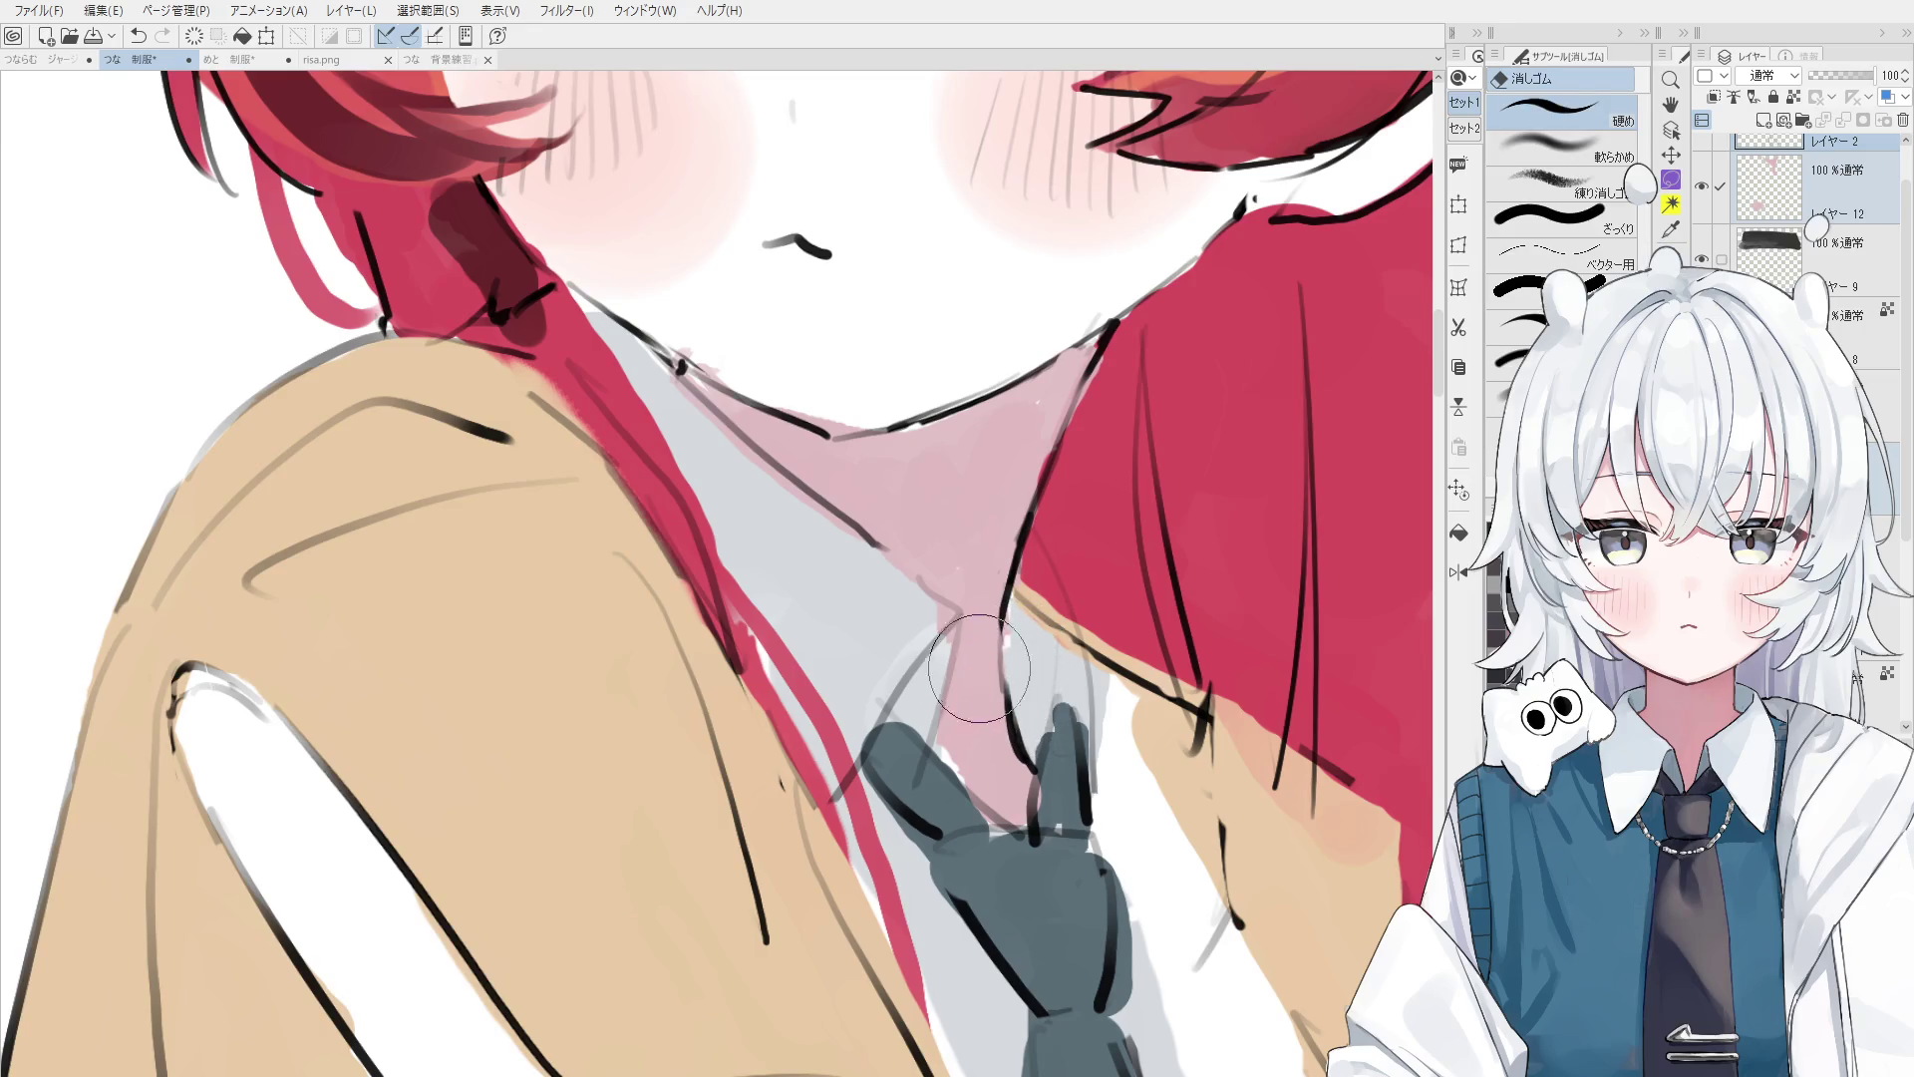
key(p)
key(ctrl+z)
key(period)
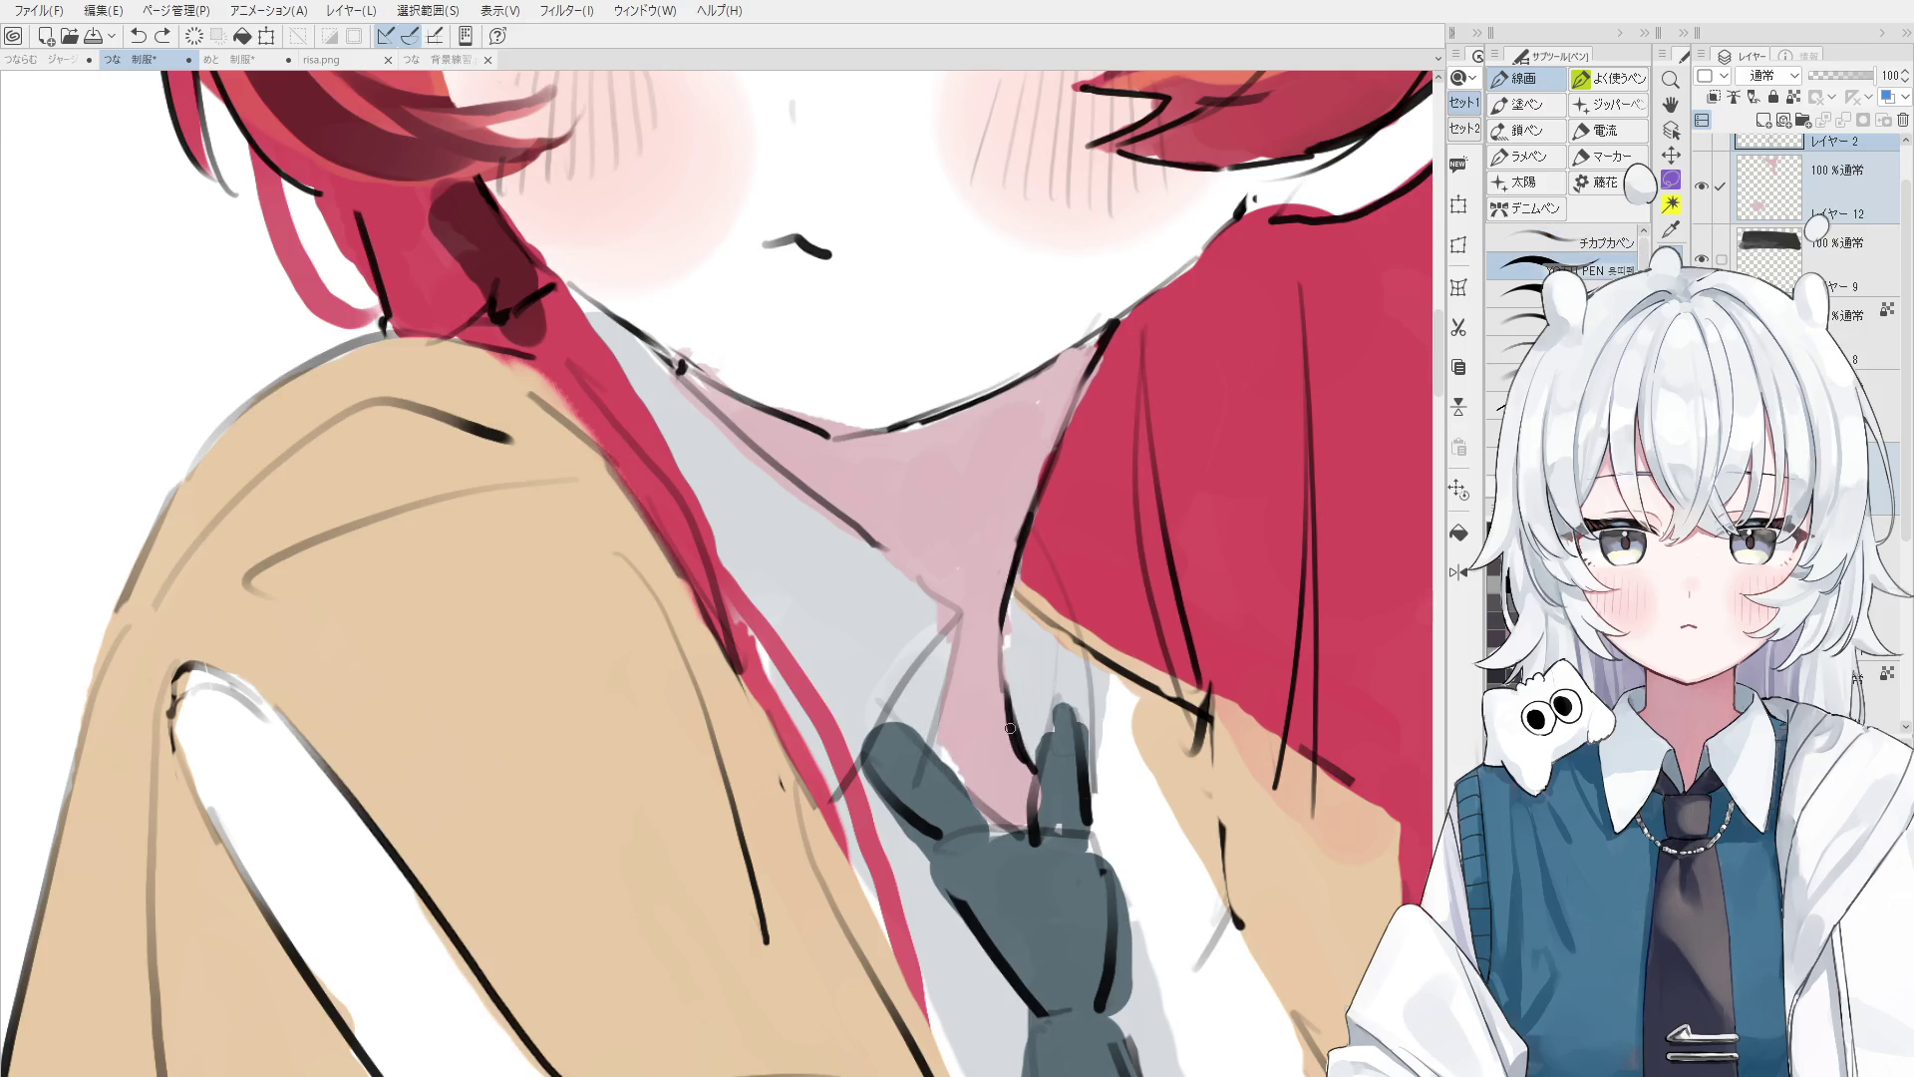
key(ctrl+y)
key(period)
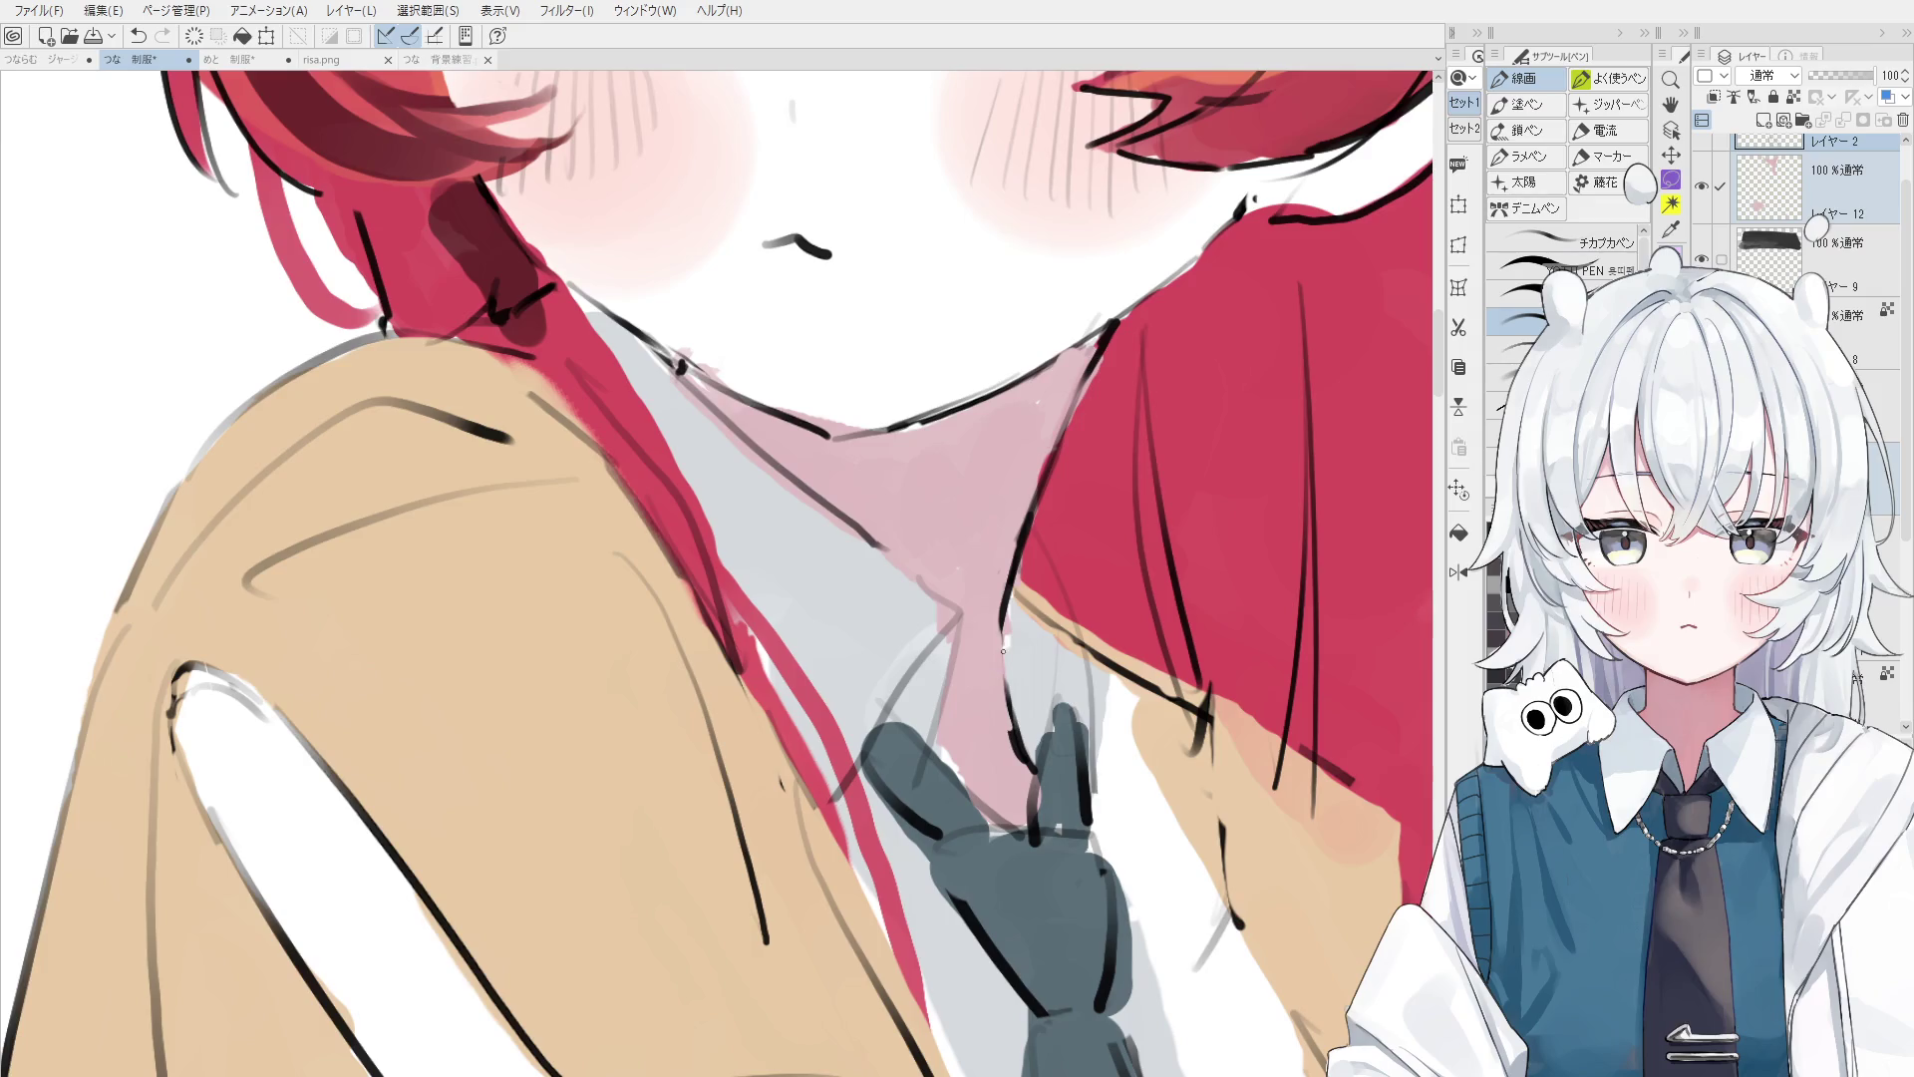
- Redraw the neck line beside the collar from jaw to shirt, retrying strokes until clean
drag(1005, 610, 1007, 698)
key(ctrl+z)
drag(1005, 611, 1017, 733)
key(ctrl+z)
scroll(1012, 708, down, 1)
scroll(1012, 708, down, 1)
key(e)
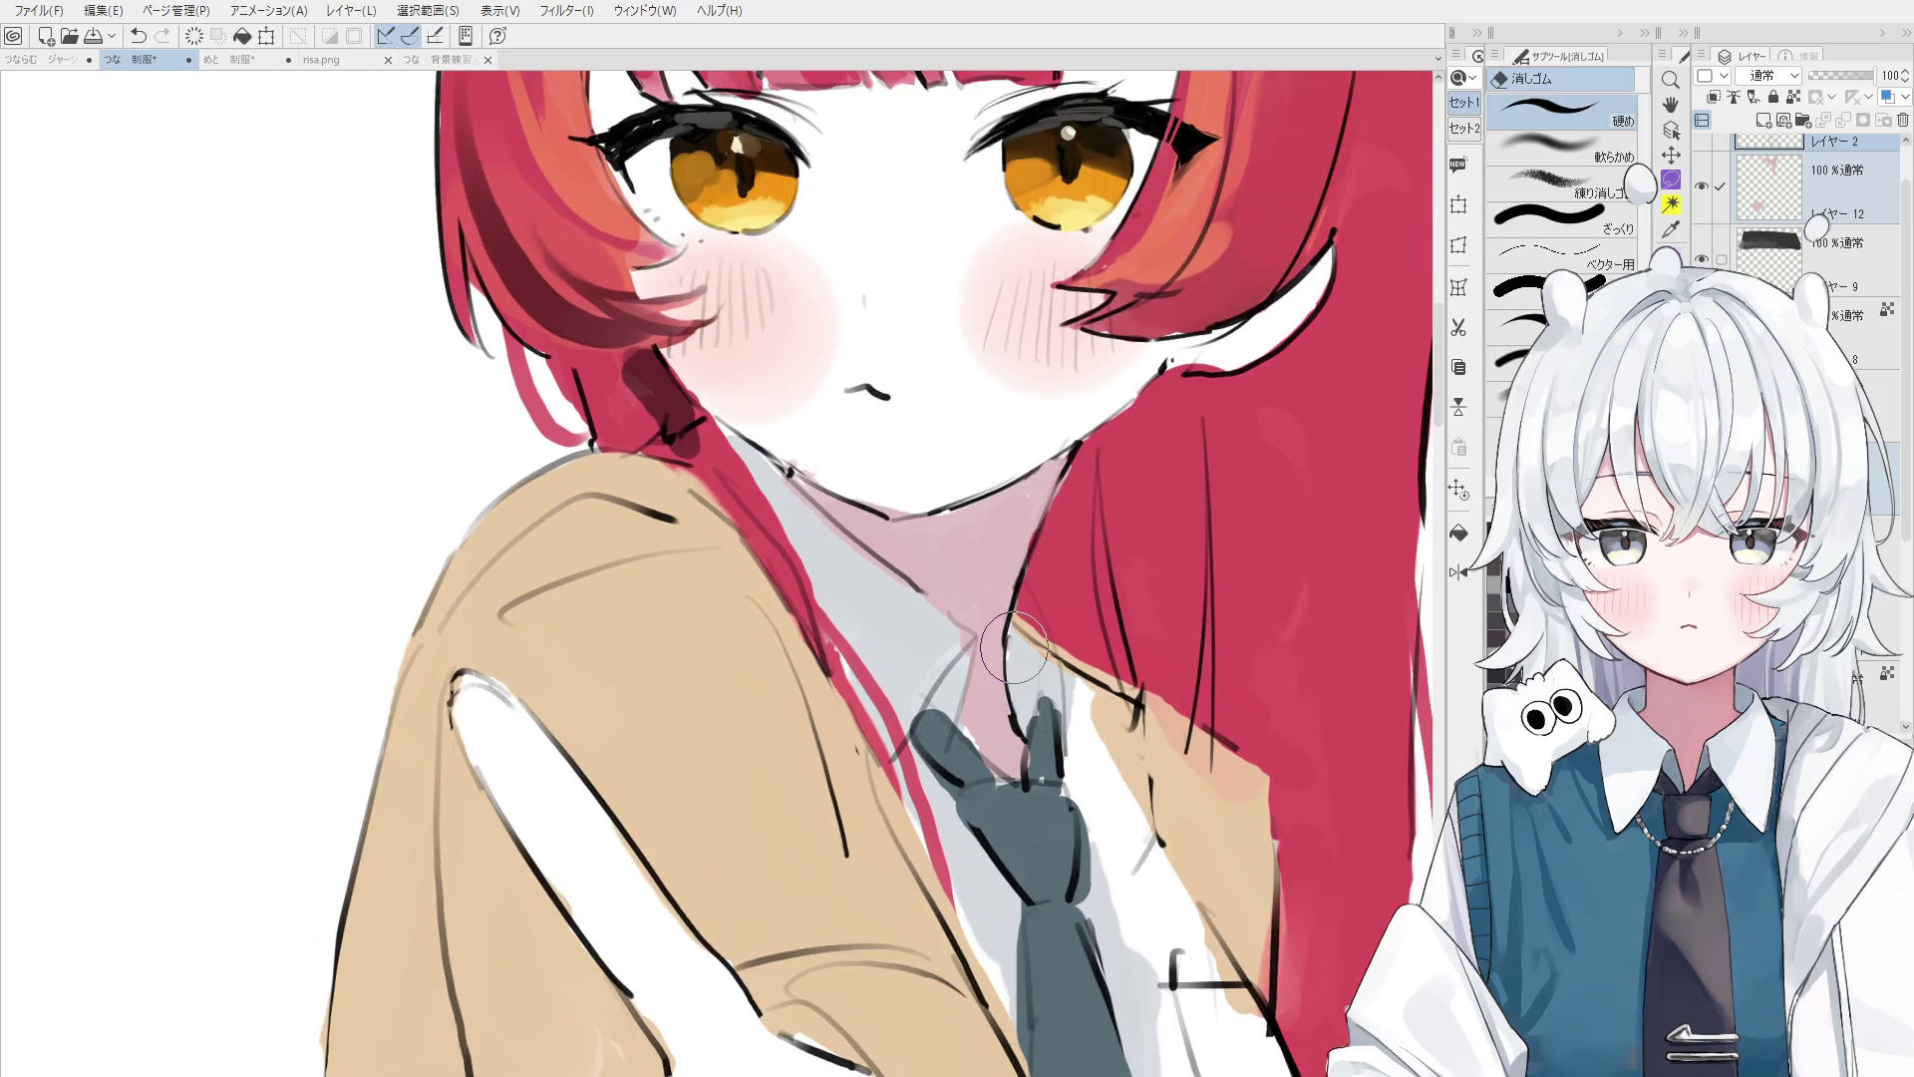
key(p)
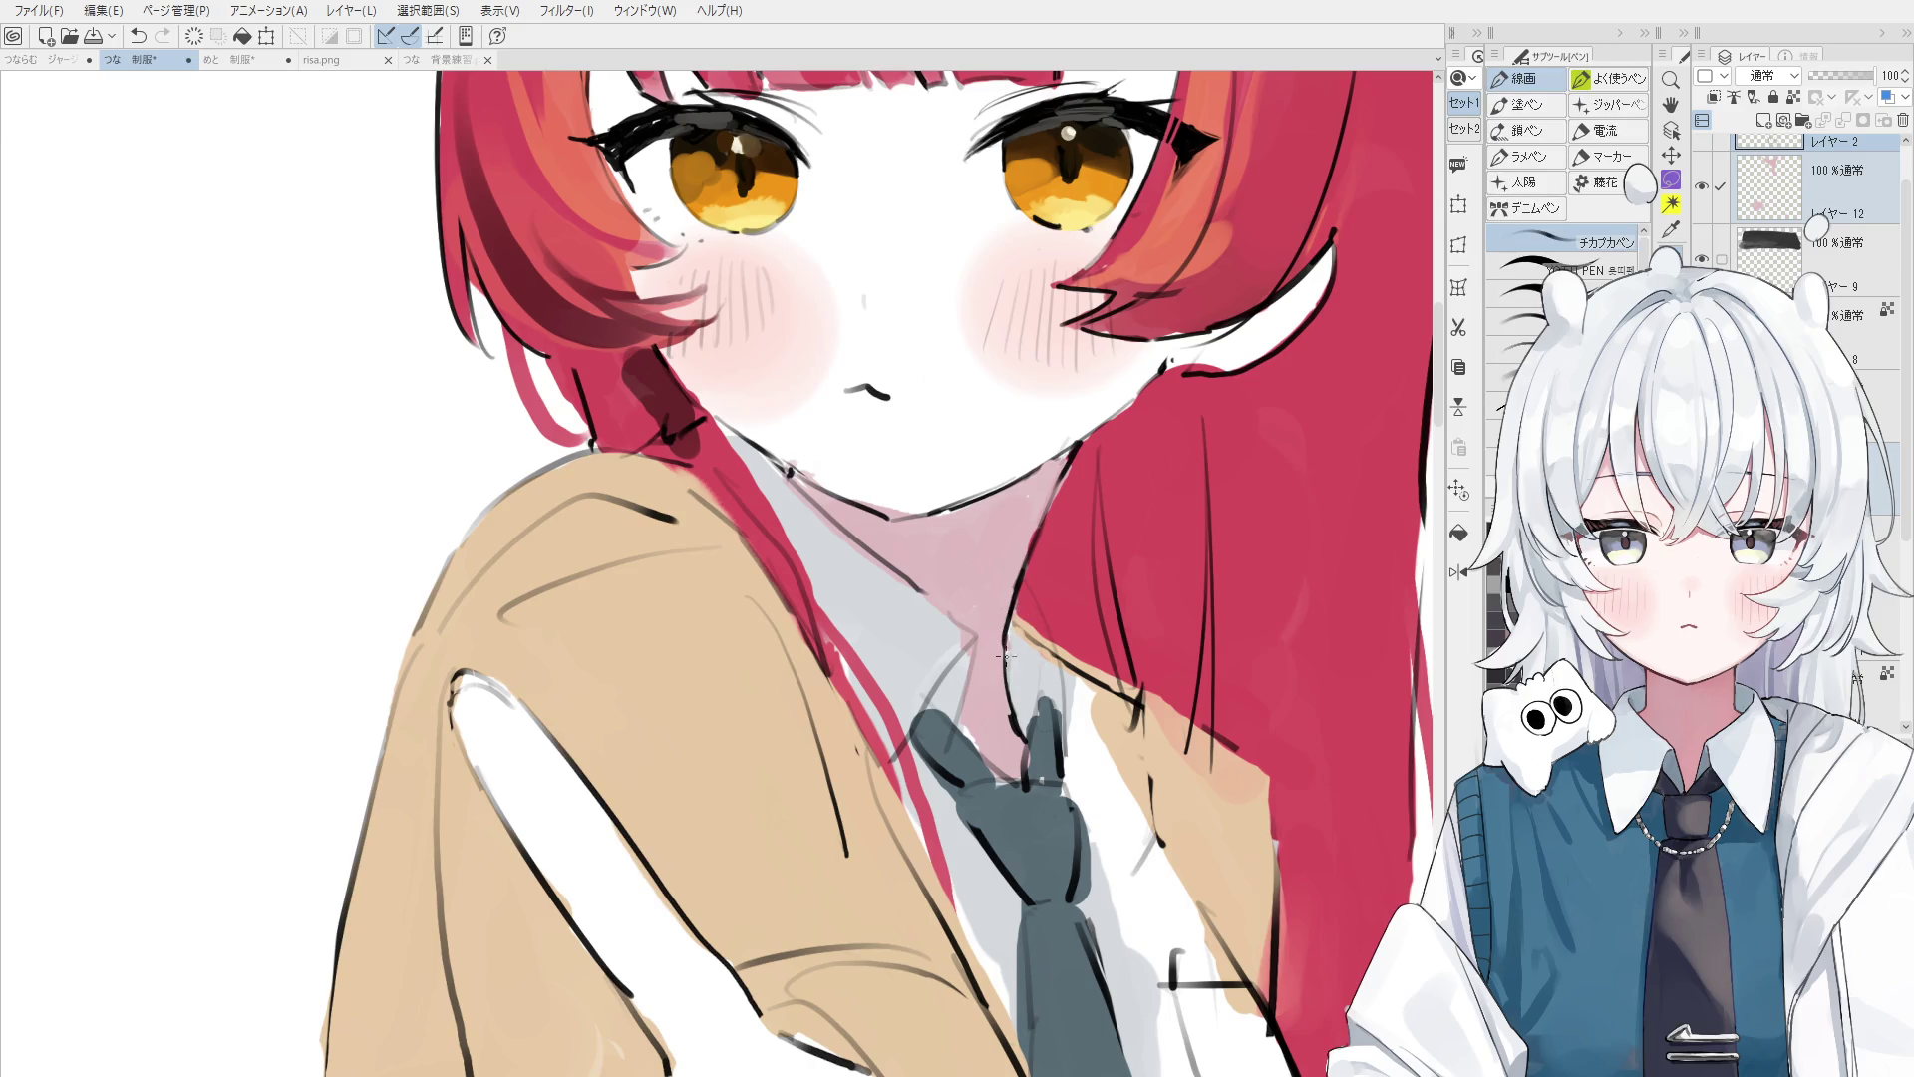
scroll(1001, 634, down, 1)
key(b)
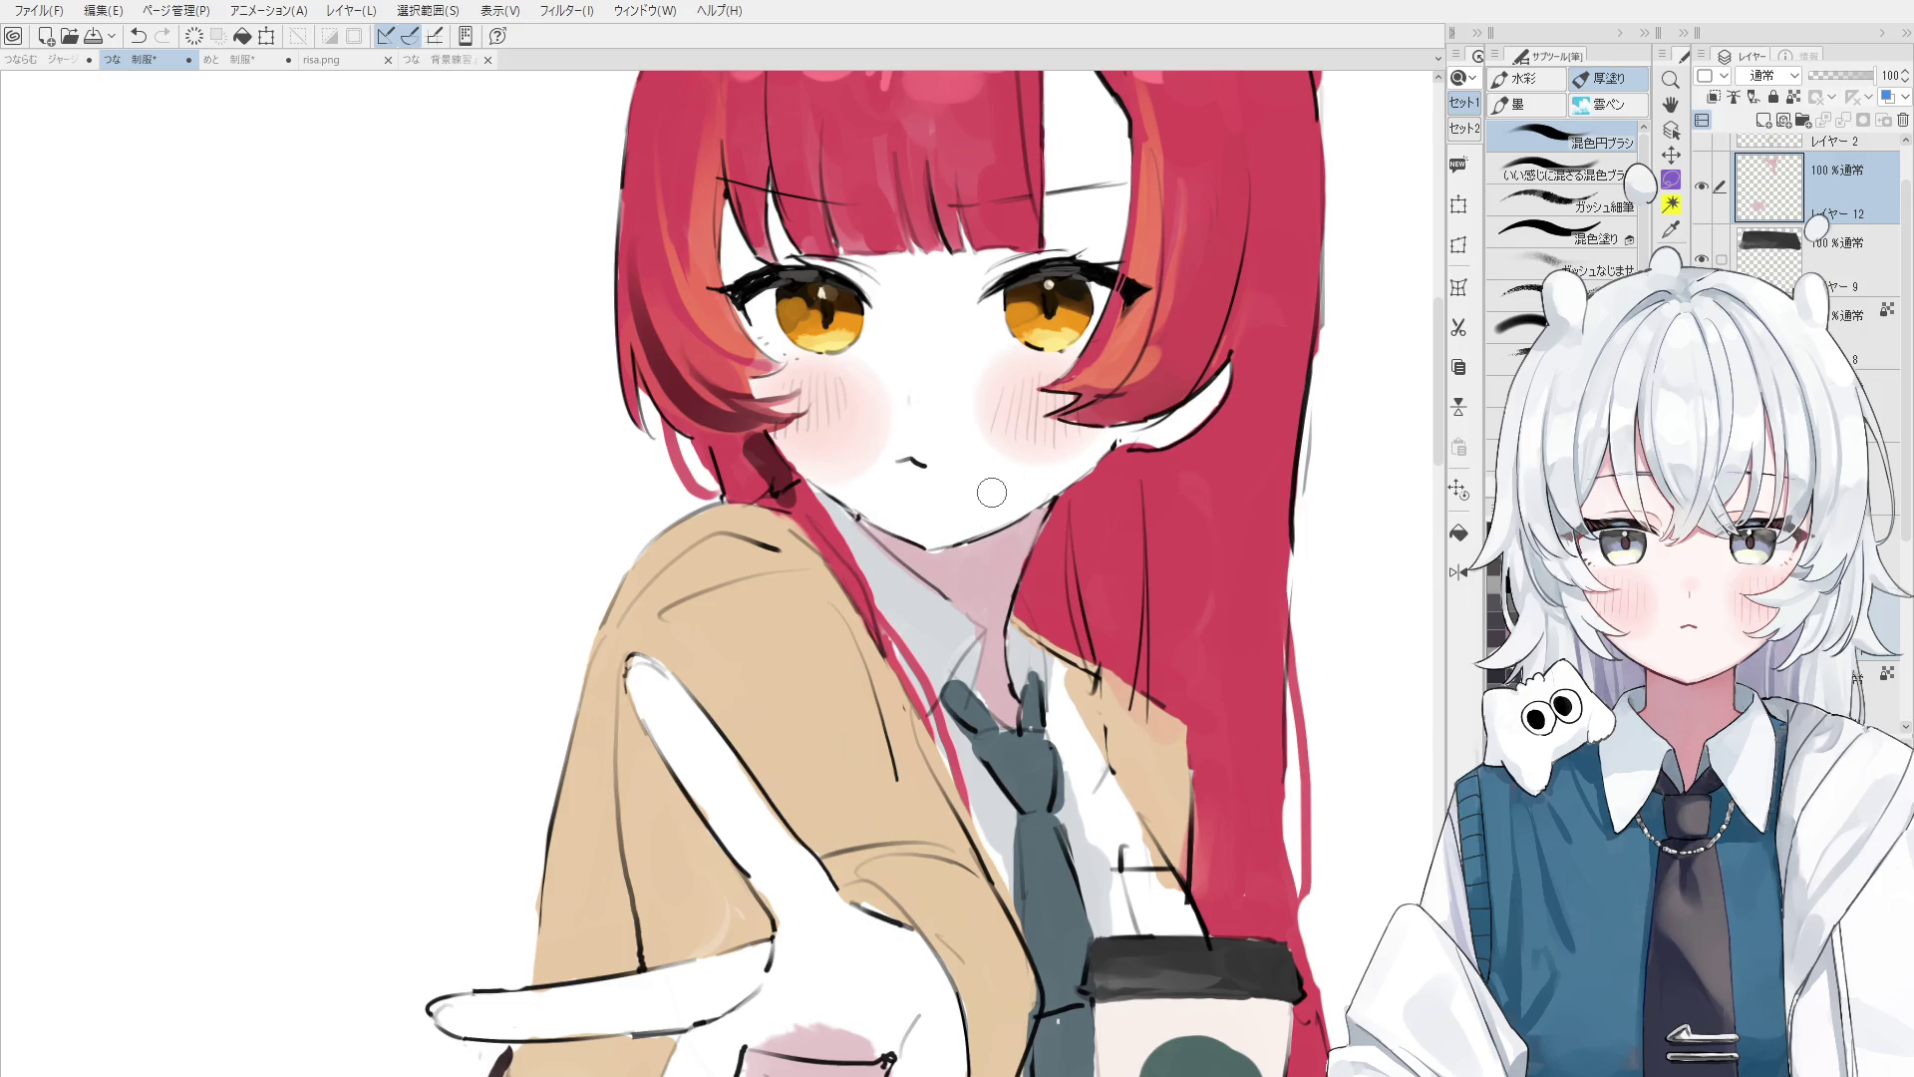
- Tilt the view slightly, select the line-art layer at the neck, and add a small line near the chin
key(asciicircum)
key(o)
click(925, 575)
key(p)
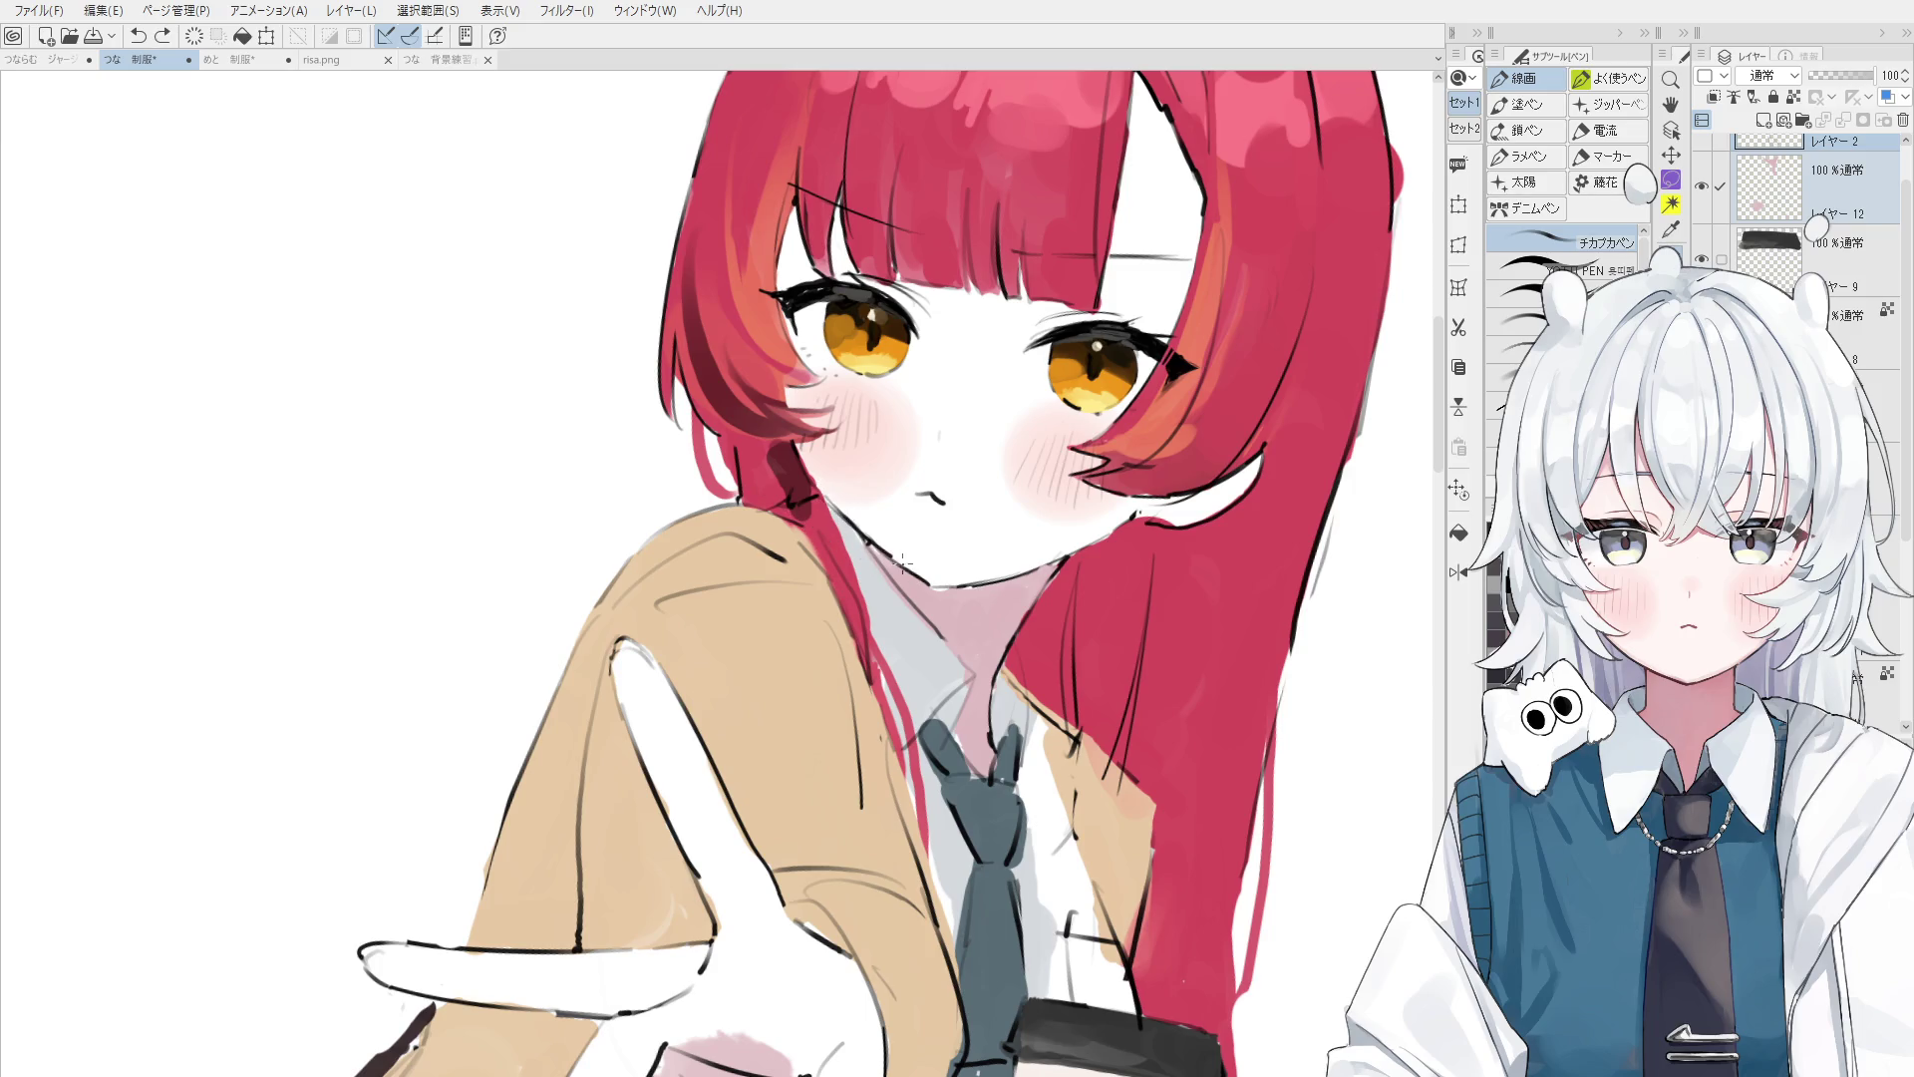
key(e)
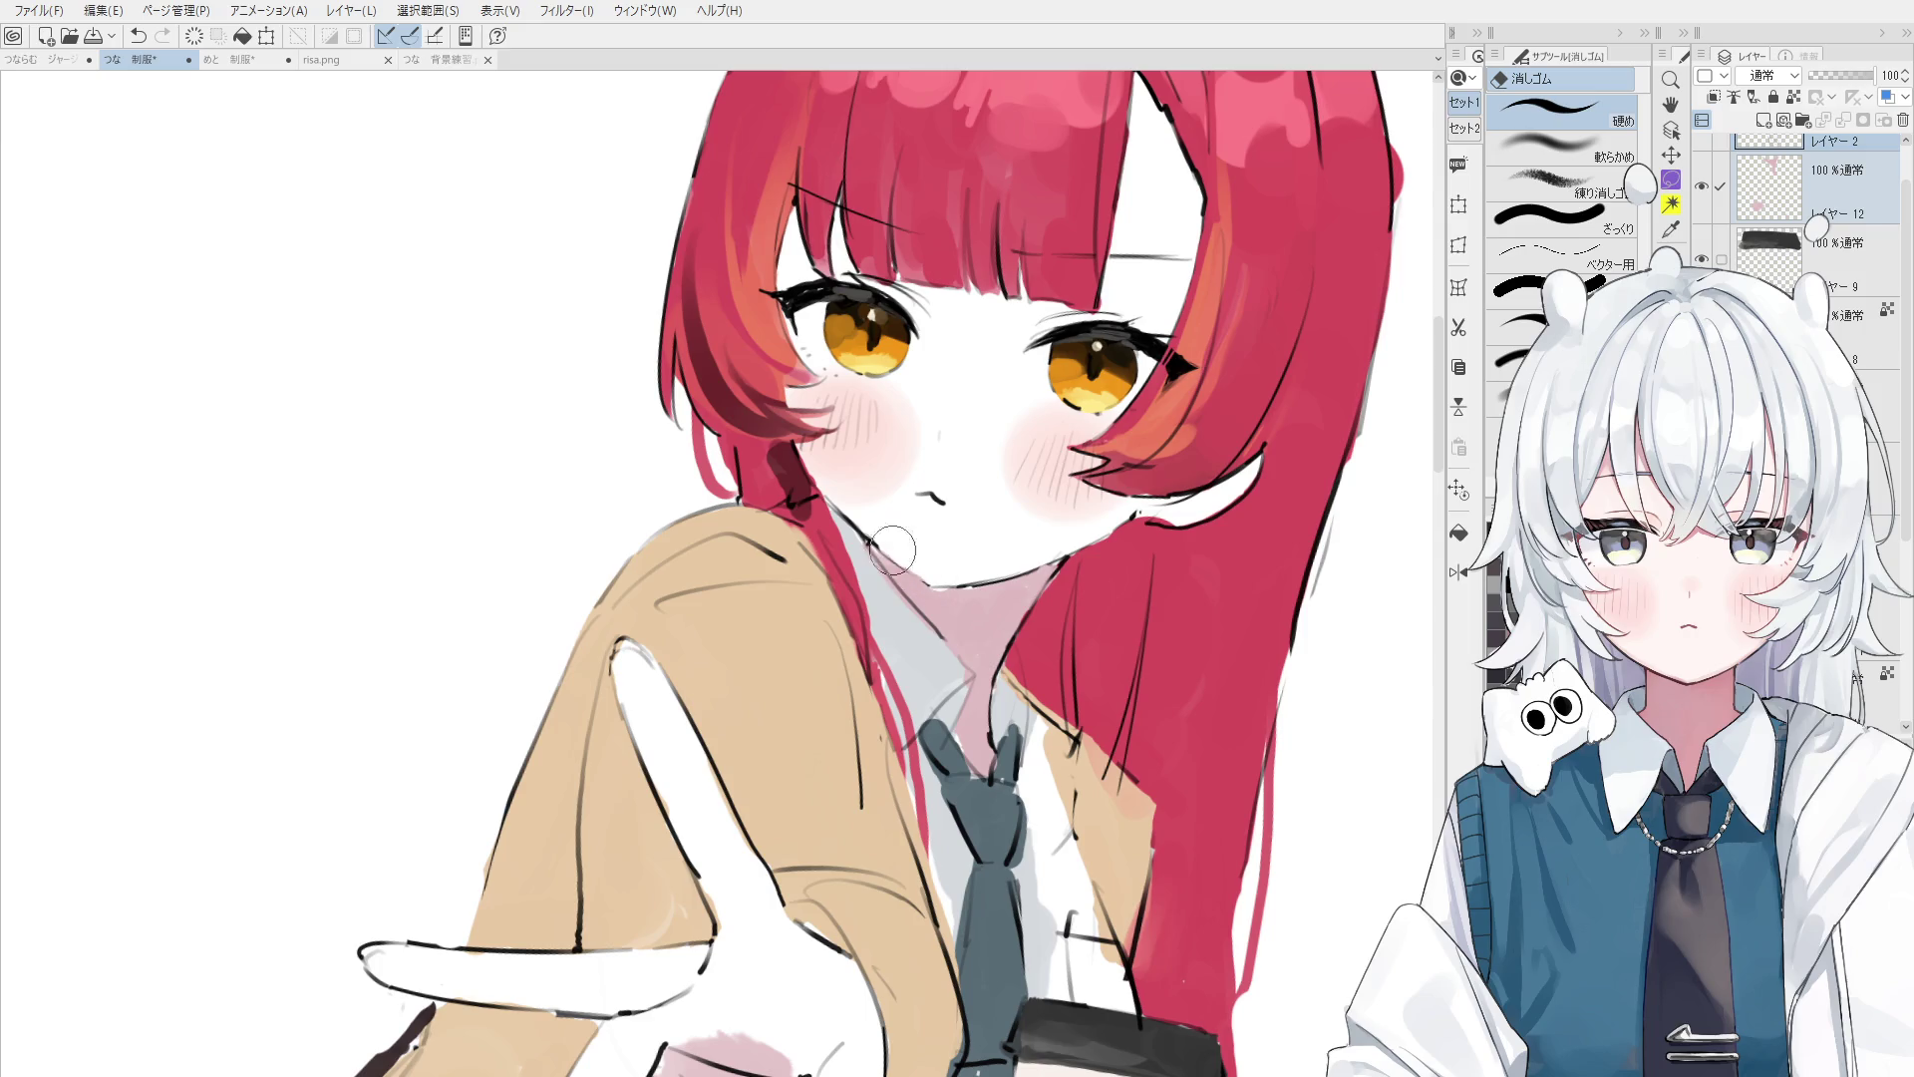
key(p)
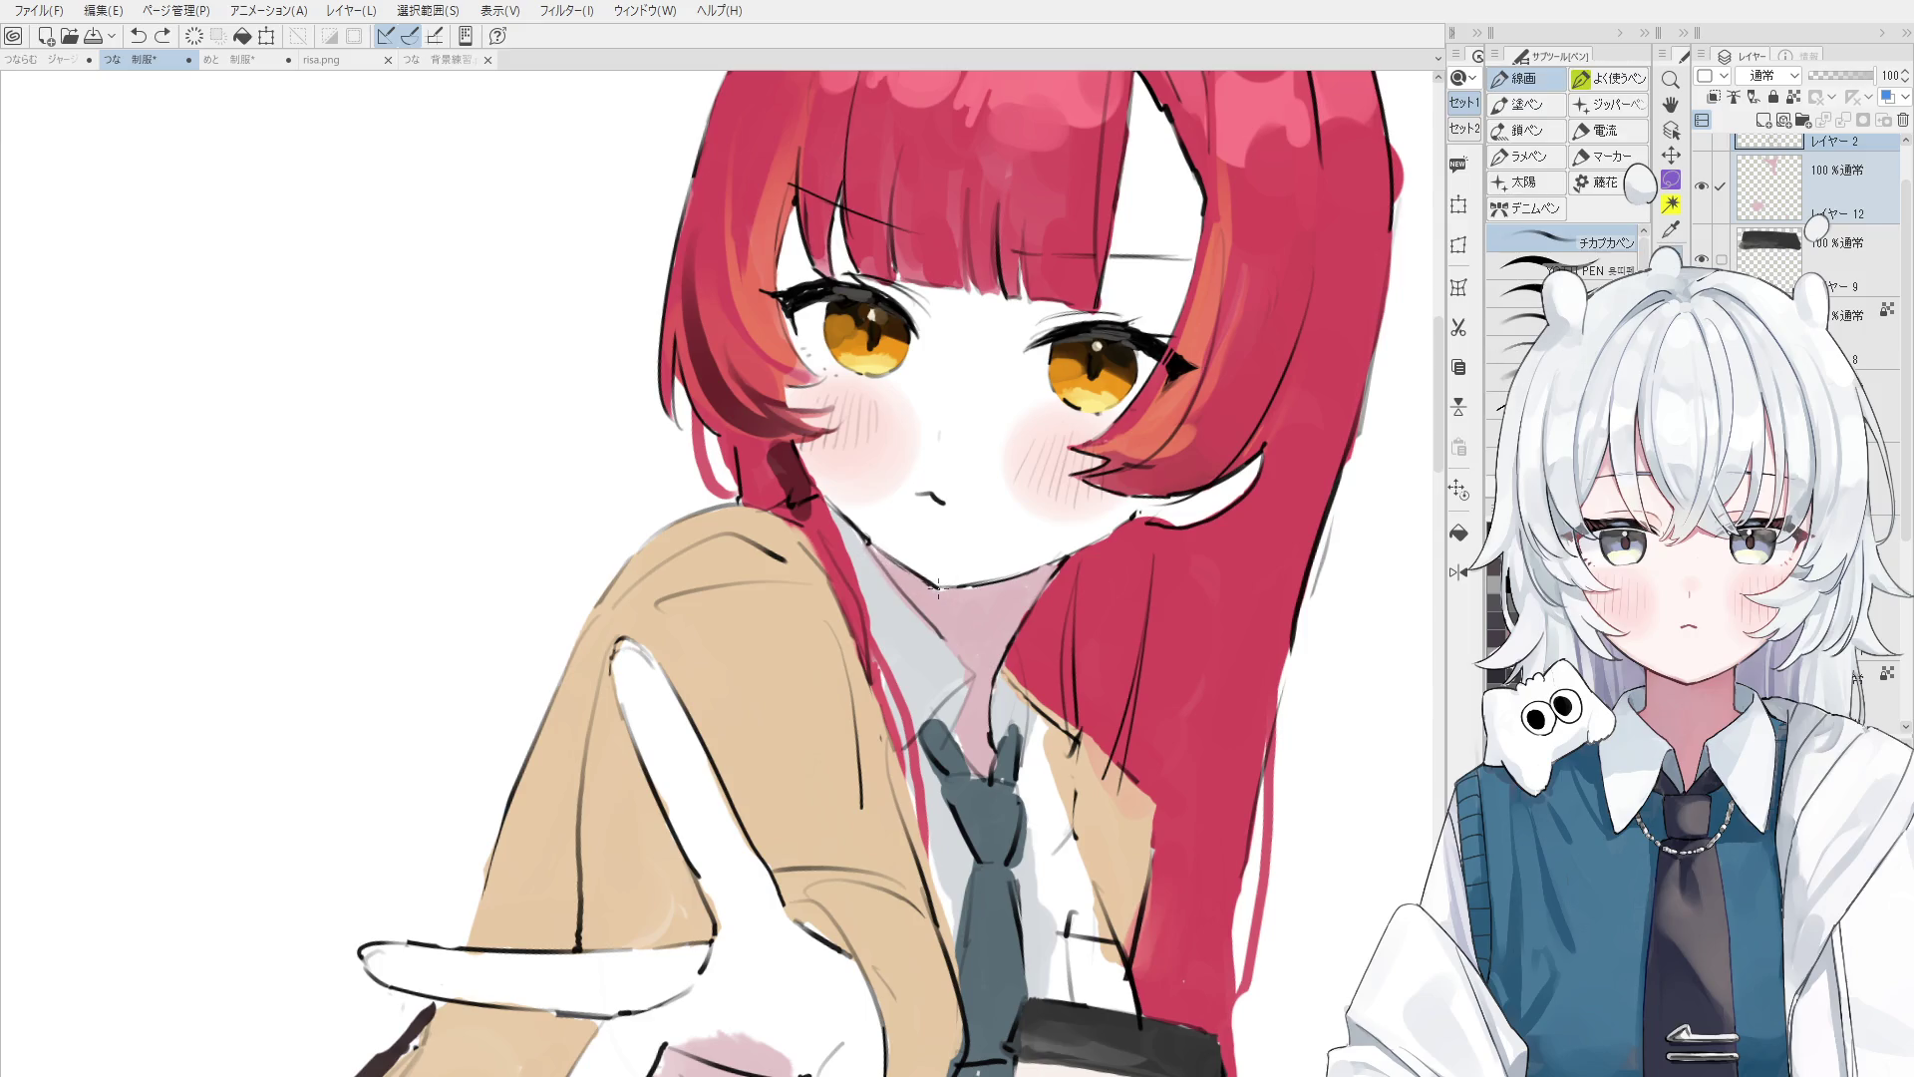
drag(937, 581, 921, 561)
- Draw a short line by the collar and try a stroke along the neck, undoing it
scroll(922, 560, down, 2)
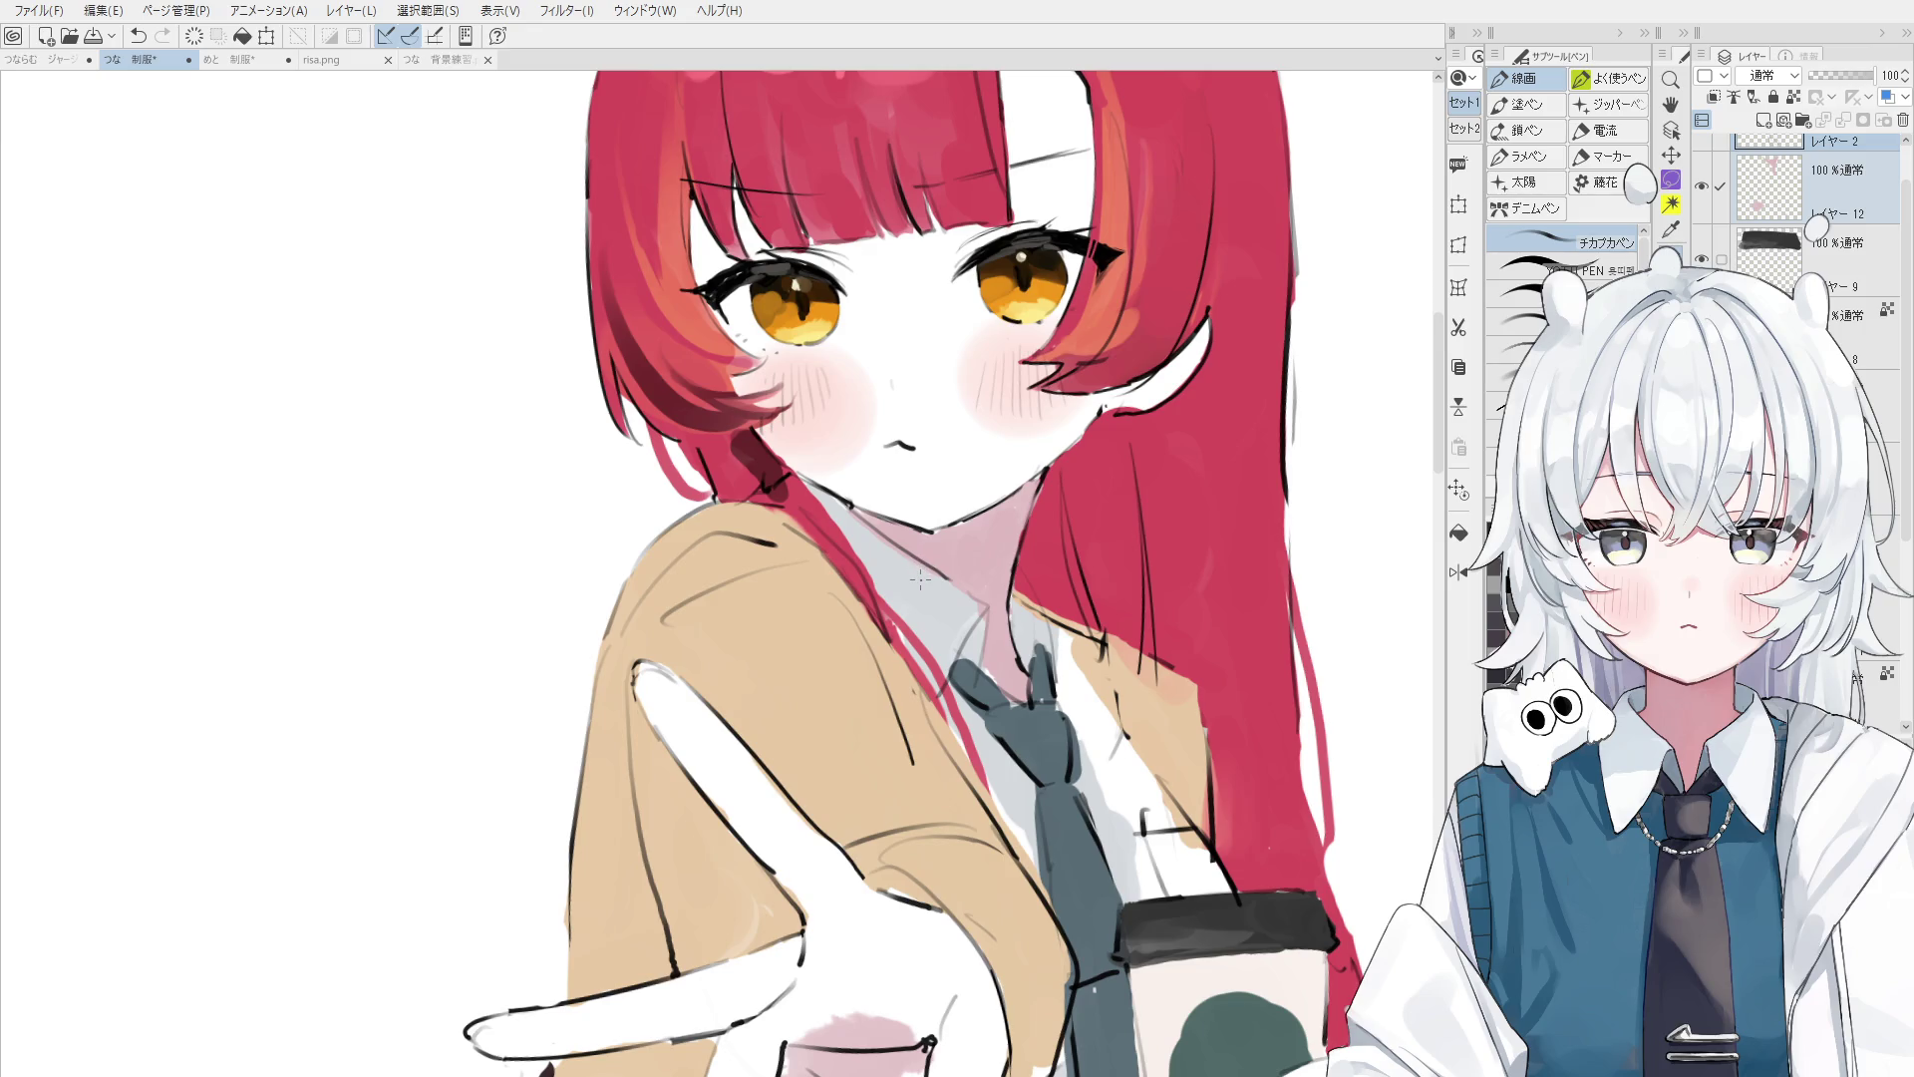
scroll(919, 578, down, 1)
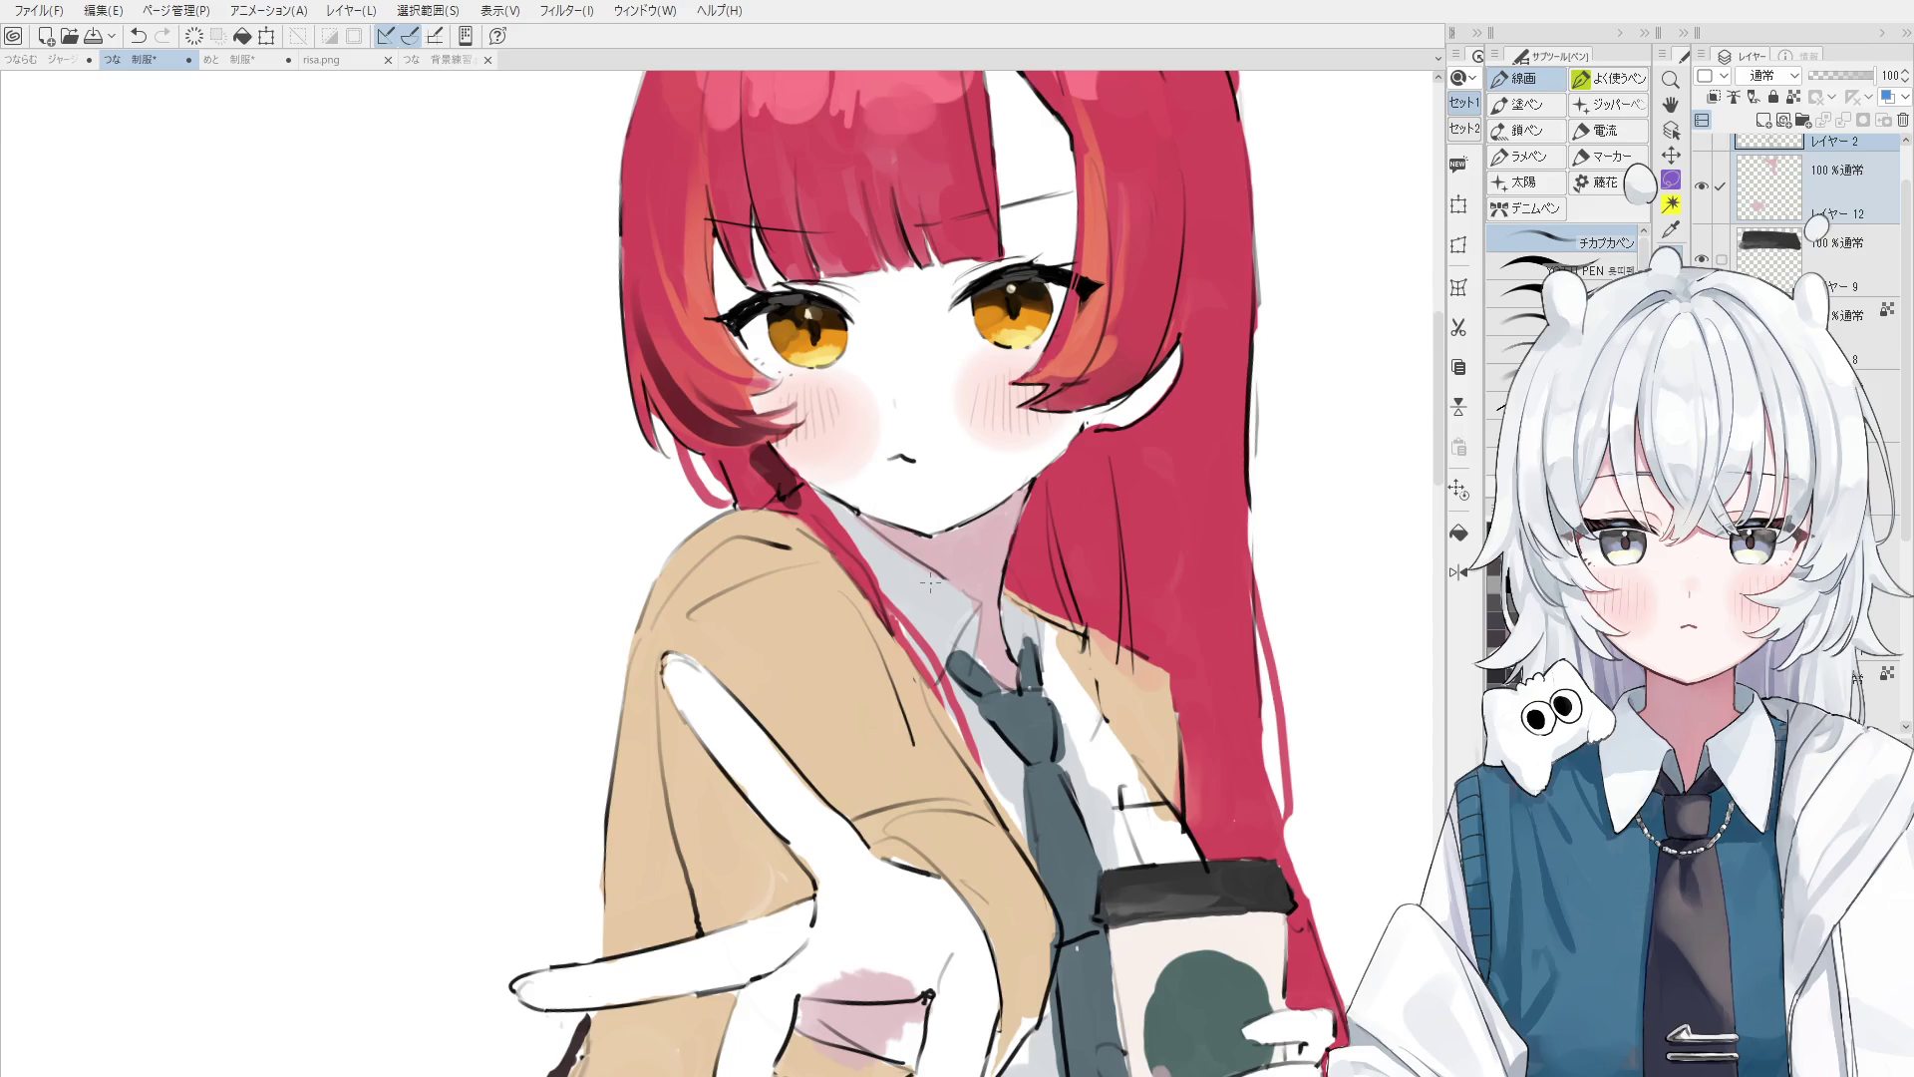
scroll(992, 736, up, 5)
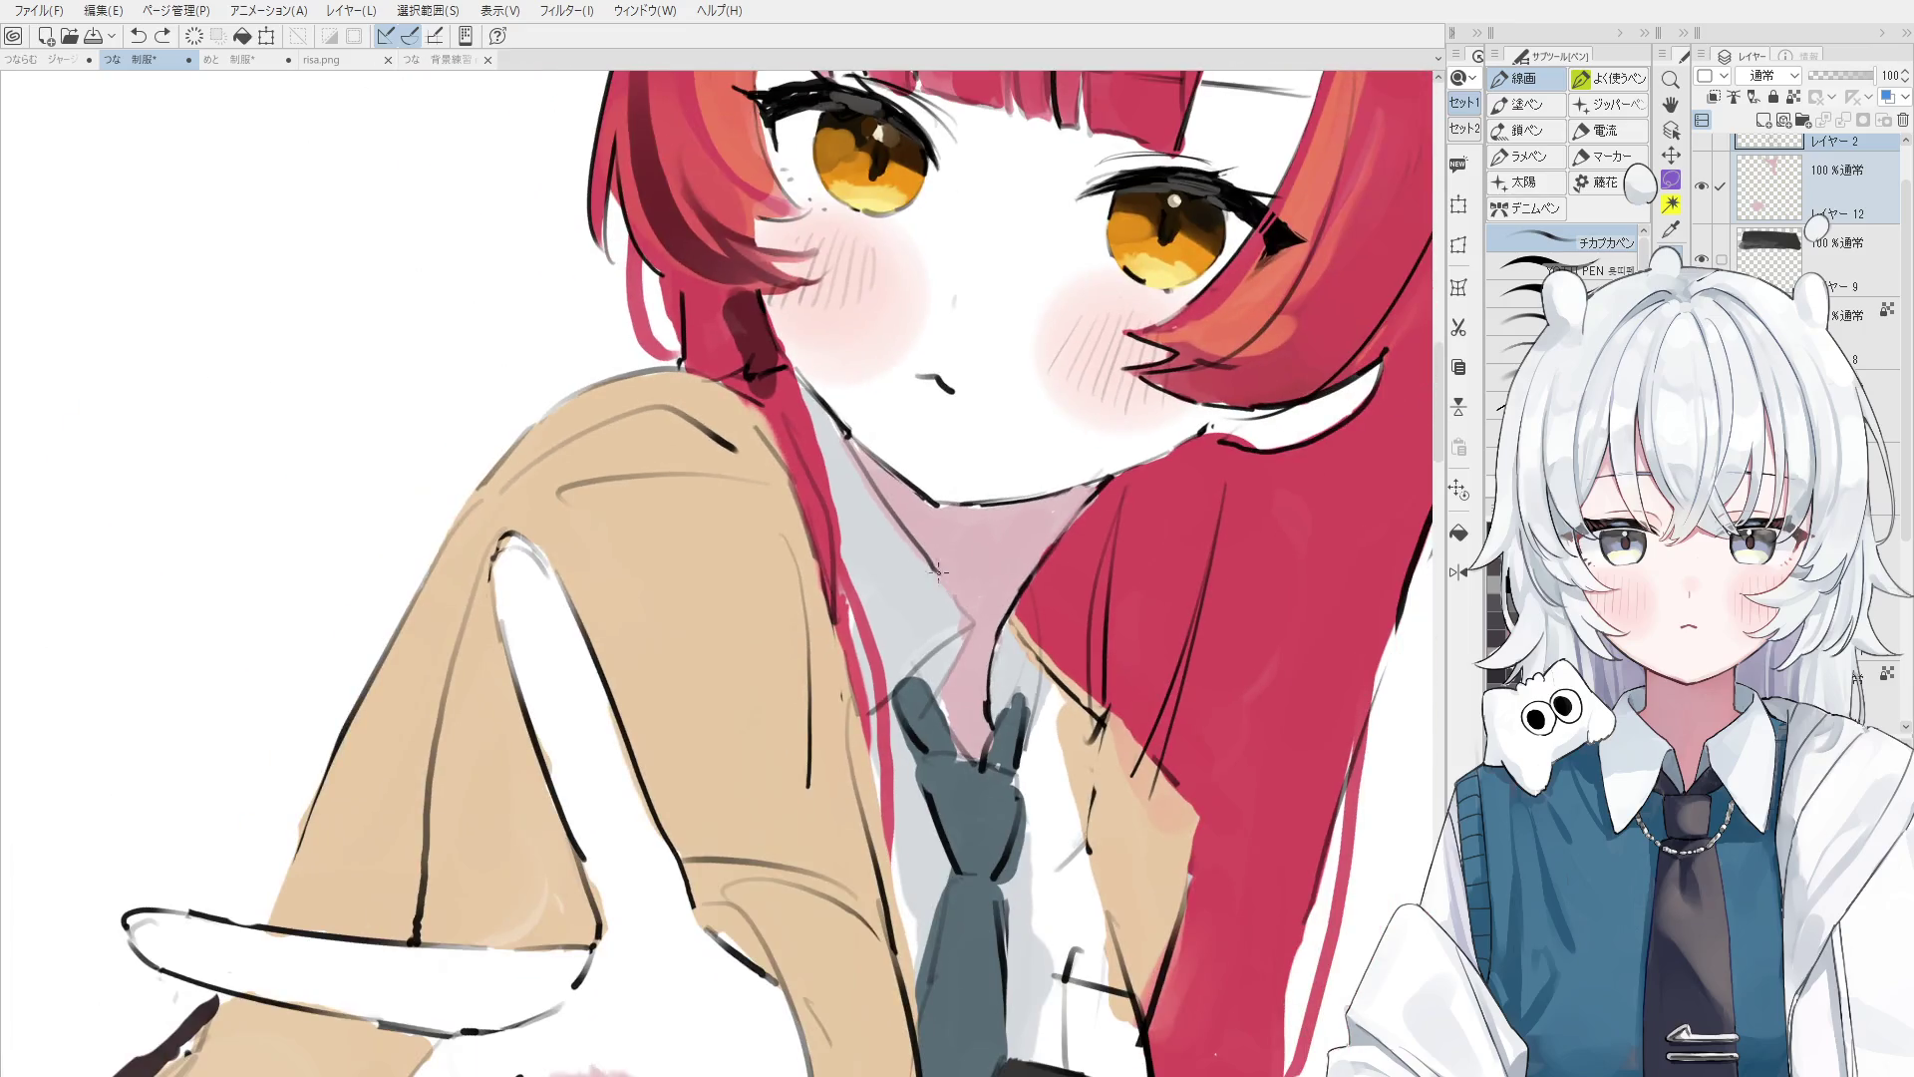
drag(937, 570, 975, 616)
key(e)
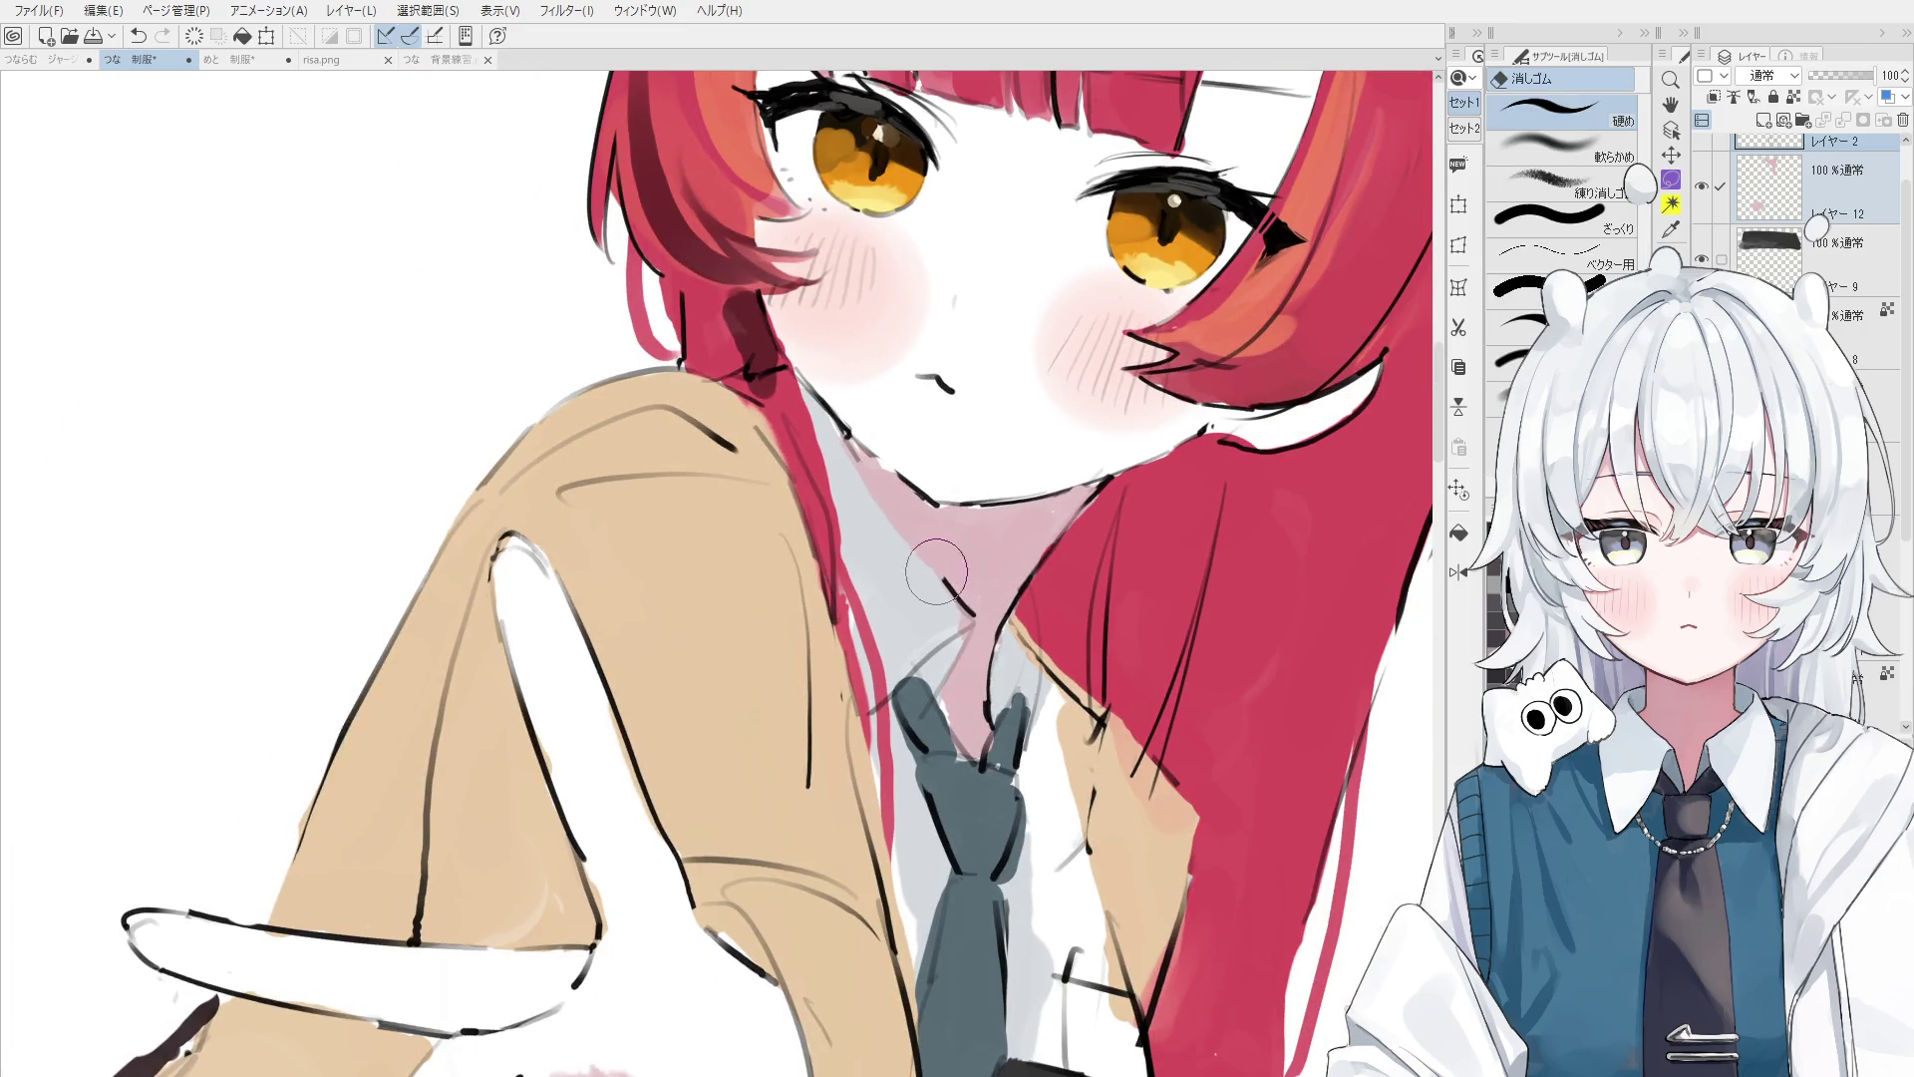
key(p)
drag(830, 429, 922, 559)
key(ctrl+z)
- Redraw the collar line, erase its excess, and add a short collar stroke
drag(855, 464, 983, 616)
key(e)
drag(922, 553, 1012, 643)
key(p)
drag(939, 578, 982, 628)
- Redraw the jaw line from the neck down toward the collar over several undo retries
scroll(957, 468, down, 1)
drag(848, 433, 922, 518)
key(ctrl+z)
drag(828, 408, 923, 503)
key(ctrl+z)
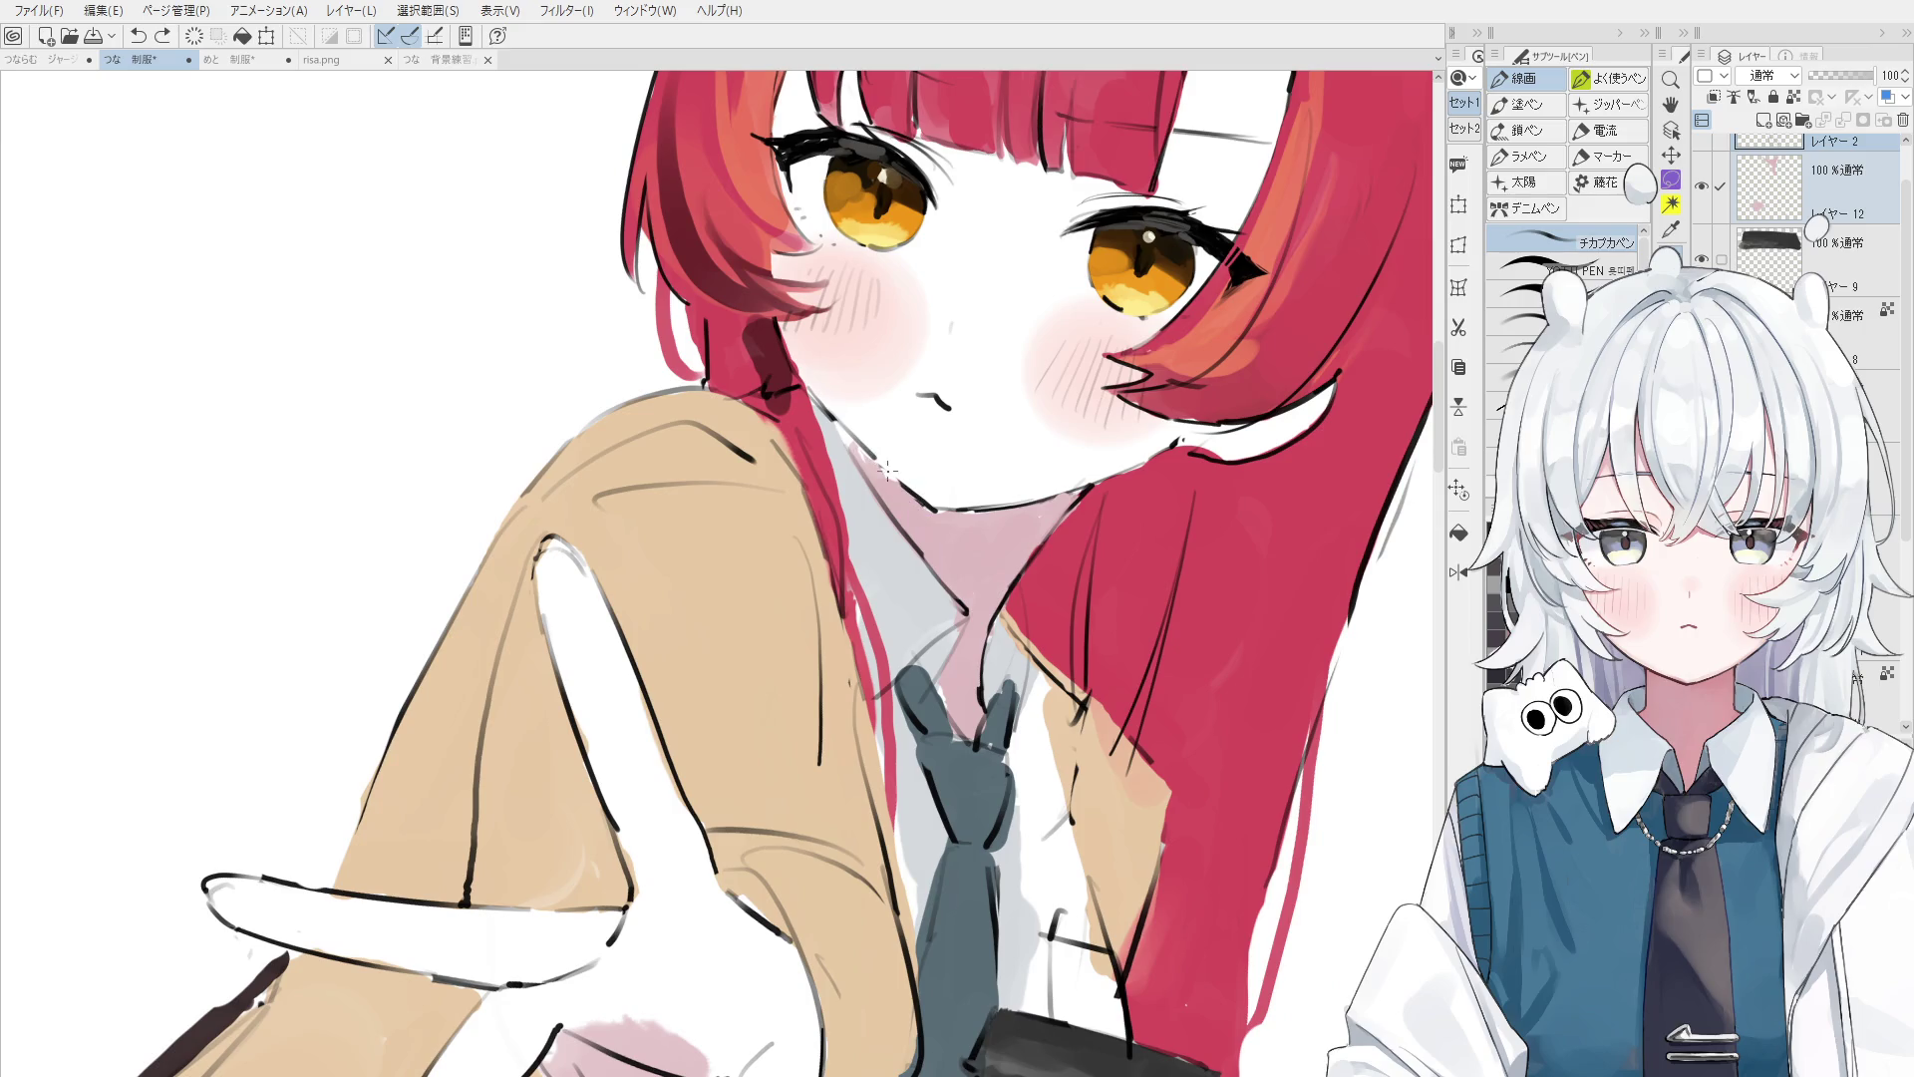
key(ctrl+z)
mouse_move(832, 412)
mouse_down()
mouse_move(919, 503)
mouse_move(903, 488)
mouse_up()
key(ctrl+z)
key(ctrl+z)
key(ctrl+z)
- Reselect the line-art layer from the artwork and return to the line-art pen
key(b)
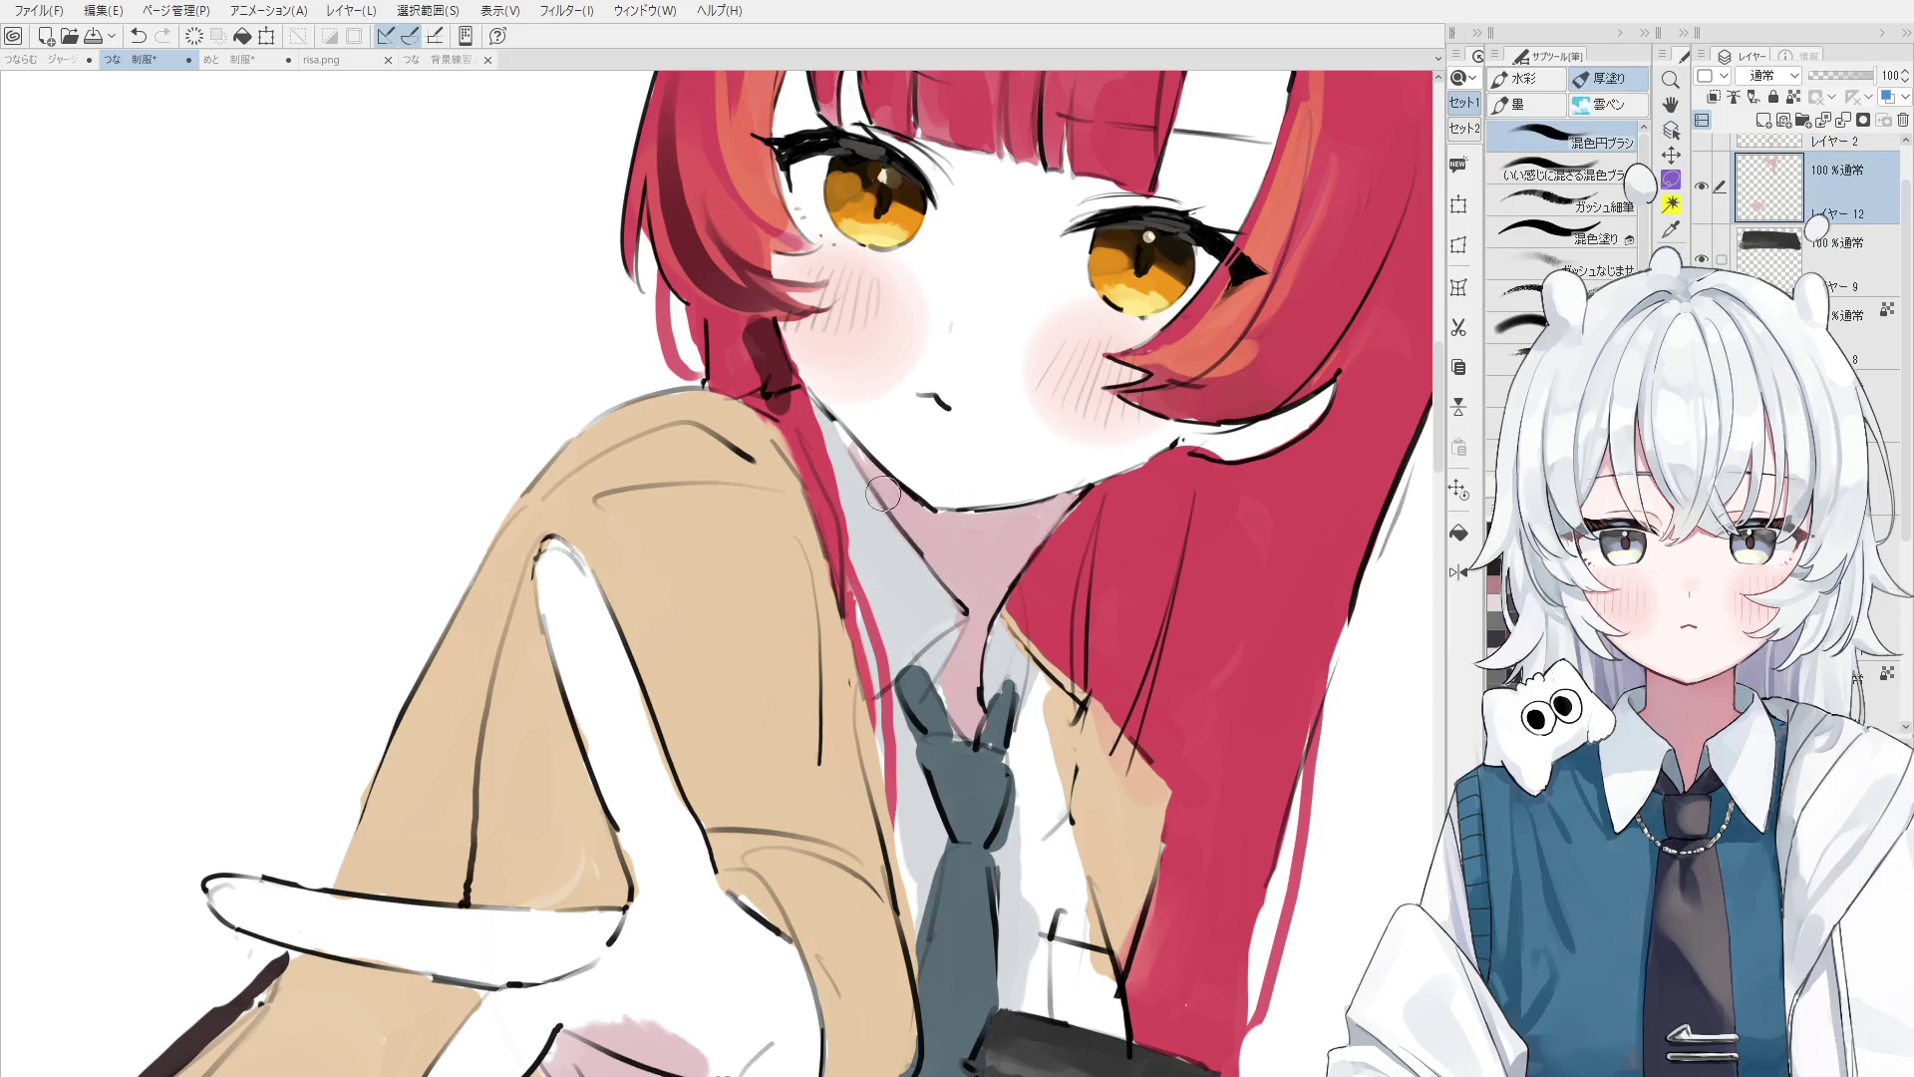
key(e)
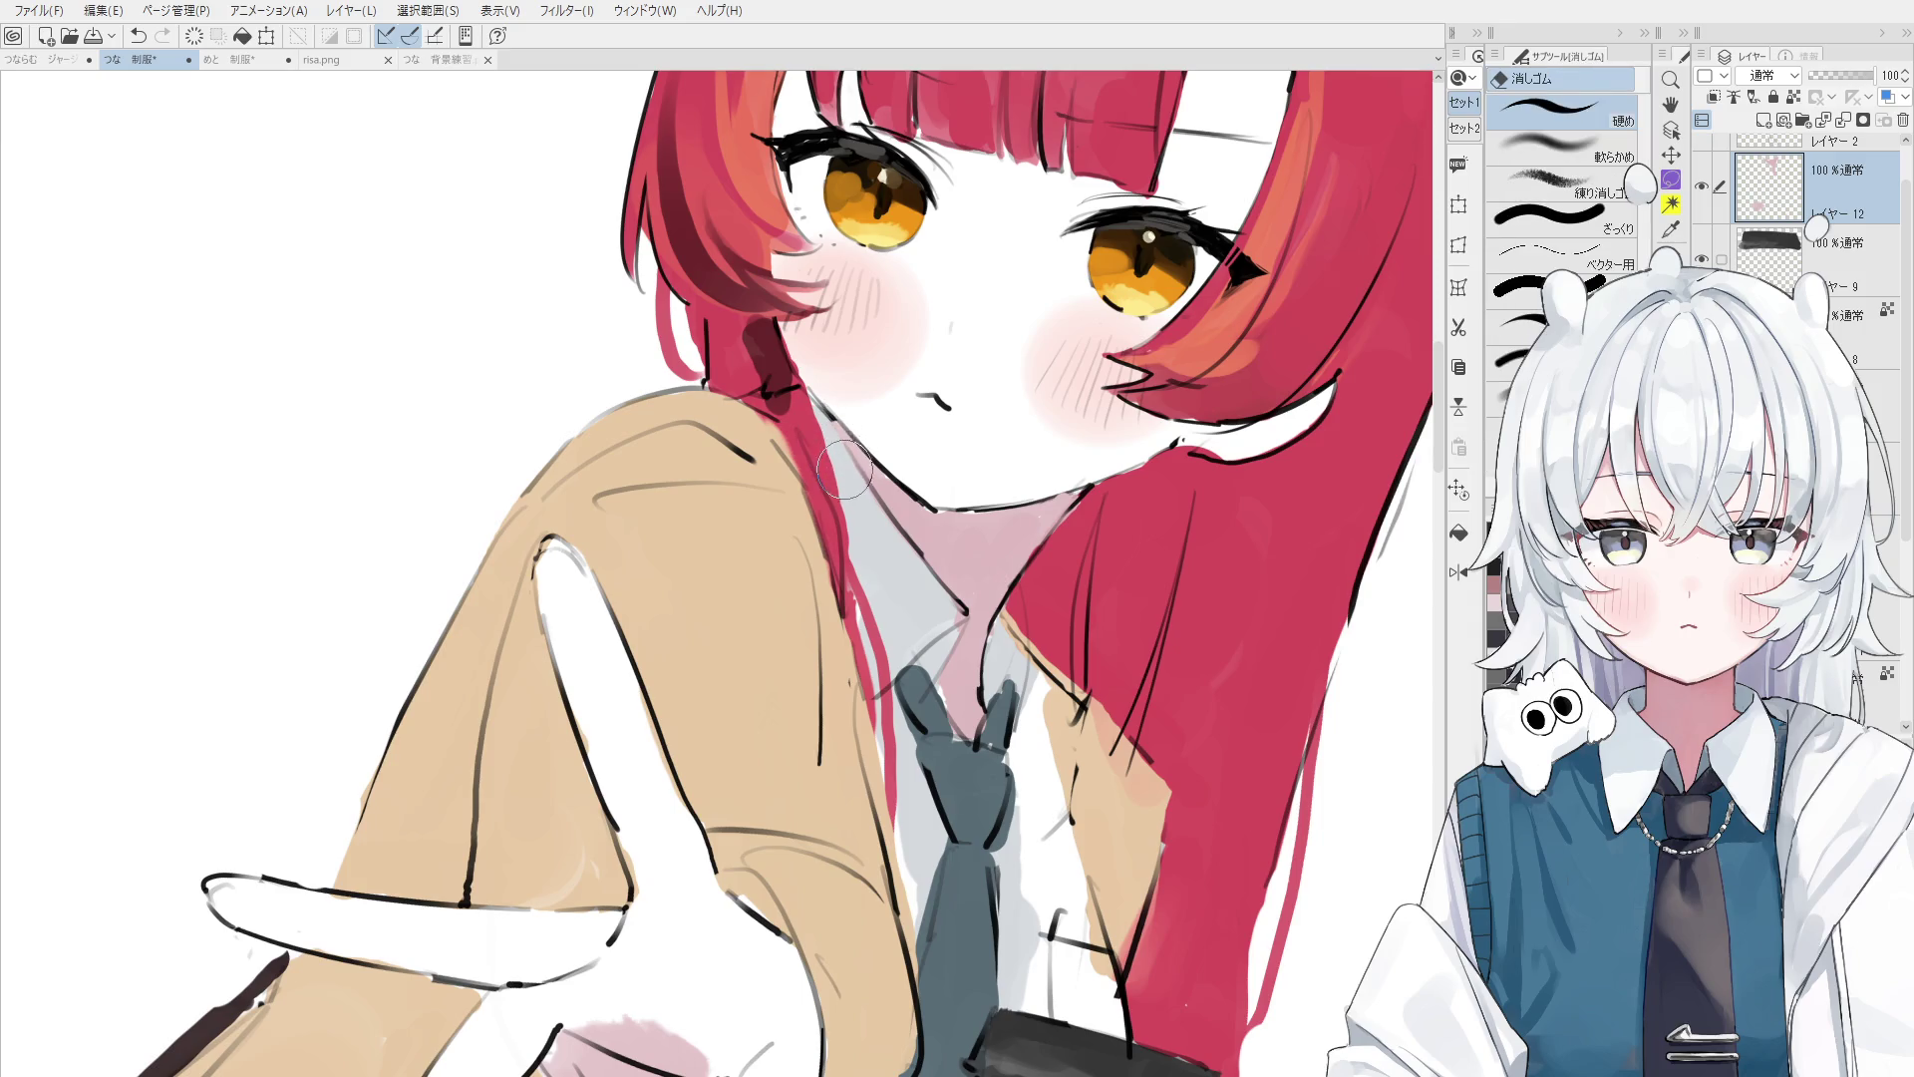
key(o)
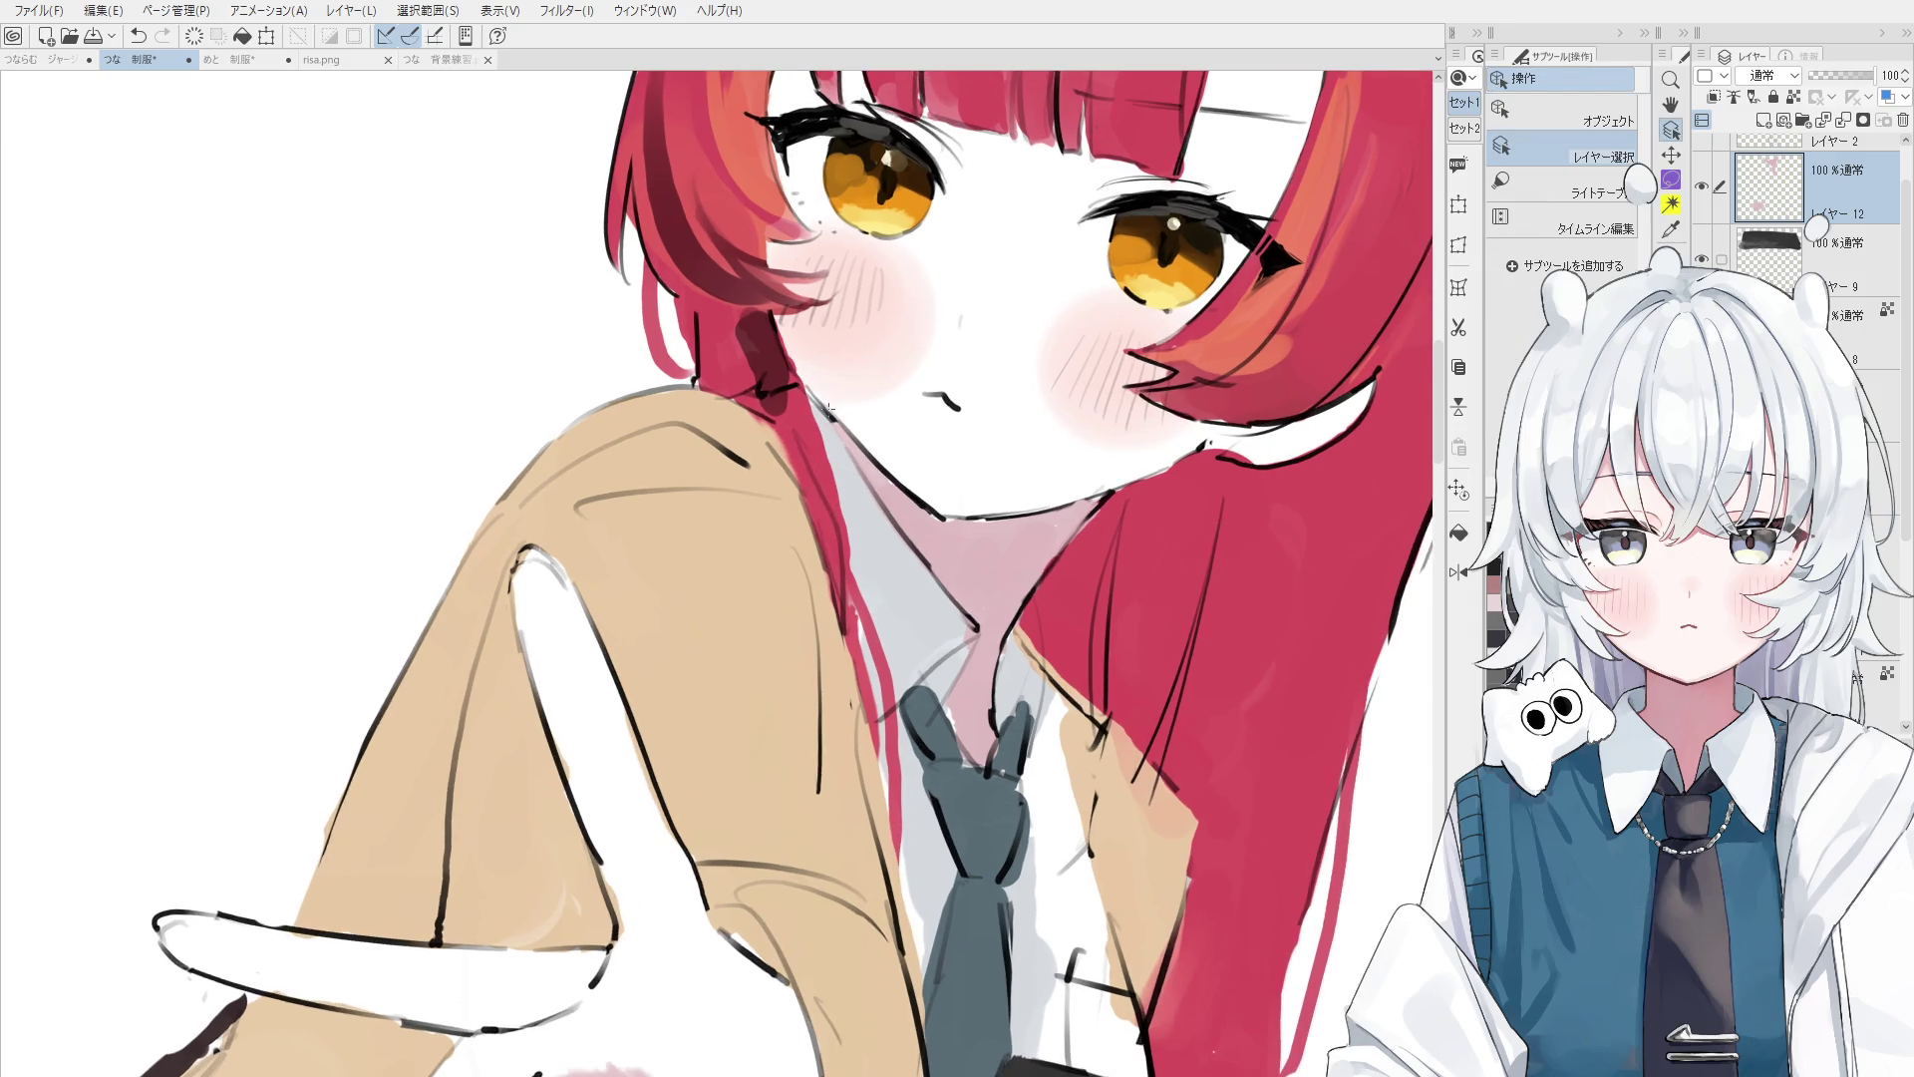
scroll(838, 399, up, 5)
click(835, 404)
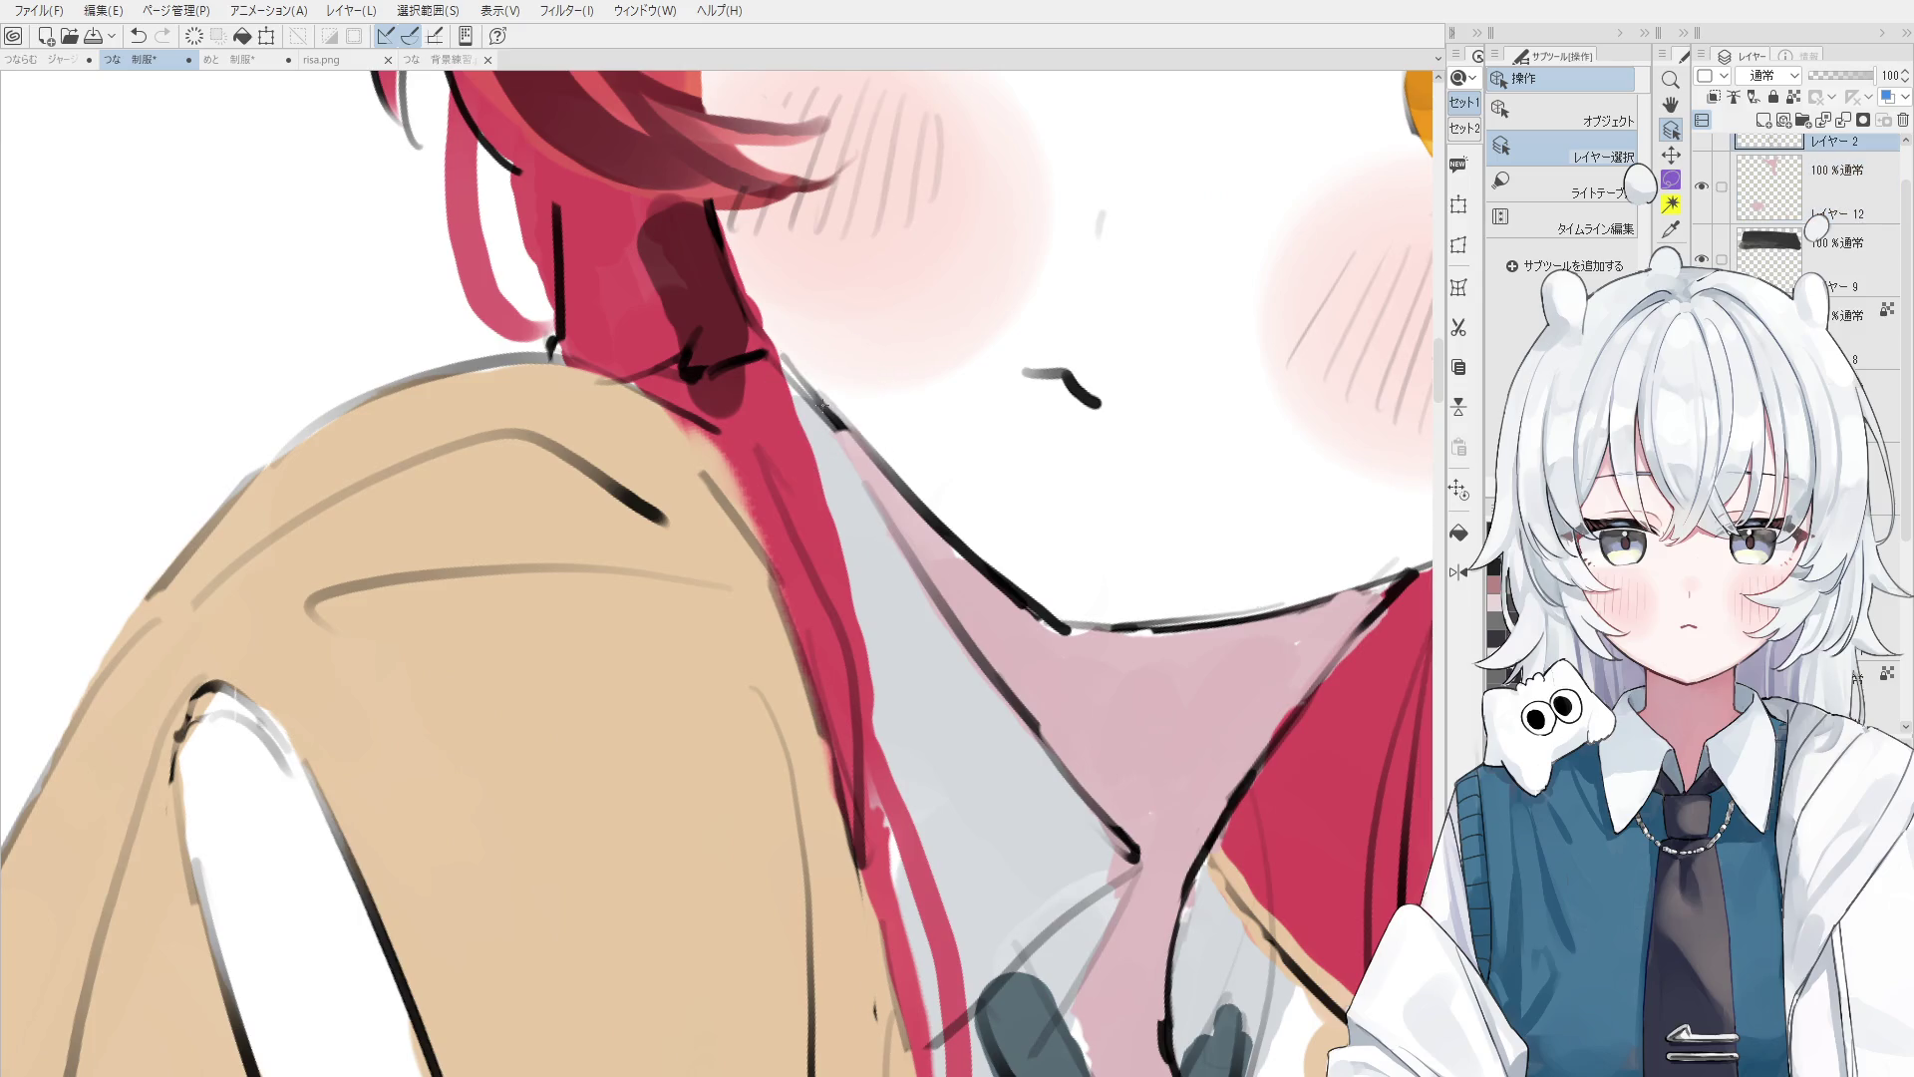
key(p)
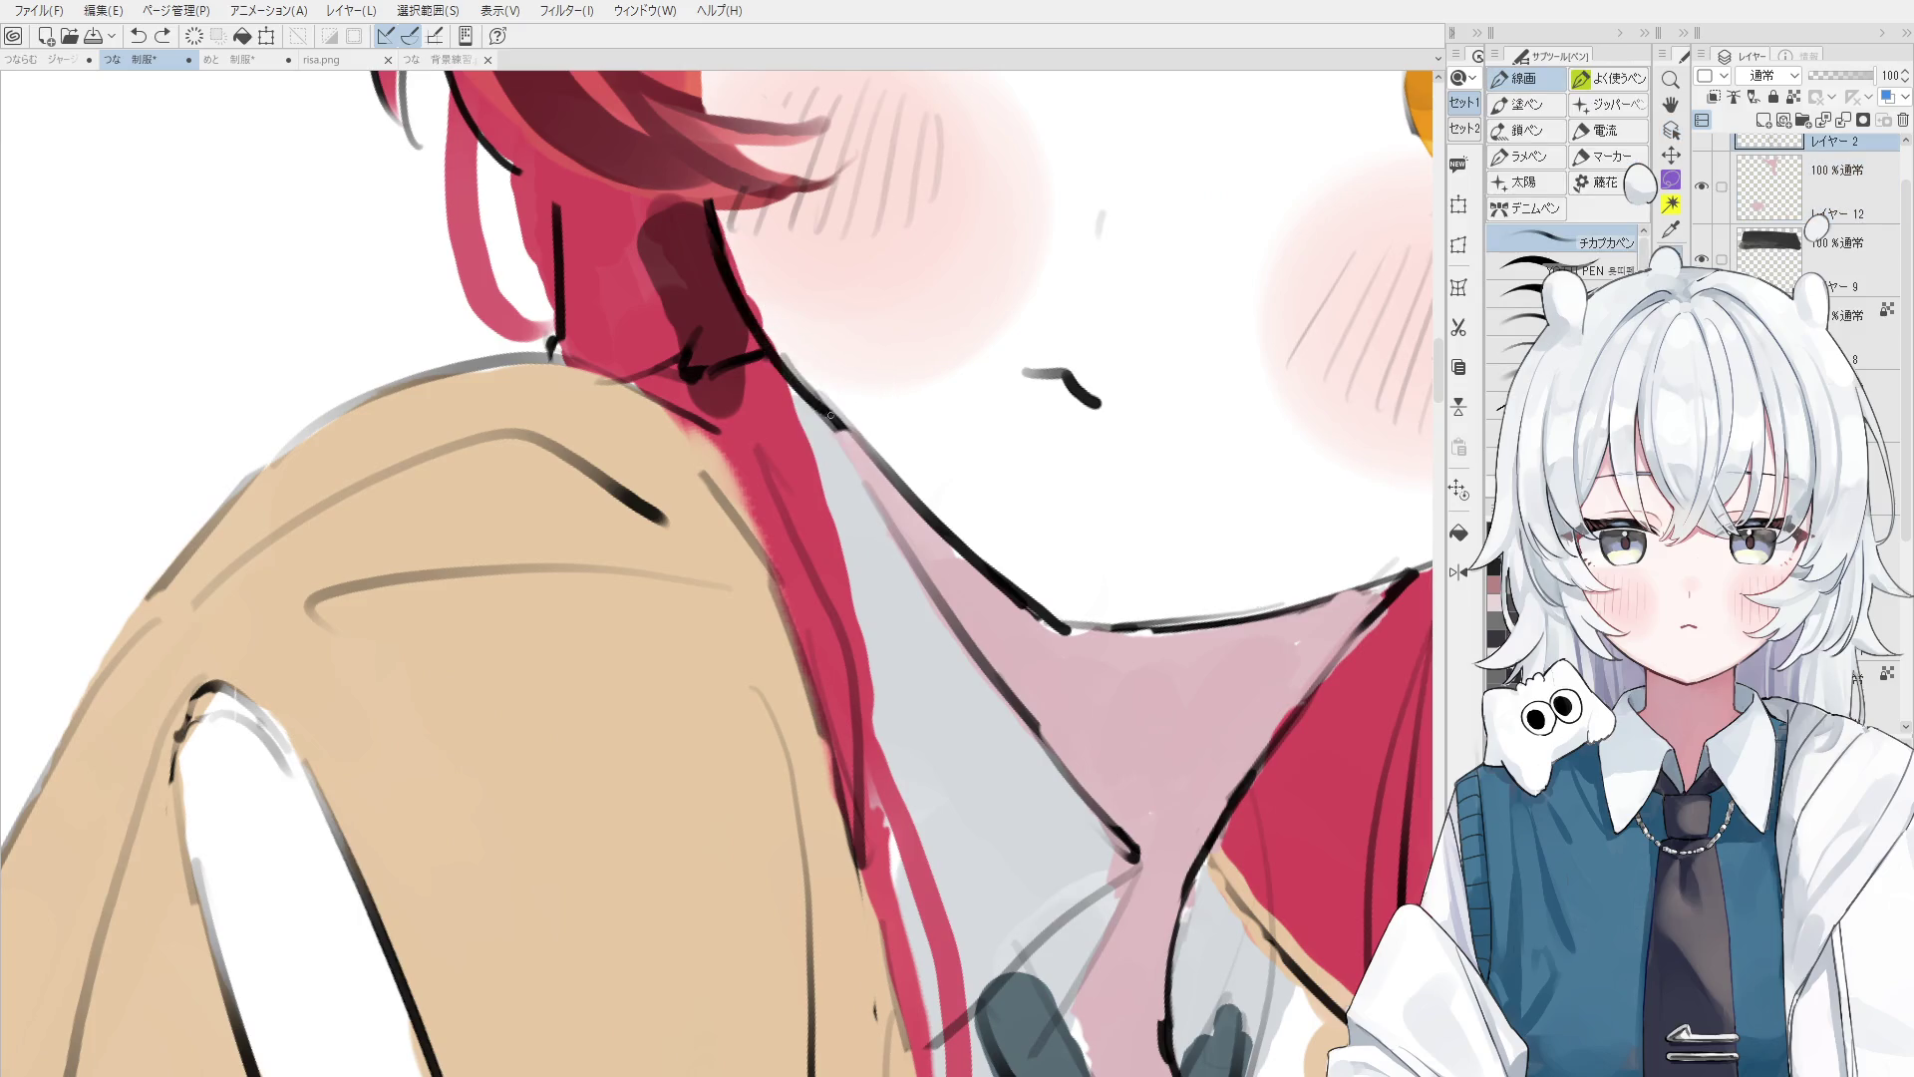
- Zoom out and pan so the whole upper body is in view
scroll(827, 404, down, 2)
scroll(830, 409, down, 2)
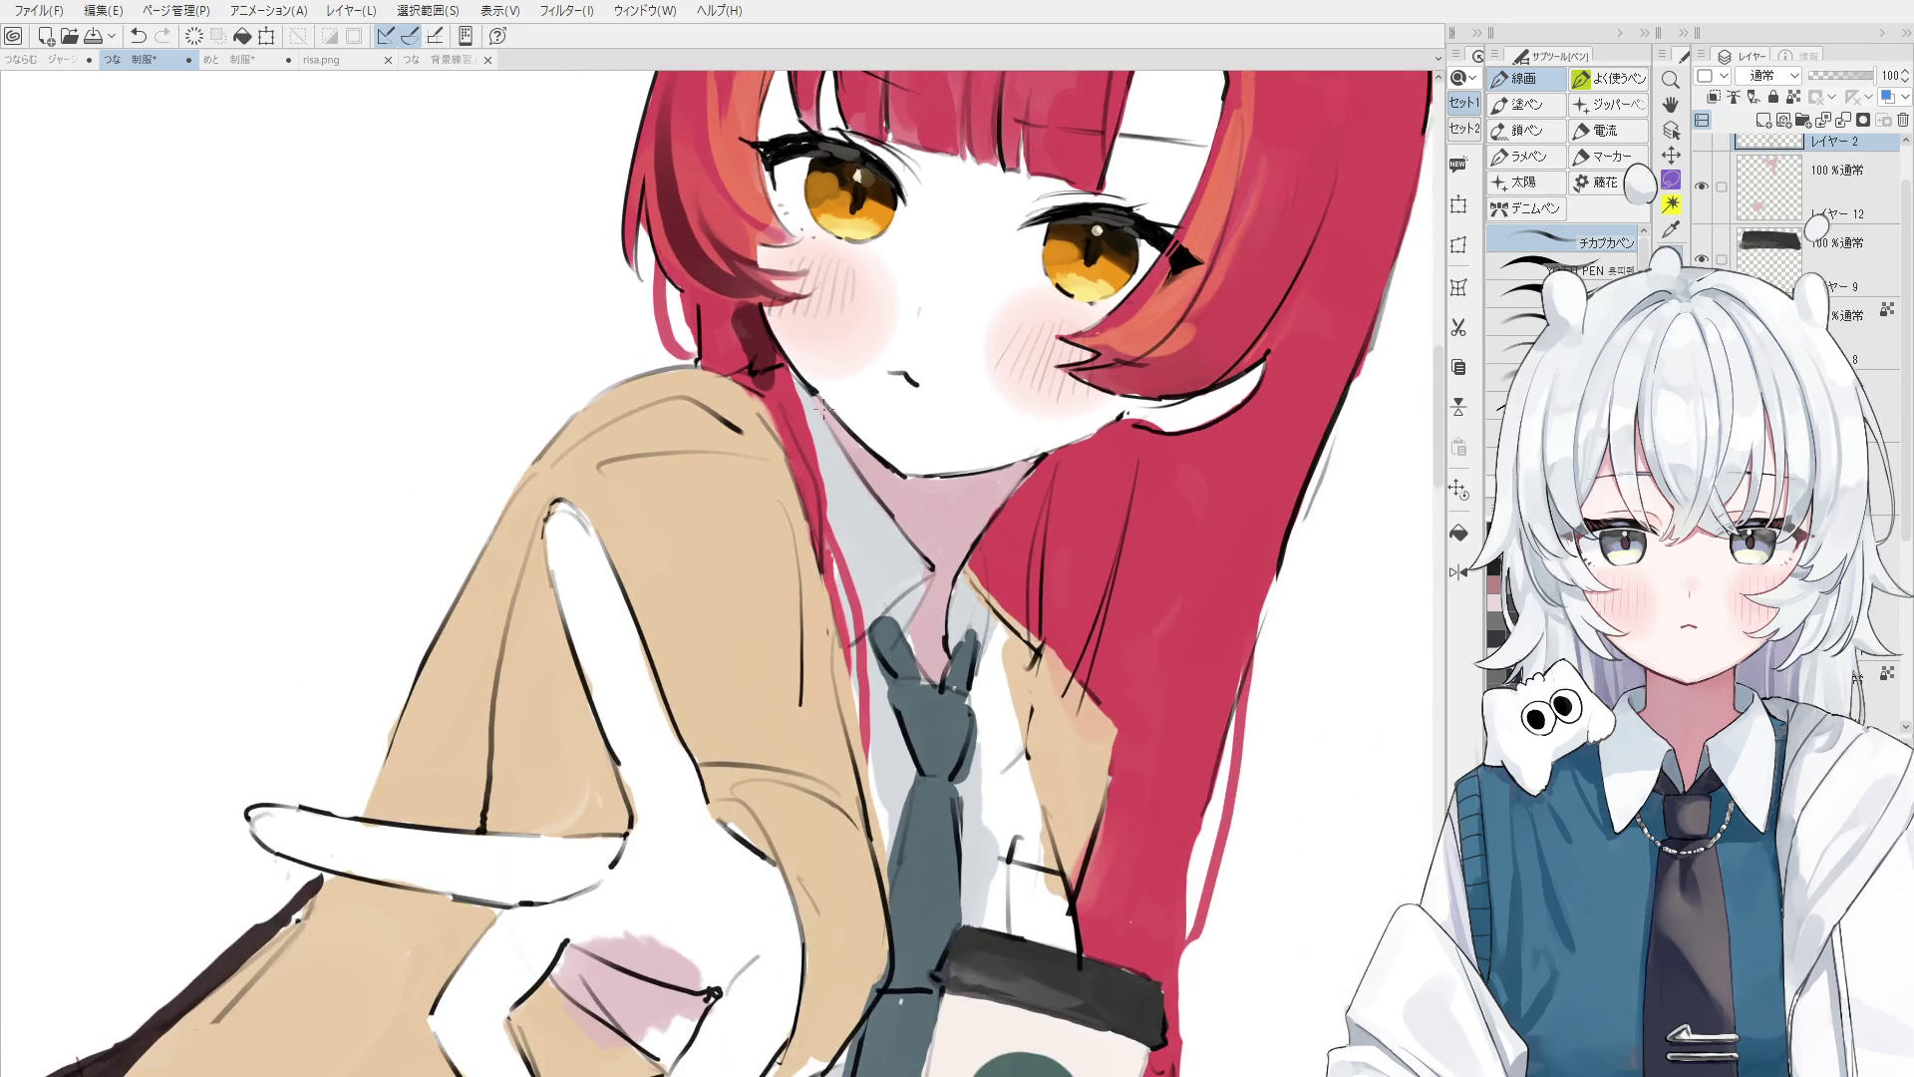
scroll(913, 878, down, 3)
key(h)
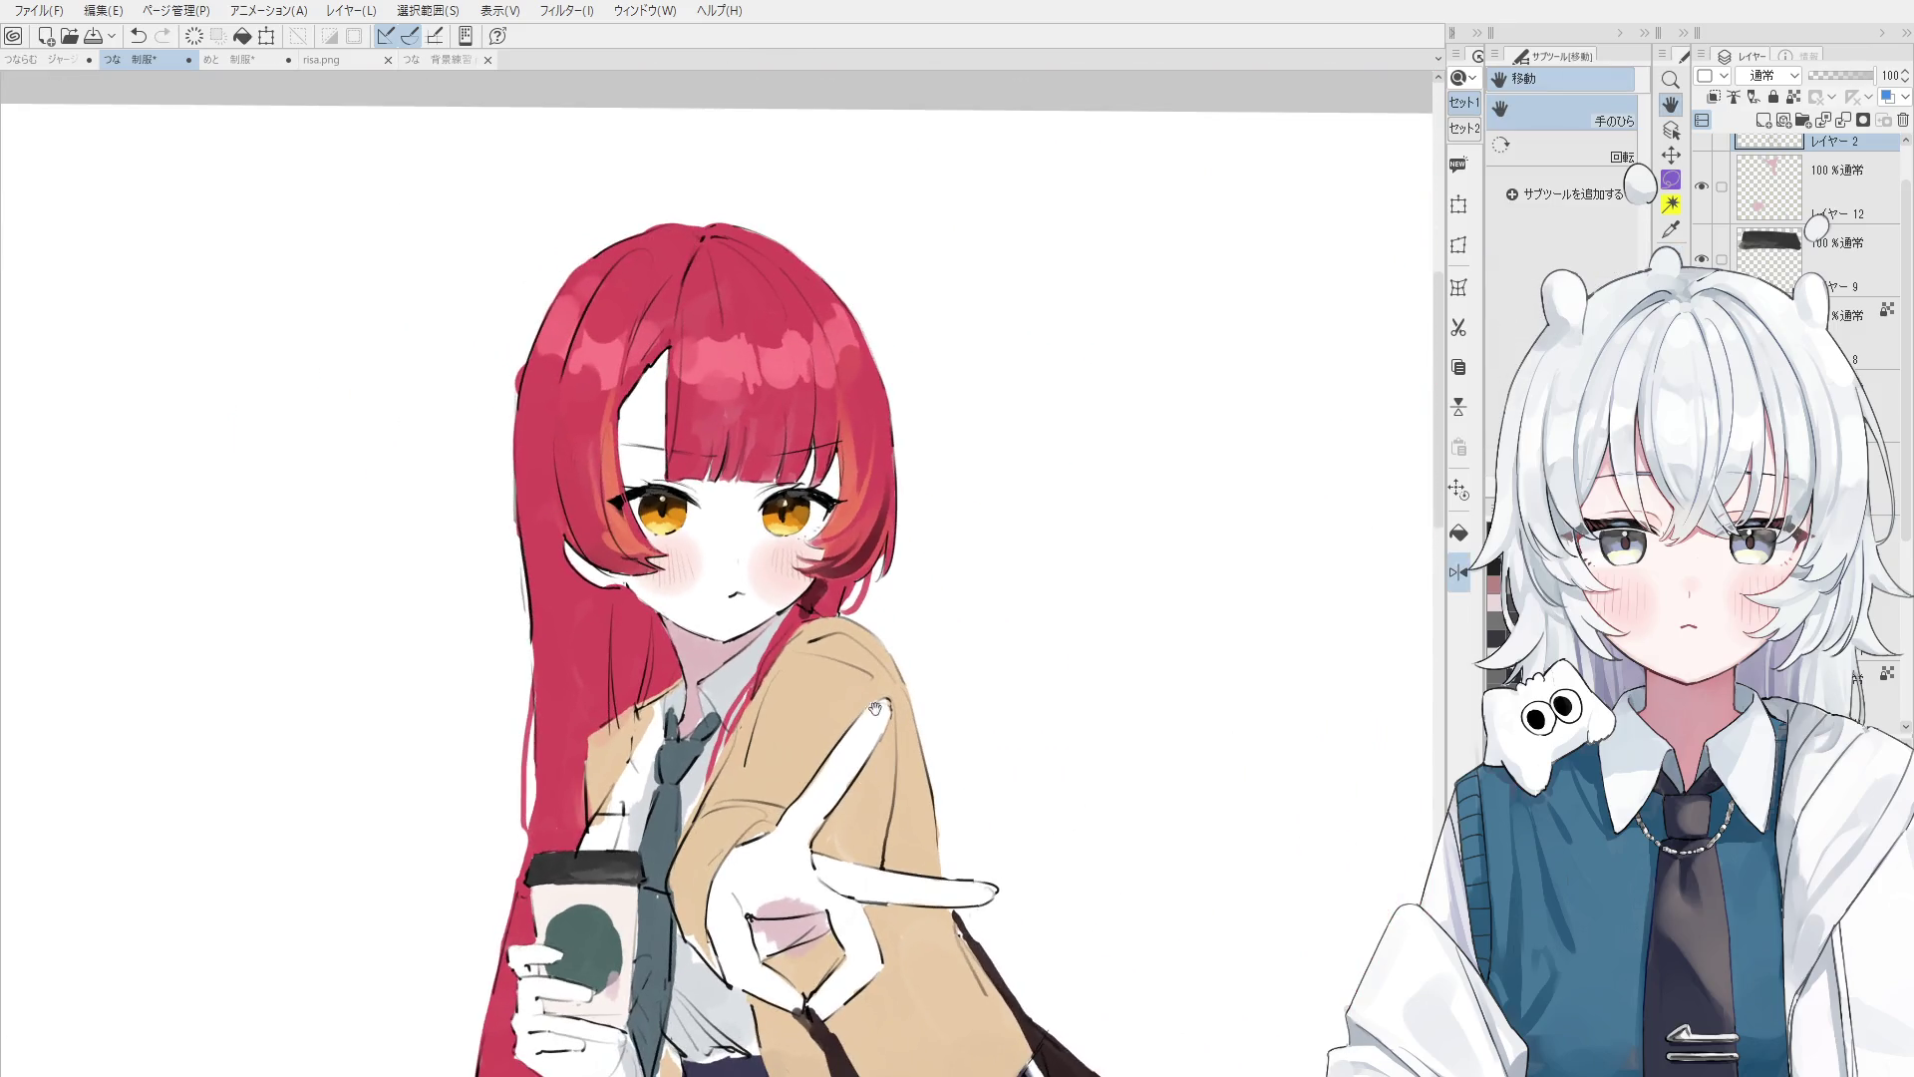
scroll(795, 581, up, 4)
key(p)
scroll(813, 588, up, 1)
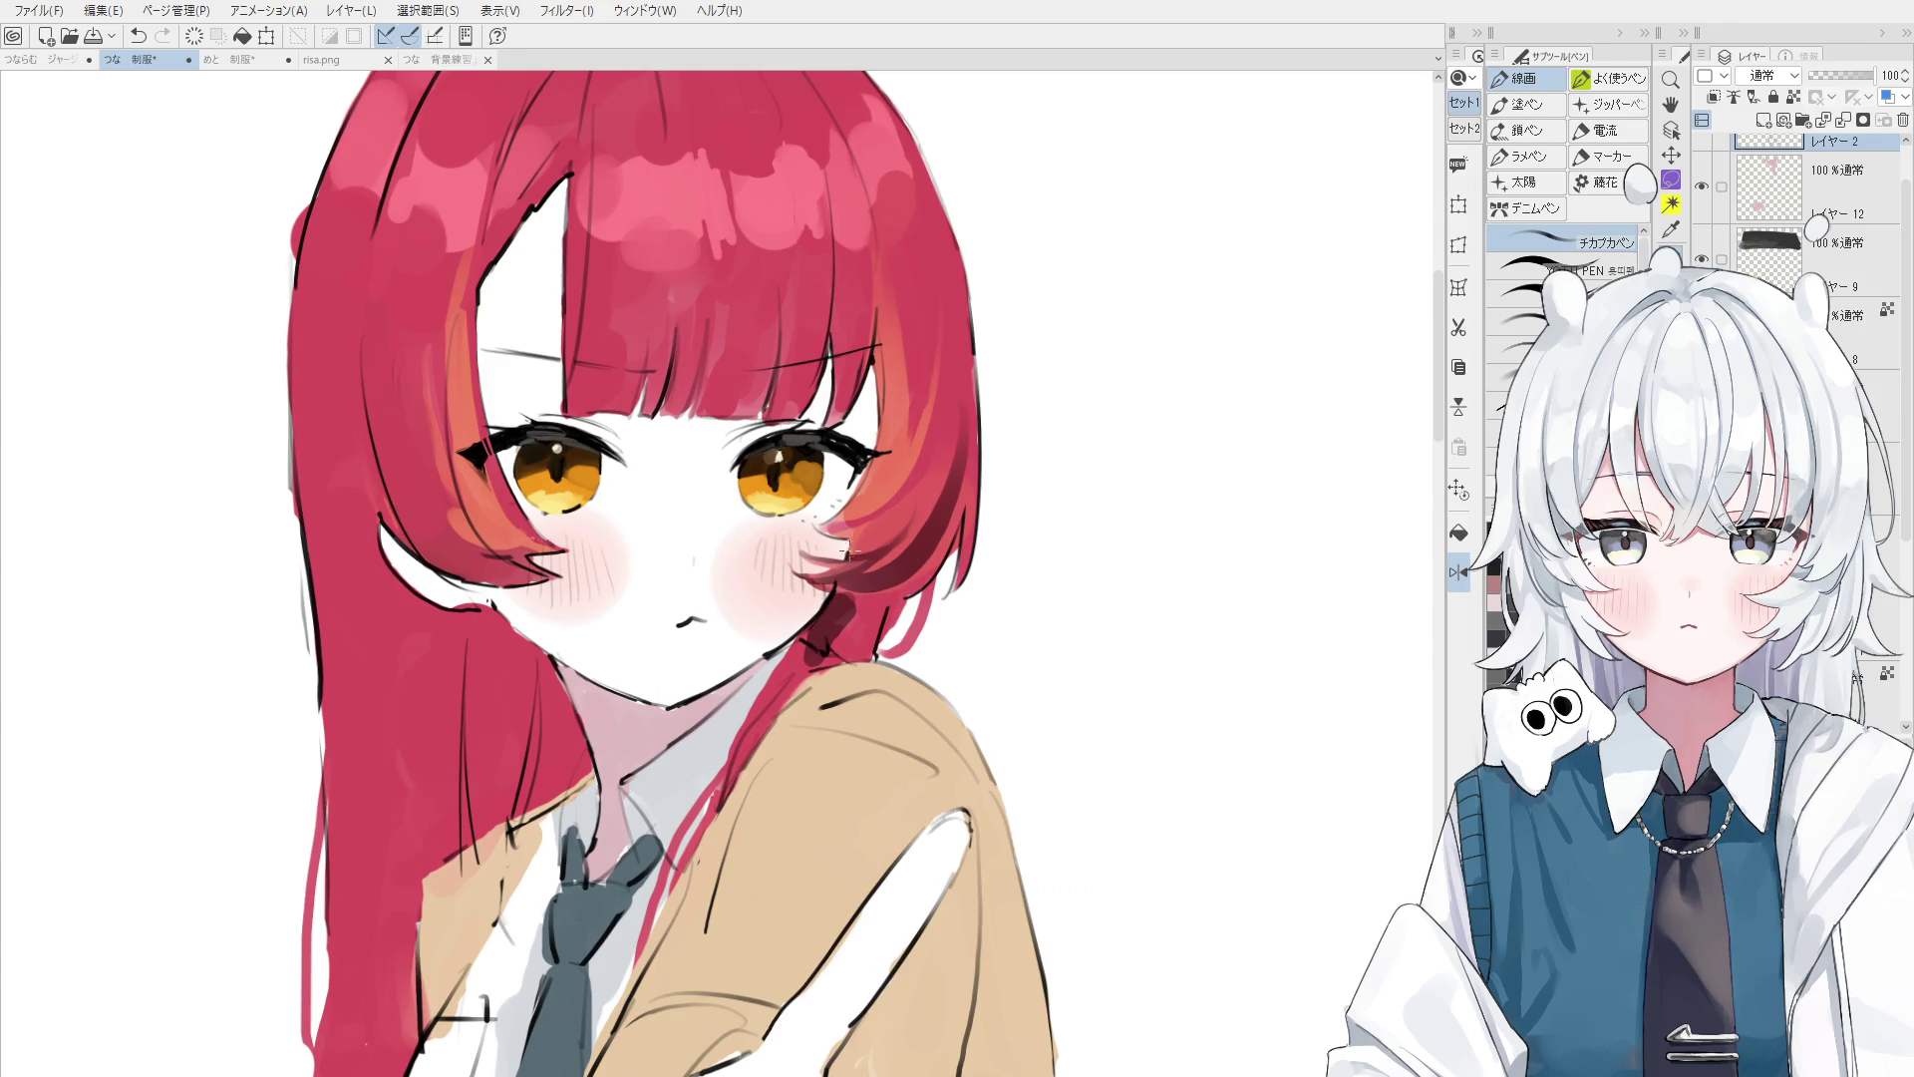
scroll(850, 545, down, 1)
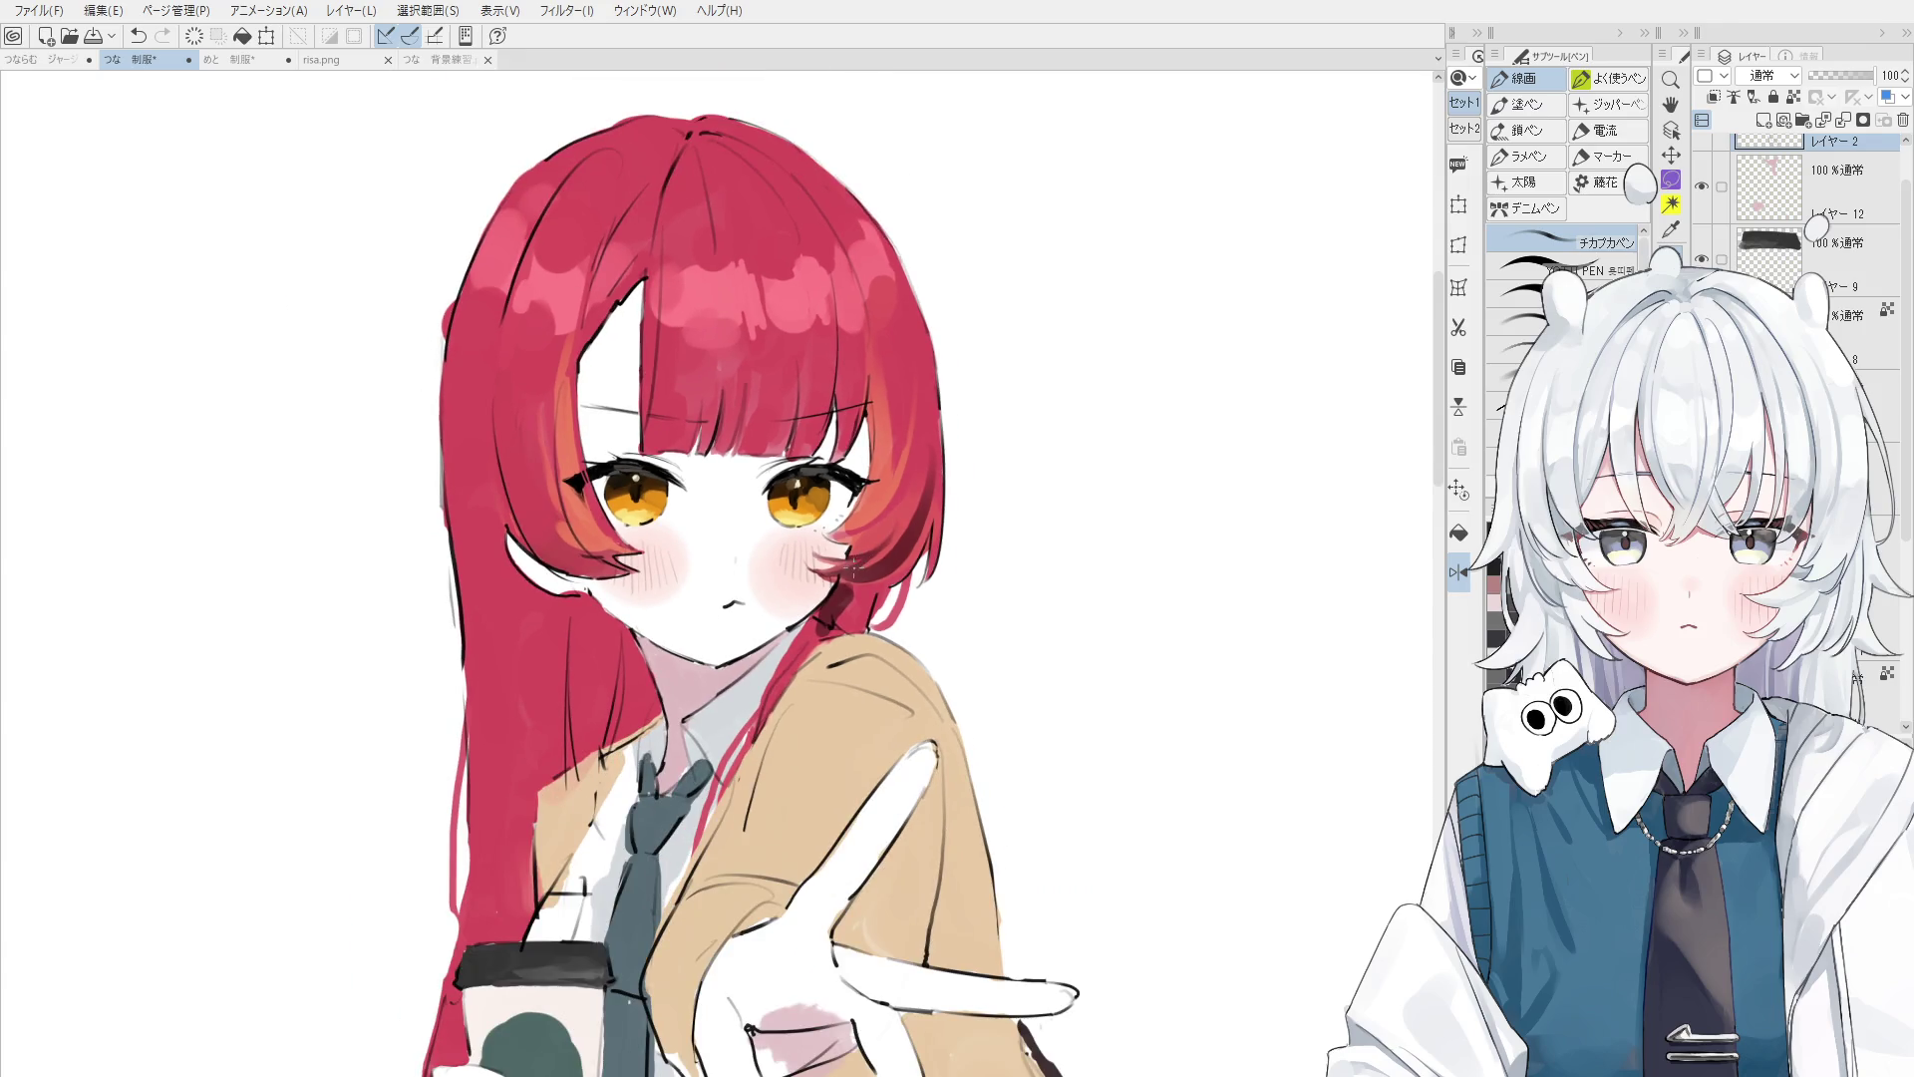
key(h)
scroll(822, 560, up, 1)
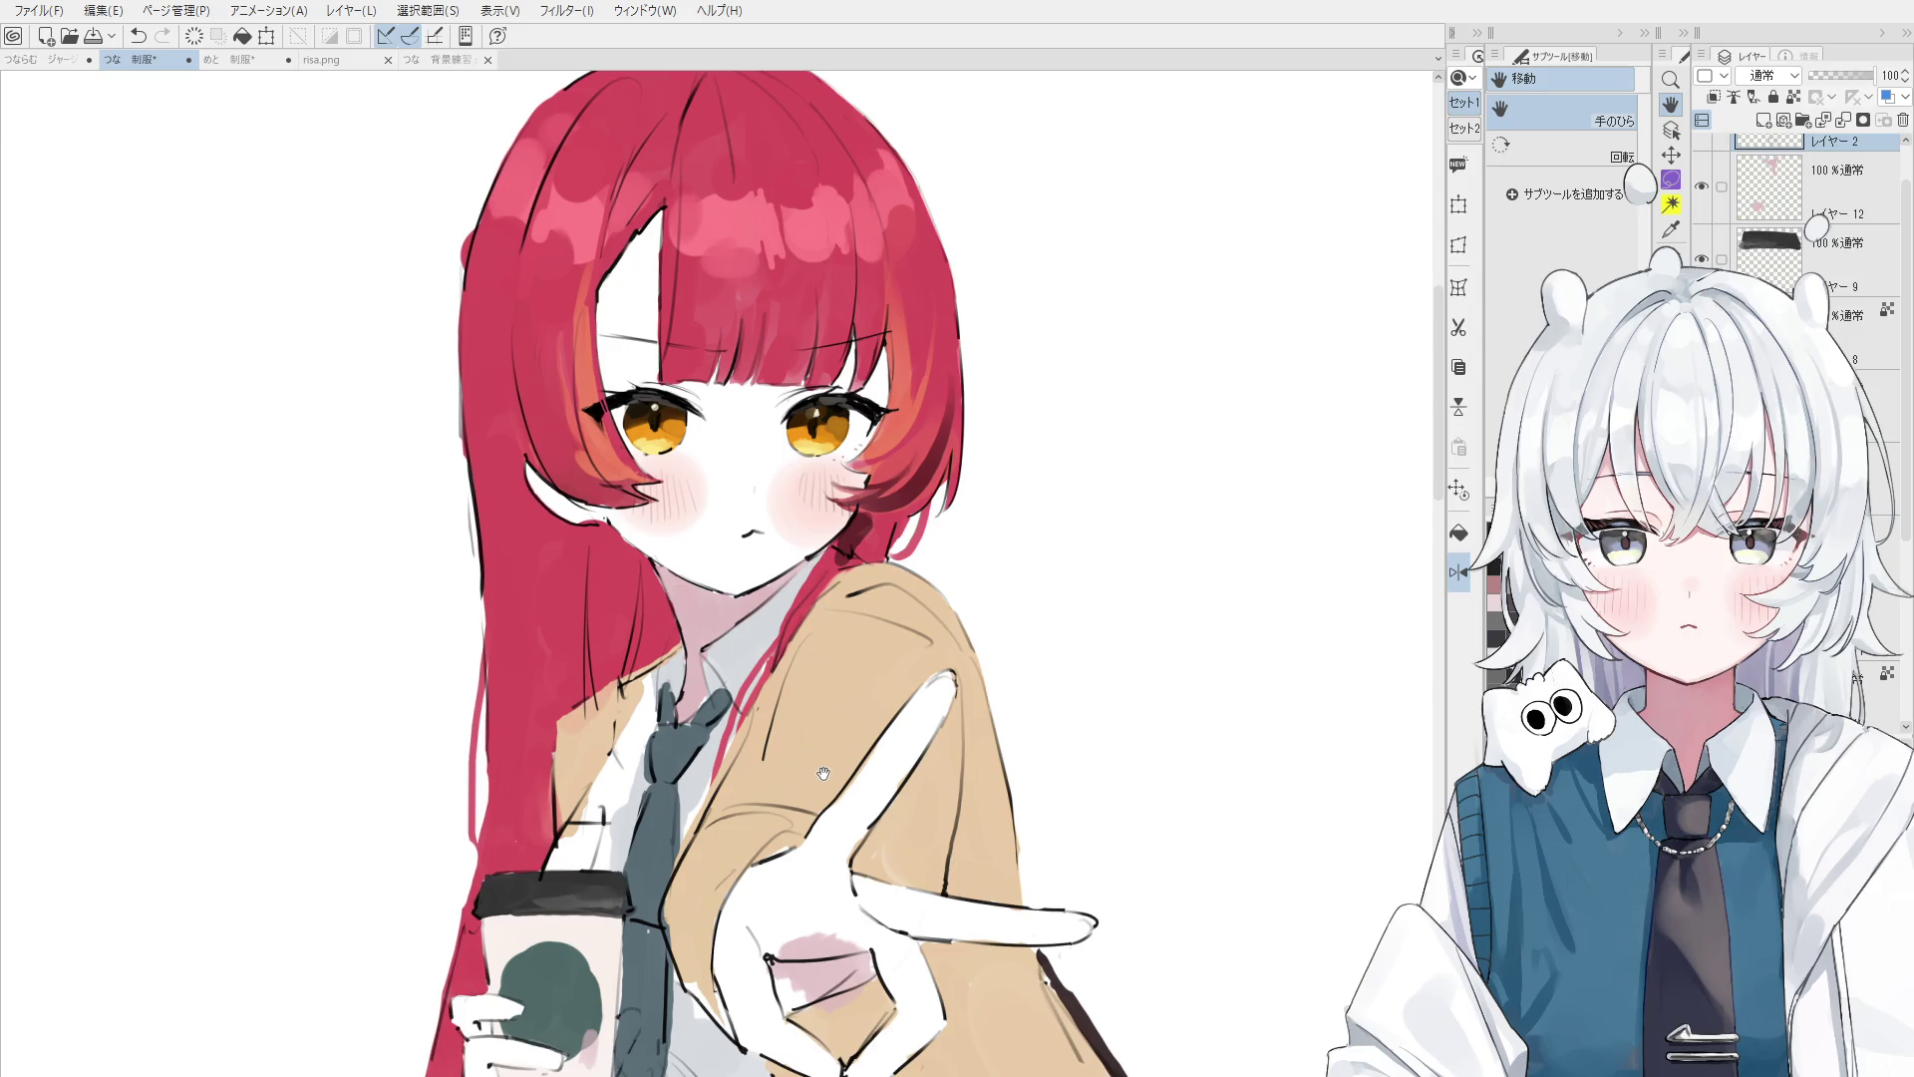
key(o)
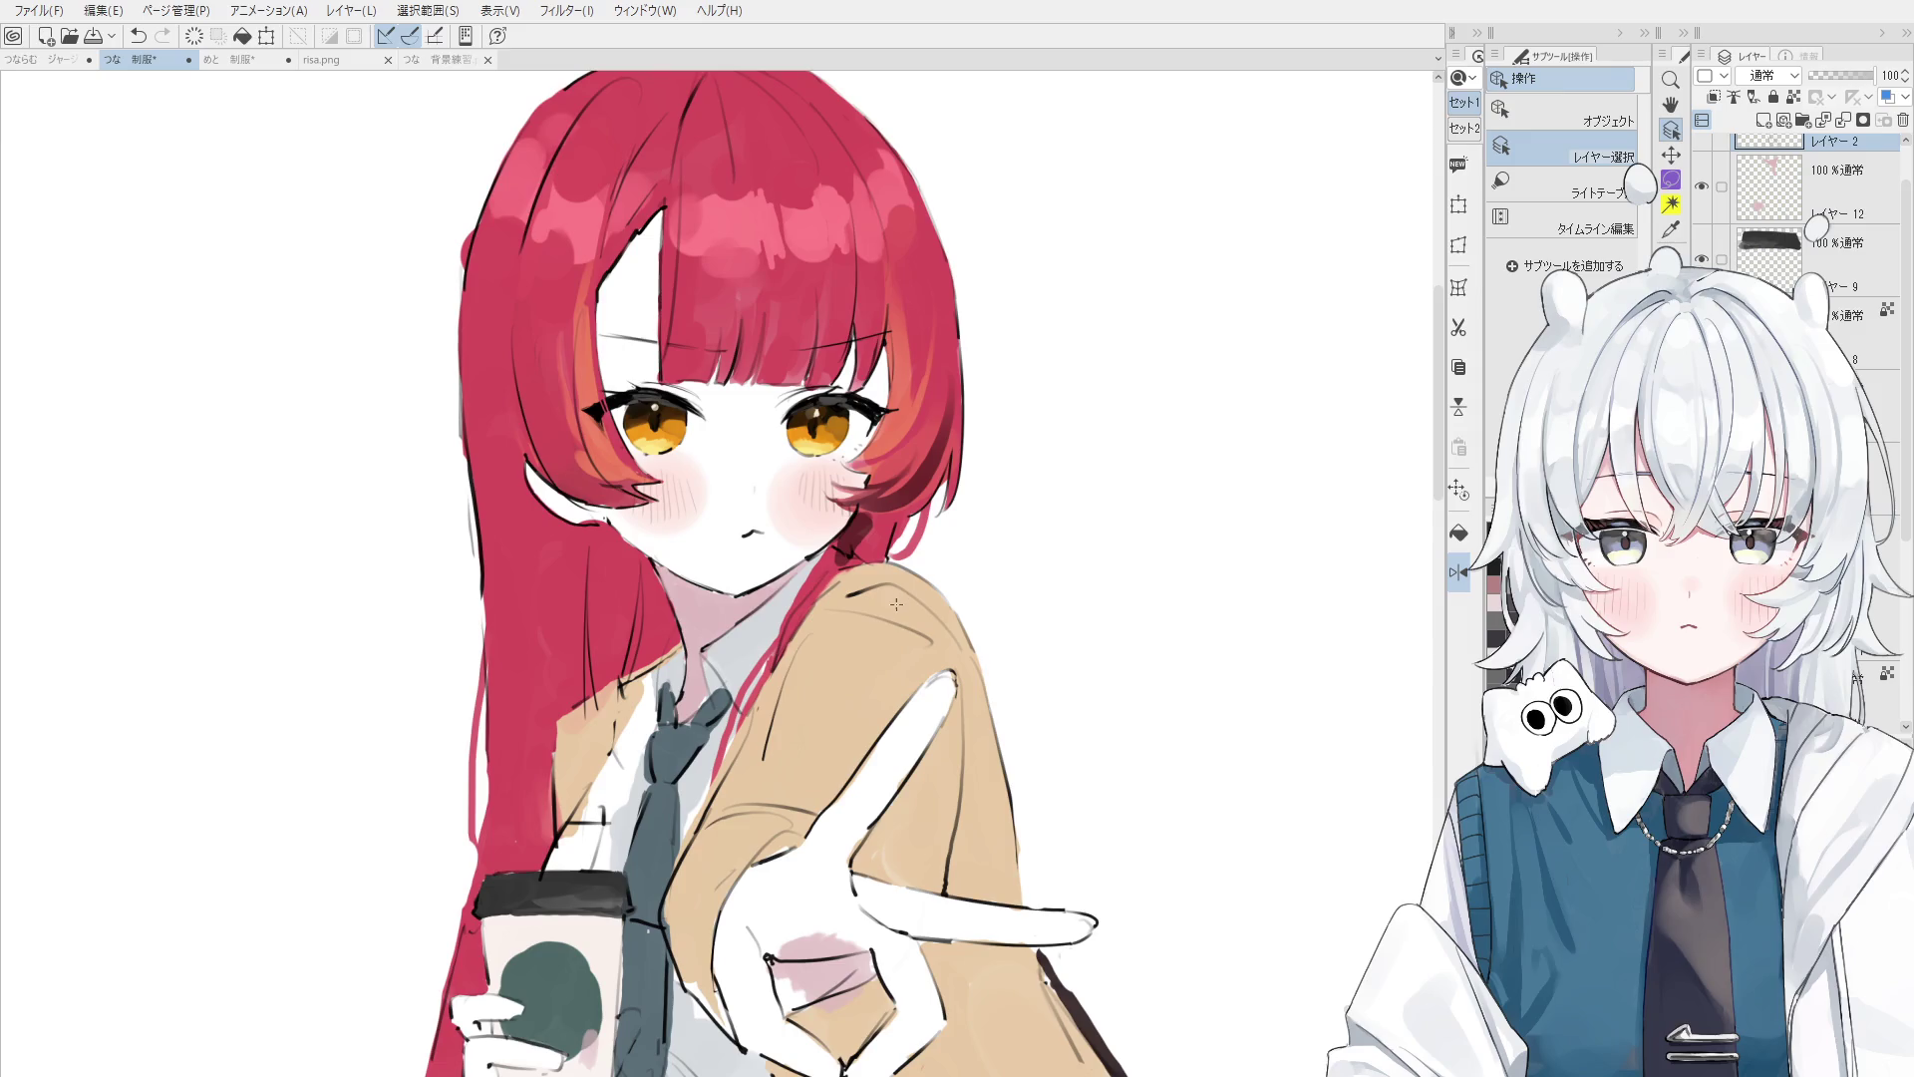
- Click through the lower layers on the artwork to select the red hair layer
click(881, 539)
click(792, 576)
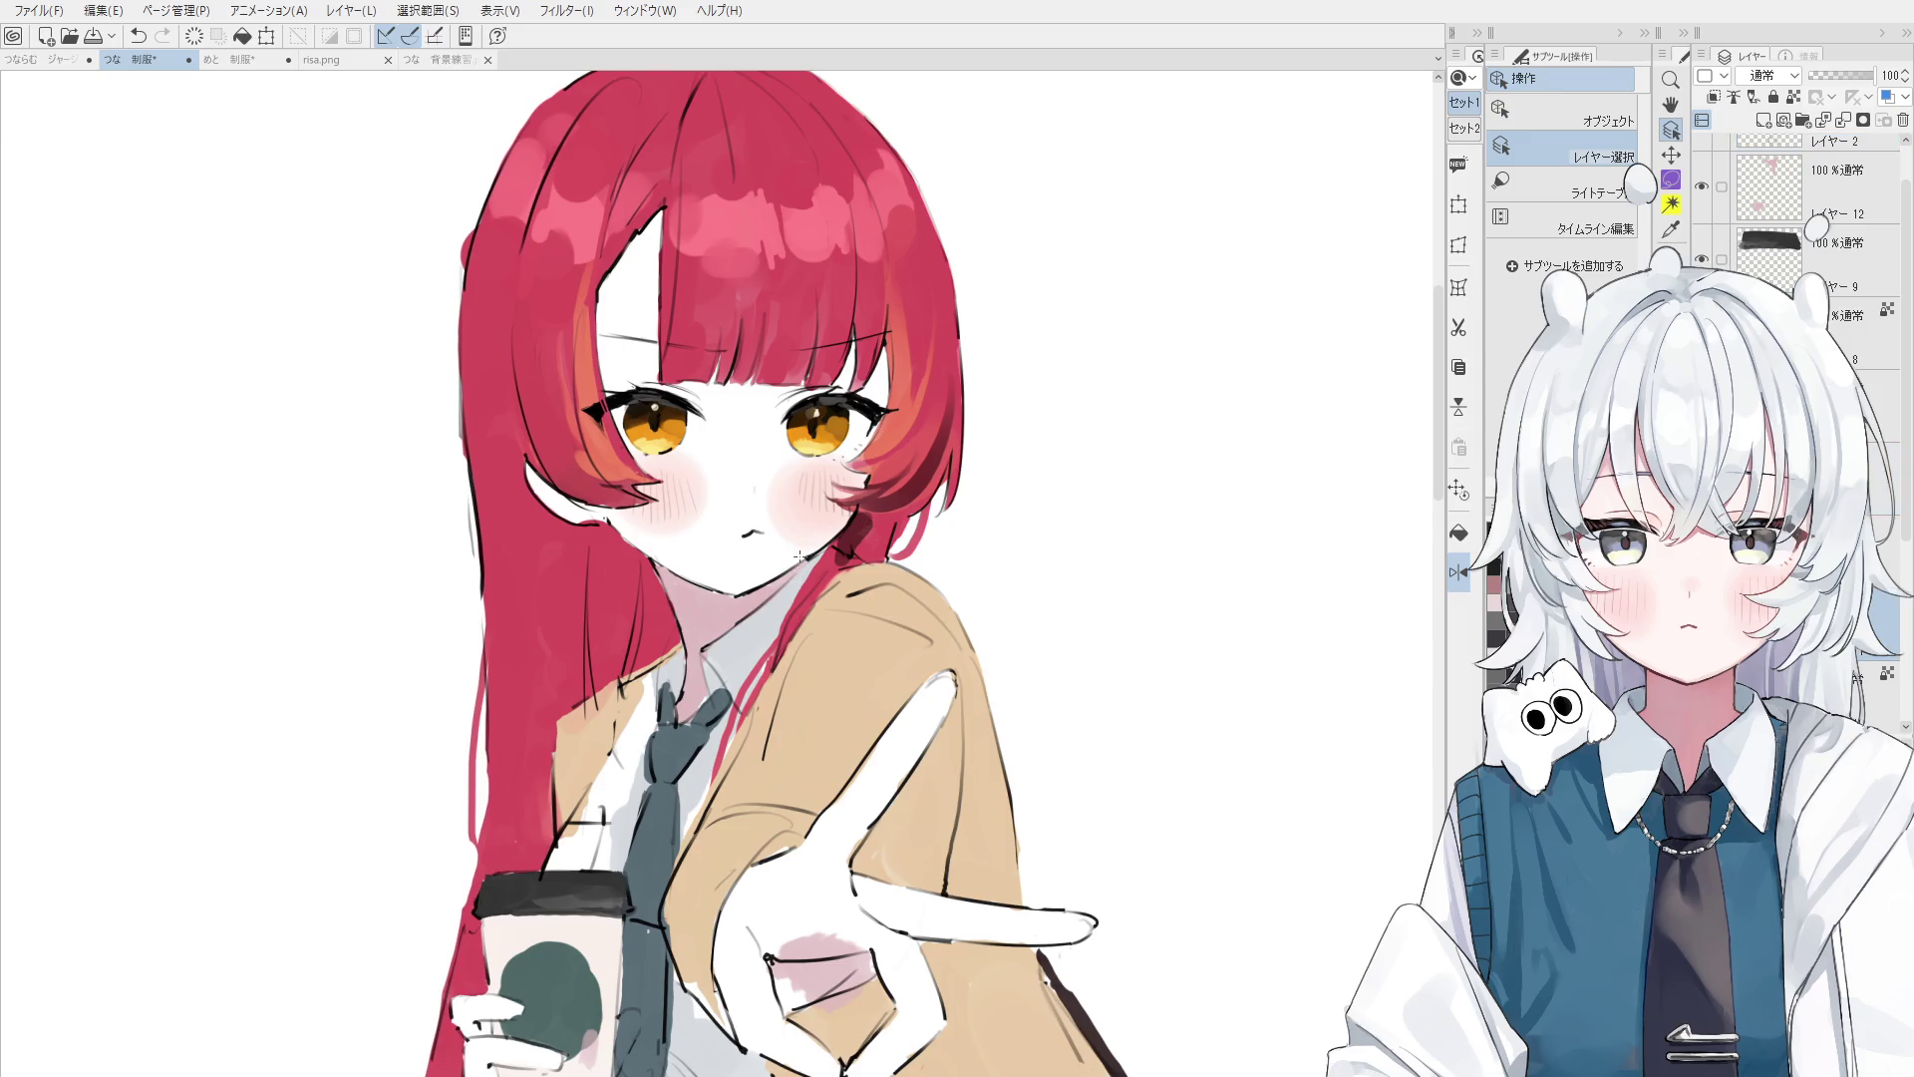
click(800, 555)
click(812, 561)
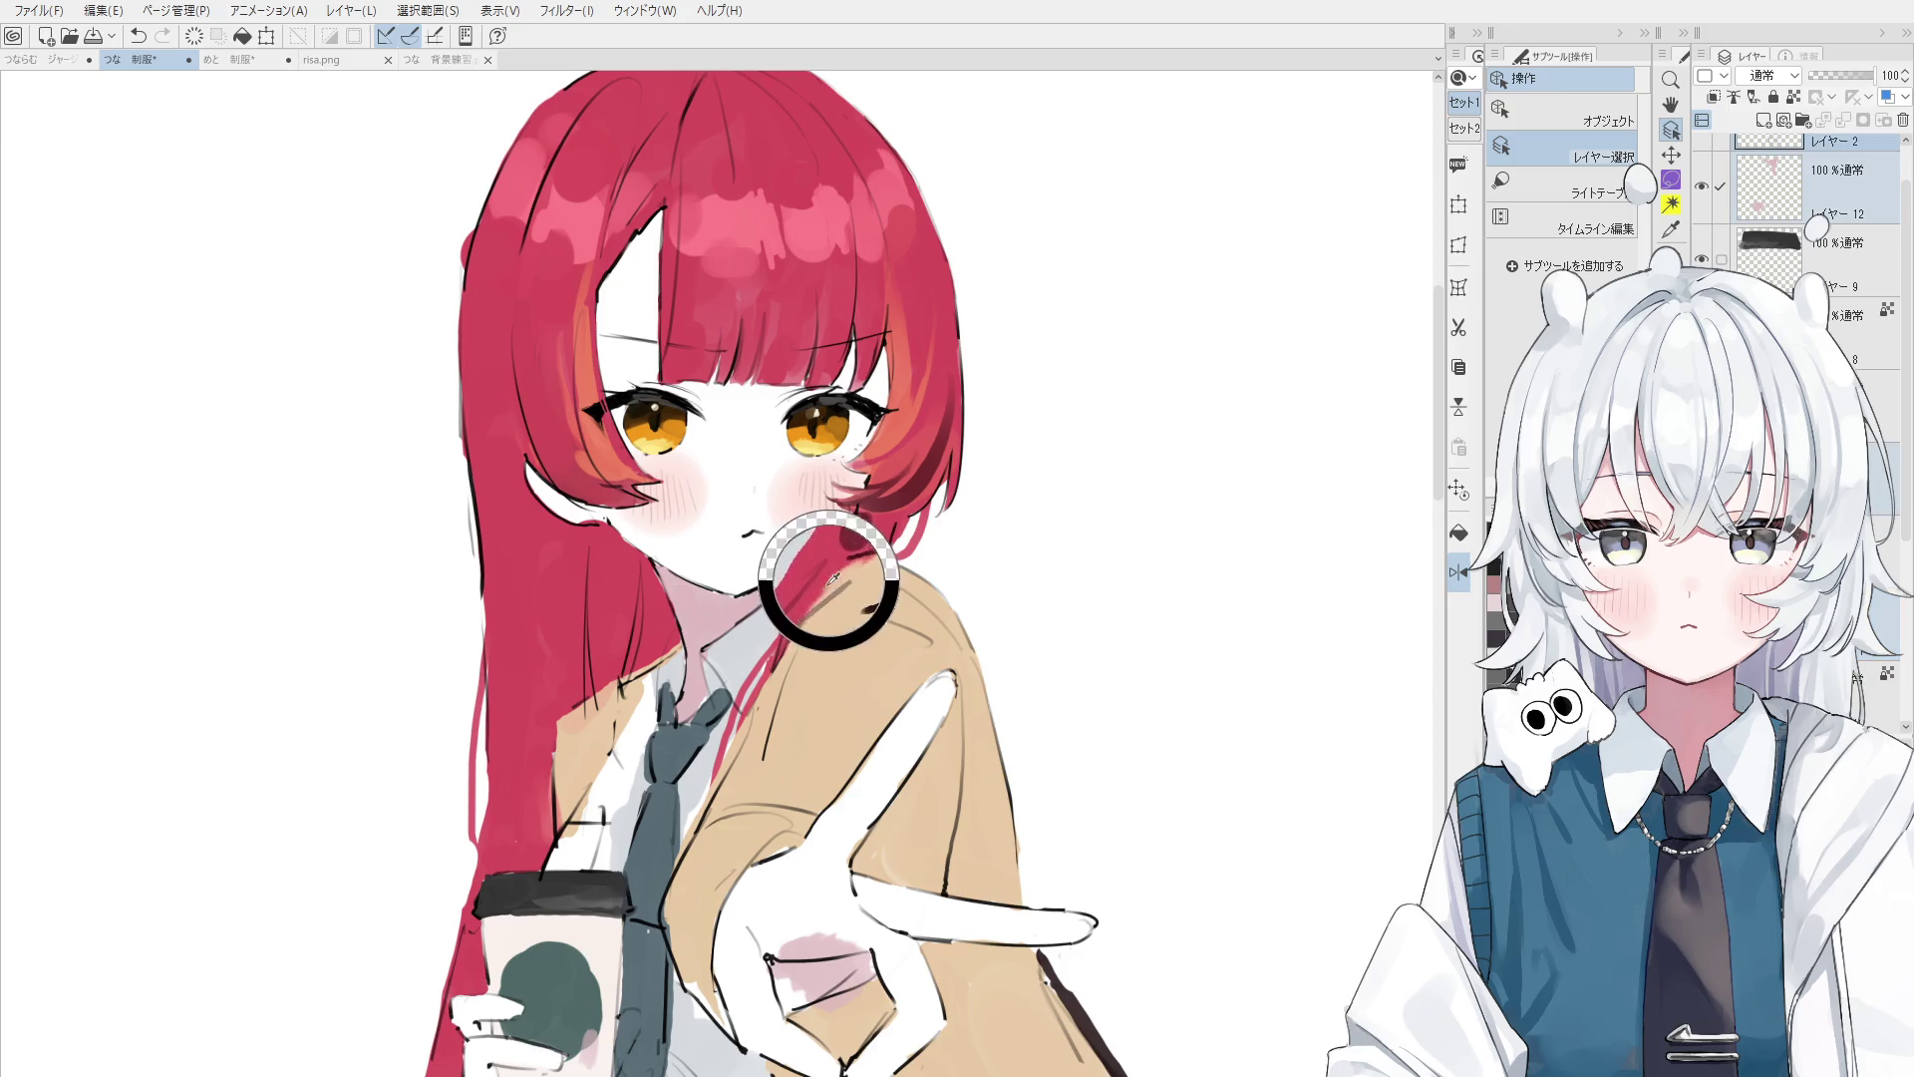
click(816, 550)
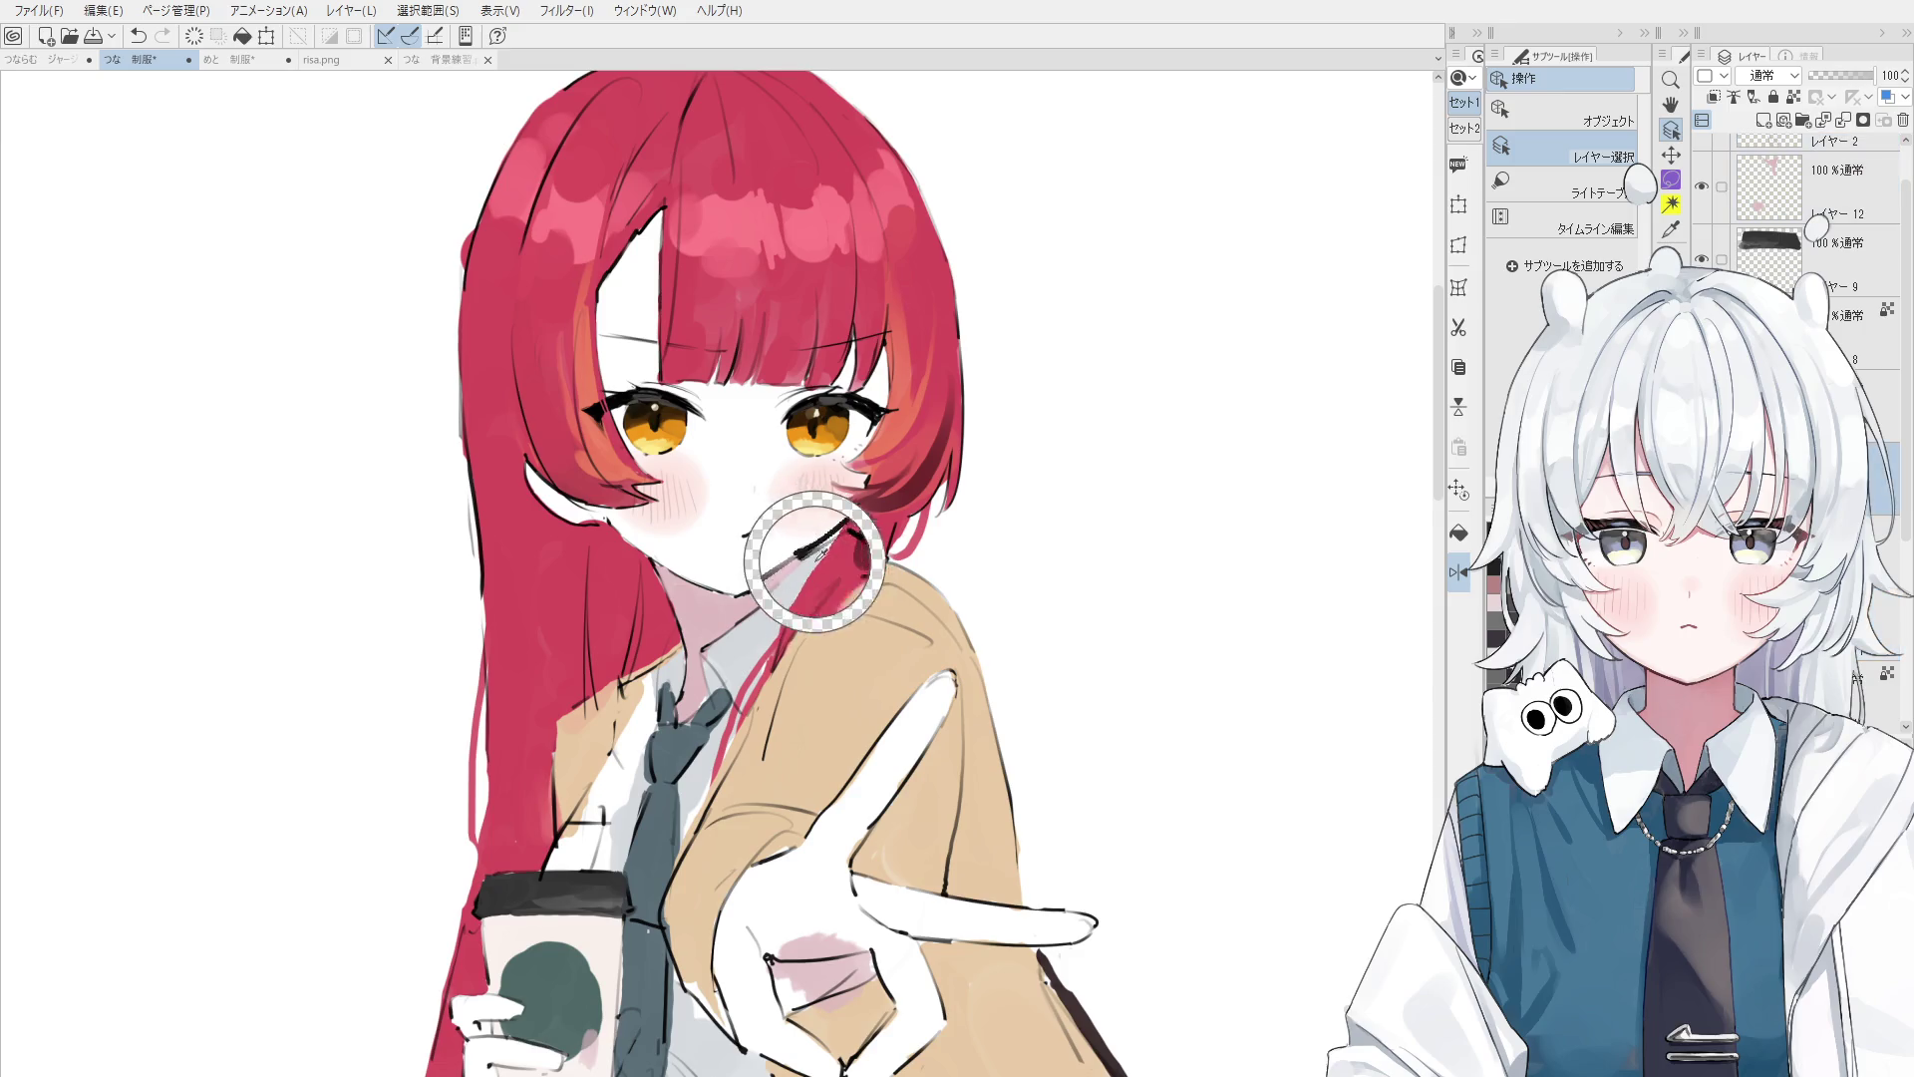
key(b)
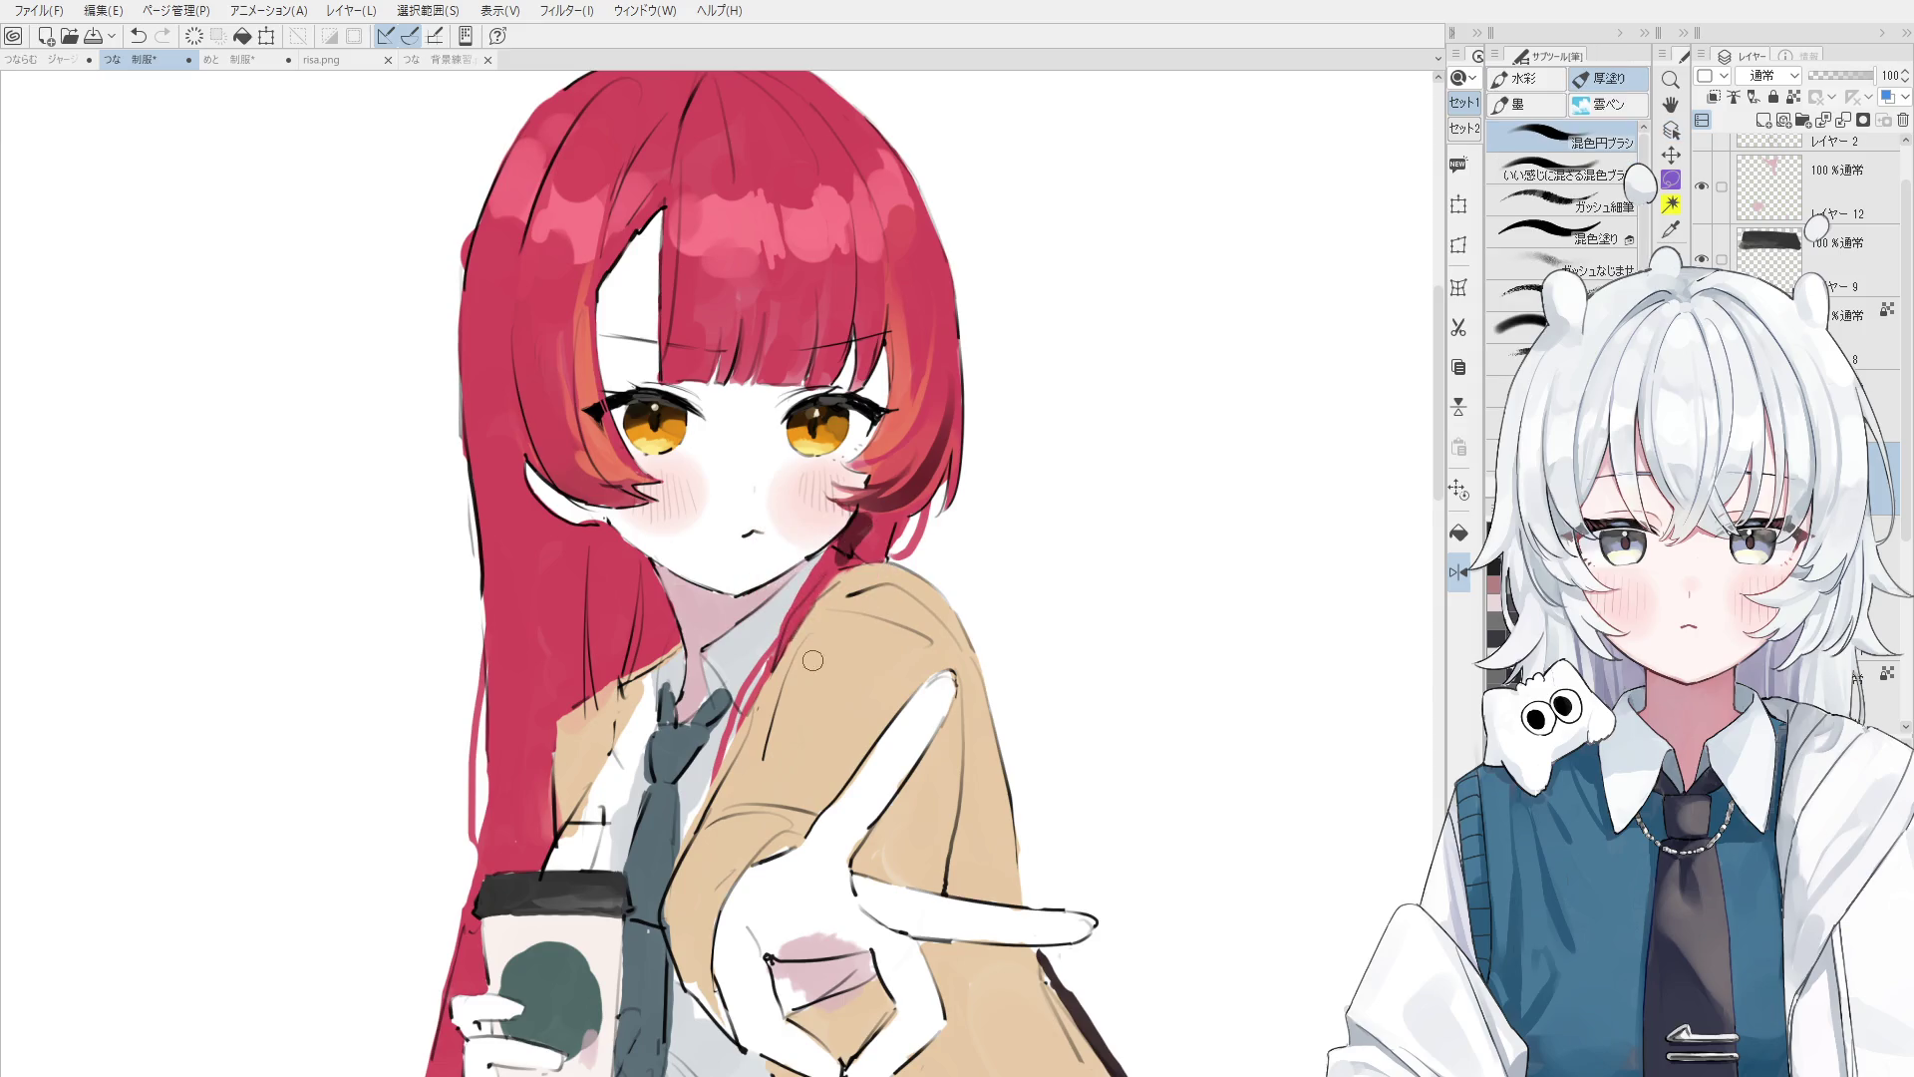
key(ctrl+z)
key(o)
click(819, 555)
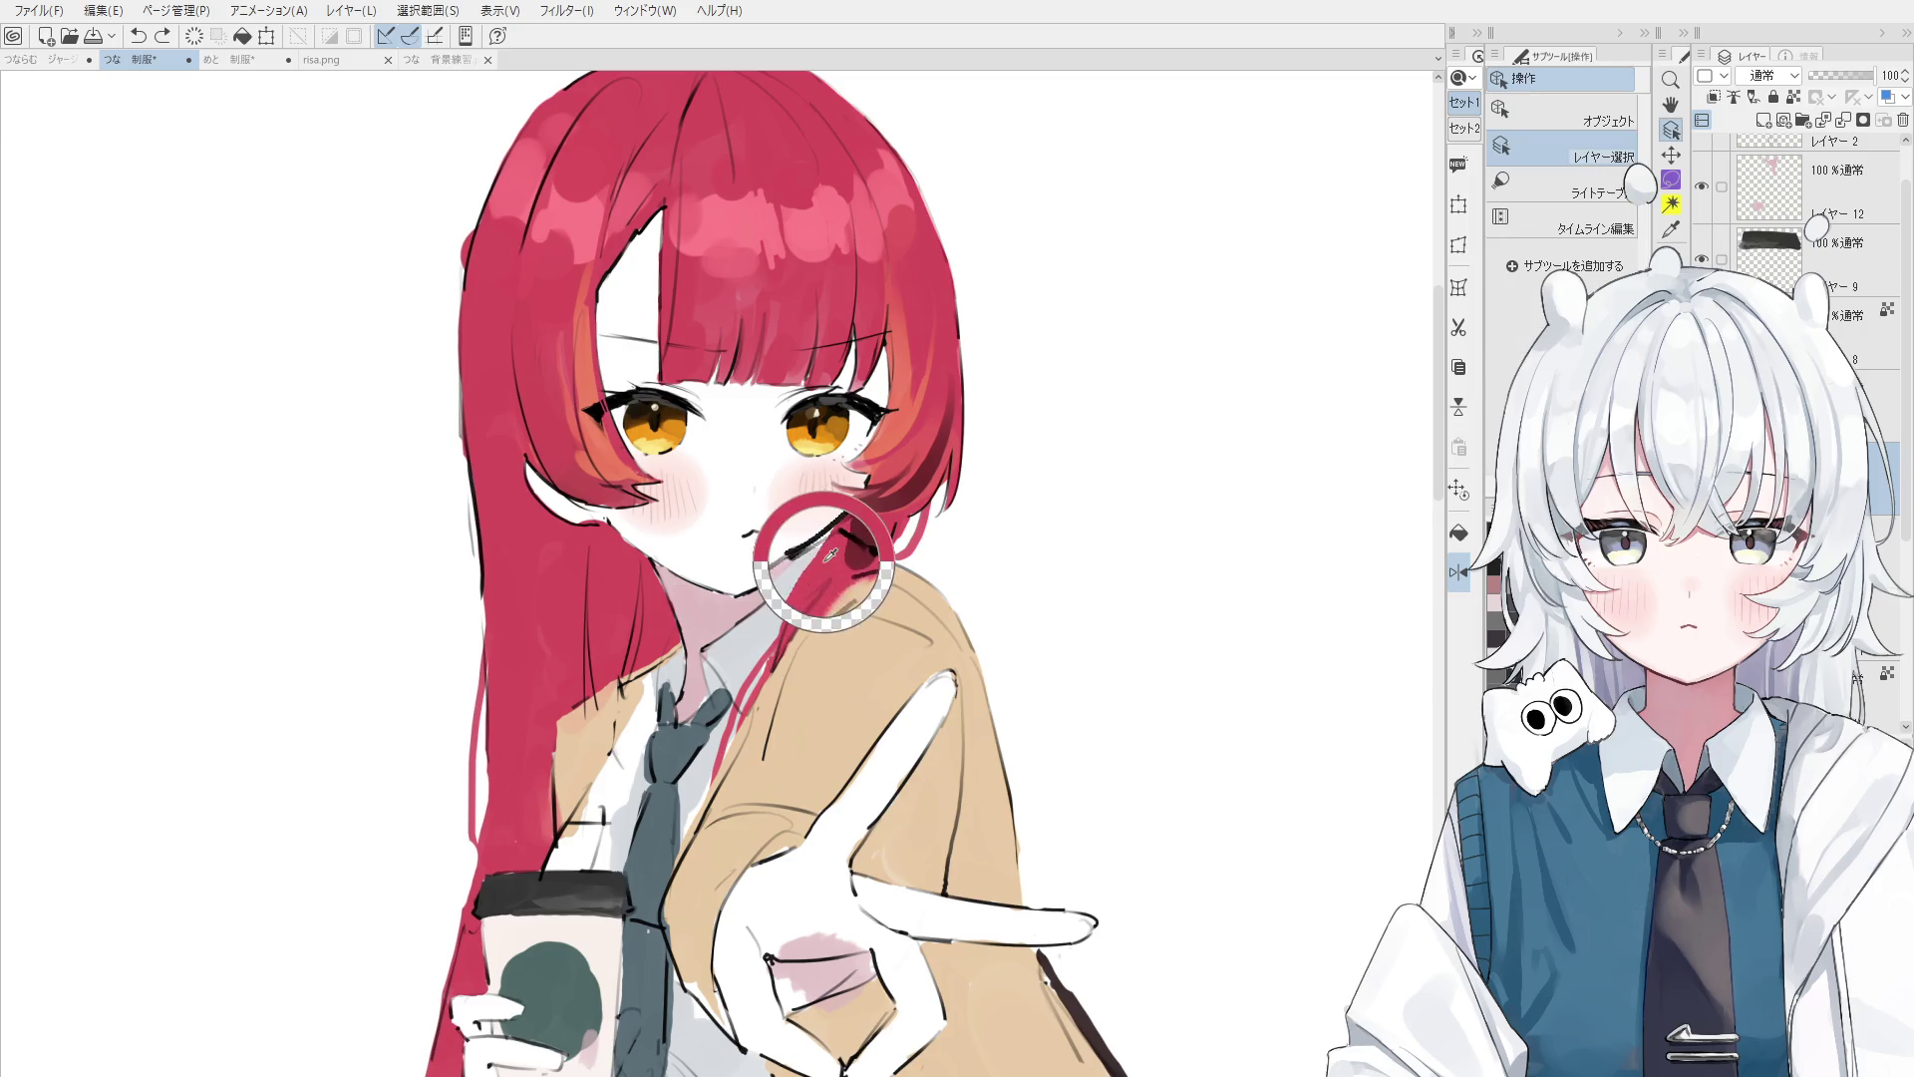
key(b)
- Paint a red hair strand falling over the cardigan, redoing it until it looks right
drag(797, 623, 760, 782)
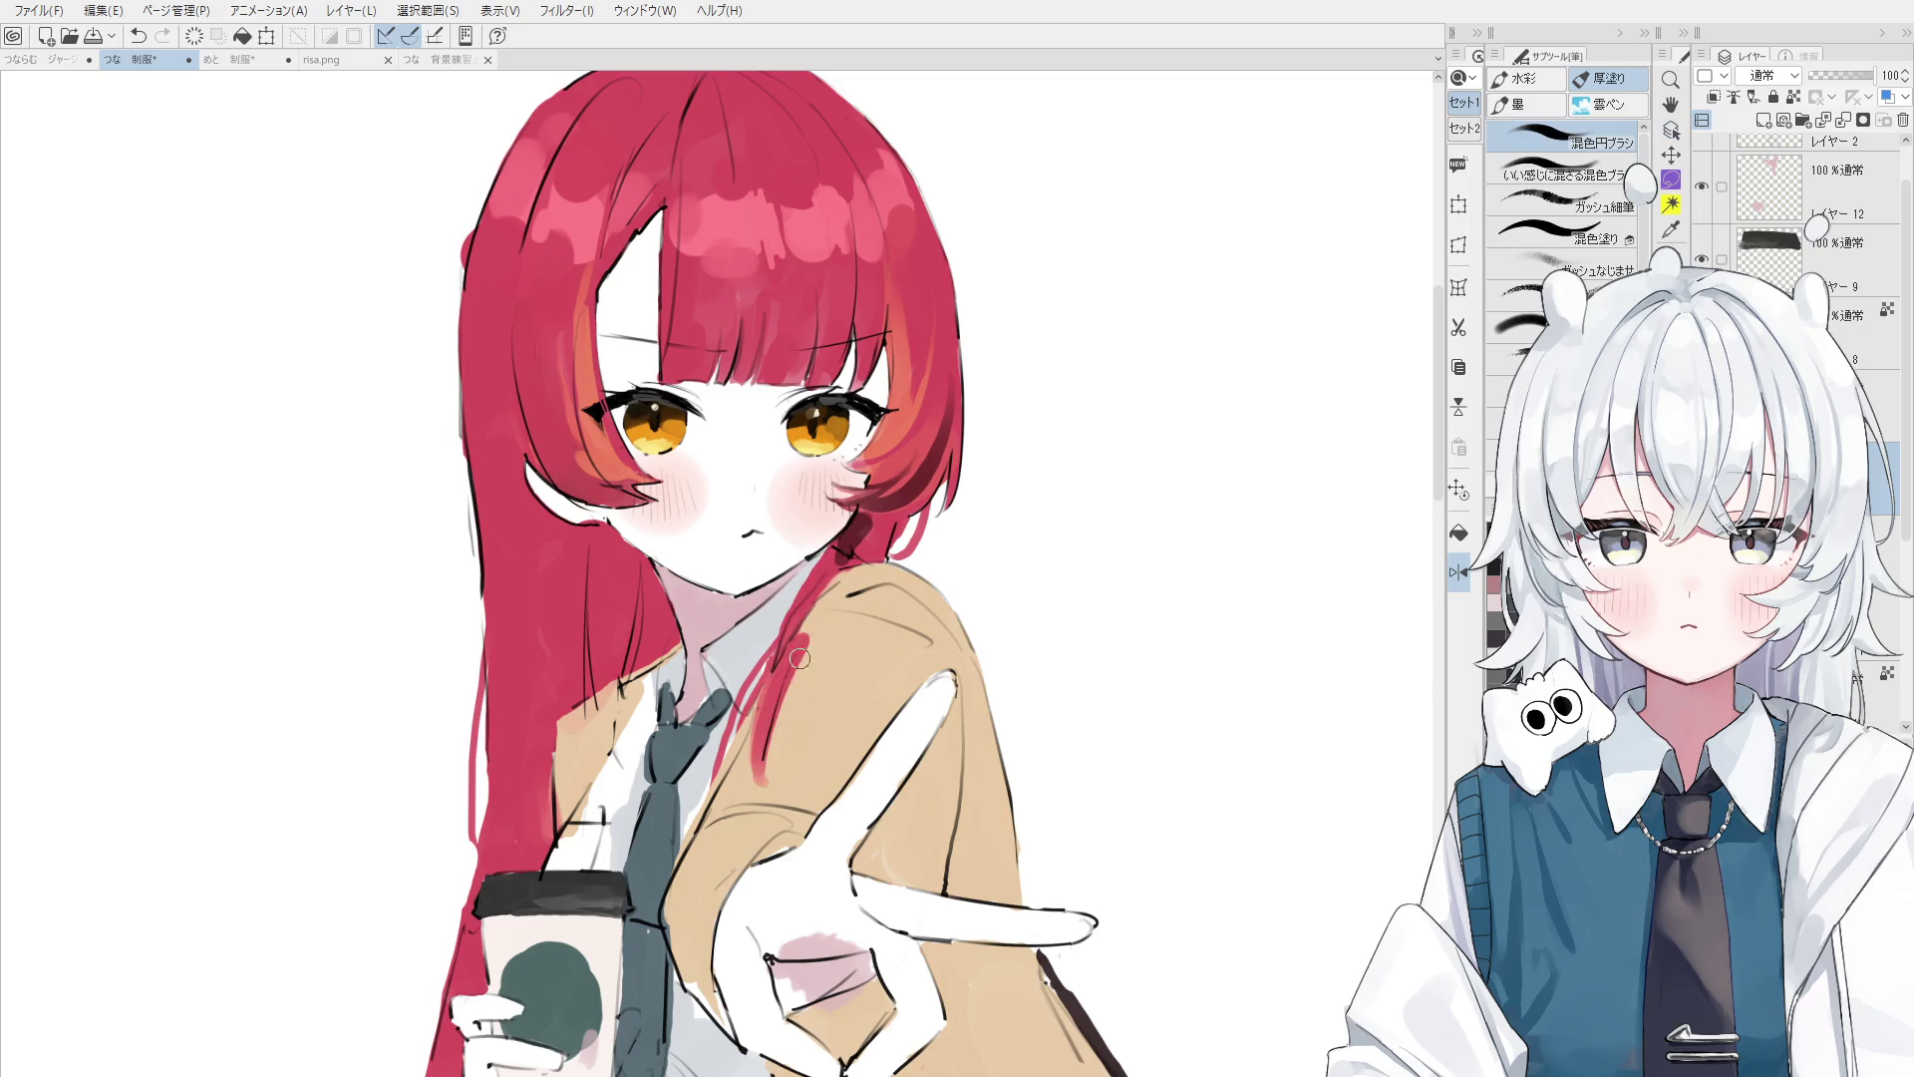
key(ctrl+z)
drag(807, 626, 763, 782)
key(ctrl+z)
mouse_move(833, 590)
mouse_down()
mouse_move(759, 783)
mouse_move(780, 792)
mouse_up()
key(ctrl+z)
key(ctrl+z)
drag(817, 593, 757, 786)
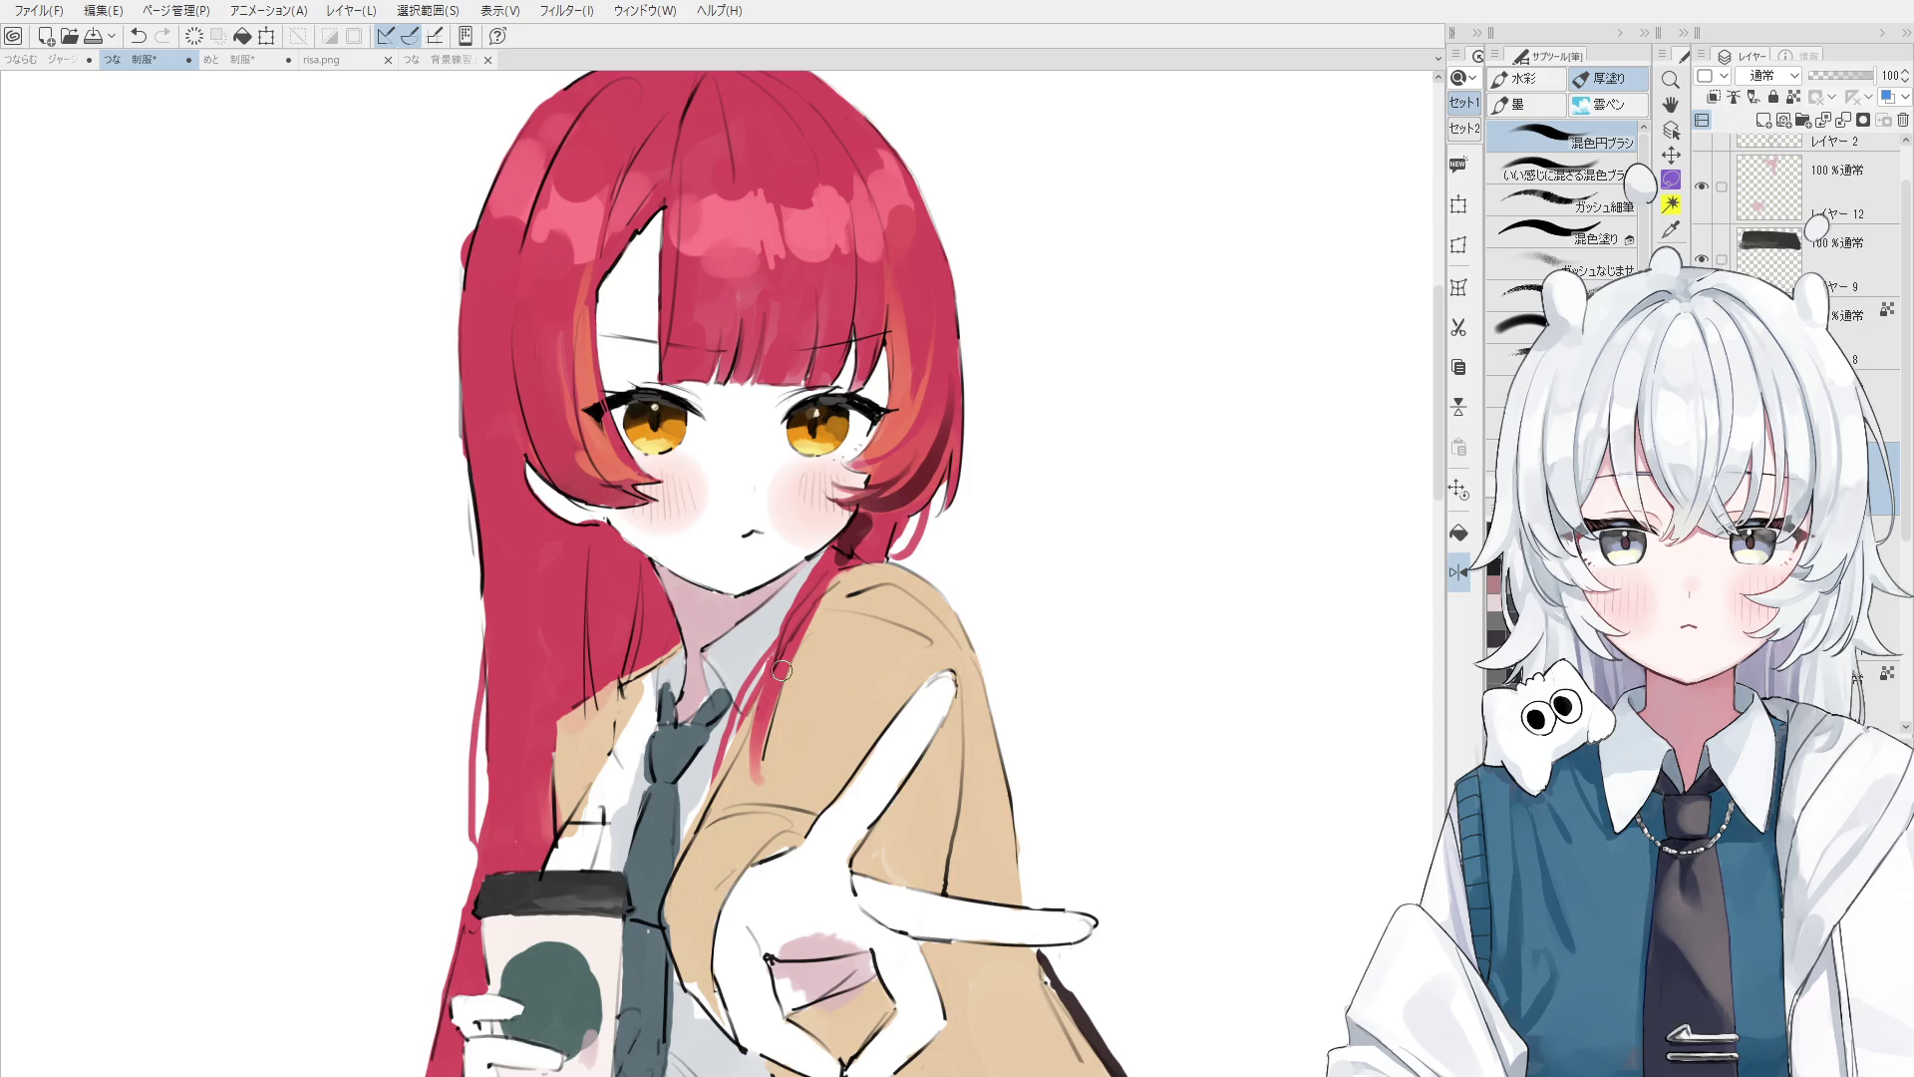
- Flip the view and add a short dark stroke on the hair line art
key(h)
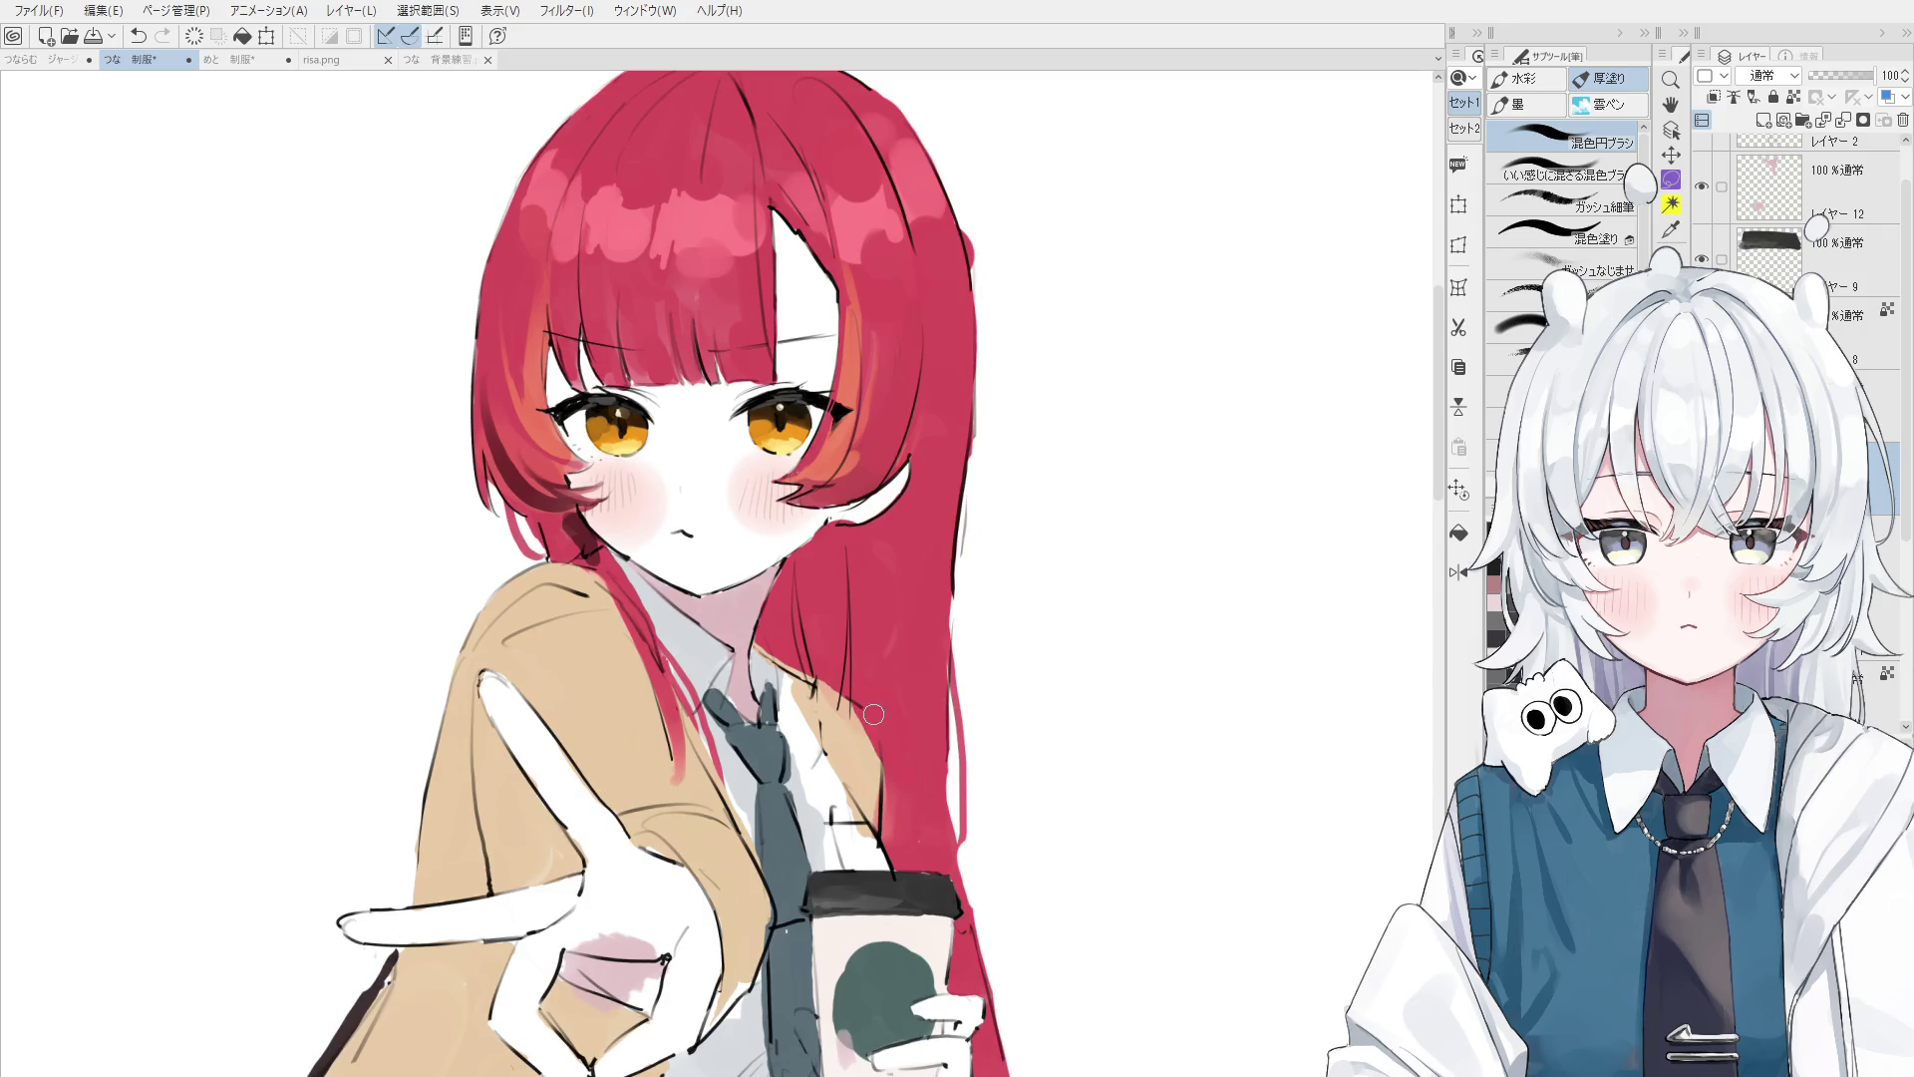
key(o)
key(b)
drag(878, 760, 847, 712)
- Undo the stray dark stroke, select Layer 2, and erase the dark hair lines beside the neck
key(o)
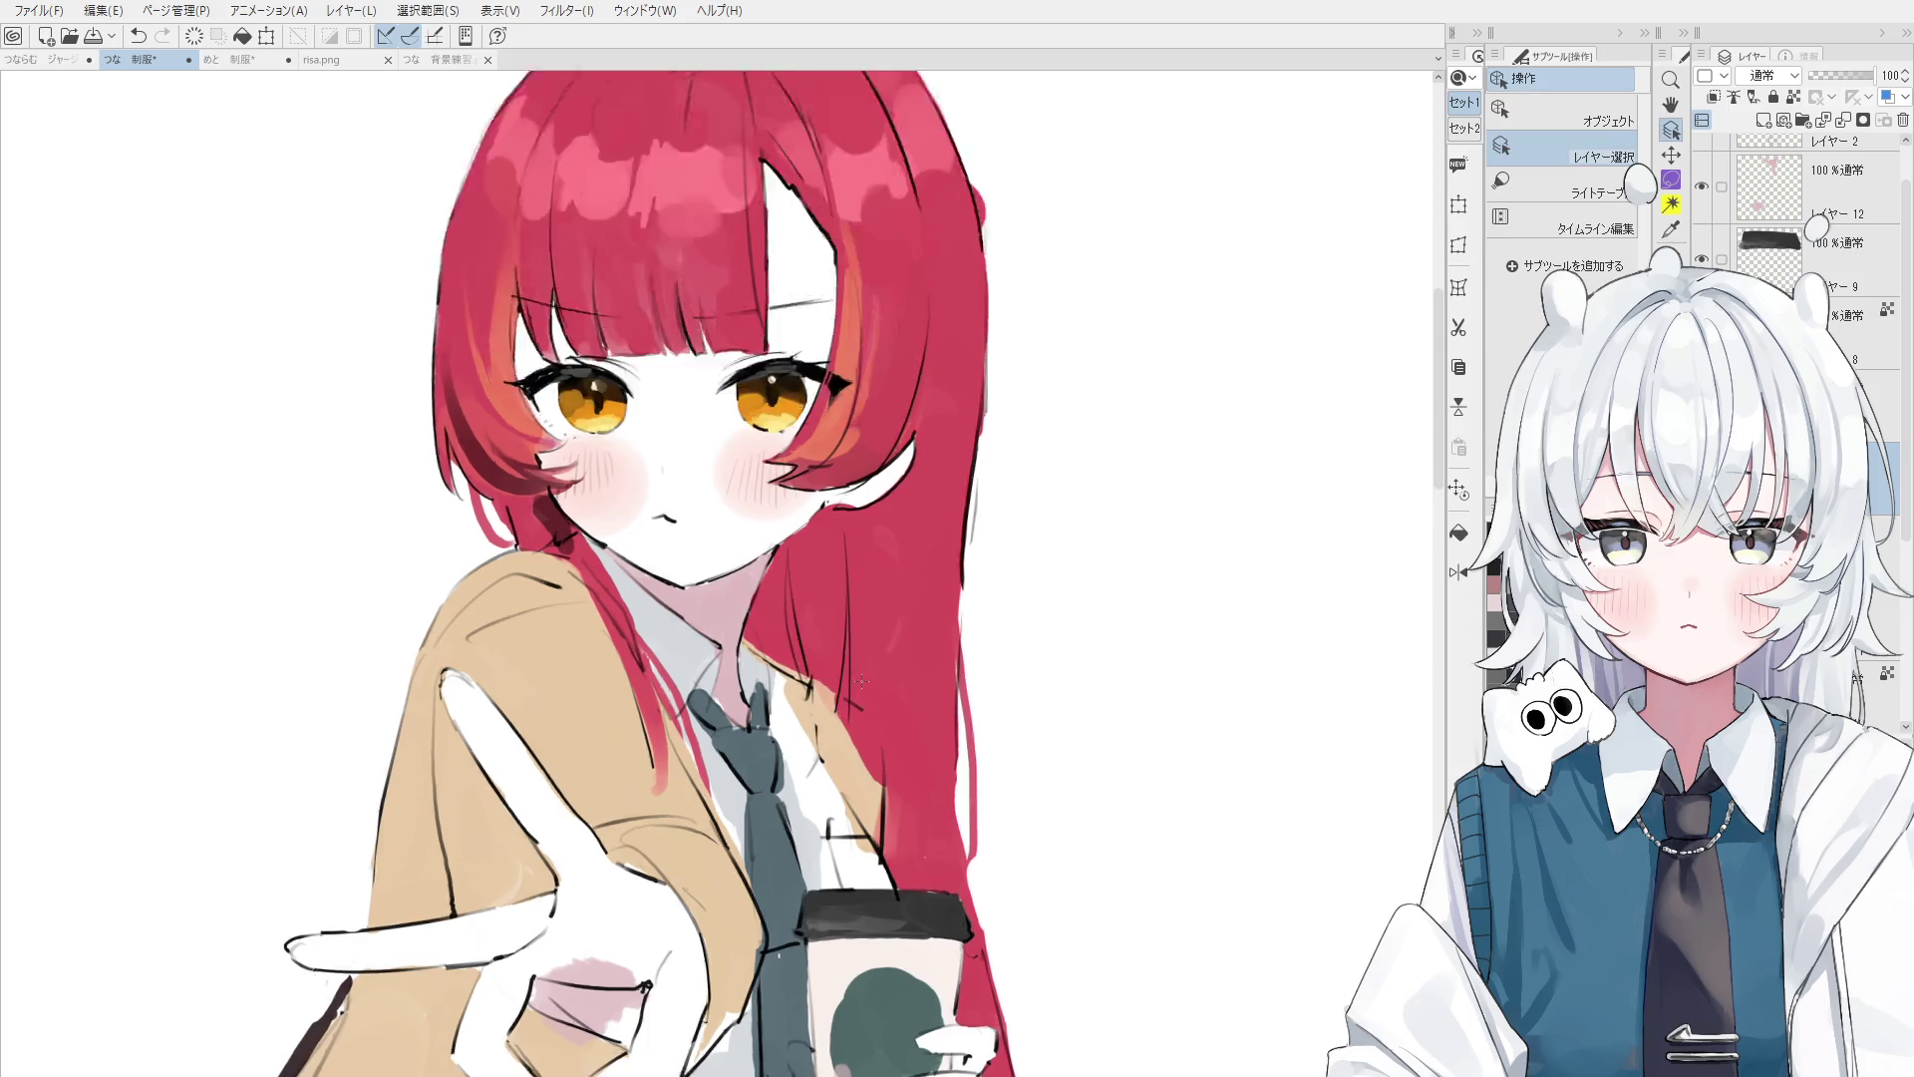
scroll(857, 718, up, 4)
key(ctrl+z)
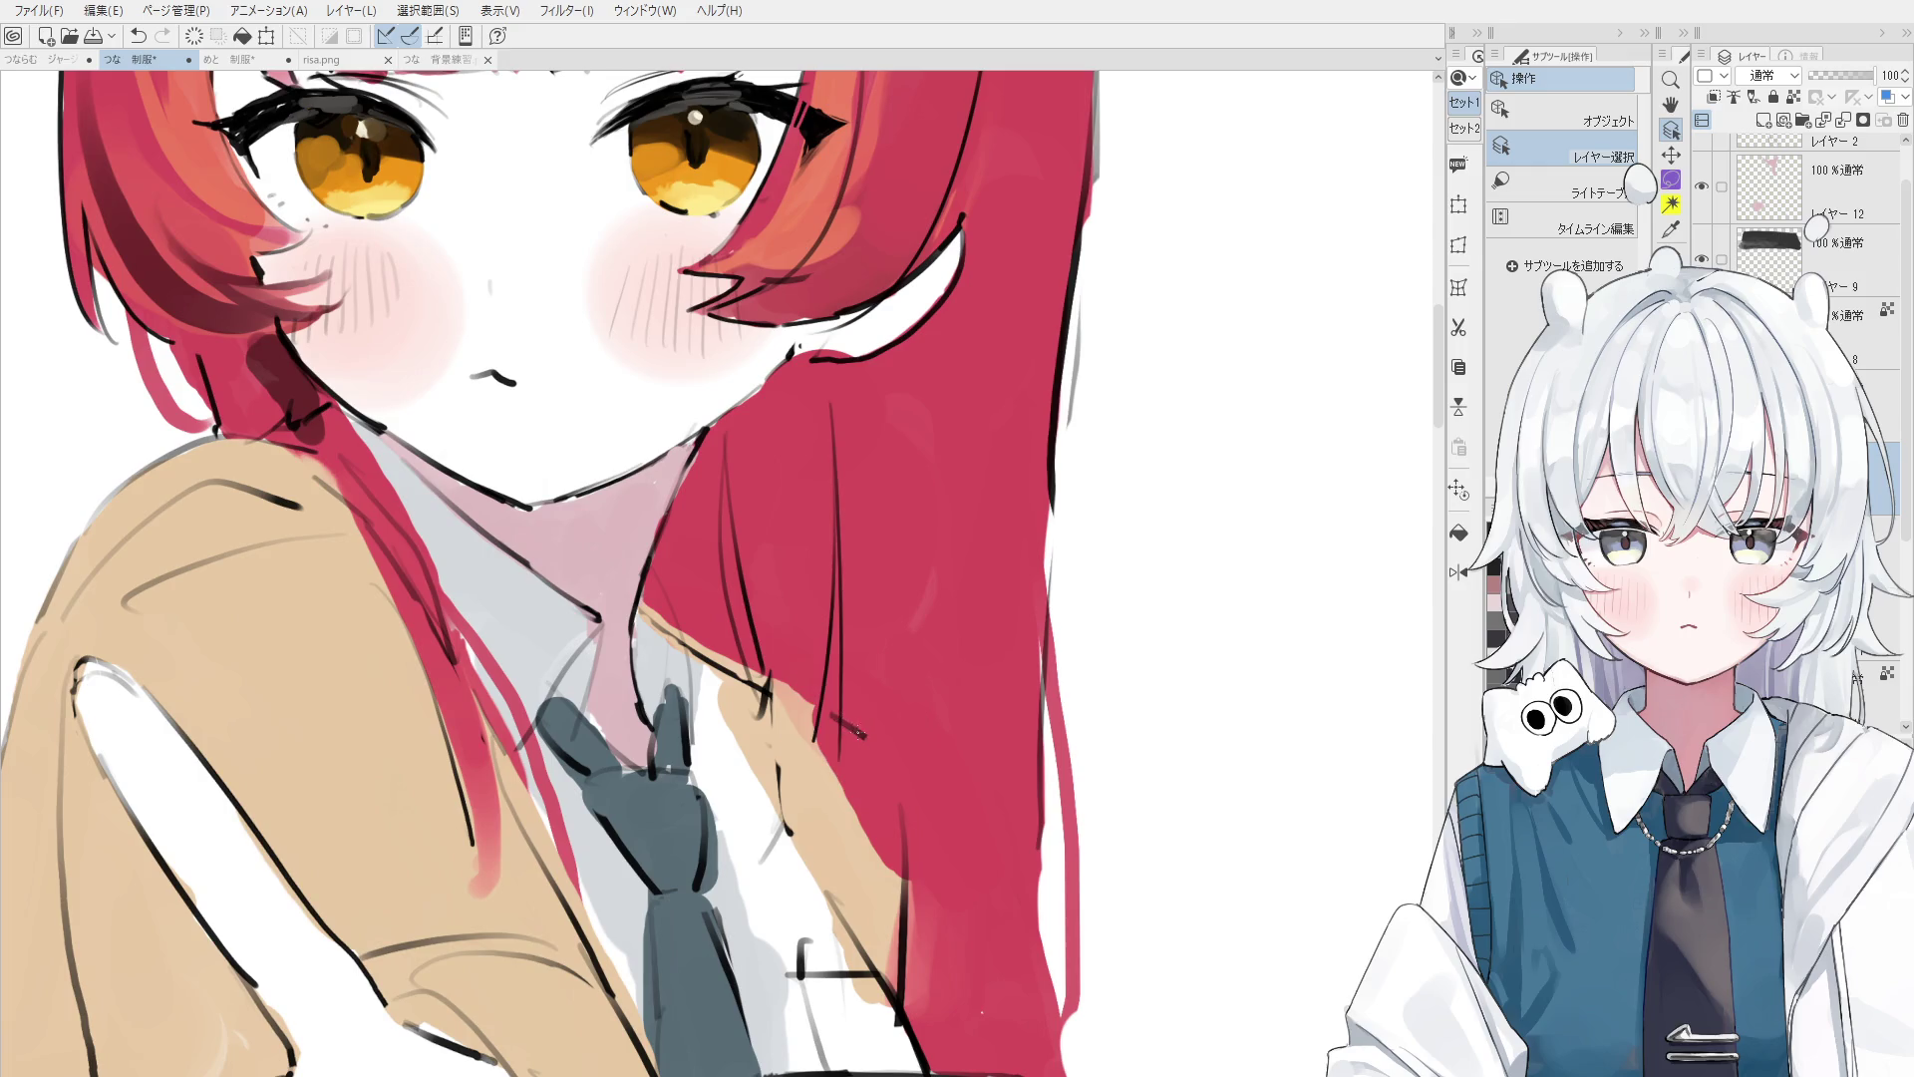
click(848, 727)
key(e)
drag(847, 508, 837, 757)
- Redraw a cleaner dark hair line beside the neck with the line-art pen
key(o)
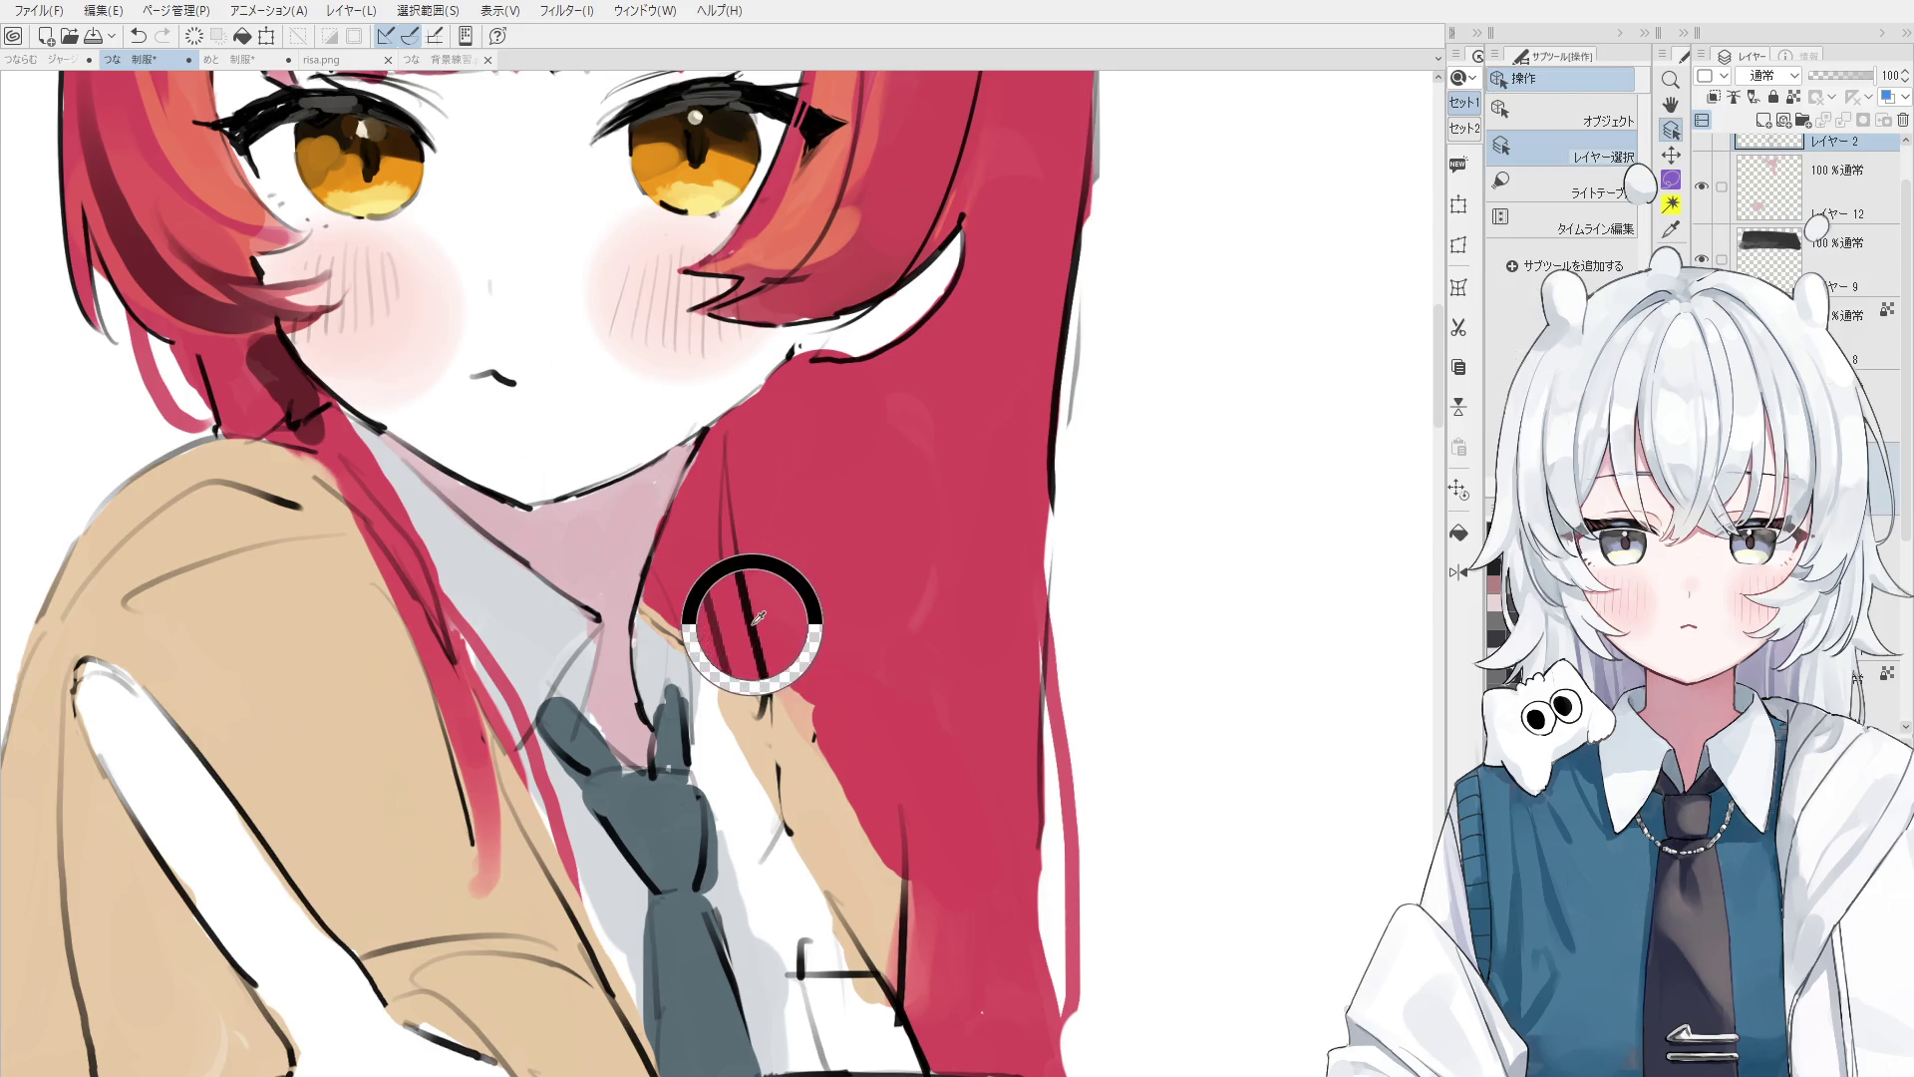
key(p)
drag(793, 570, 867, 813)
key(ctrl+z)
scroll(872, 819, down, 2)
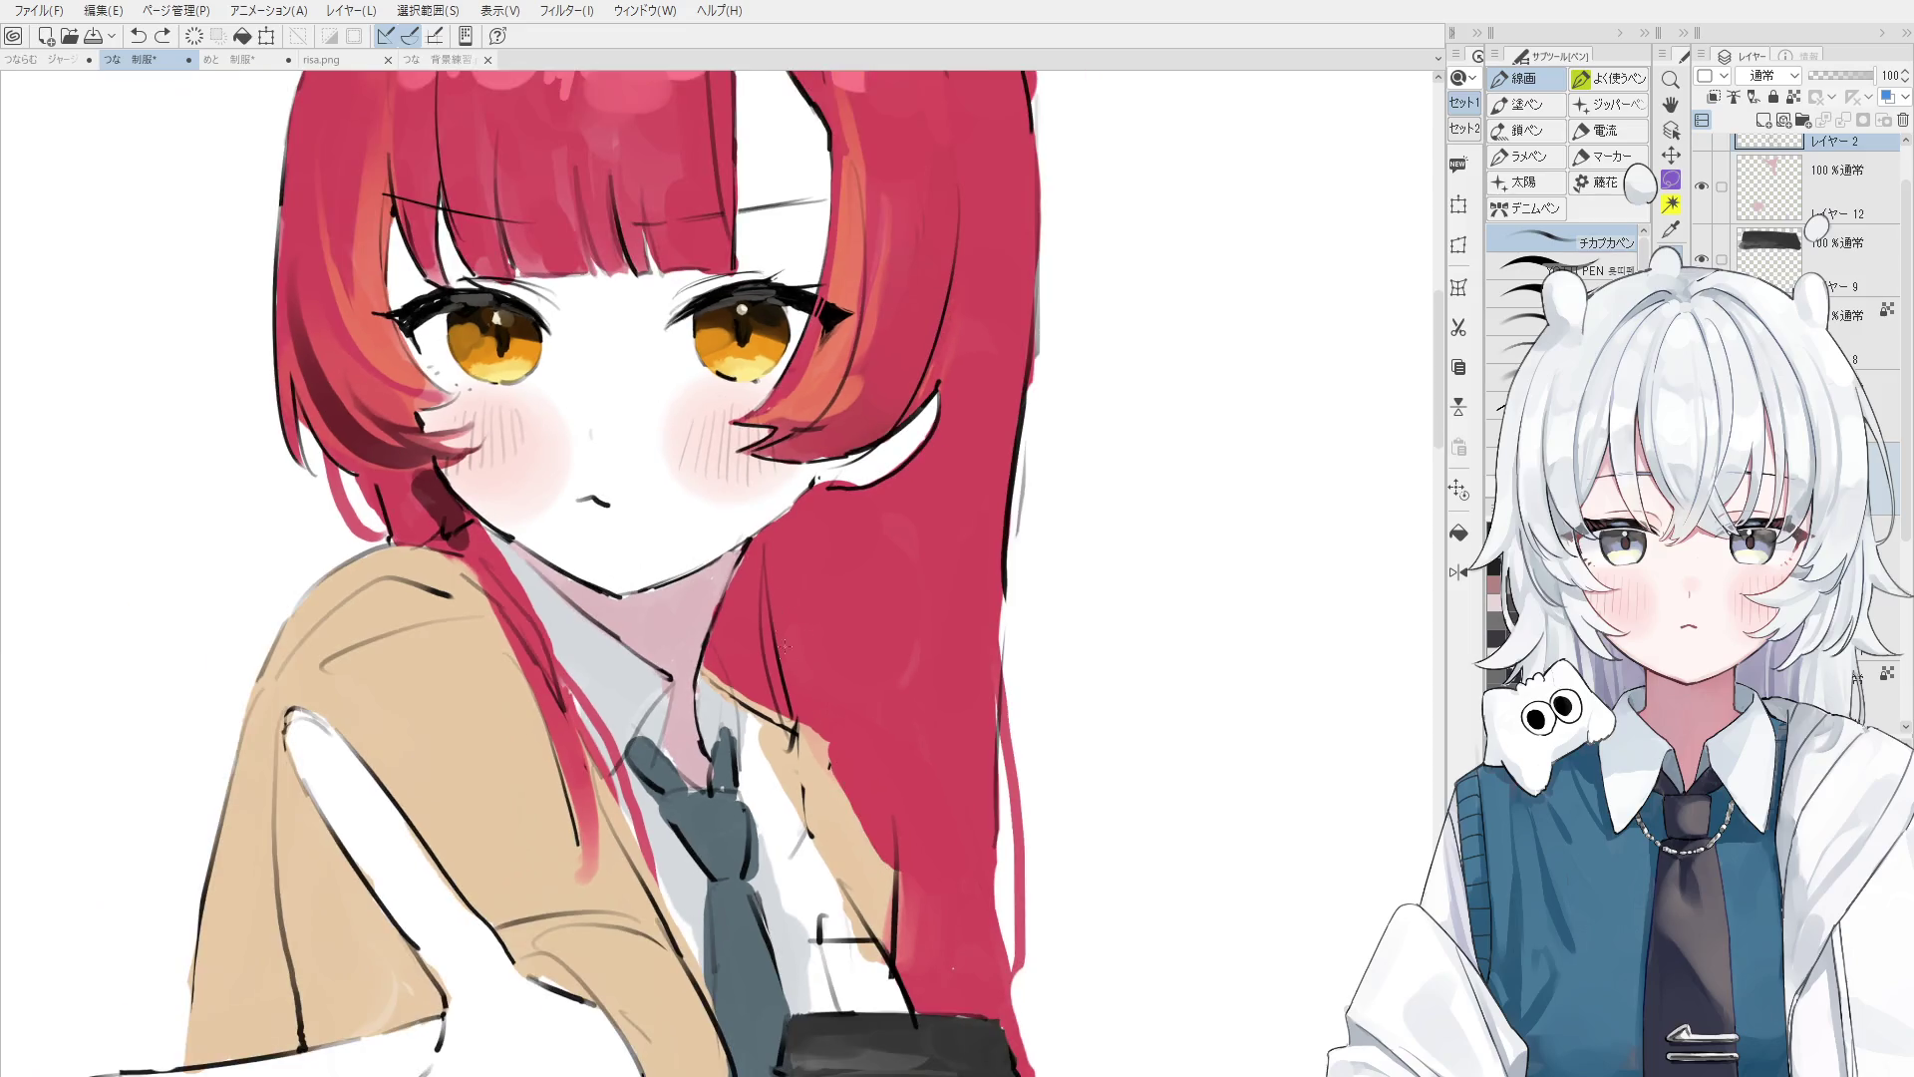
drag(797, 660, 882, 855)
scroll(876, 810, down, 2)
- Rotate the view nearly upright, undo the last stroke, and pan the canvas
drag(875, 810, 952, 491)
scroll(919, 643, down, 2)
scroll(953, 491, up, 2)
key(e)
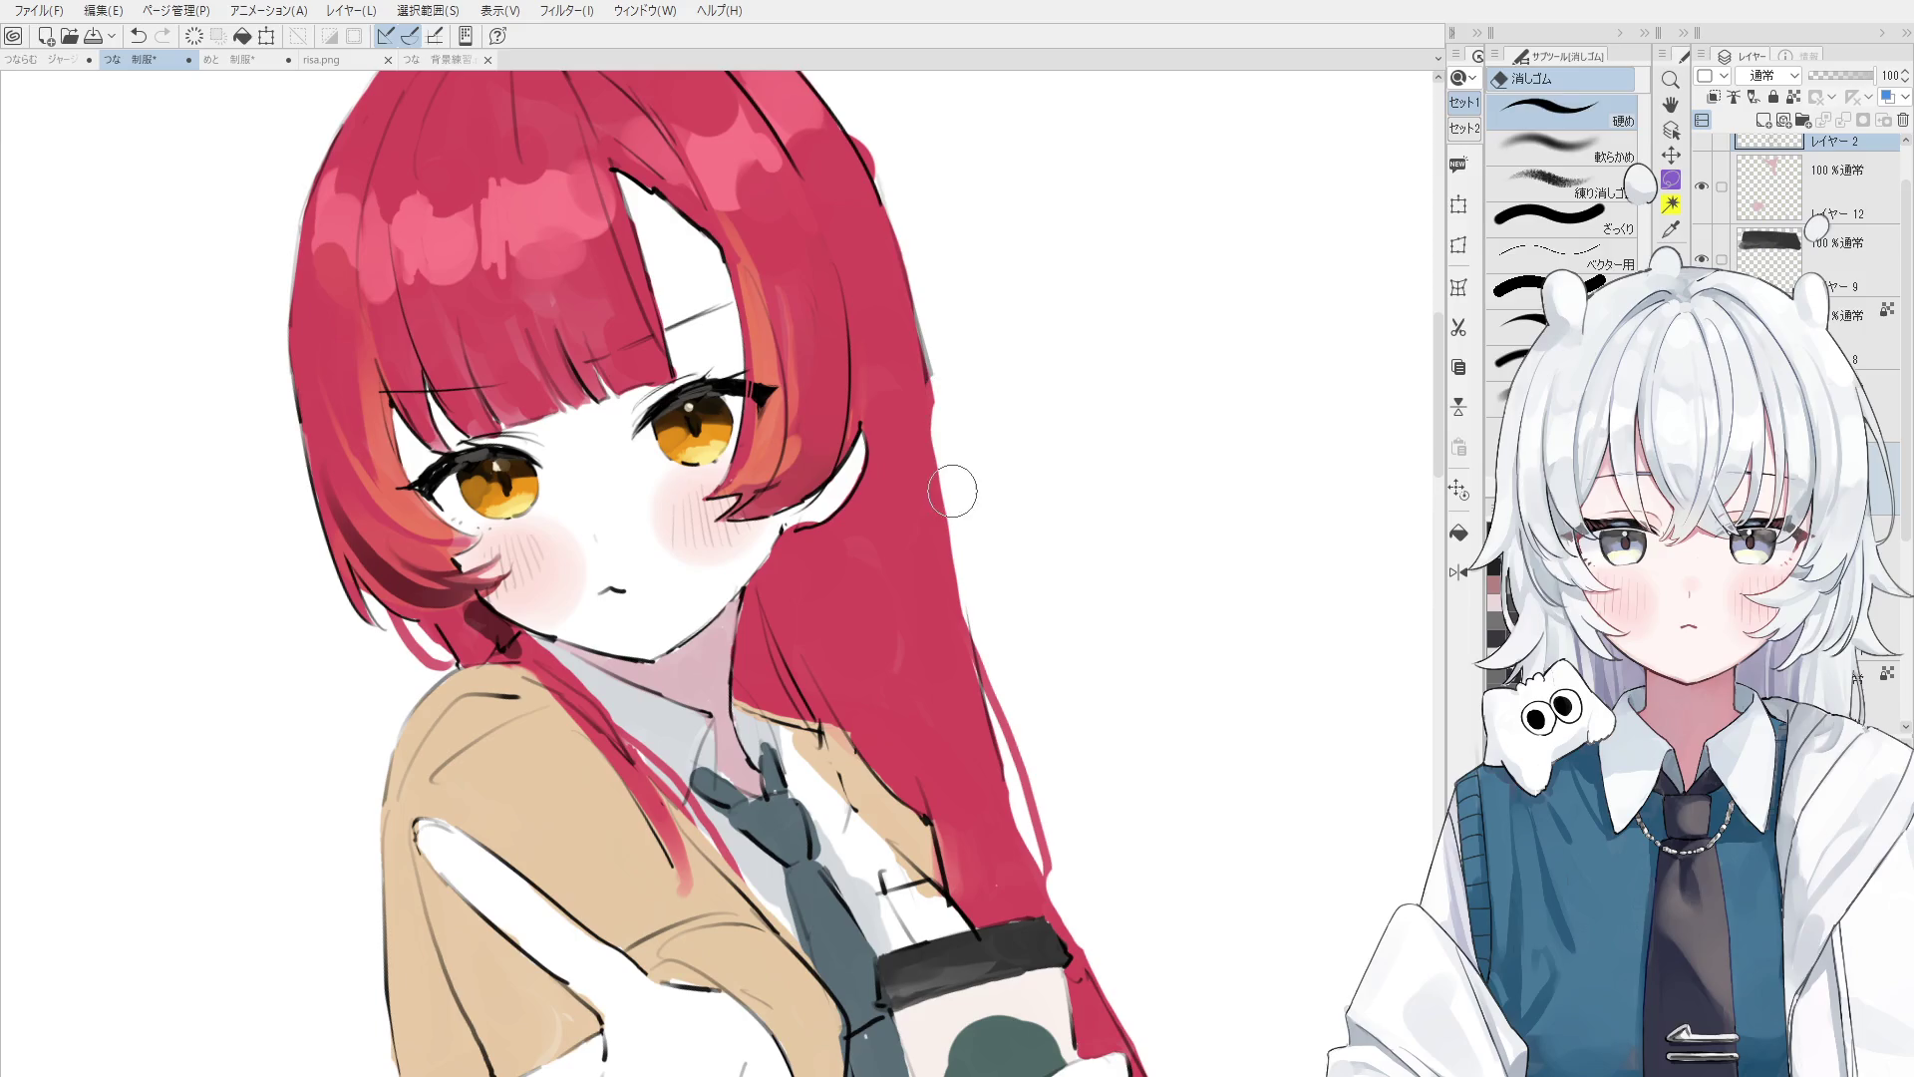
key(p)
key(ctrl+z)
key(ctrl+z)
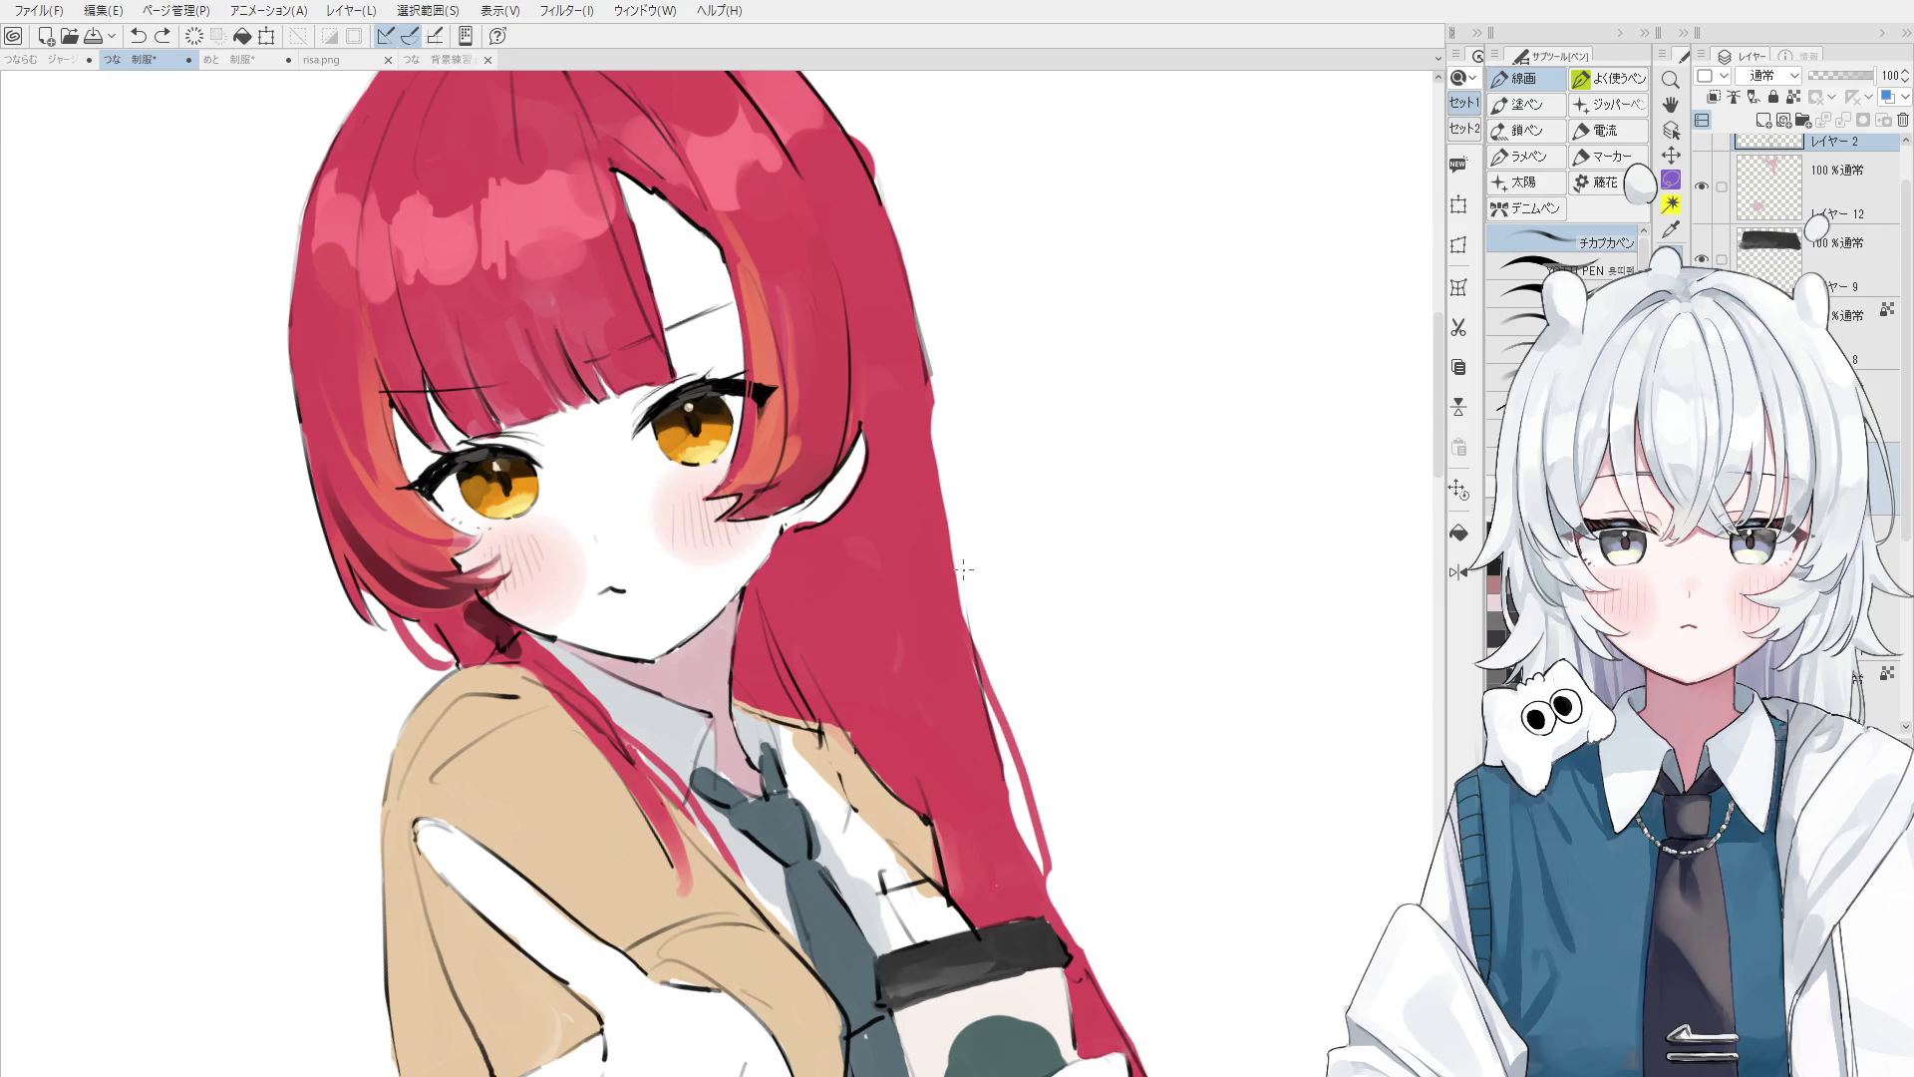
key(h)
scroll(974, 482, up, 5)
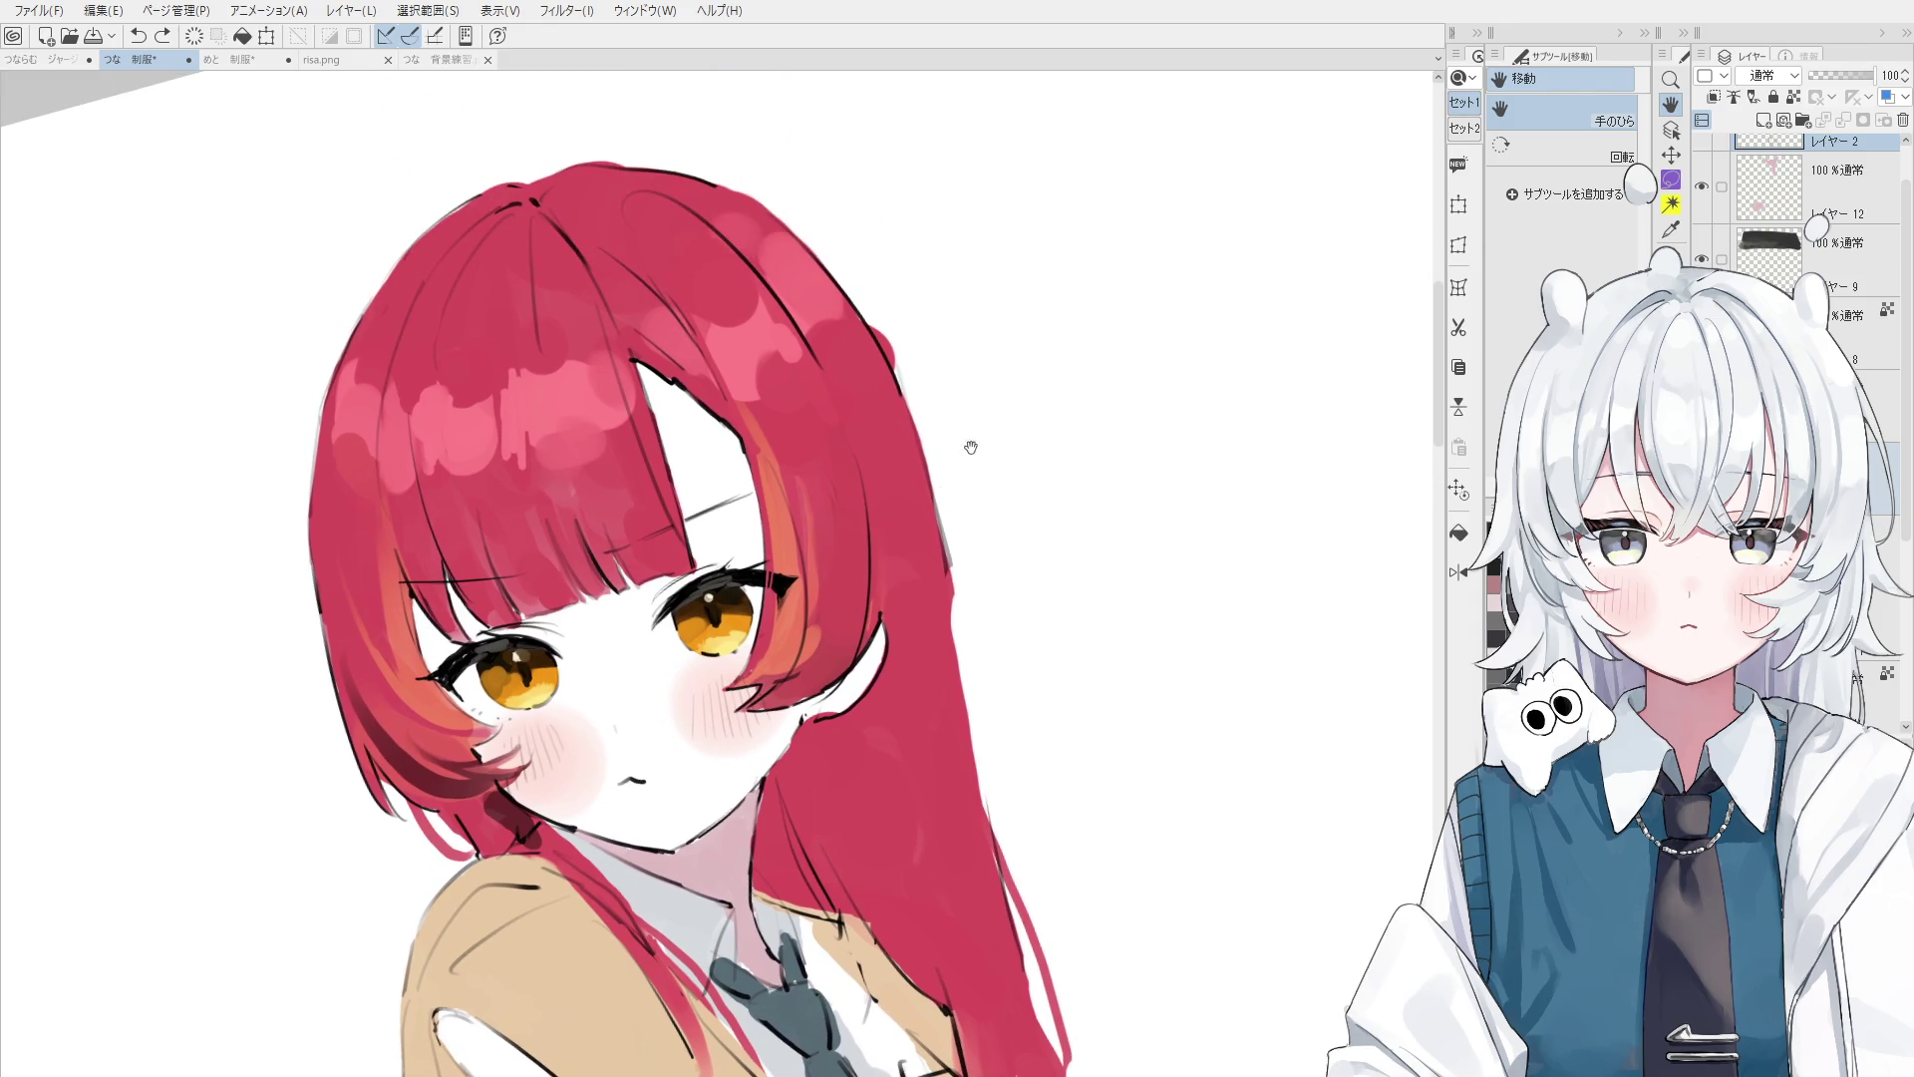
- Erase the black outline at the hair's right edge and try a brush stroke there, undoing it
key(e)
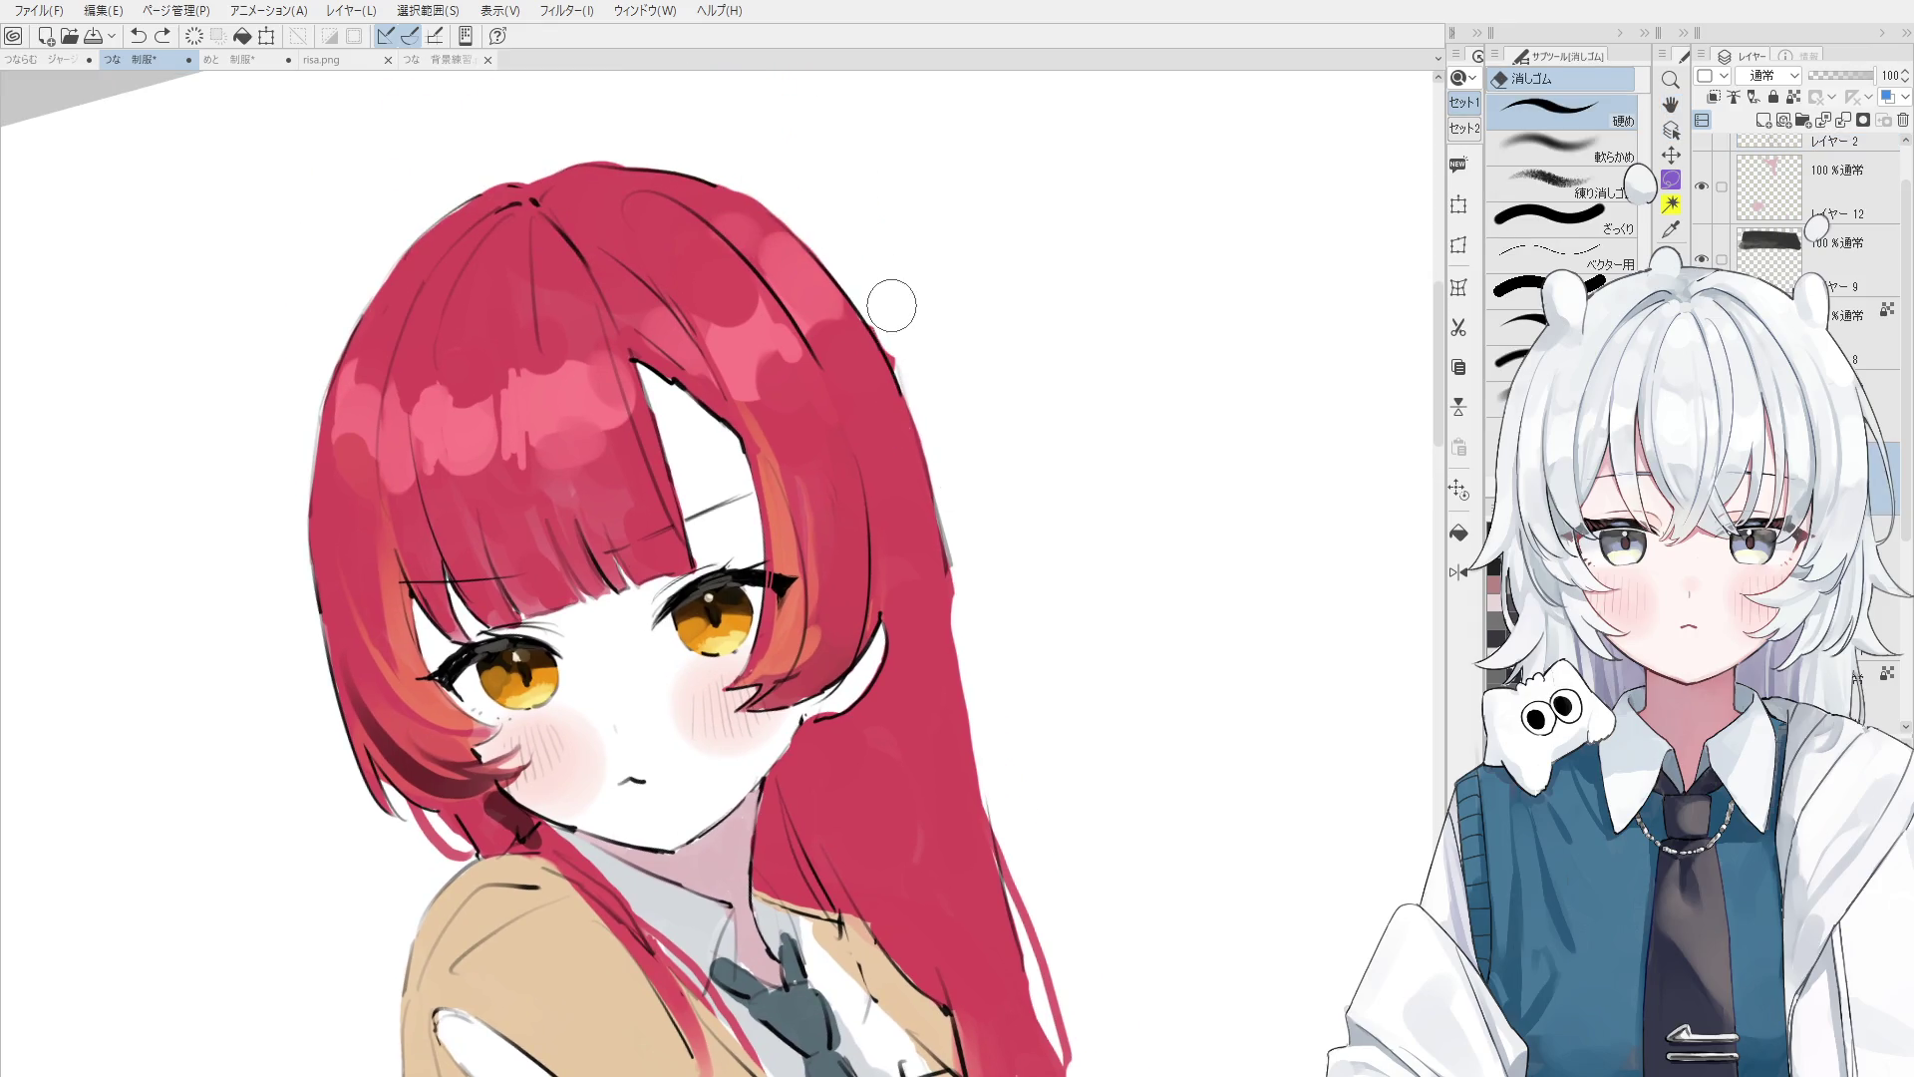
drag(907, 344, 887, 305)
key(o)
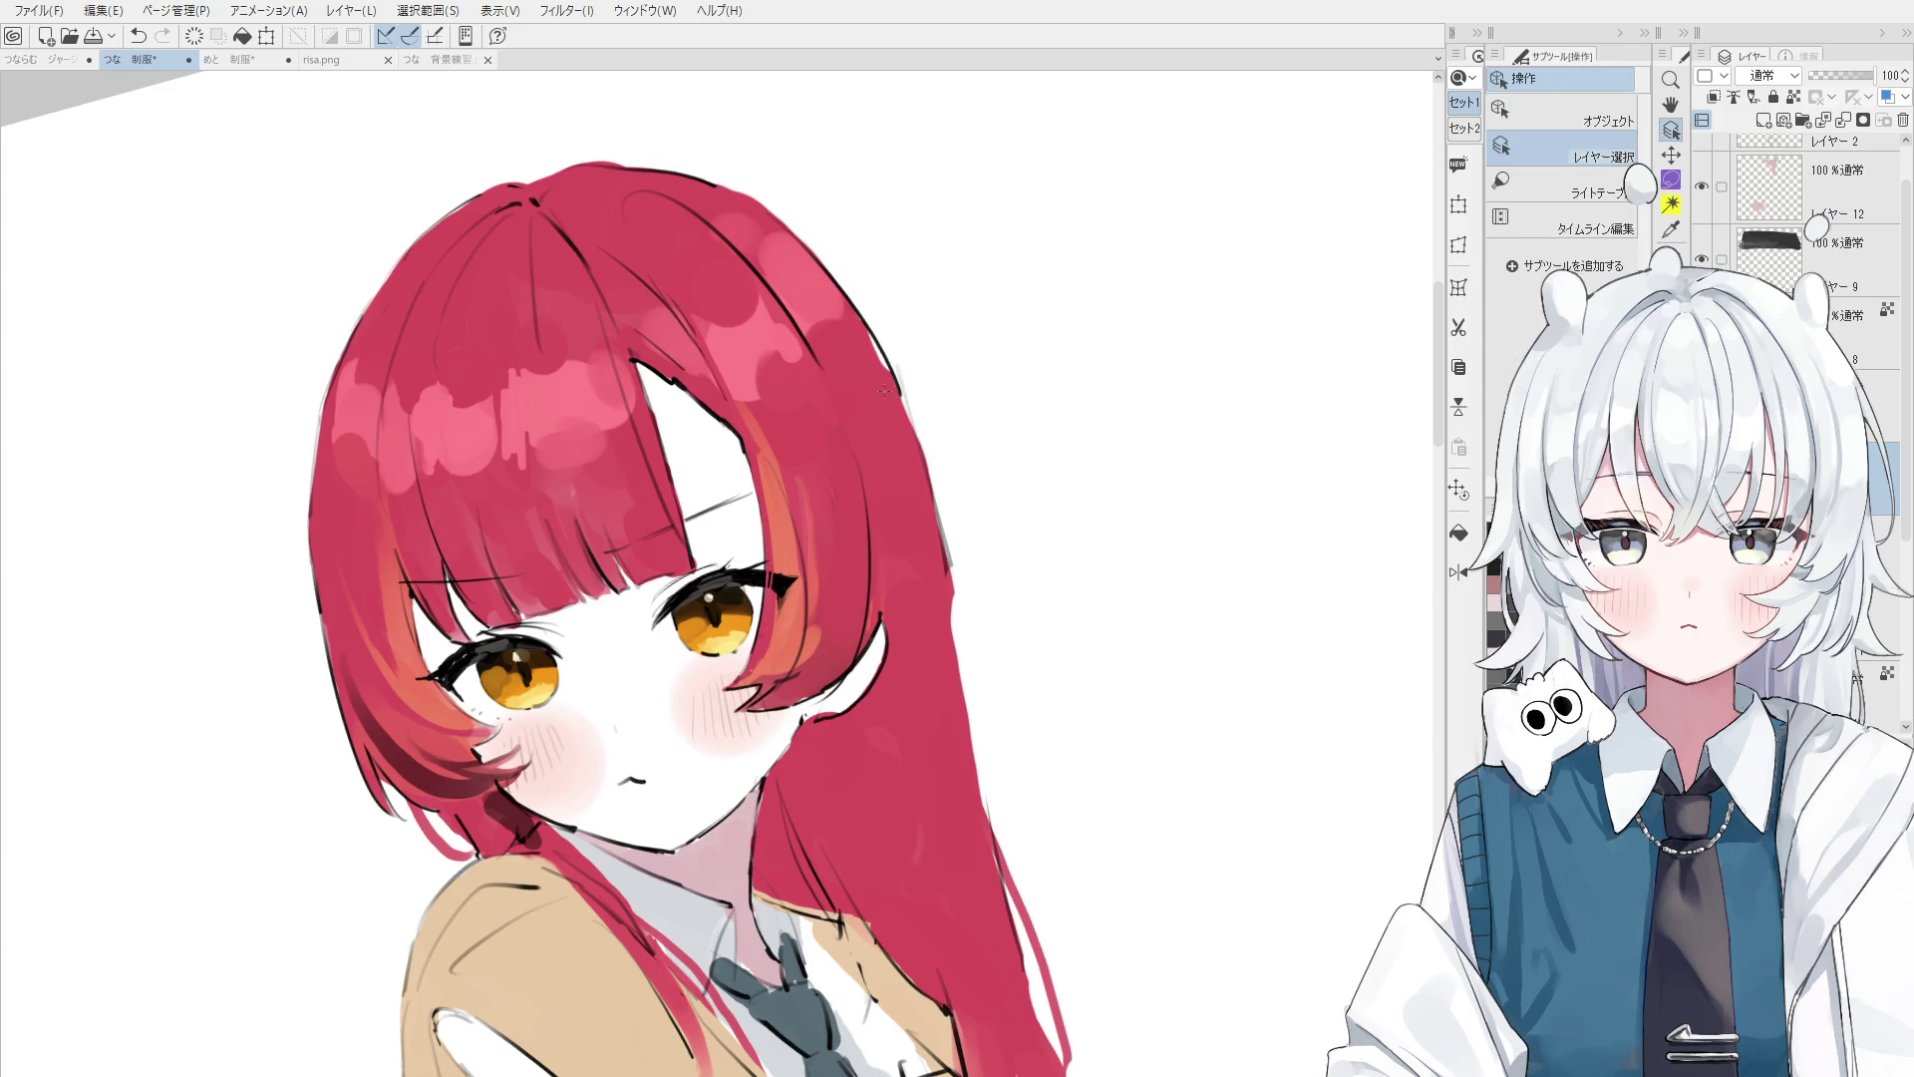
key(b)
drag(868, 351, 879, 384)
key(ctrl+z)
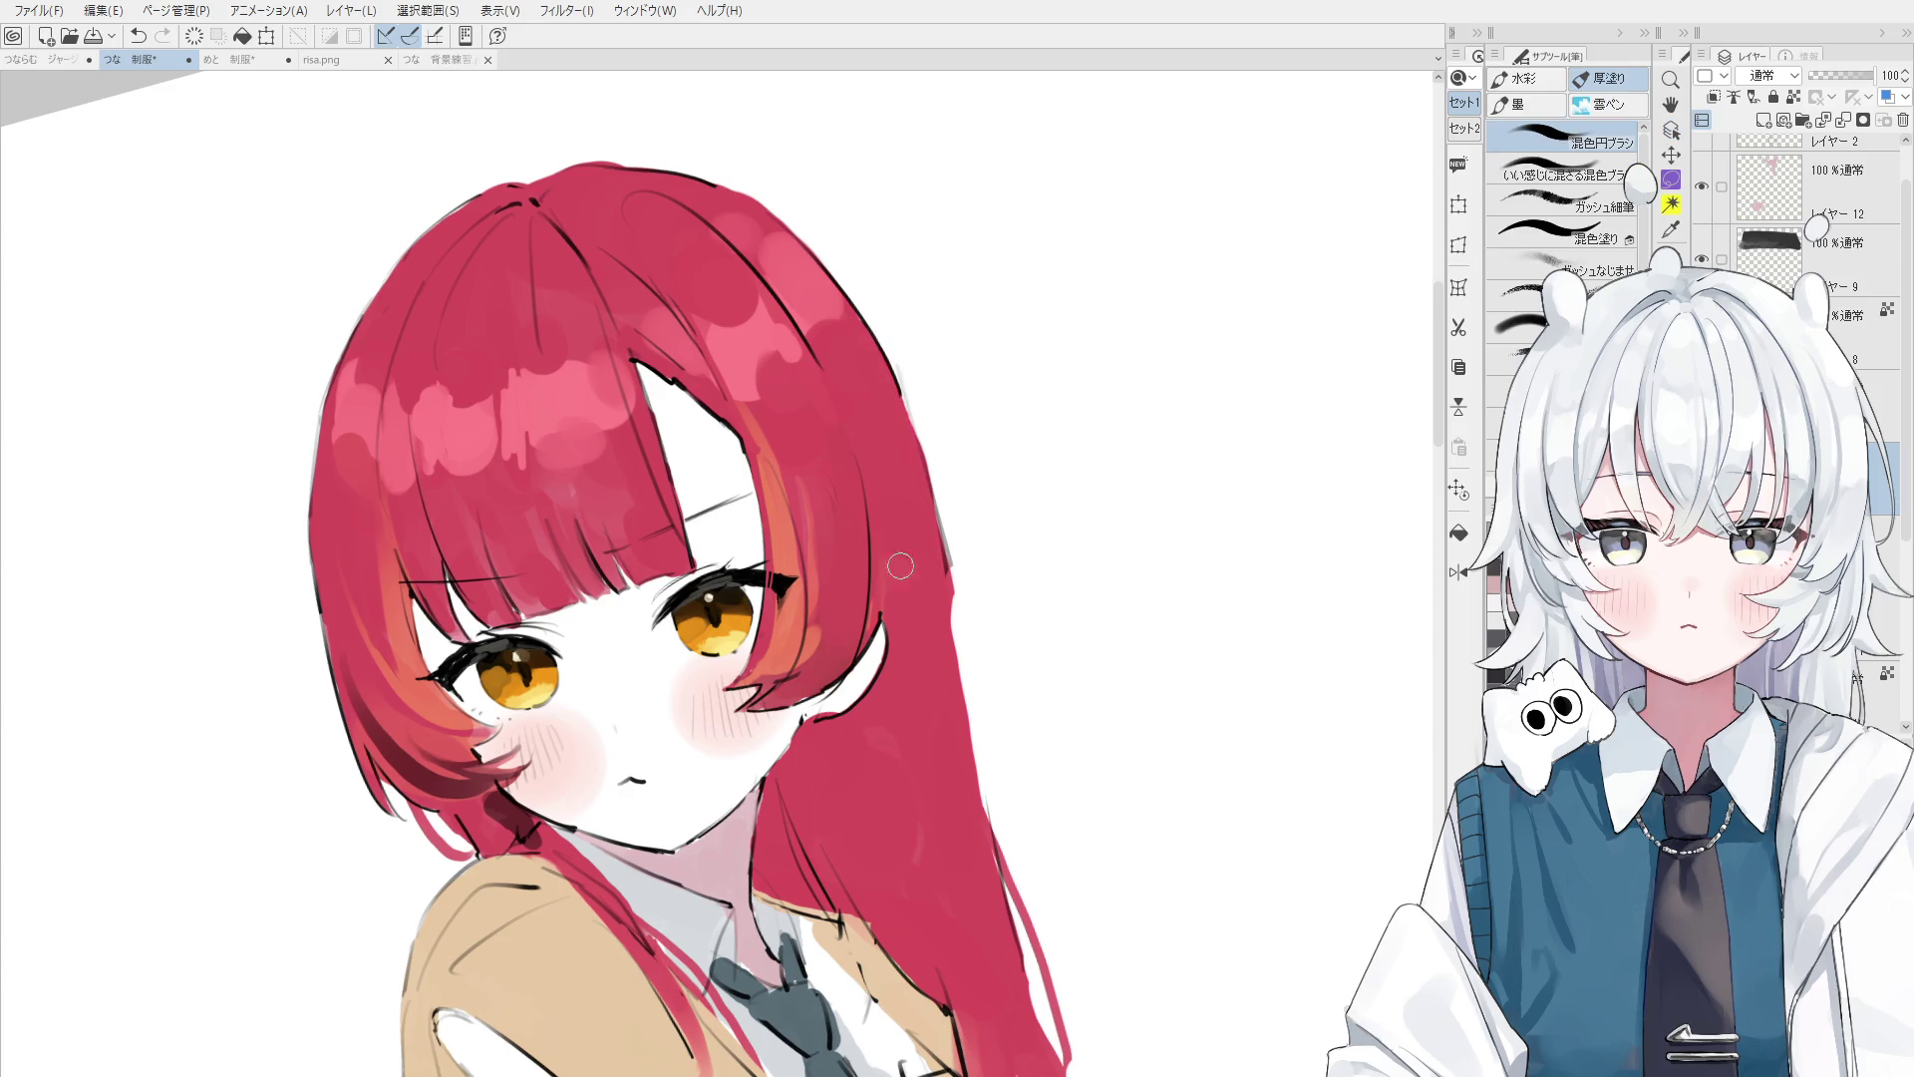
- Select Layer 2 by clicking its line art and switch to the line-art pen
key(o)
scroll(929, 552, up, 2)
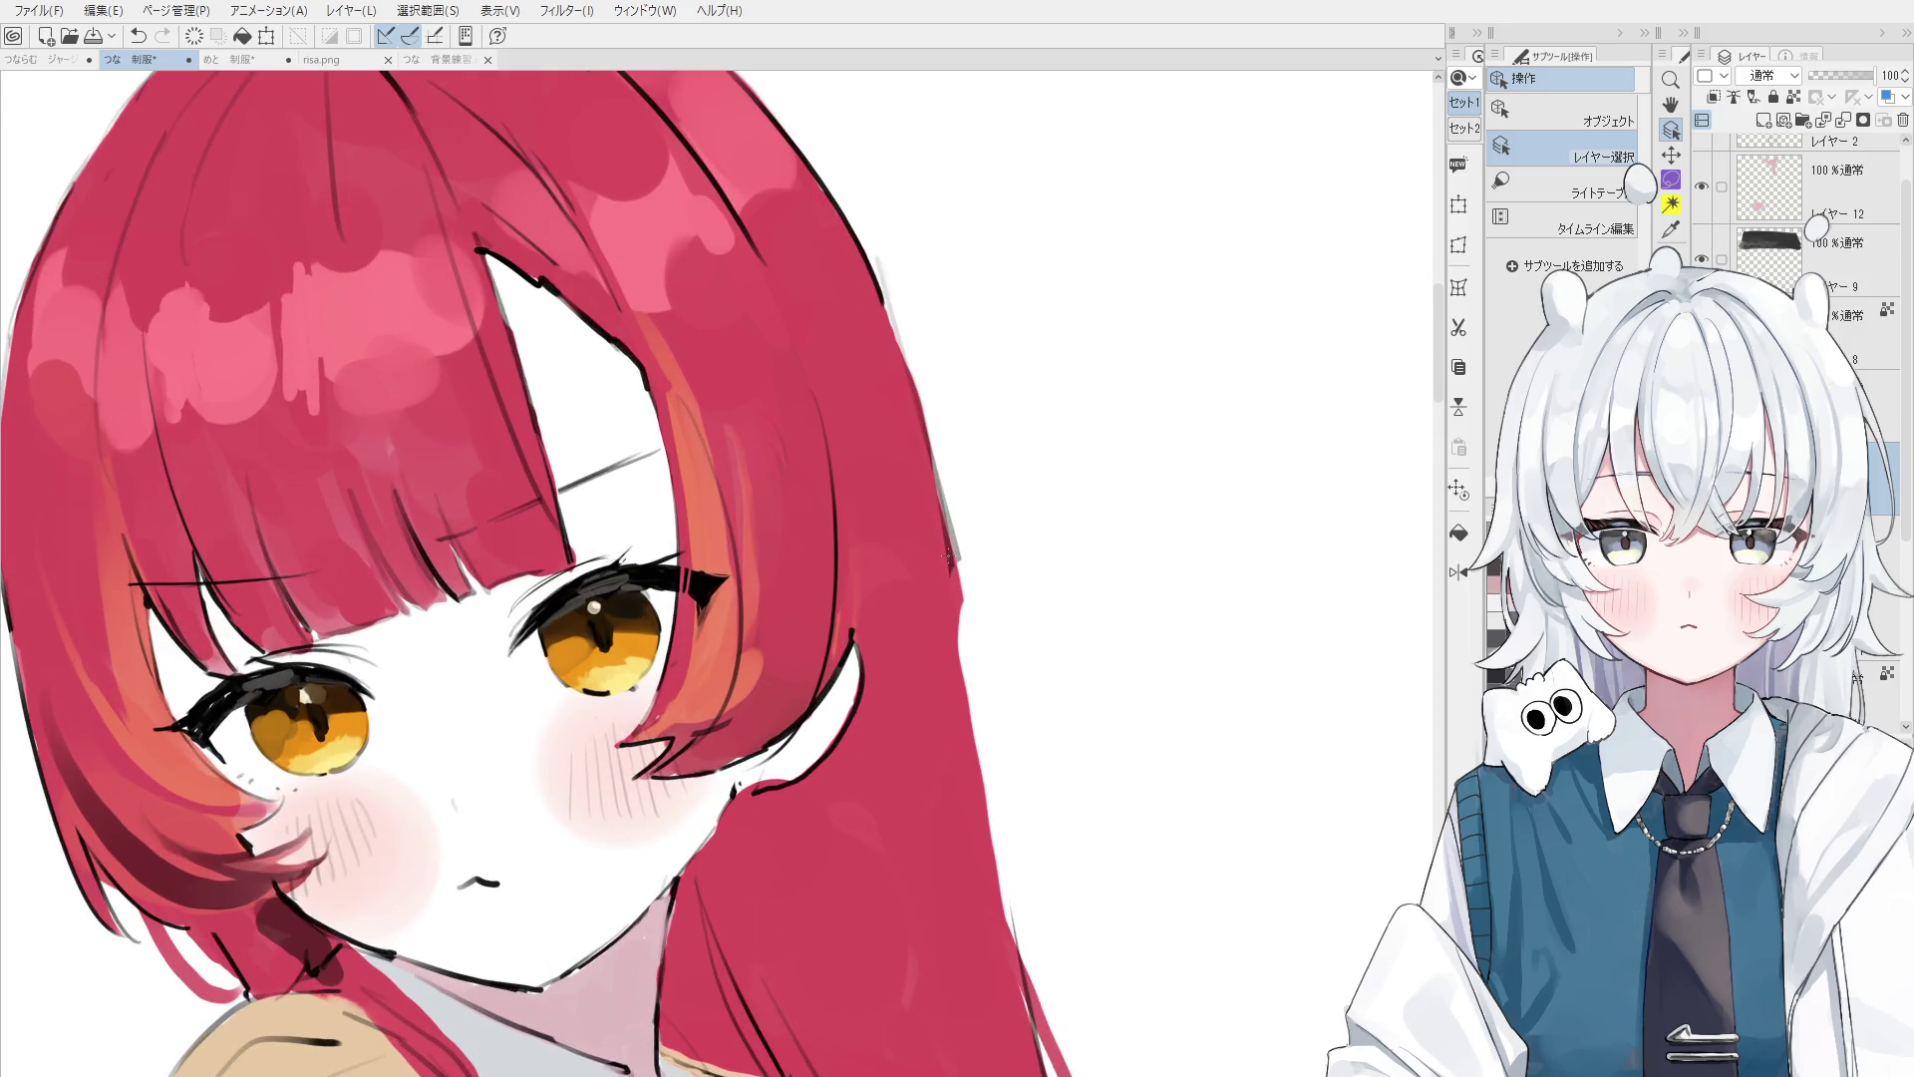
click(940, 530)
key(e)
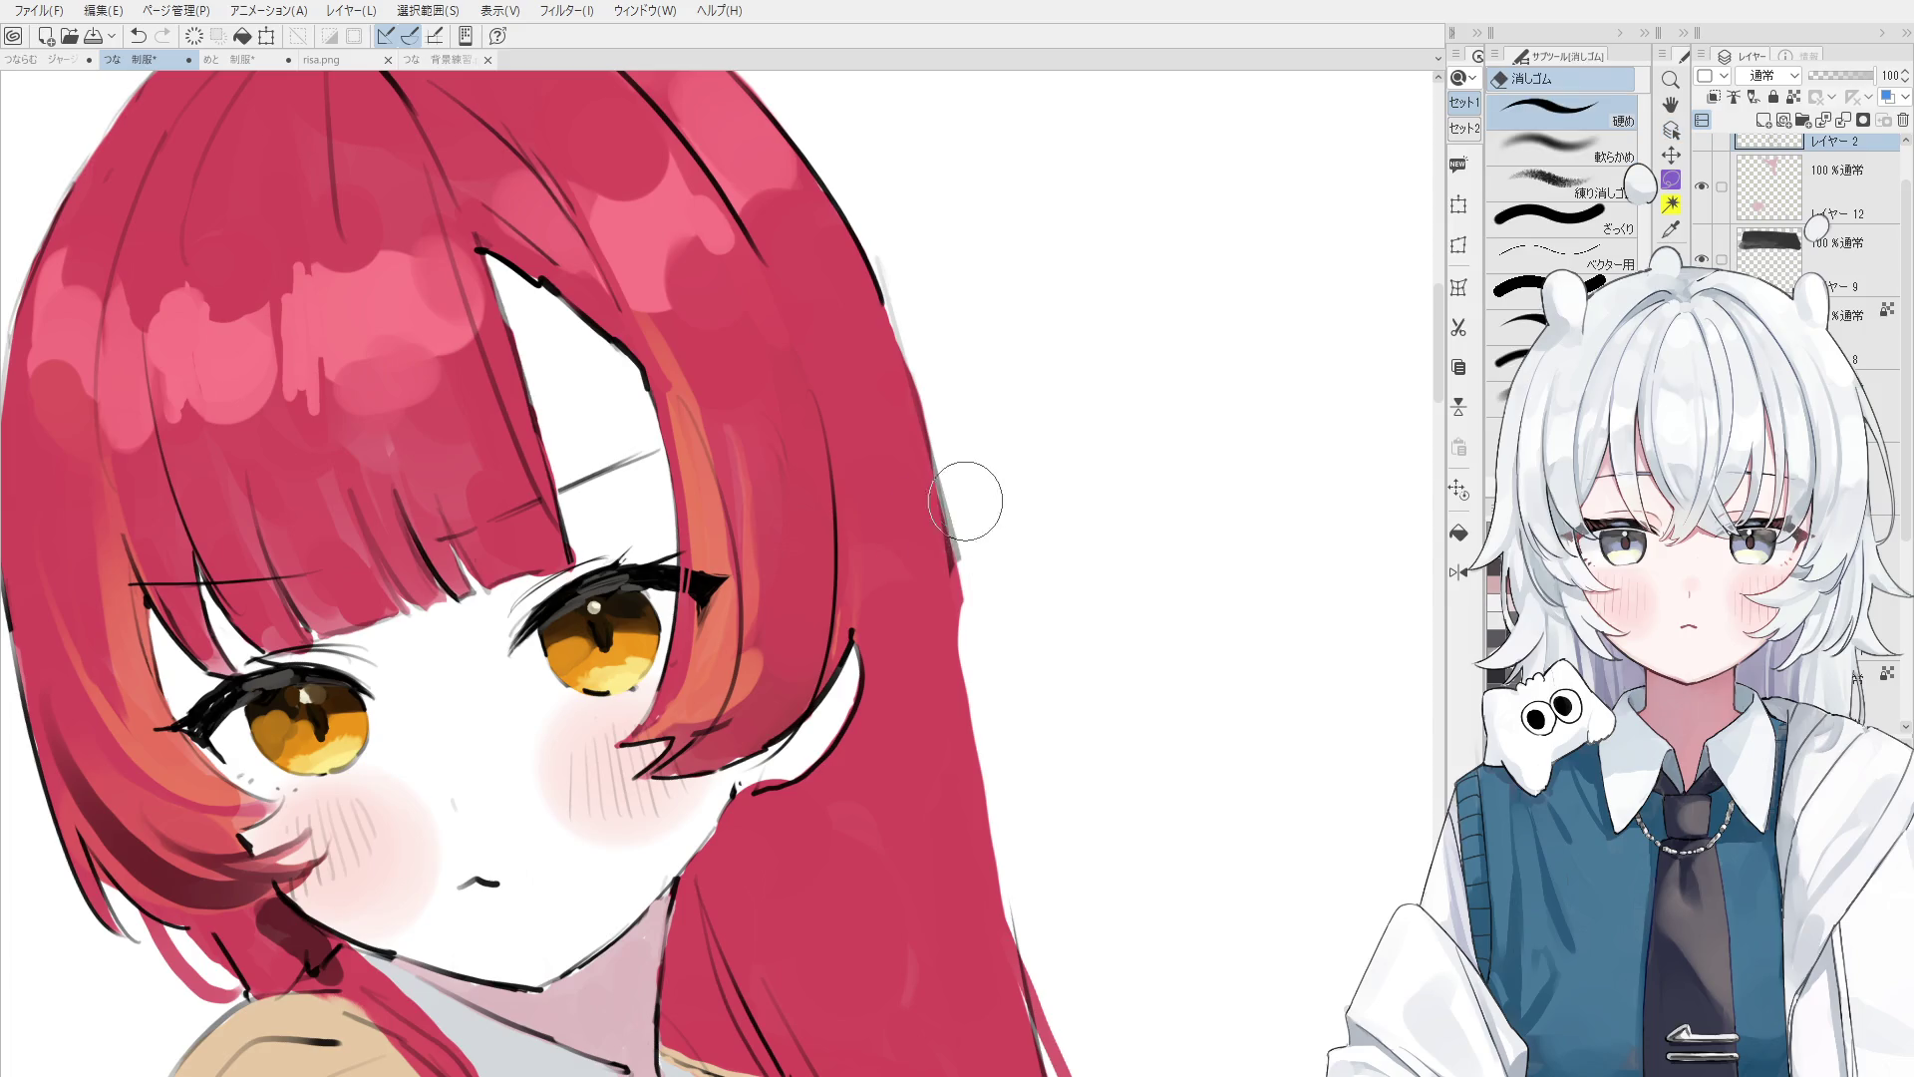
key(p)
- Redraw the line along the hair's right edge, retrying several strokes with undo
drag(952, 511, 997, 717)
key(ctrl+z)
key(ctrl+z)
mouse_move(942, 481)
mouse_down()
mouse_move(962, 728)
mouse_move(986, 768)
mouse_up()
key(ctrl+z)
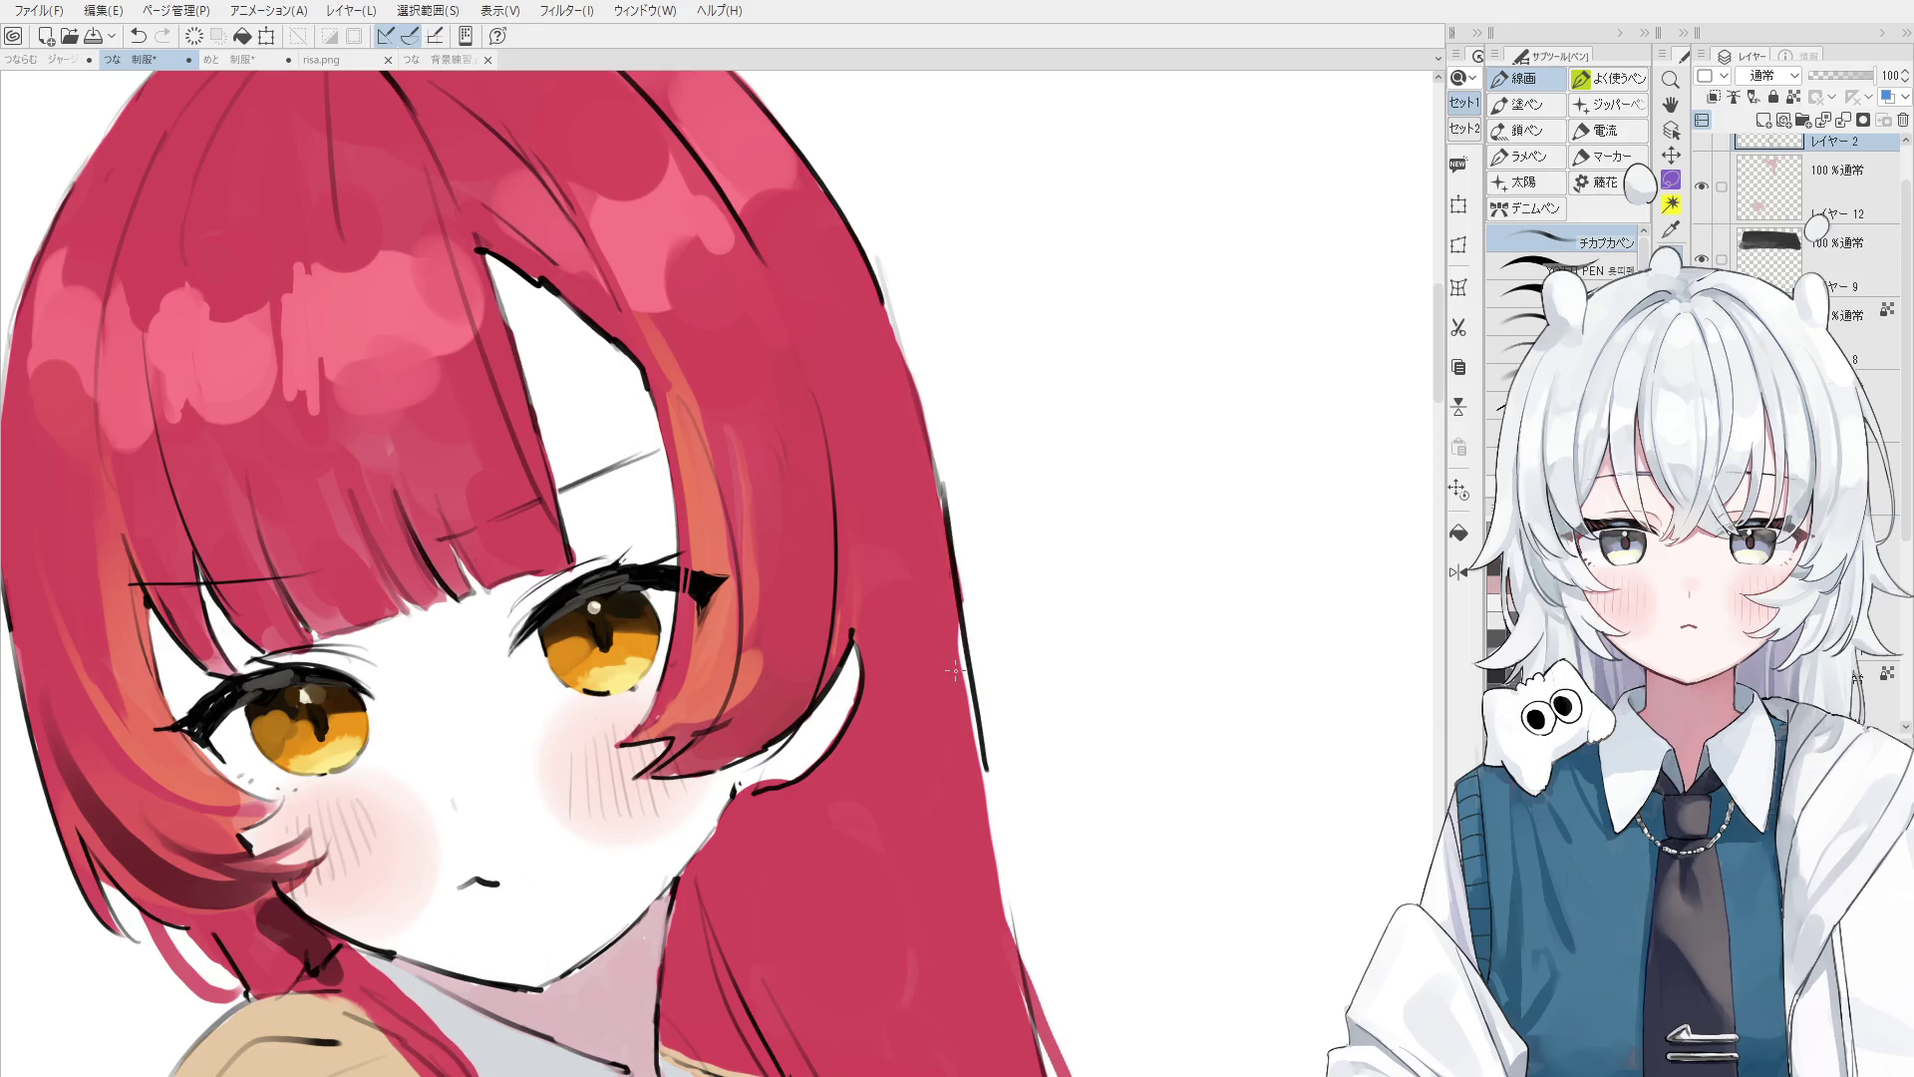
key(ctrl+z)
drag(919, 464, 960, 660)
key(ctrl+z)
drag(932, 423, 967, 736)
- Mirror the view and redraw the outline along the hair's outer edge
key(h)
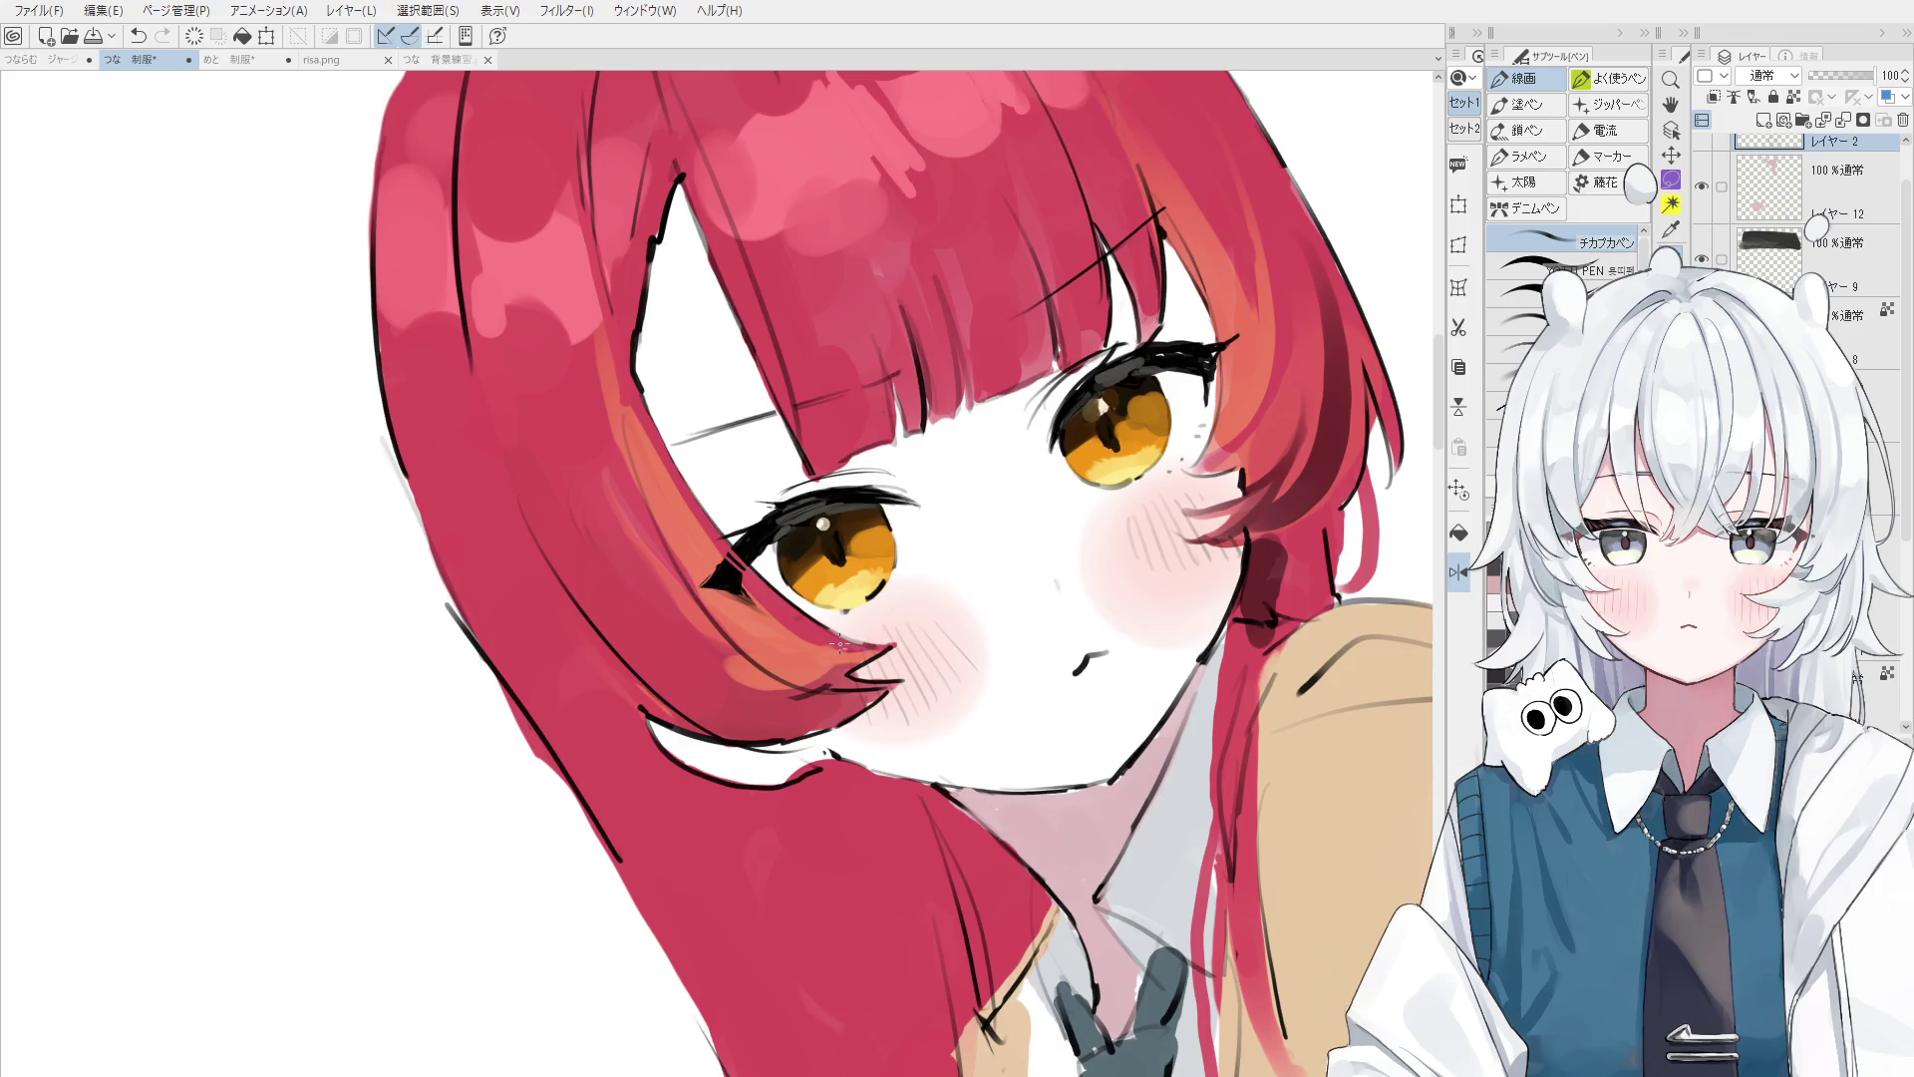
key(h)
mouse_move(755, 700)
mouse_down()
mouse_move(876, 565)
mouse_move(935, 456)
mouse_up()
key(p)
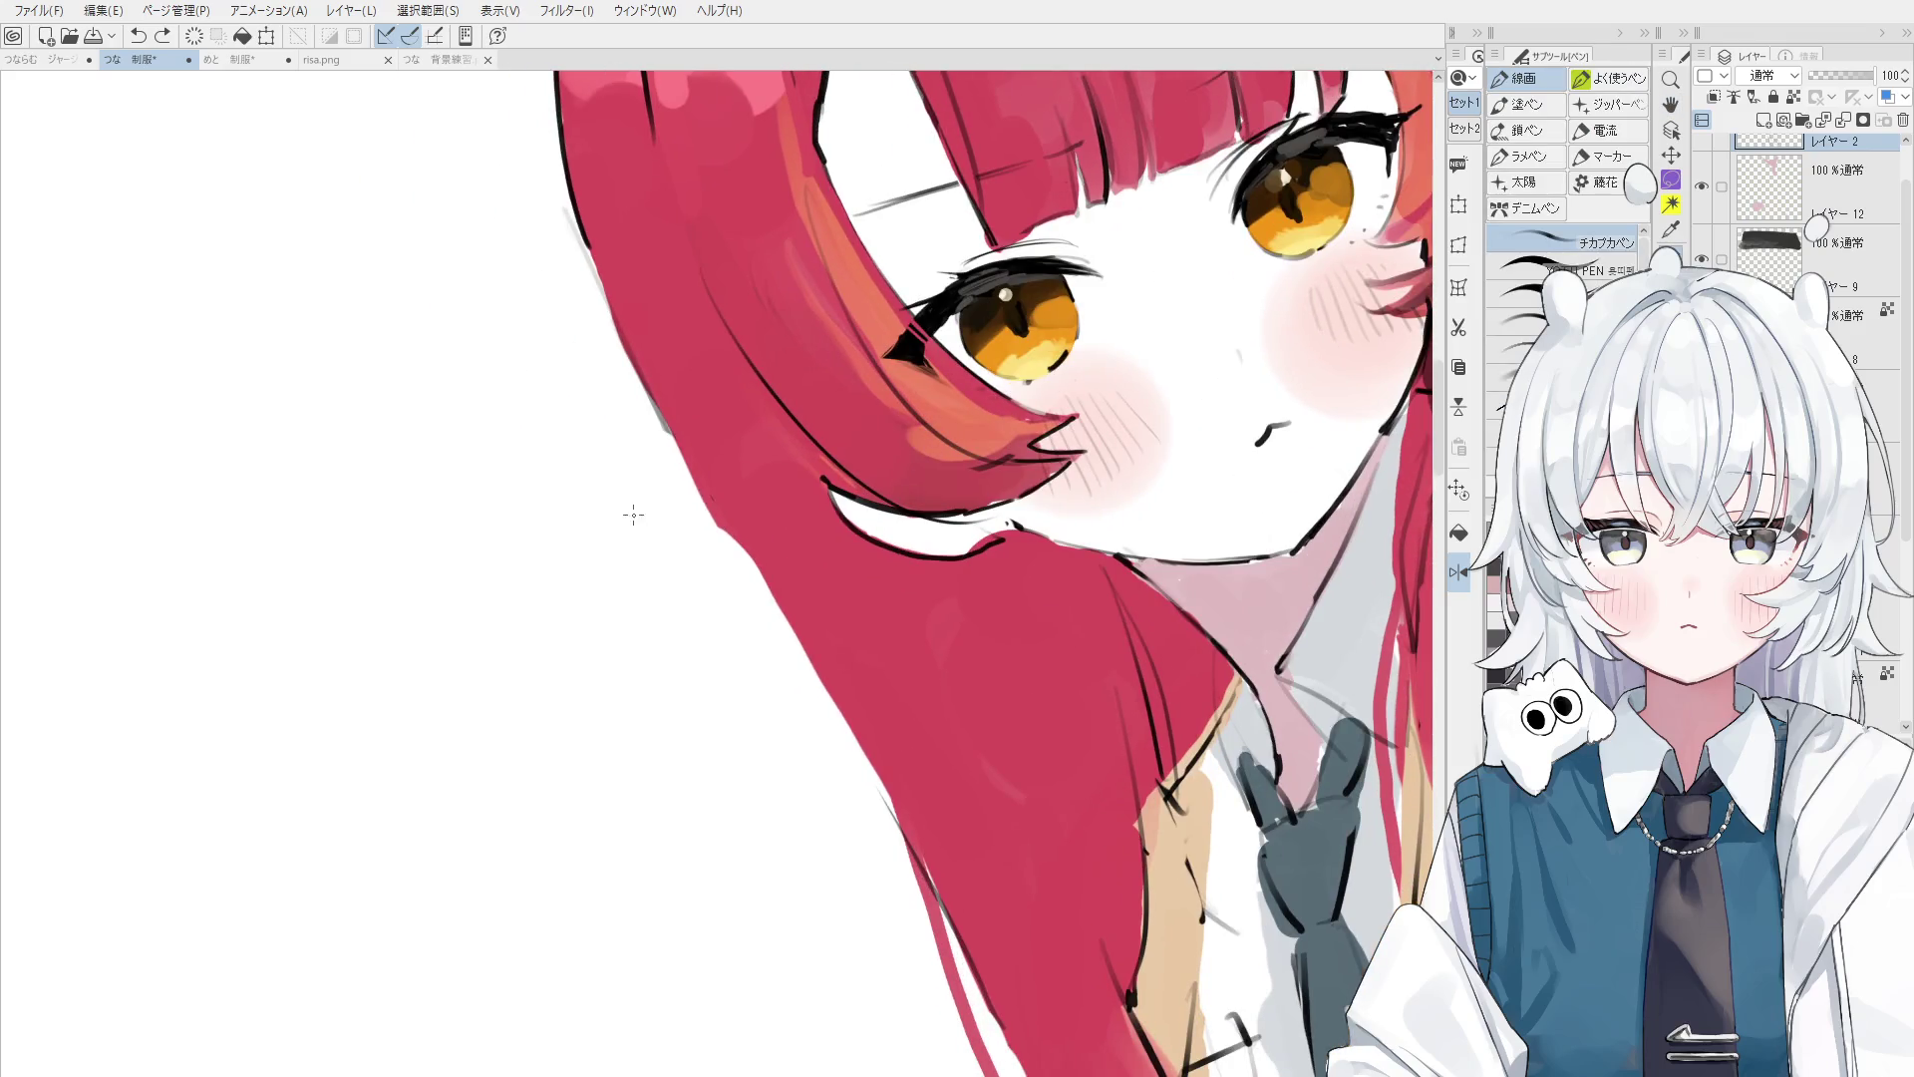
drag(674, 439, 818, 688)
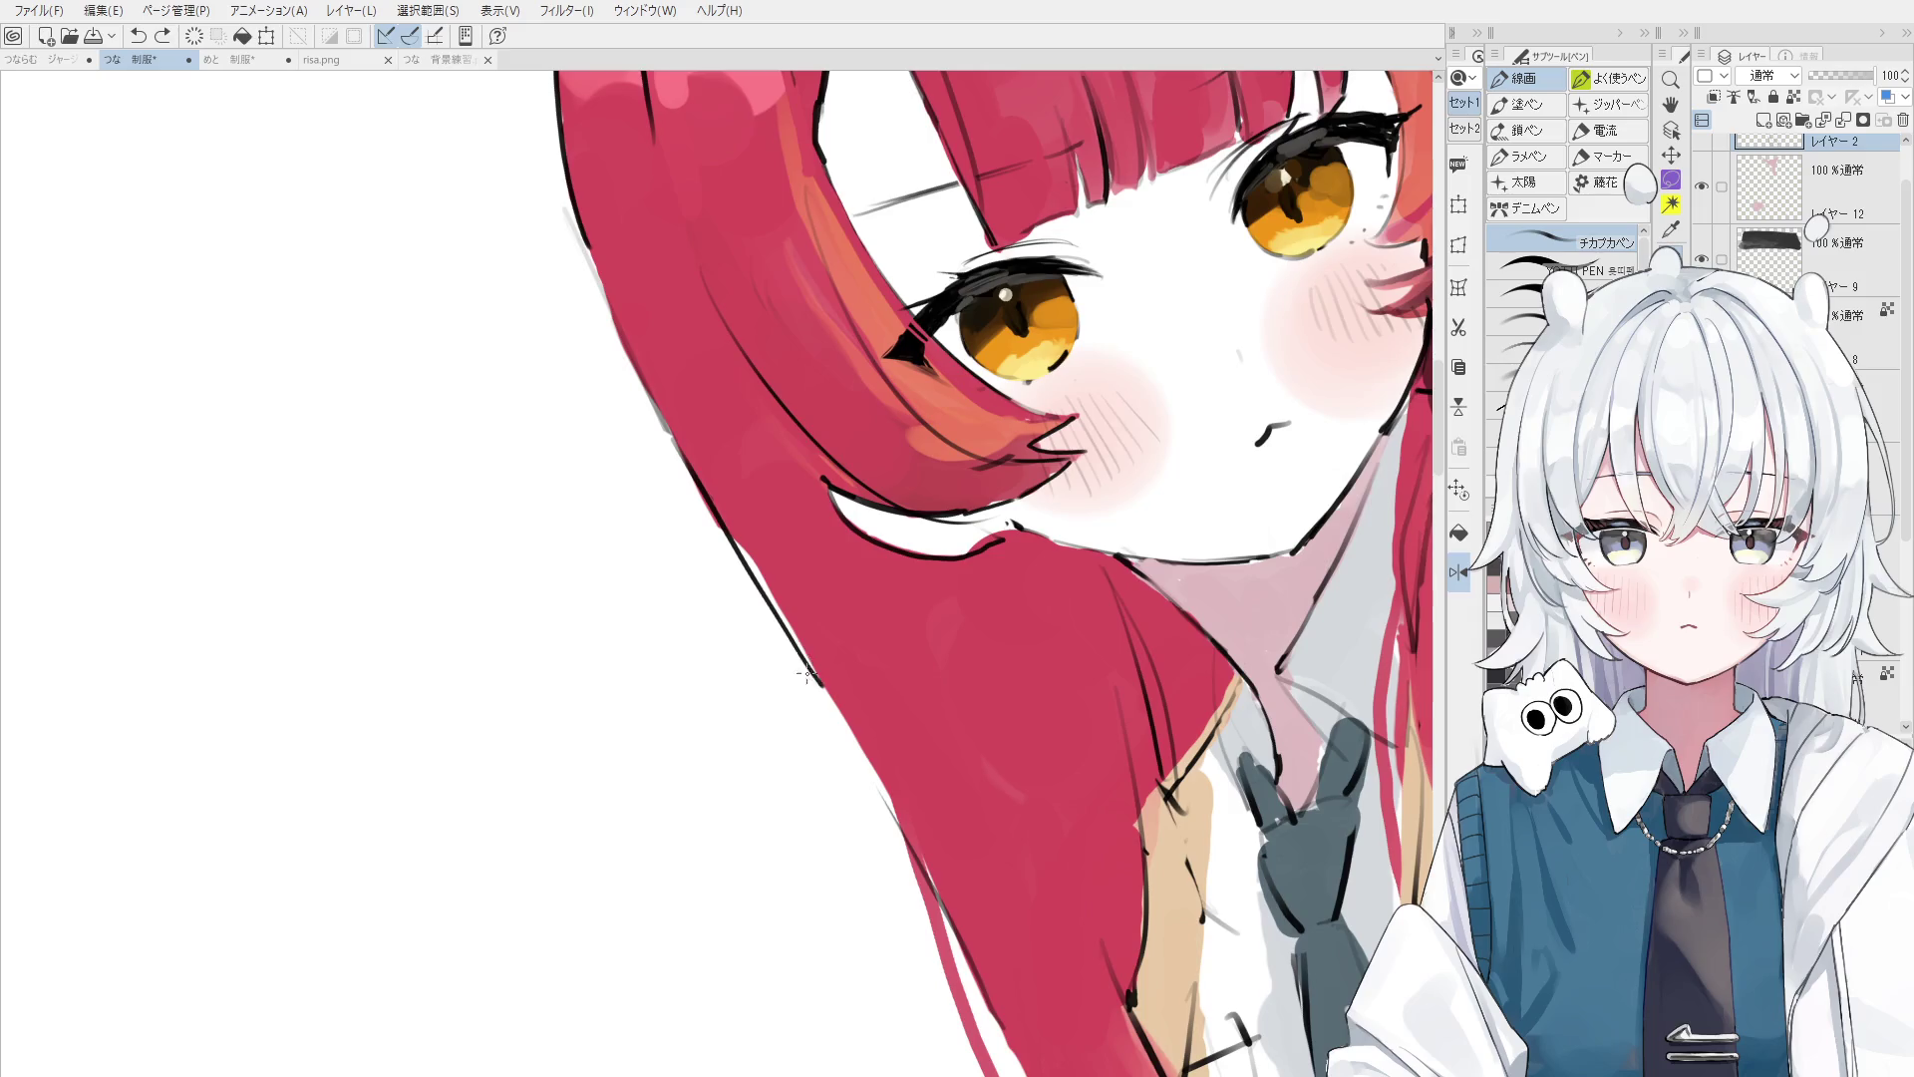
scroll(706, 514, down, 1)
key(ctrl+z)
drag(678, 457, 813, 682)
key(ctrl+z)
drag(679, 463, 802, 646)
- Shift the view up and rotate it toward upright to check the hair outline
key(ctrl+z)
key(o)
key(p)
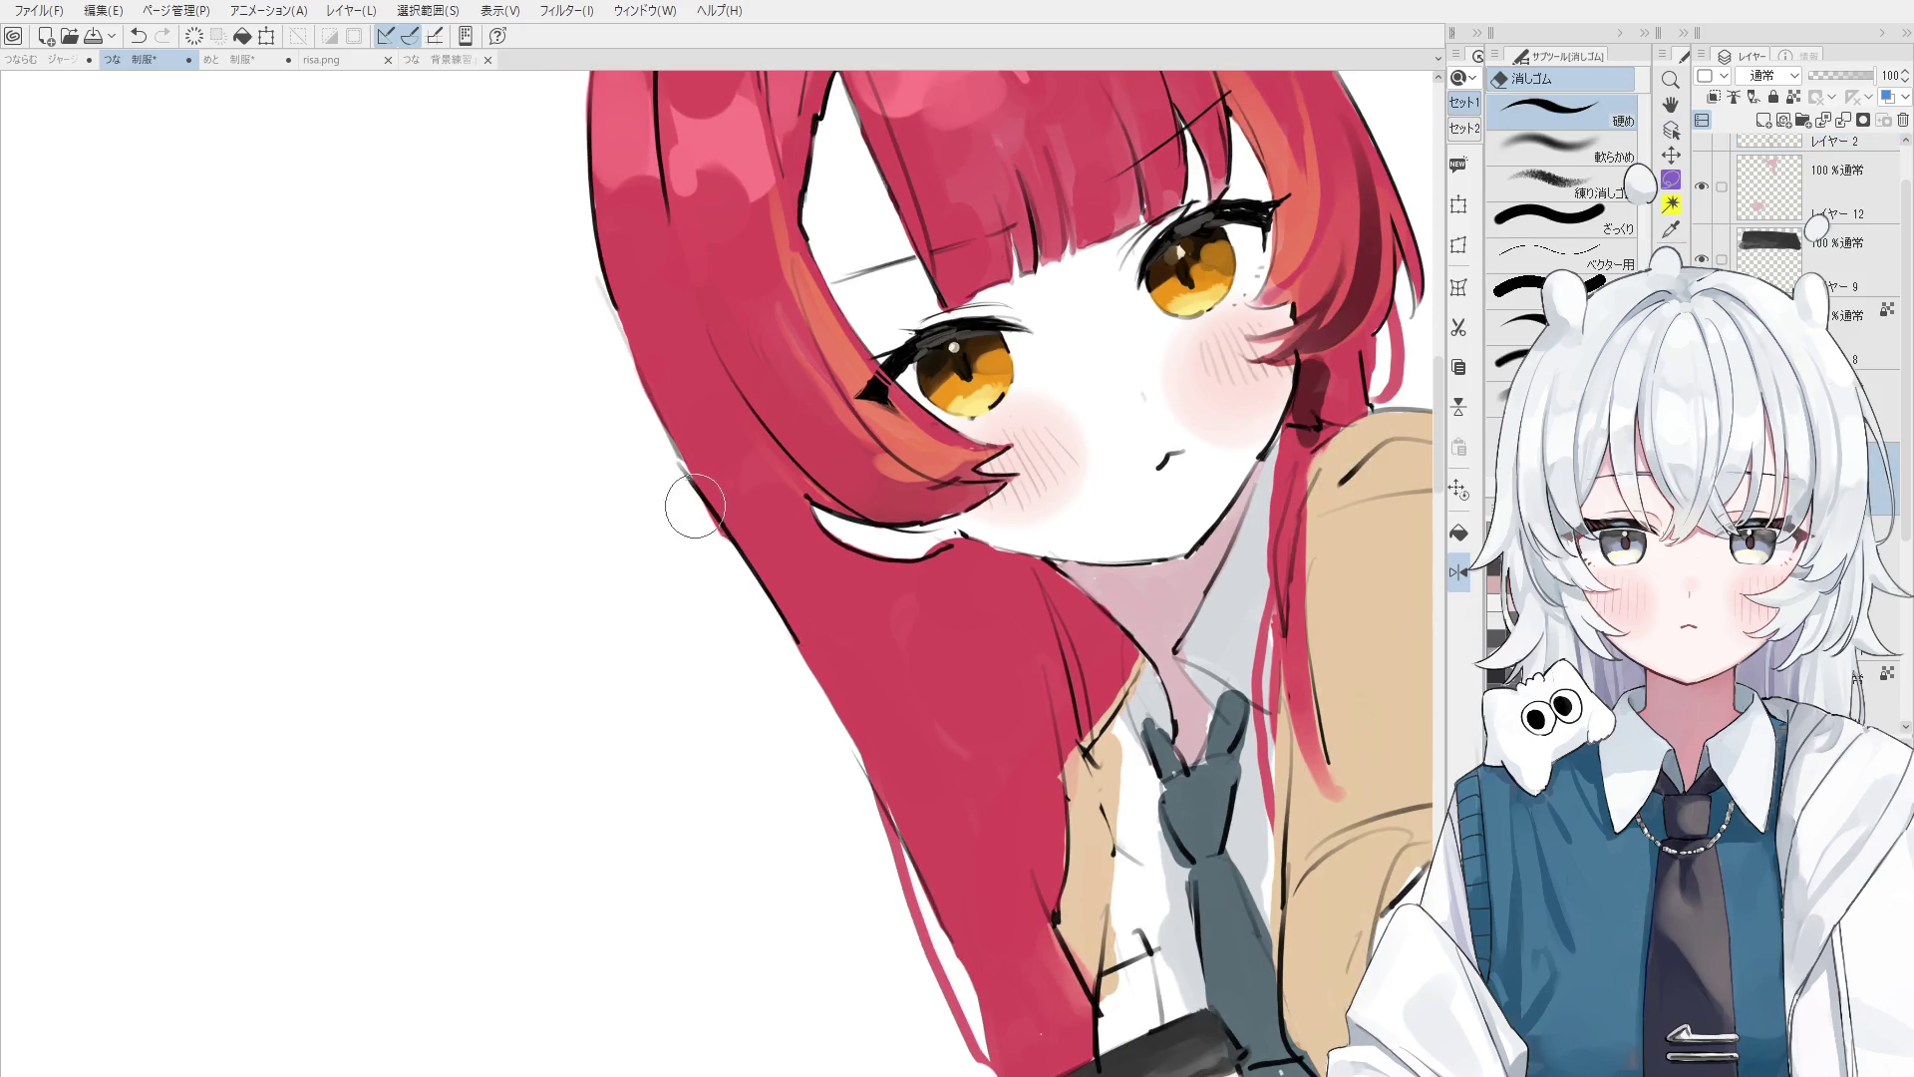
key(h)
drag(705, 542, 692, 512)
key(^)
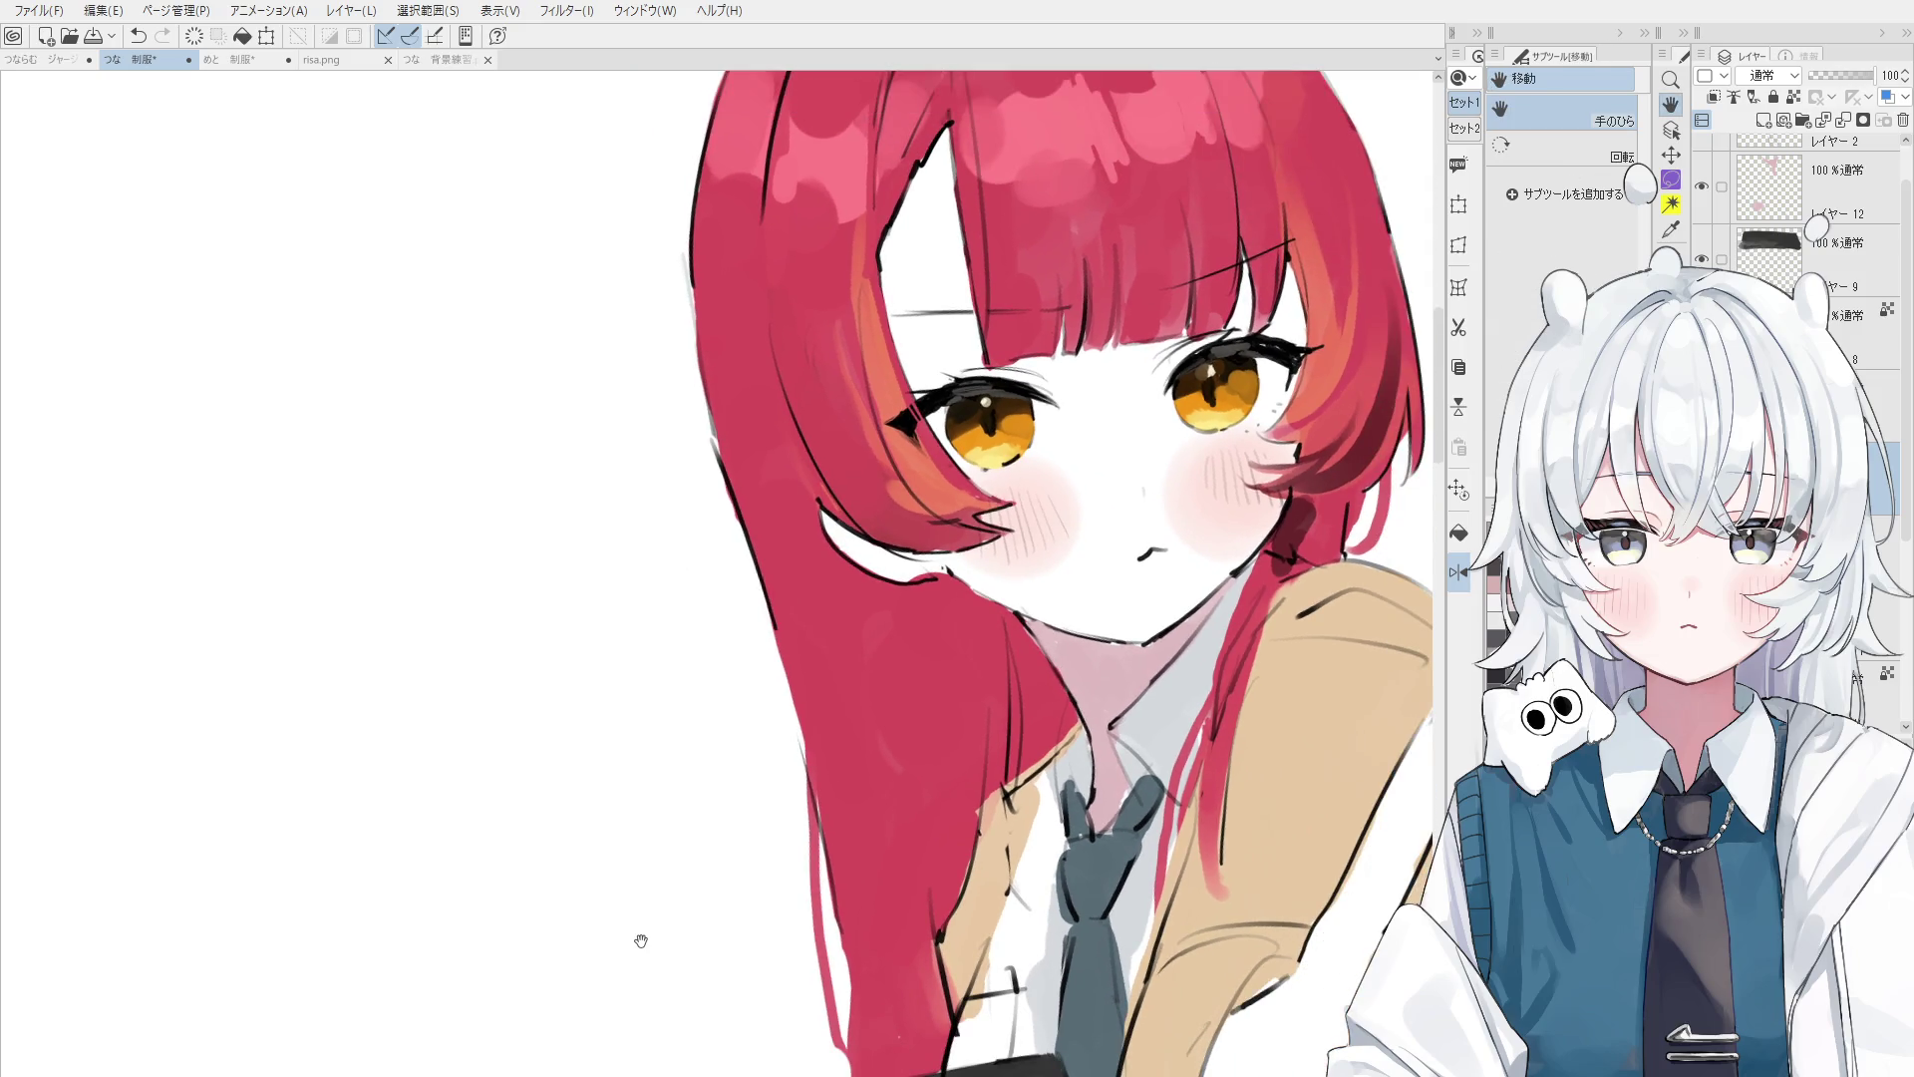
key(^)
key(^)
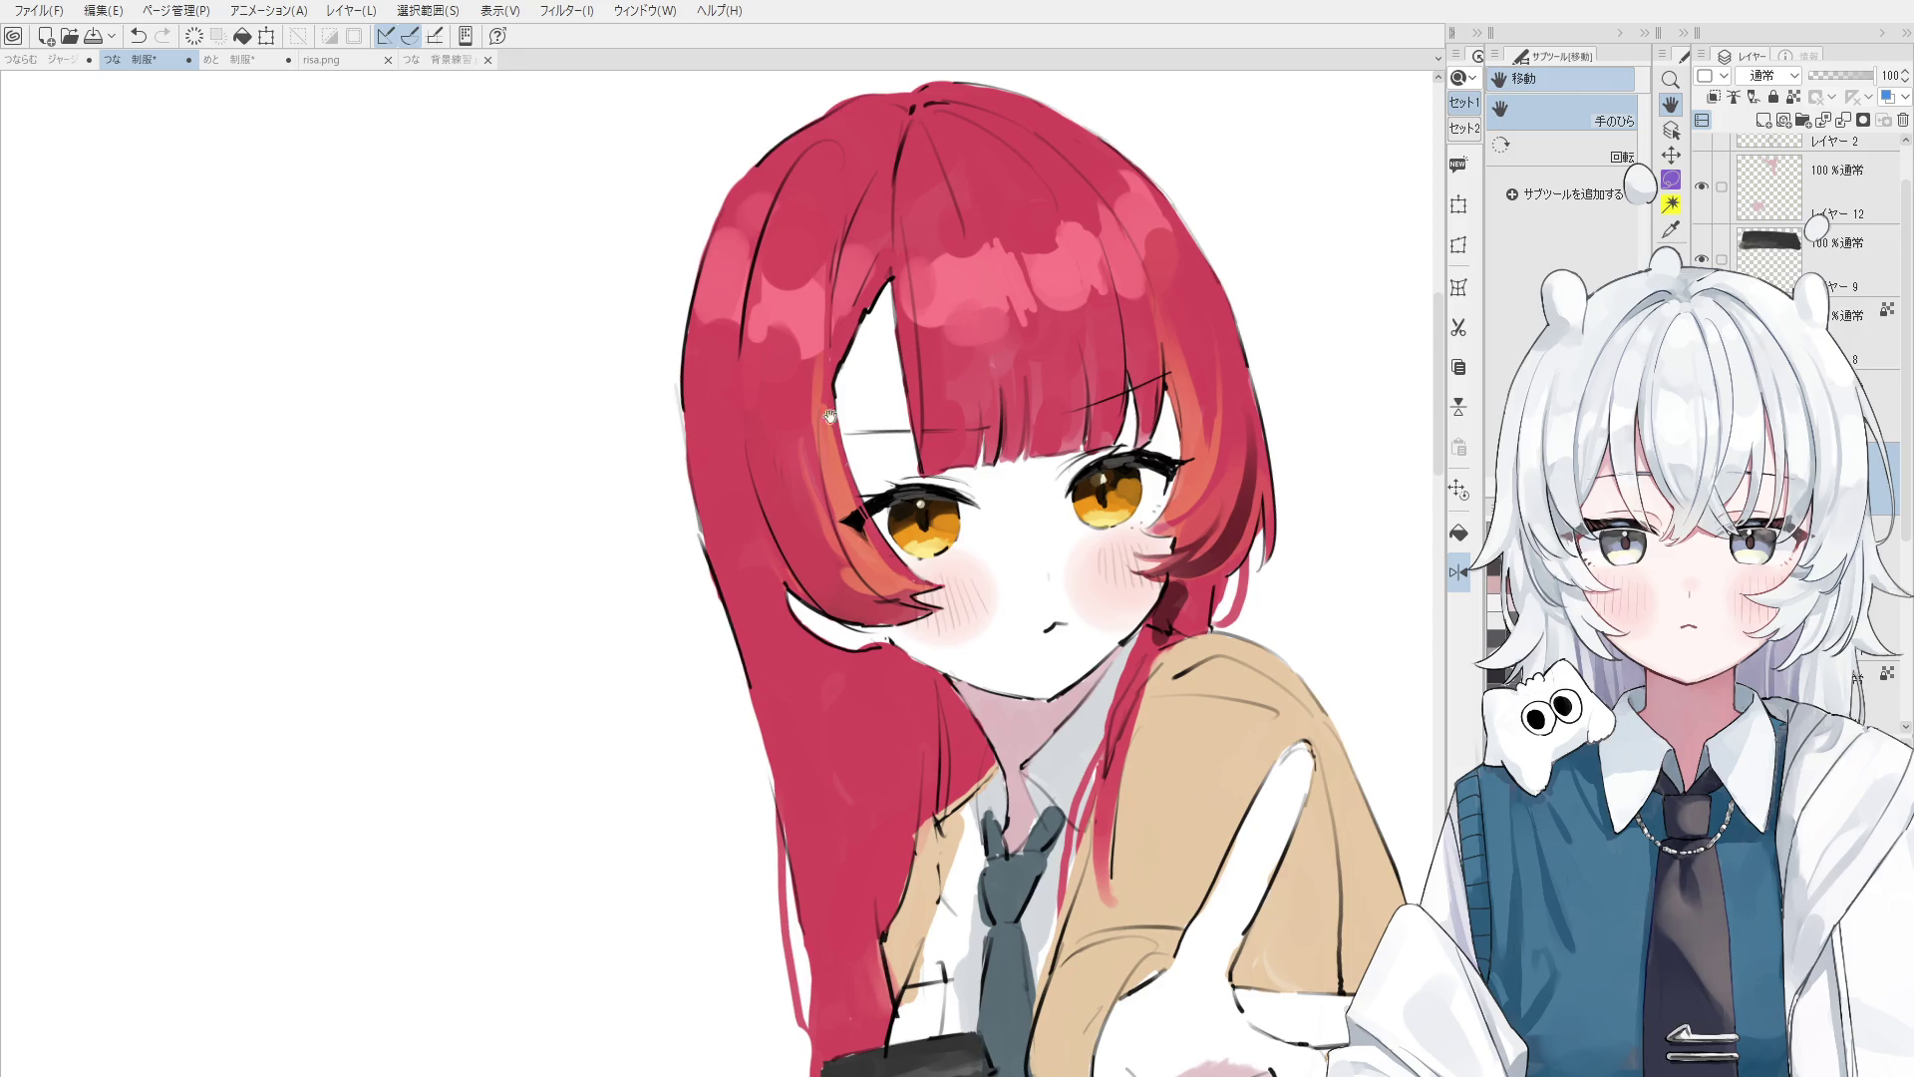
- Zoom out and return the flipped canvas view to normal orientation
drag(830, 416, 854, 467)
key(o)
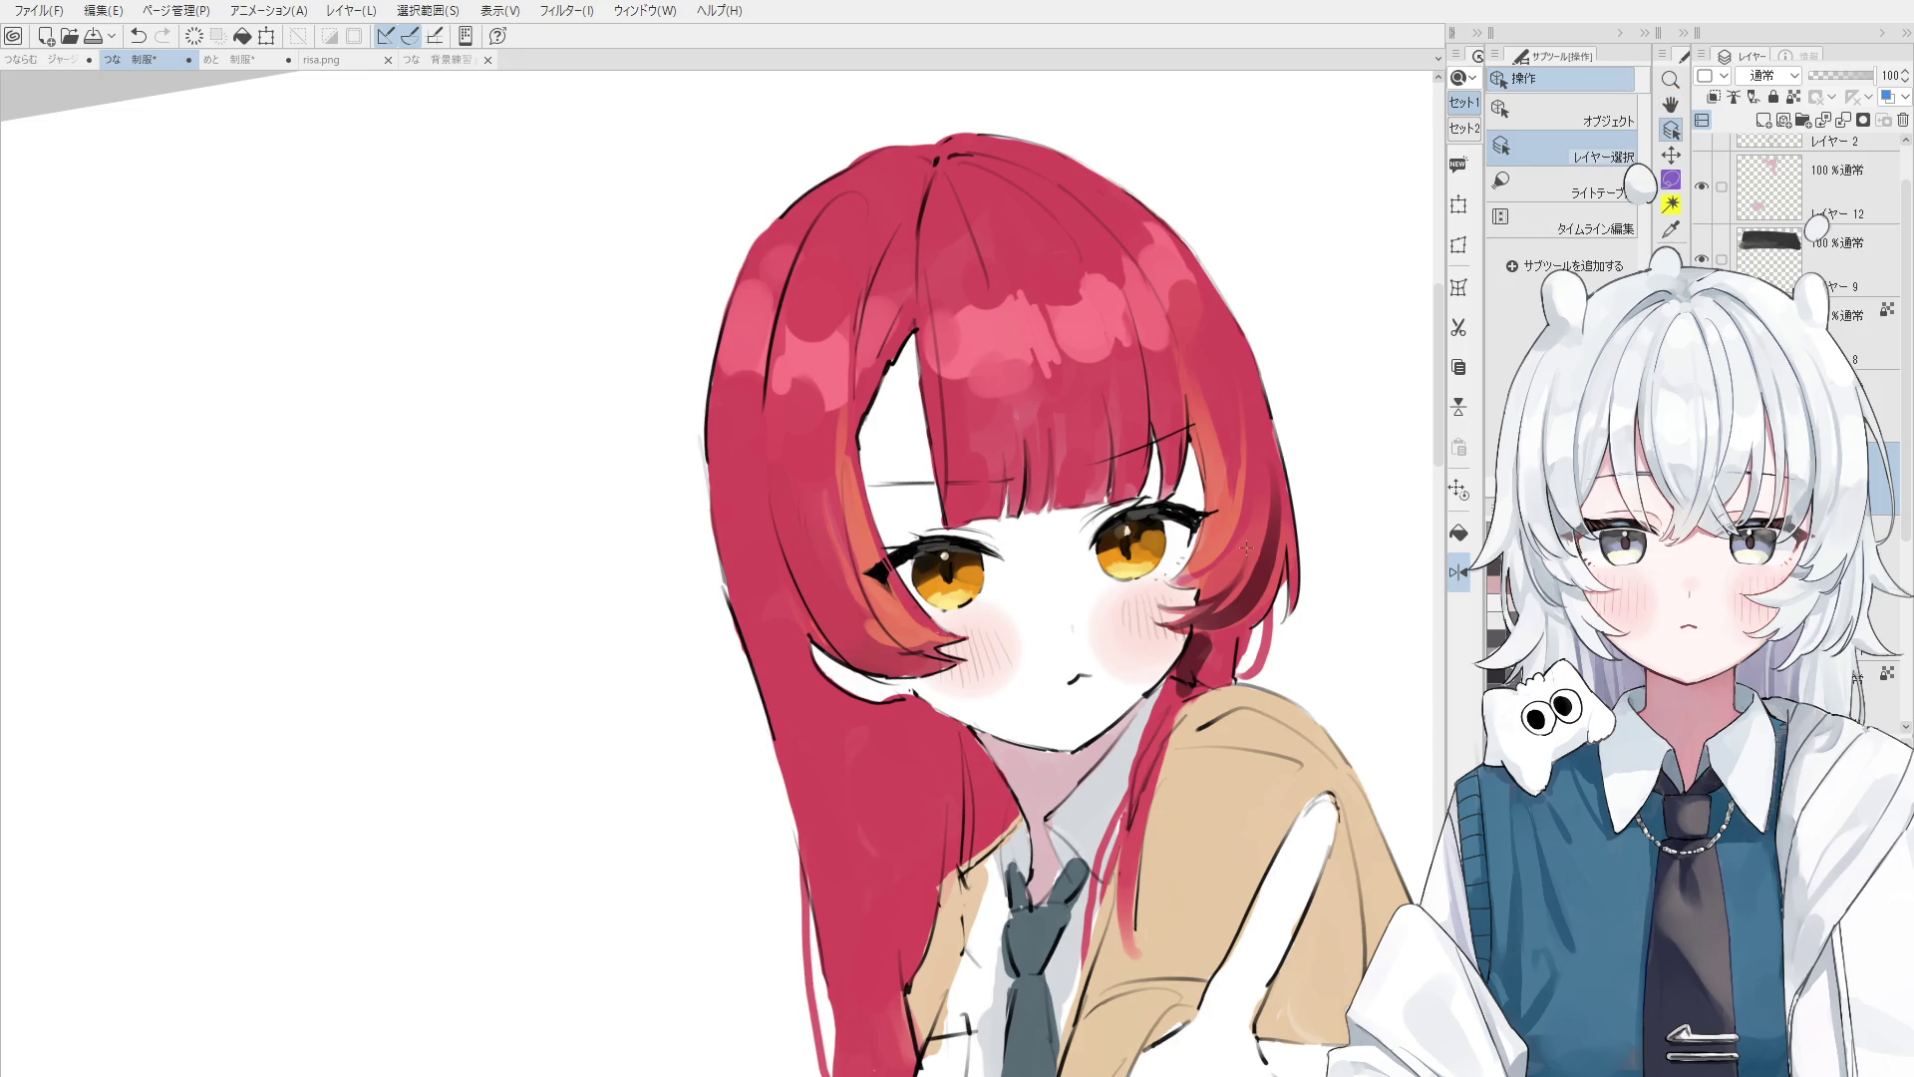
key(h)
scroll(1059, 327, down, 5)
scroll(1059, 327, down, 2)
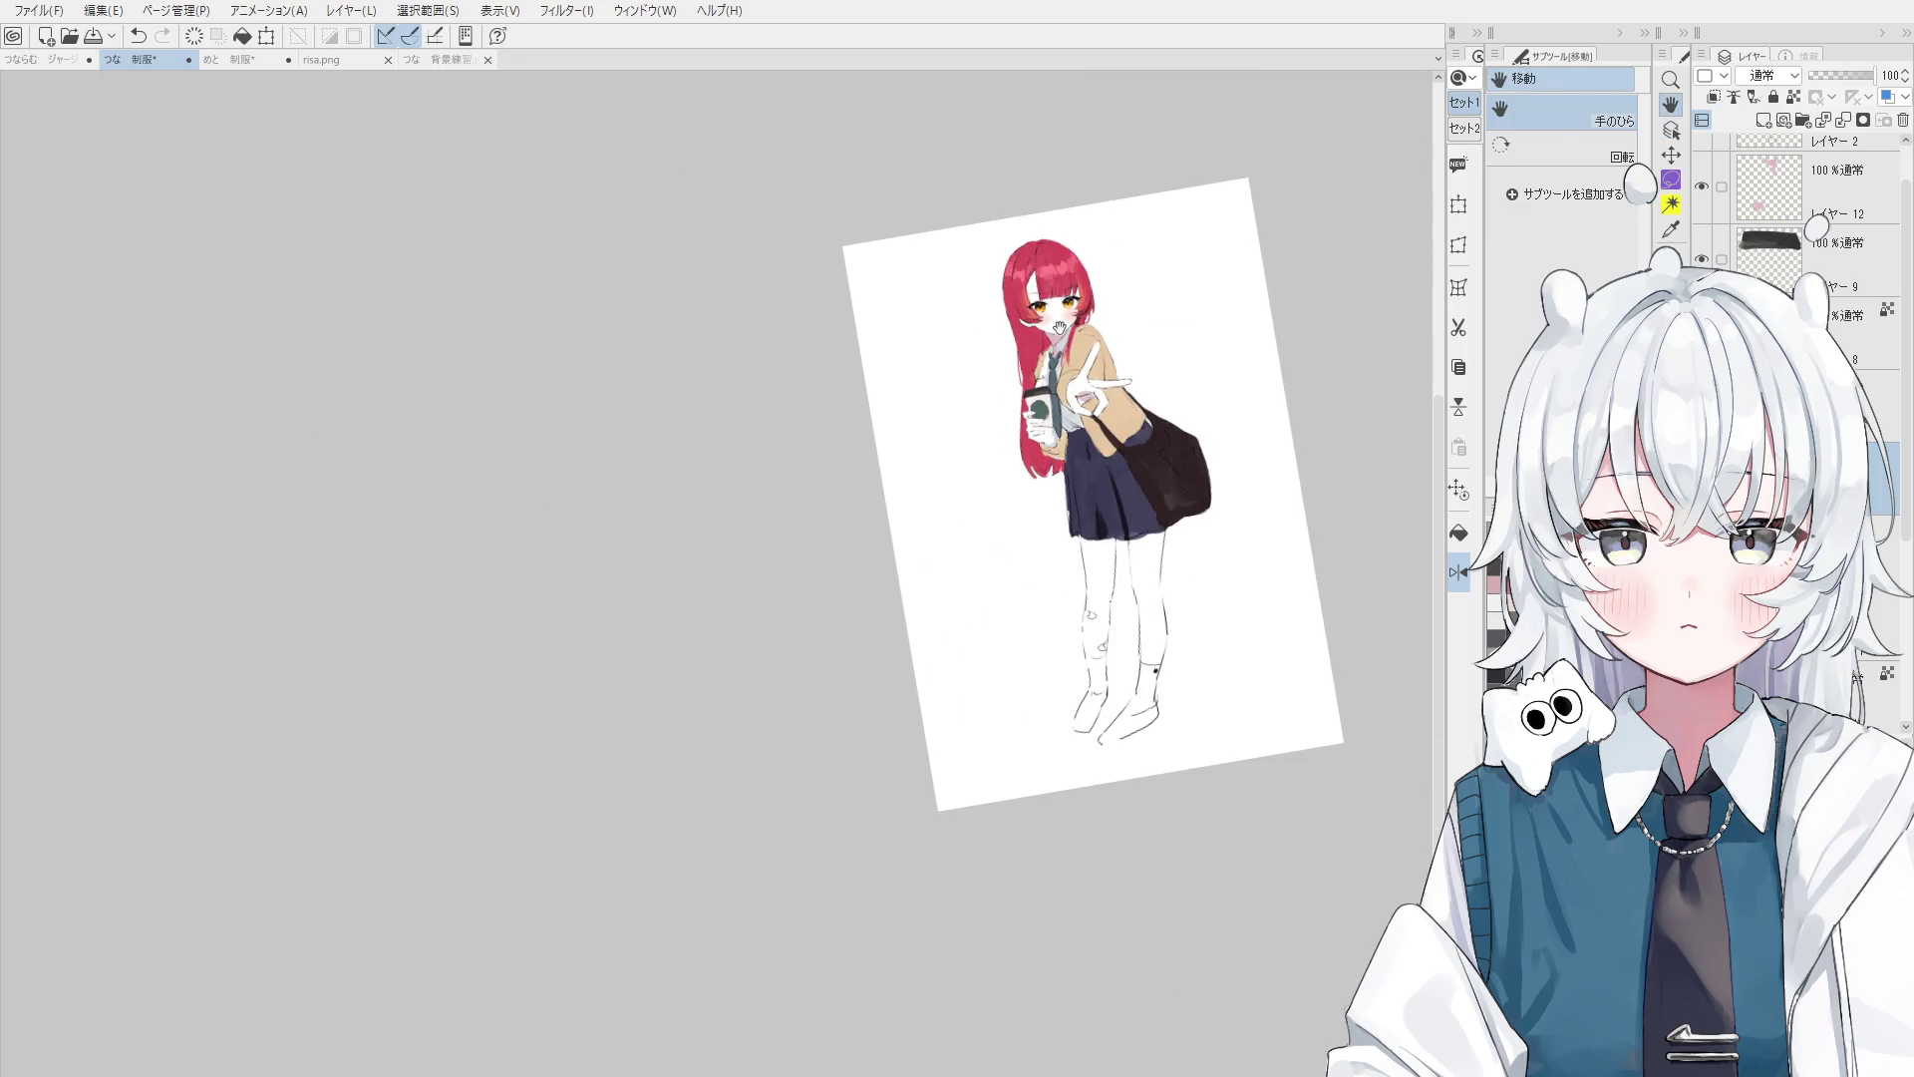
scroll(1177, 549, up, 3)
key(o)
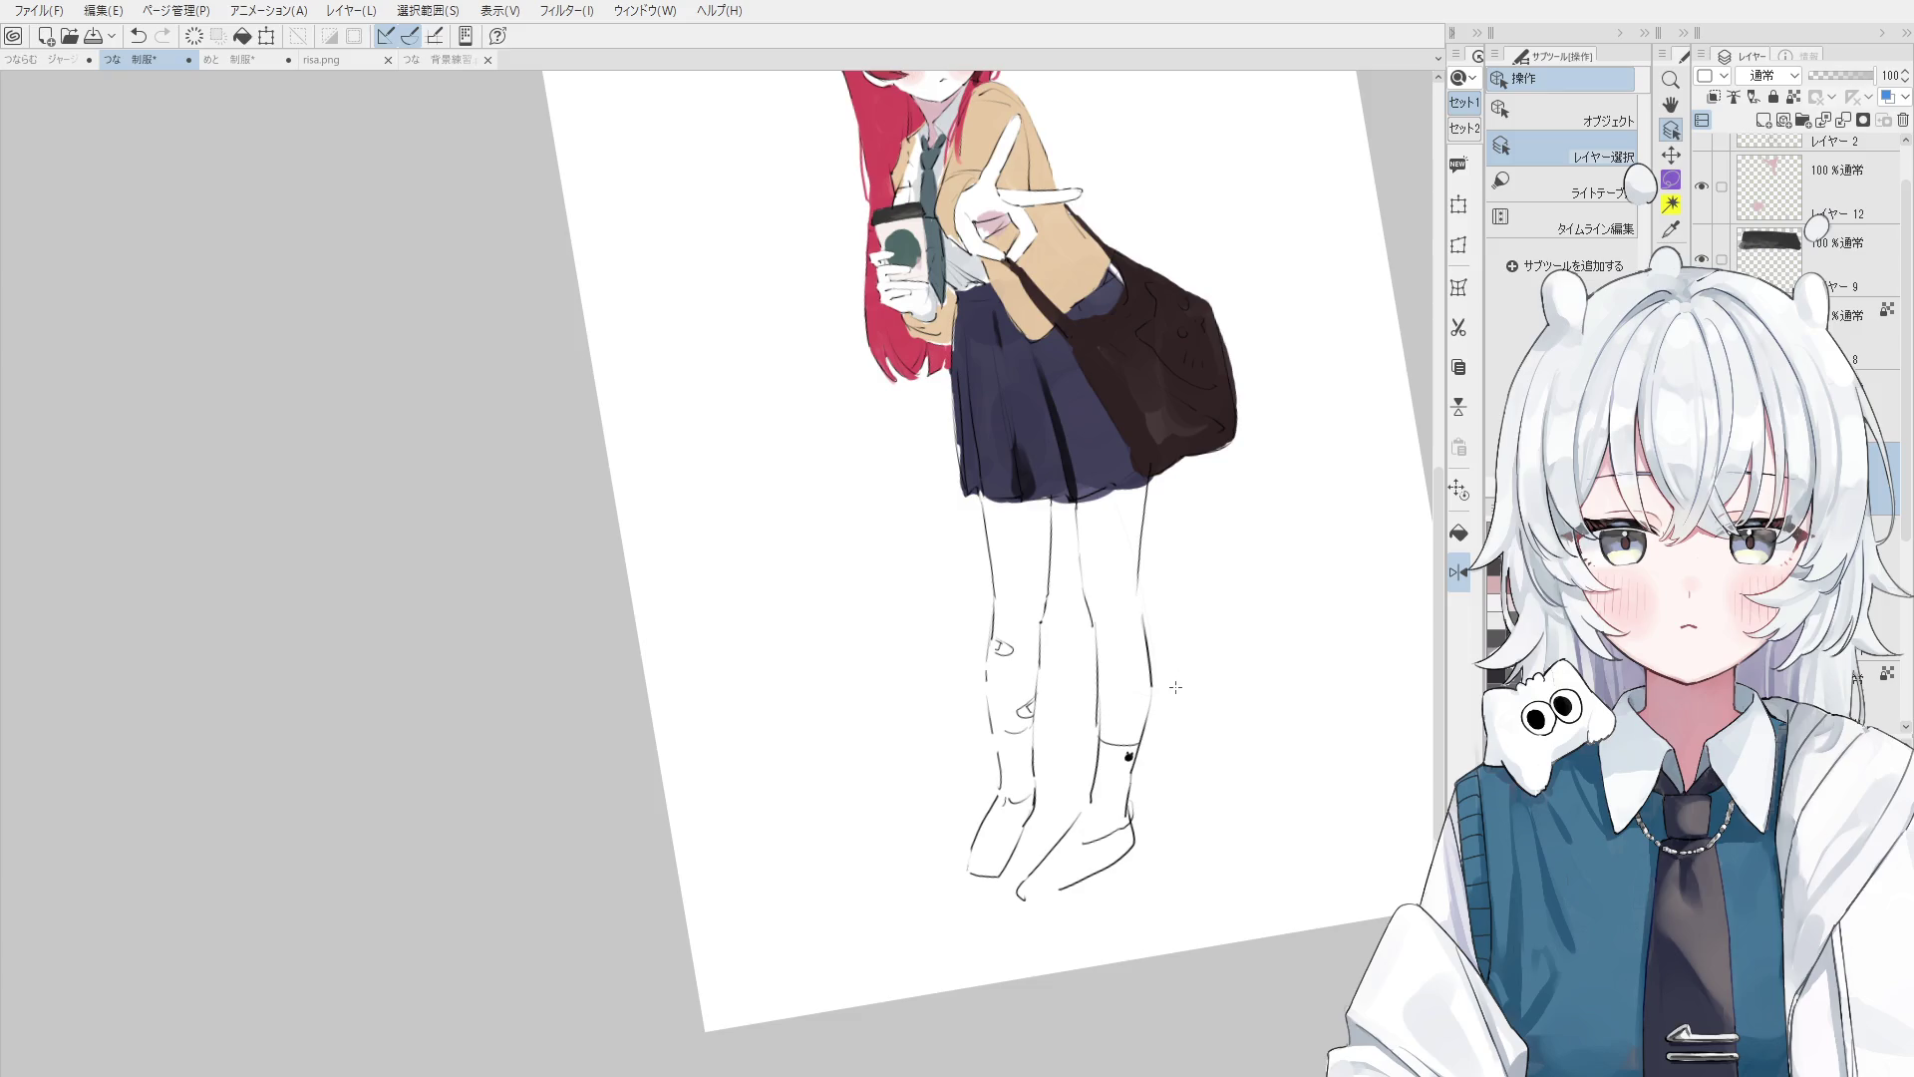
key(h)
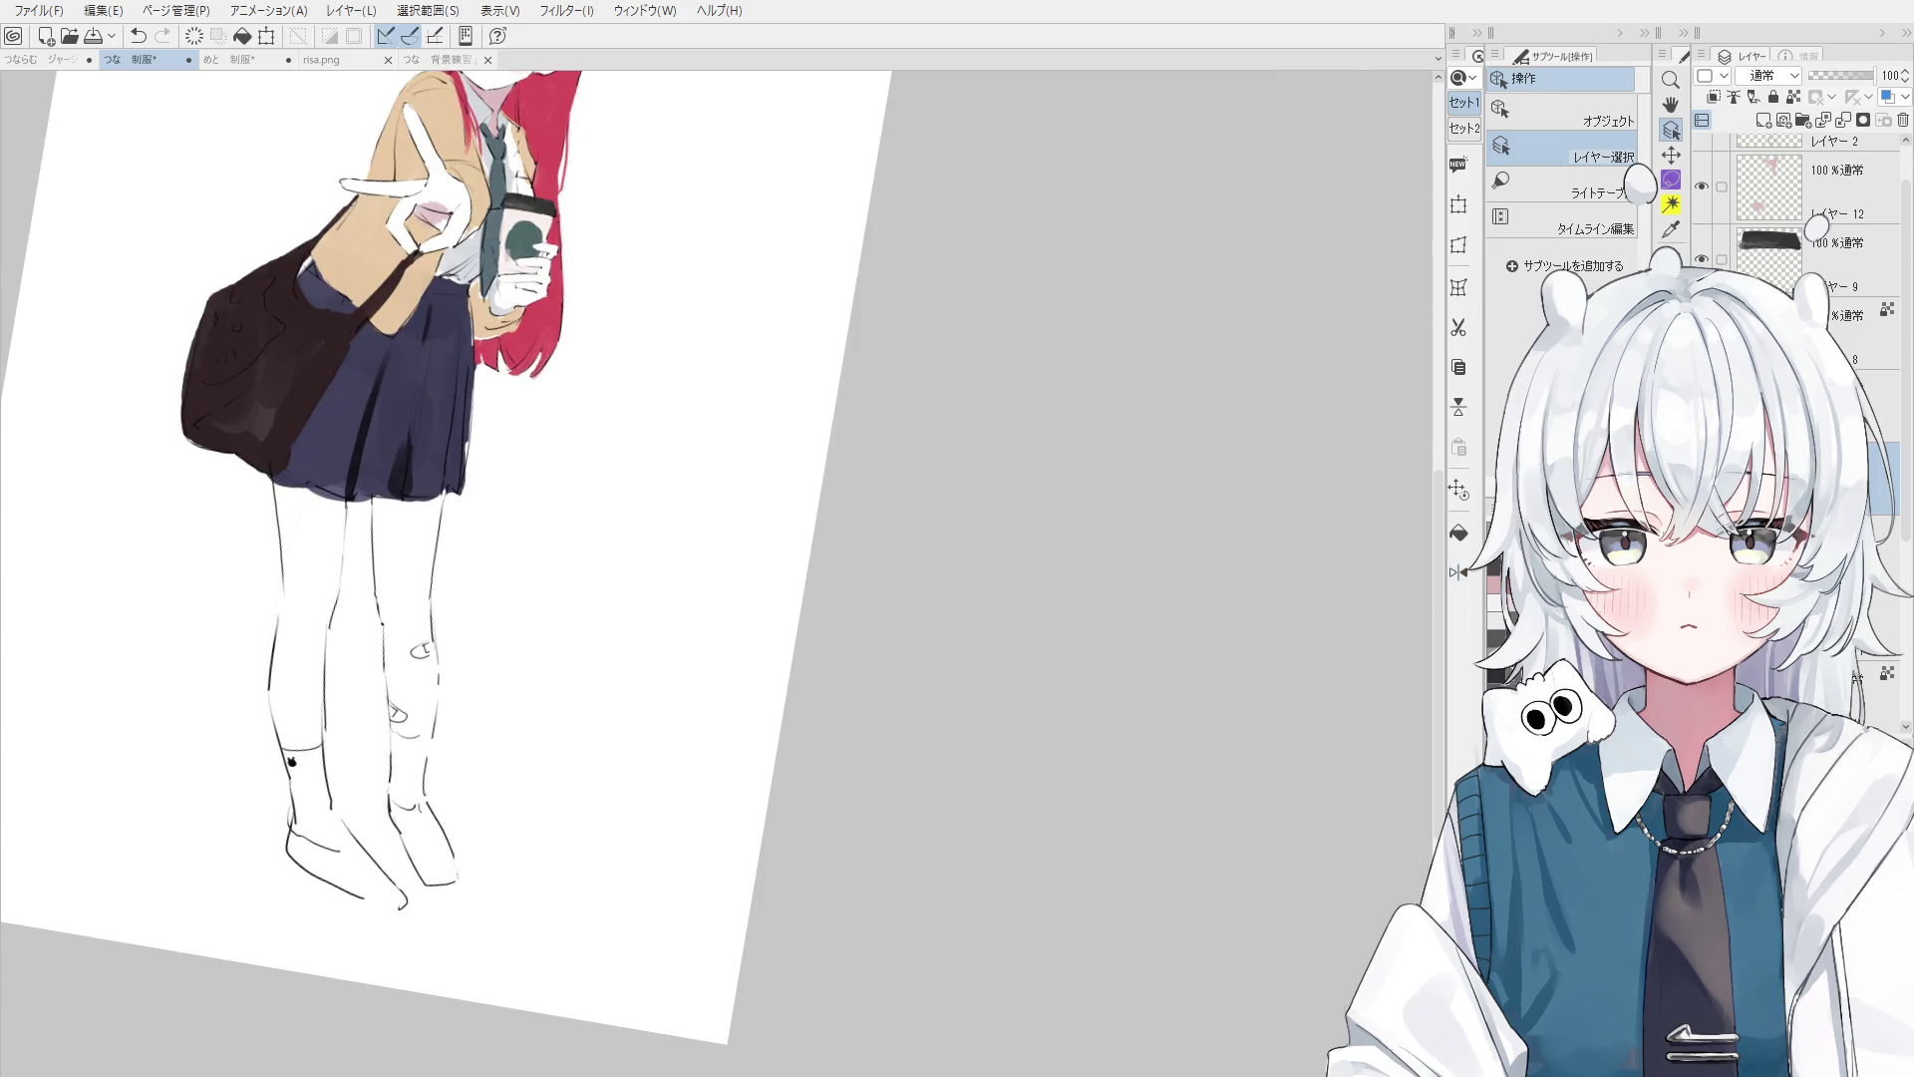
- Add a new layer, Layer 13, above Layer 6 and move it lower in the stack
click(1770, 186)
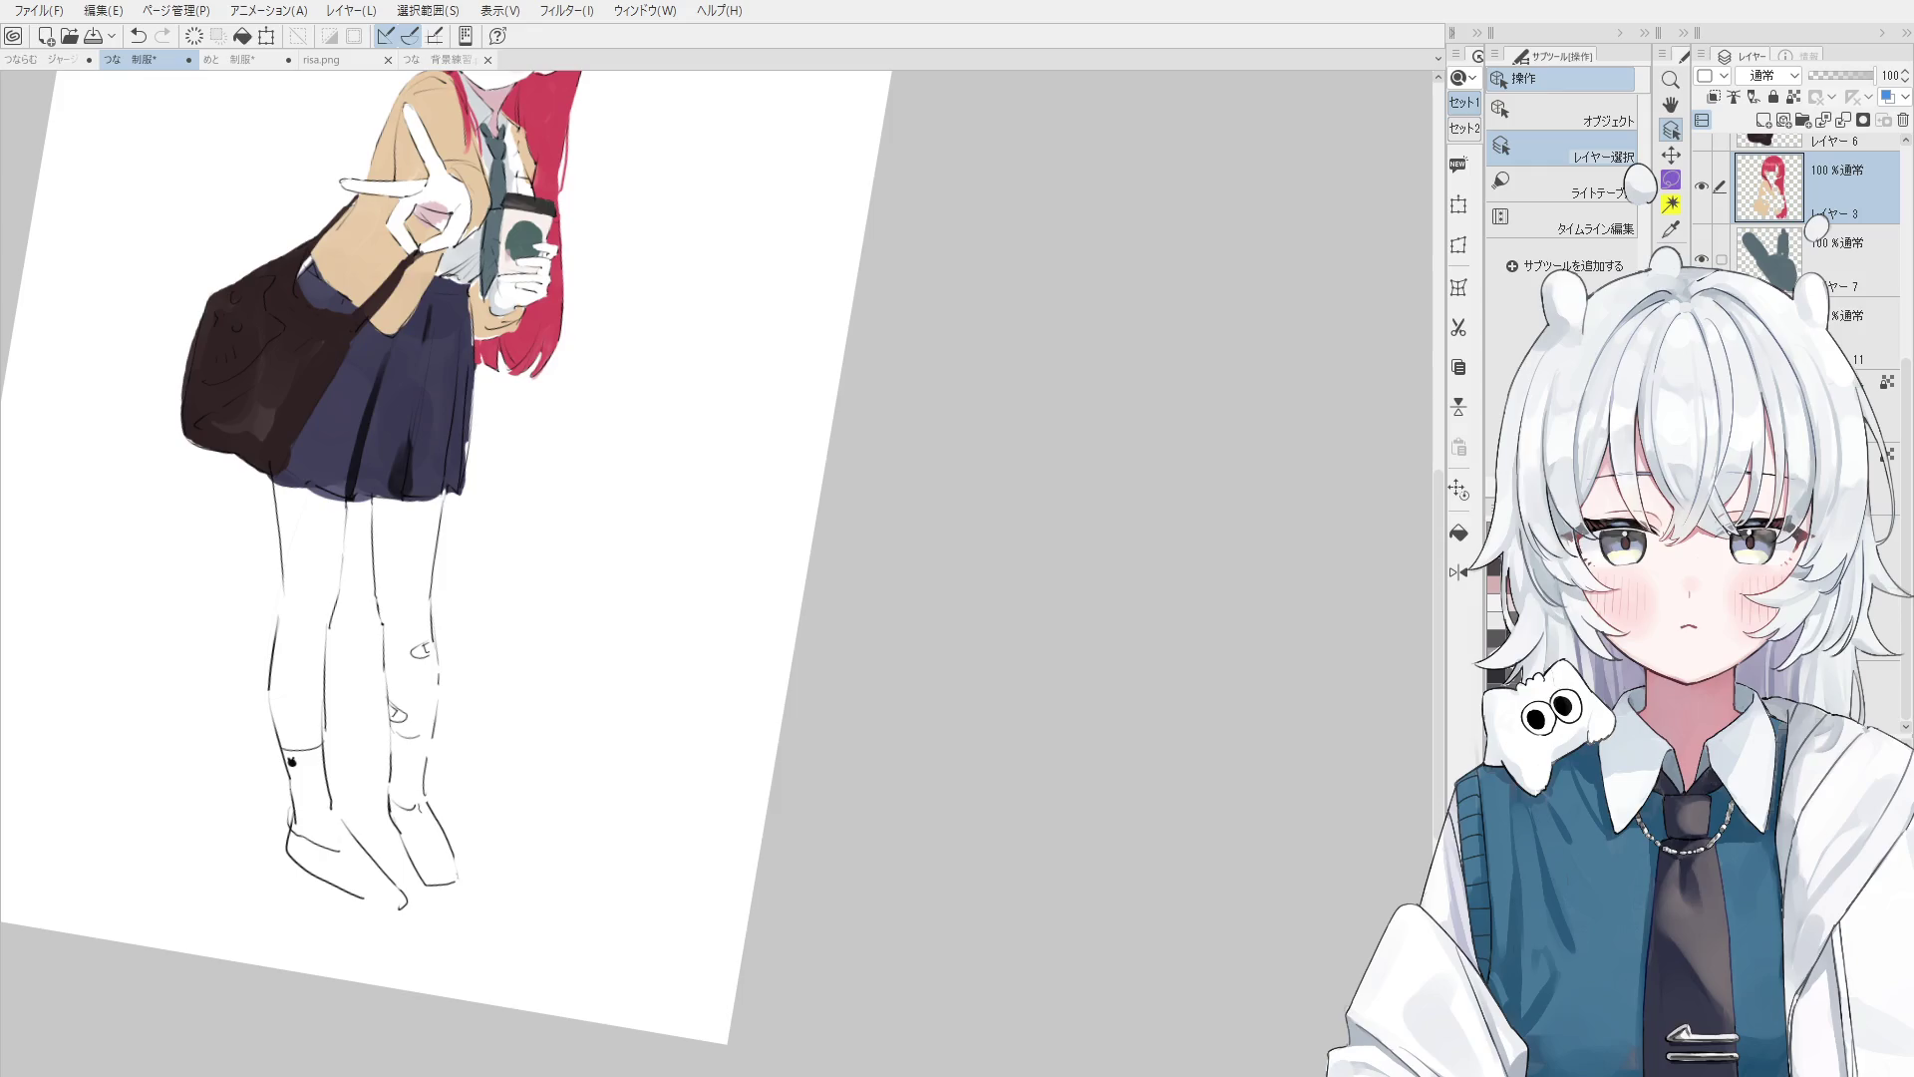
click(1767, 143)
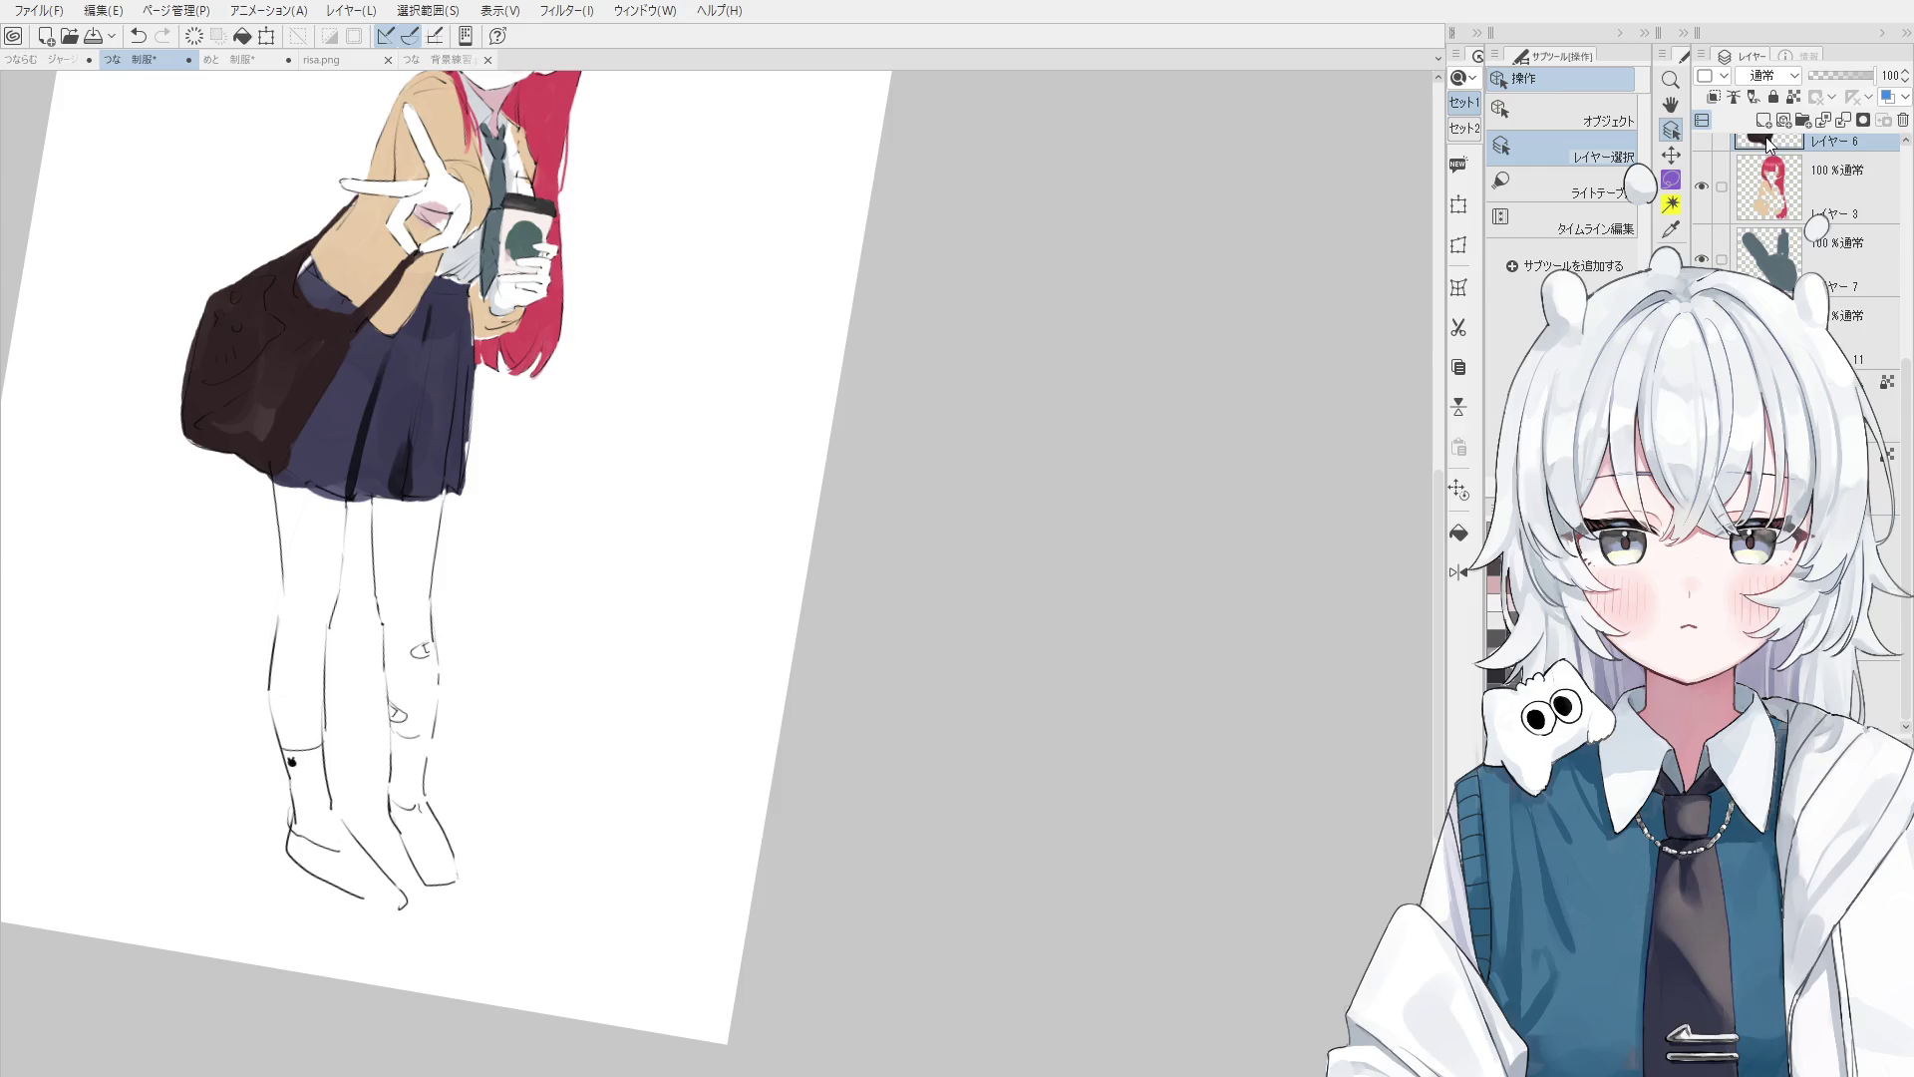
click(1762, 120)
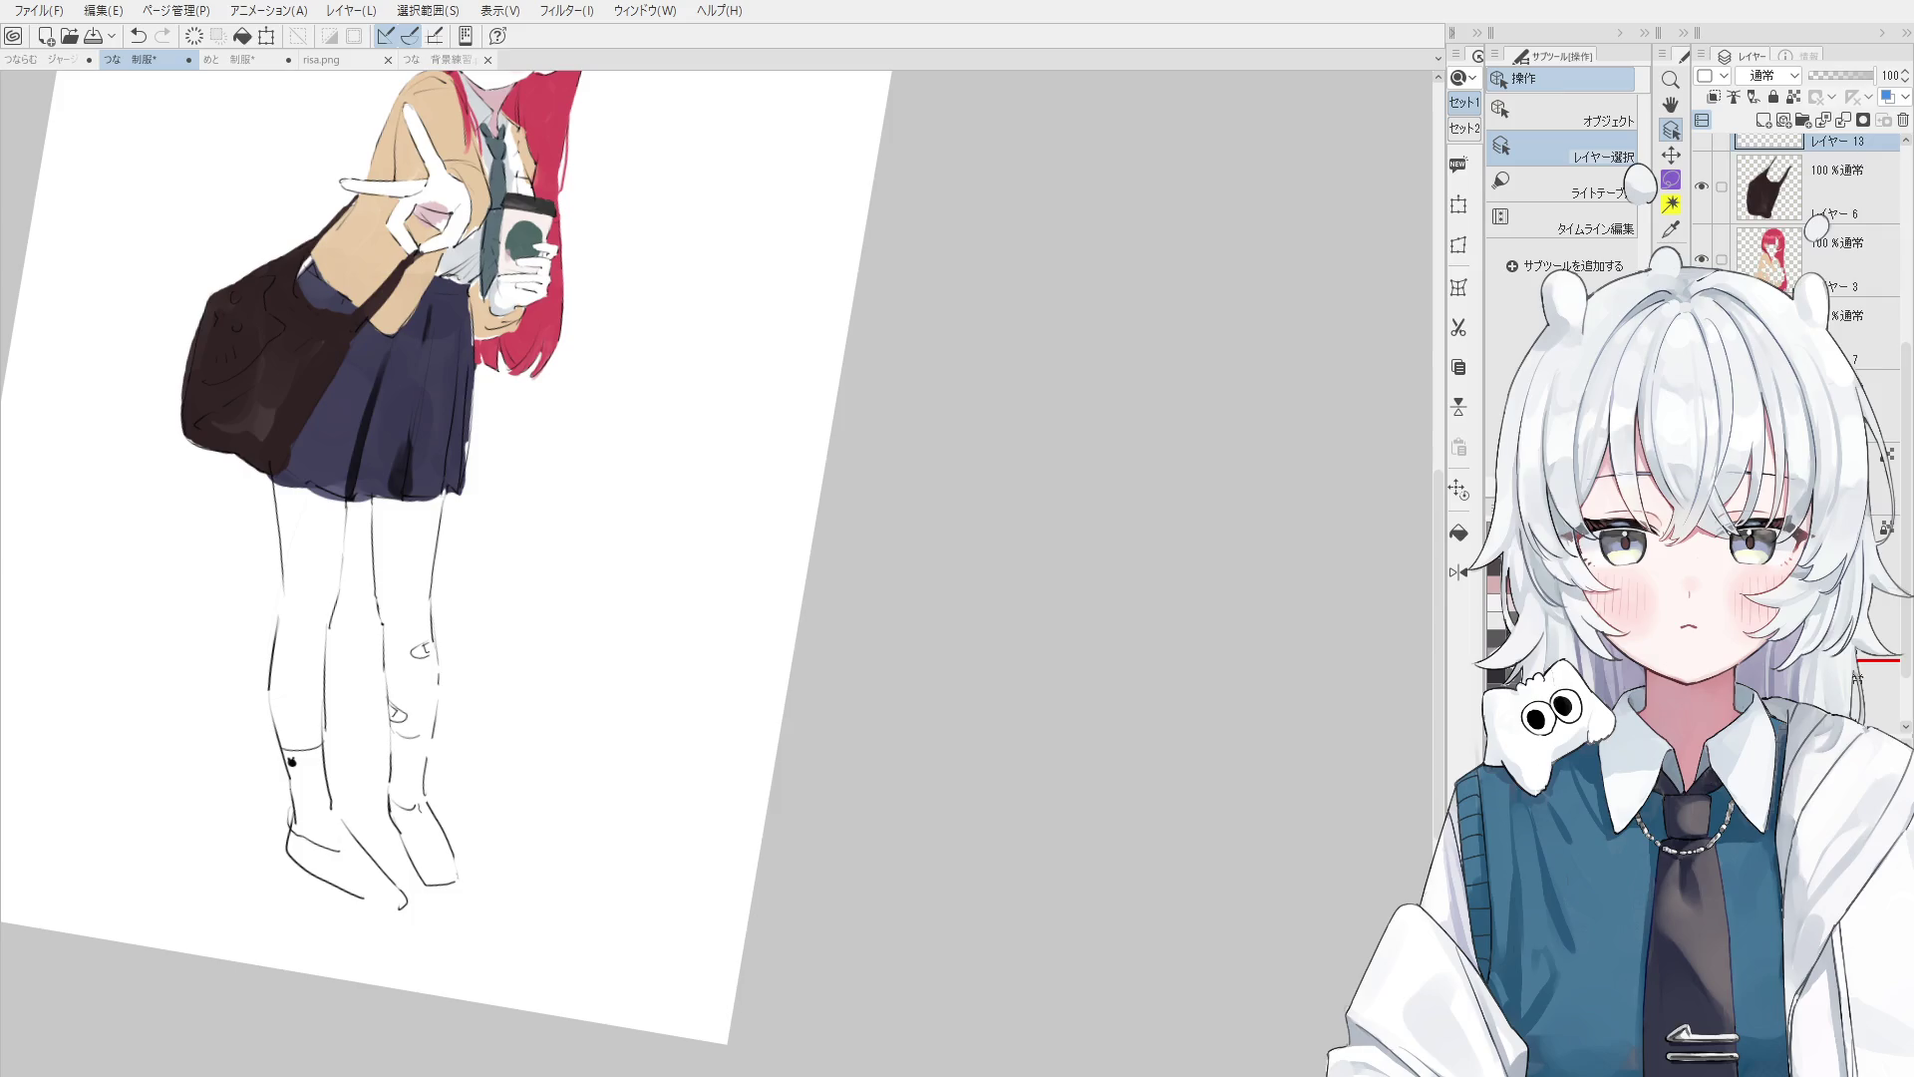
drag(1770, 141, 1775, 648)
- Shade the lower left of the navy skirt and the thigh in off-white with the 厚塗り brush
key(h)
drag(845, 679, 1323, 623)
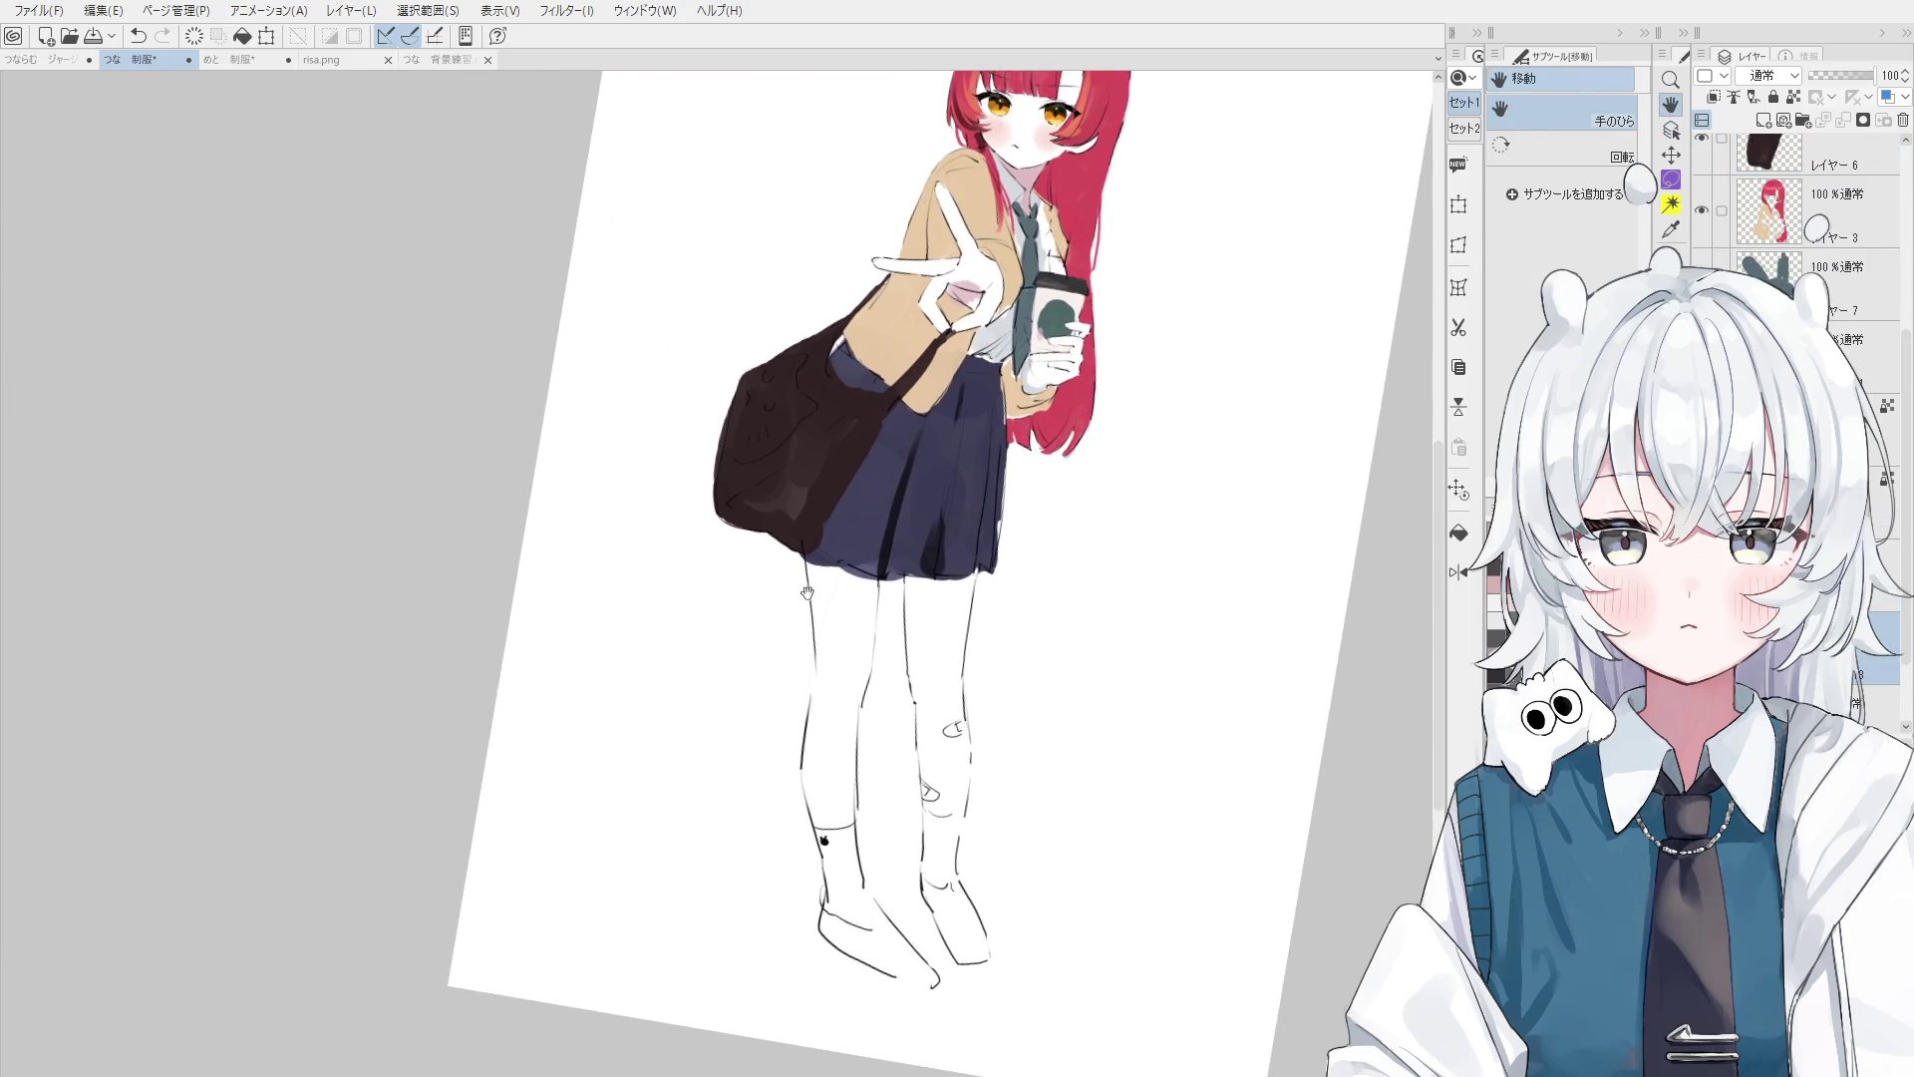
key(b)
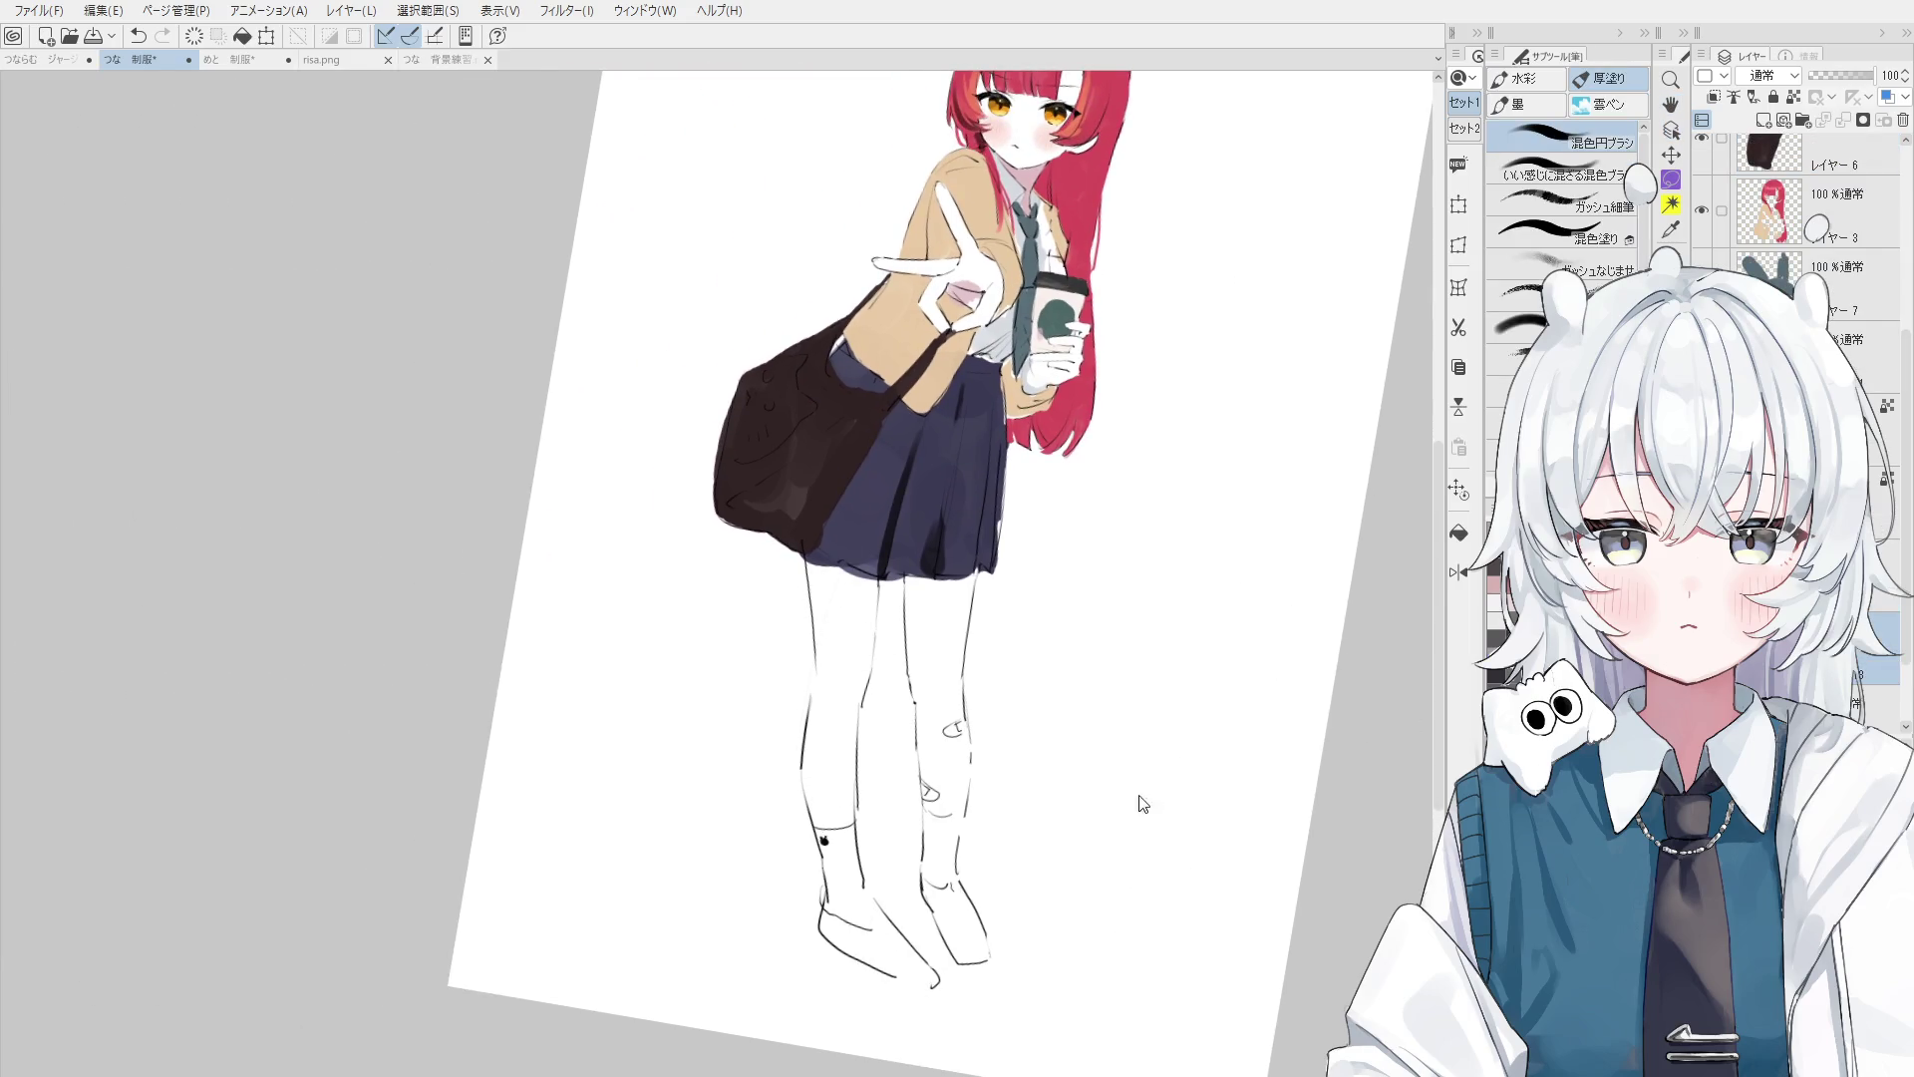
drag(865, 528, 863, 576)
key(ctrl+z)
key(ctrl+y)
mouse_move(846, 553)
mouse_down()
mouse_move(838, 847)
mouse_move(1050, 448)
mouse_up()
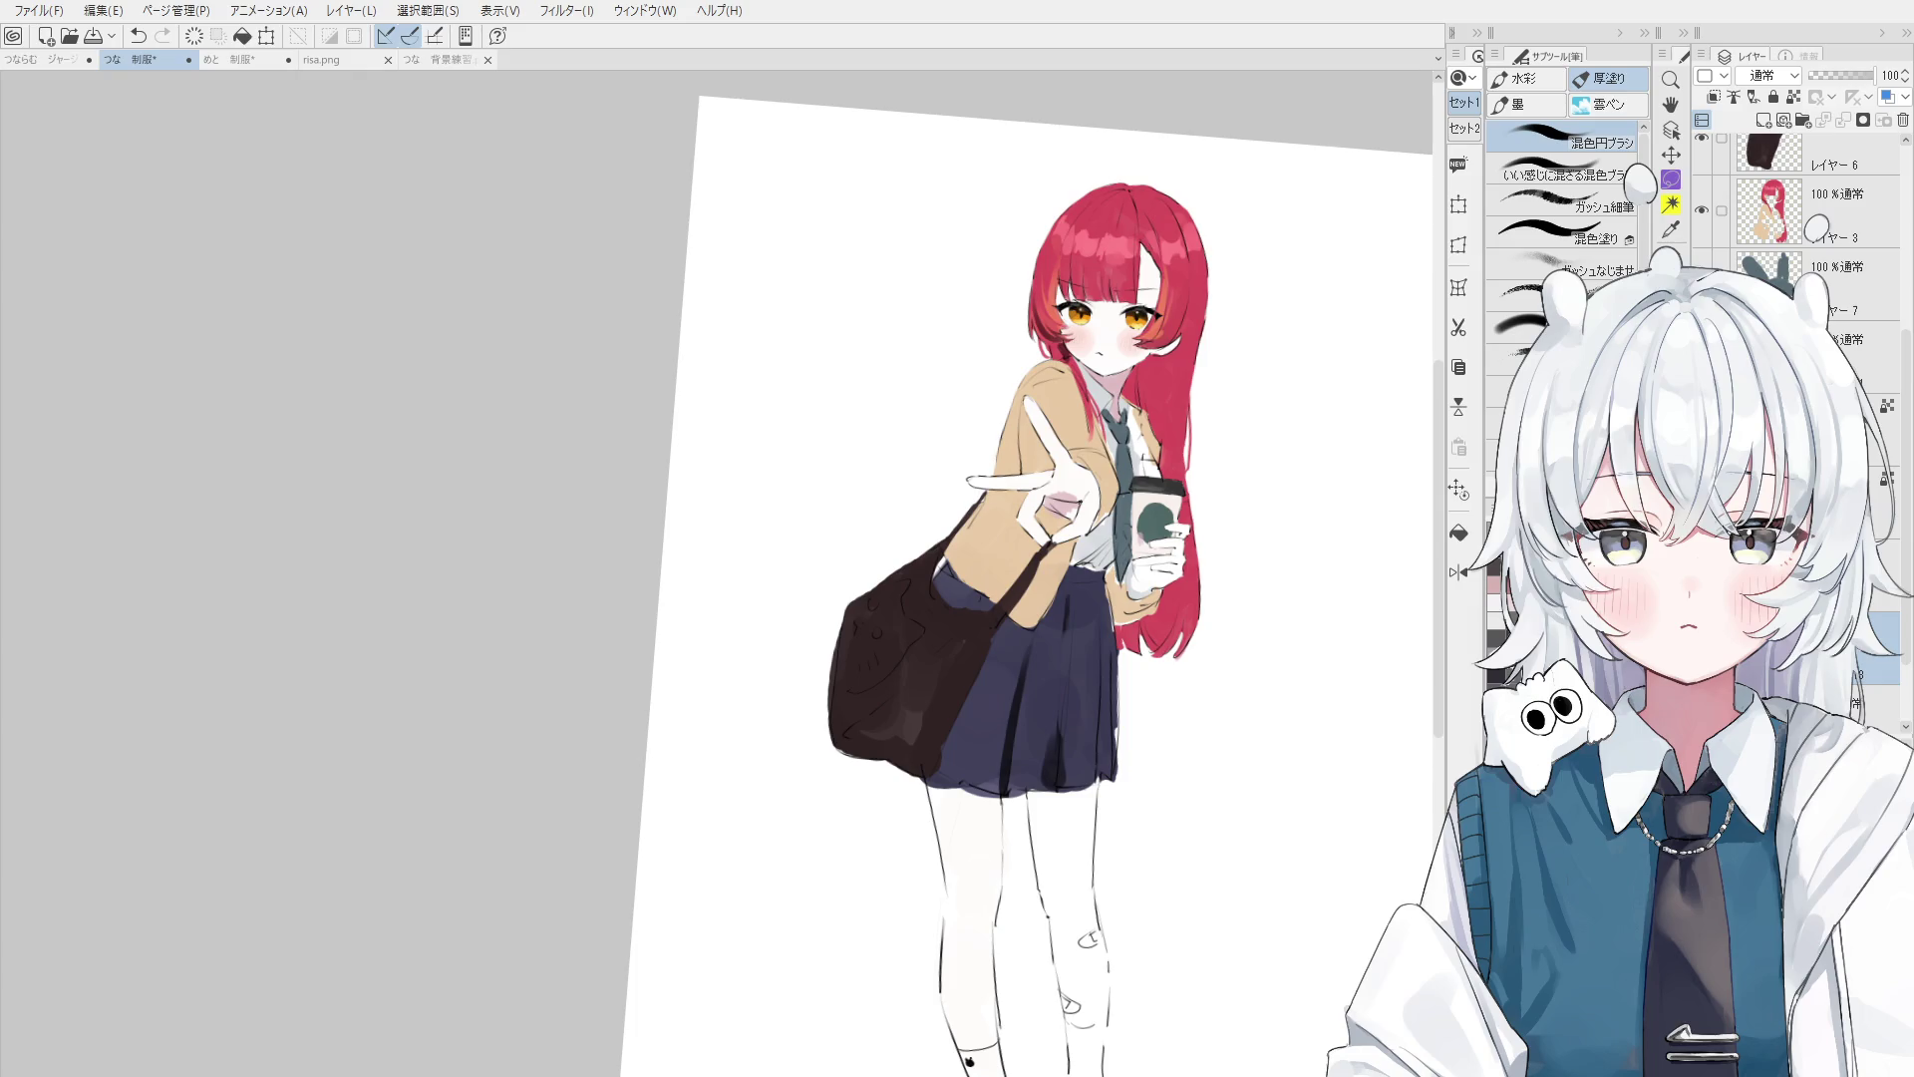
- Rotate the view, pick the bag's layer from the canvas with Layer Select, then reset rotation
scroll(1033, 564, down, 3)
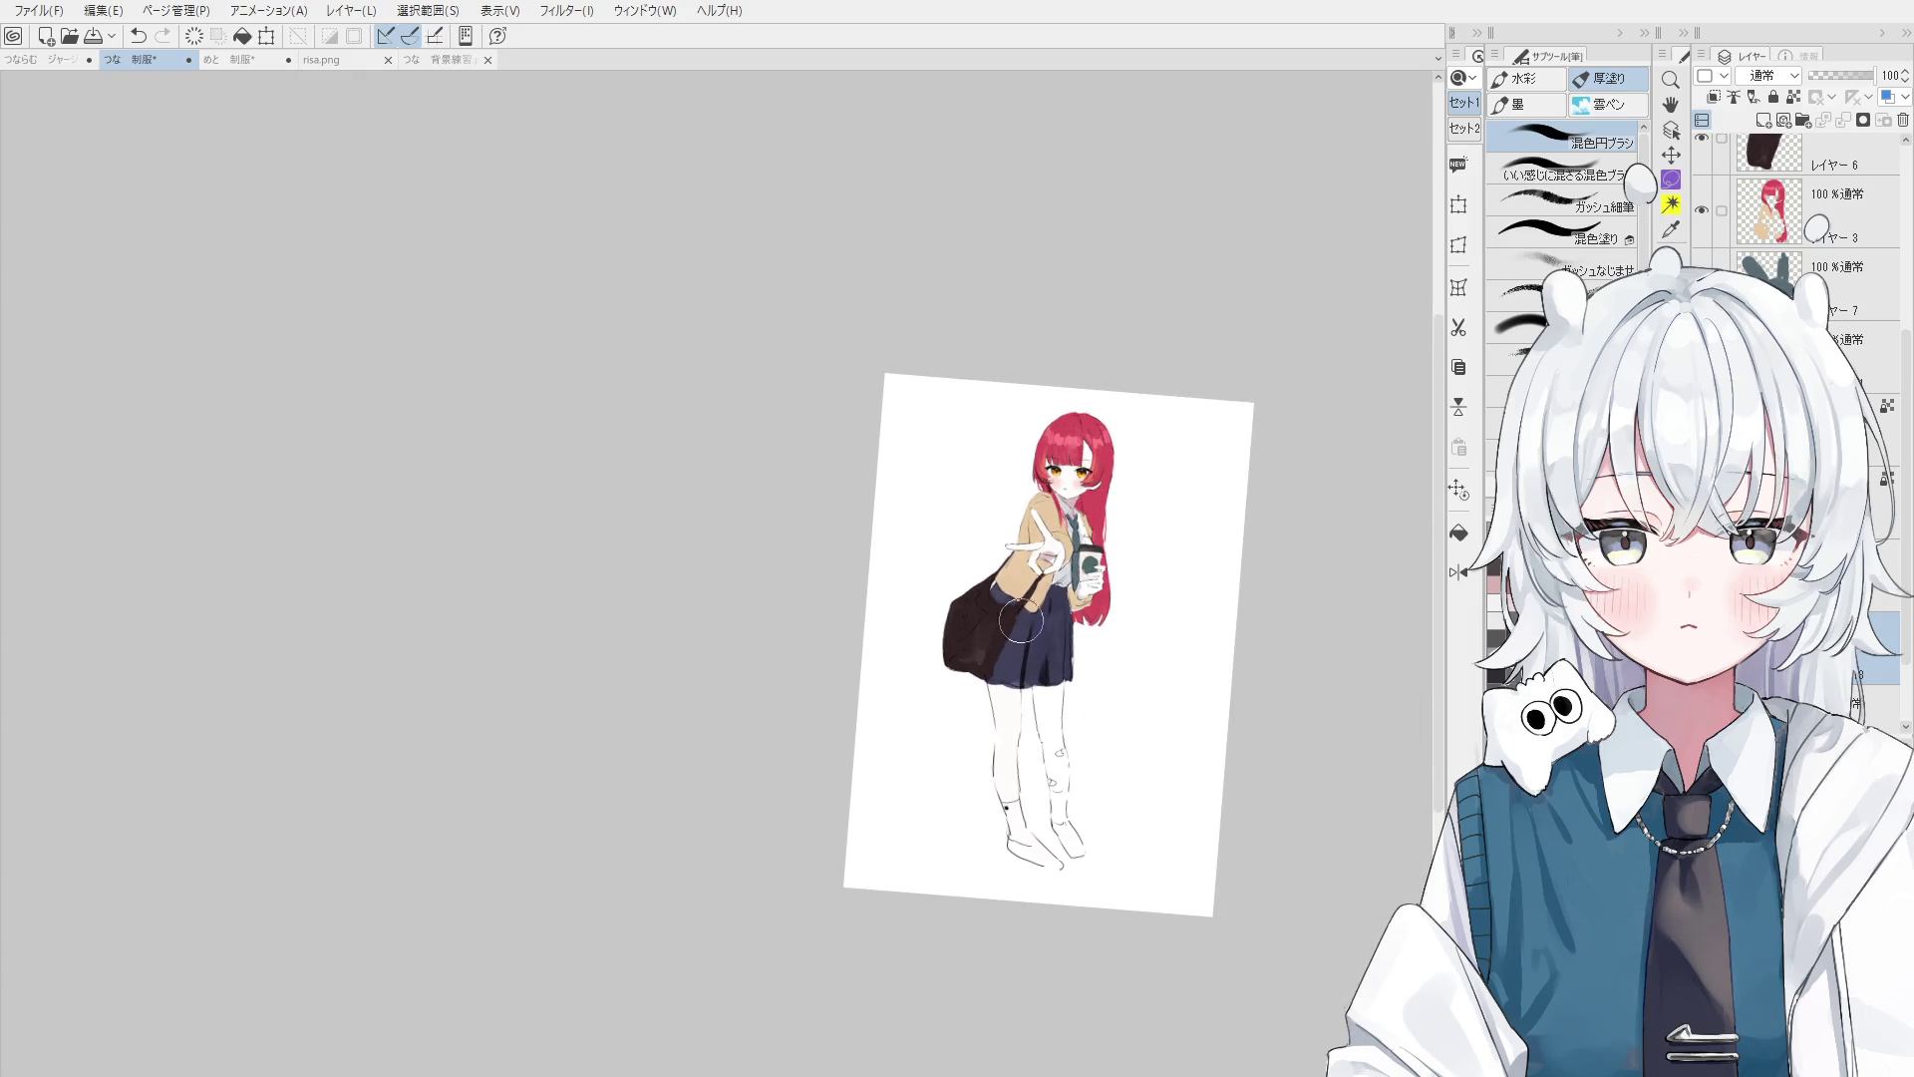
drag(1096, 499, 1034, 565)
scroll(917, 674, up, 3)
key(o)
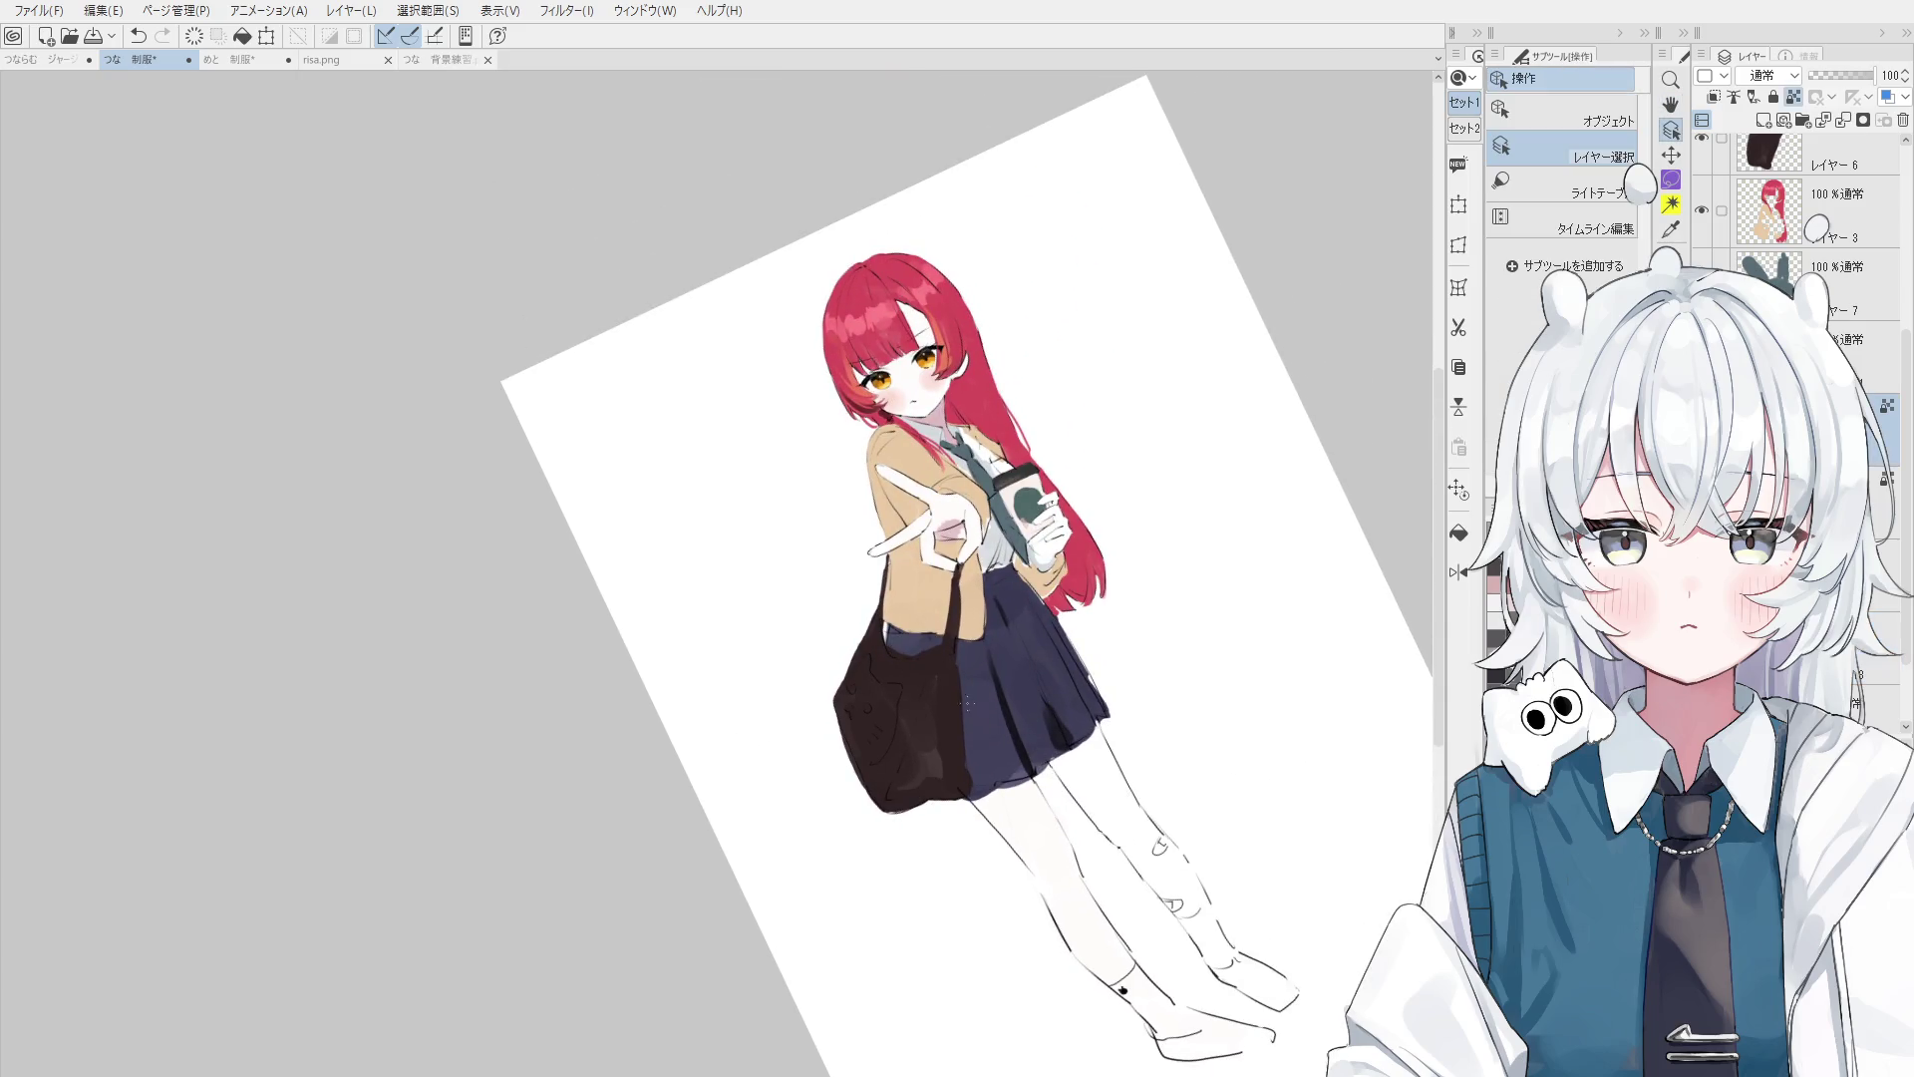
click(917, 674)
key(@)
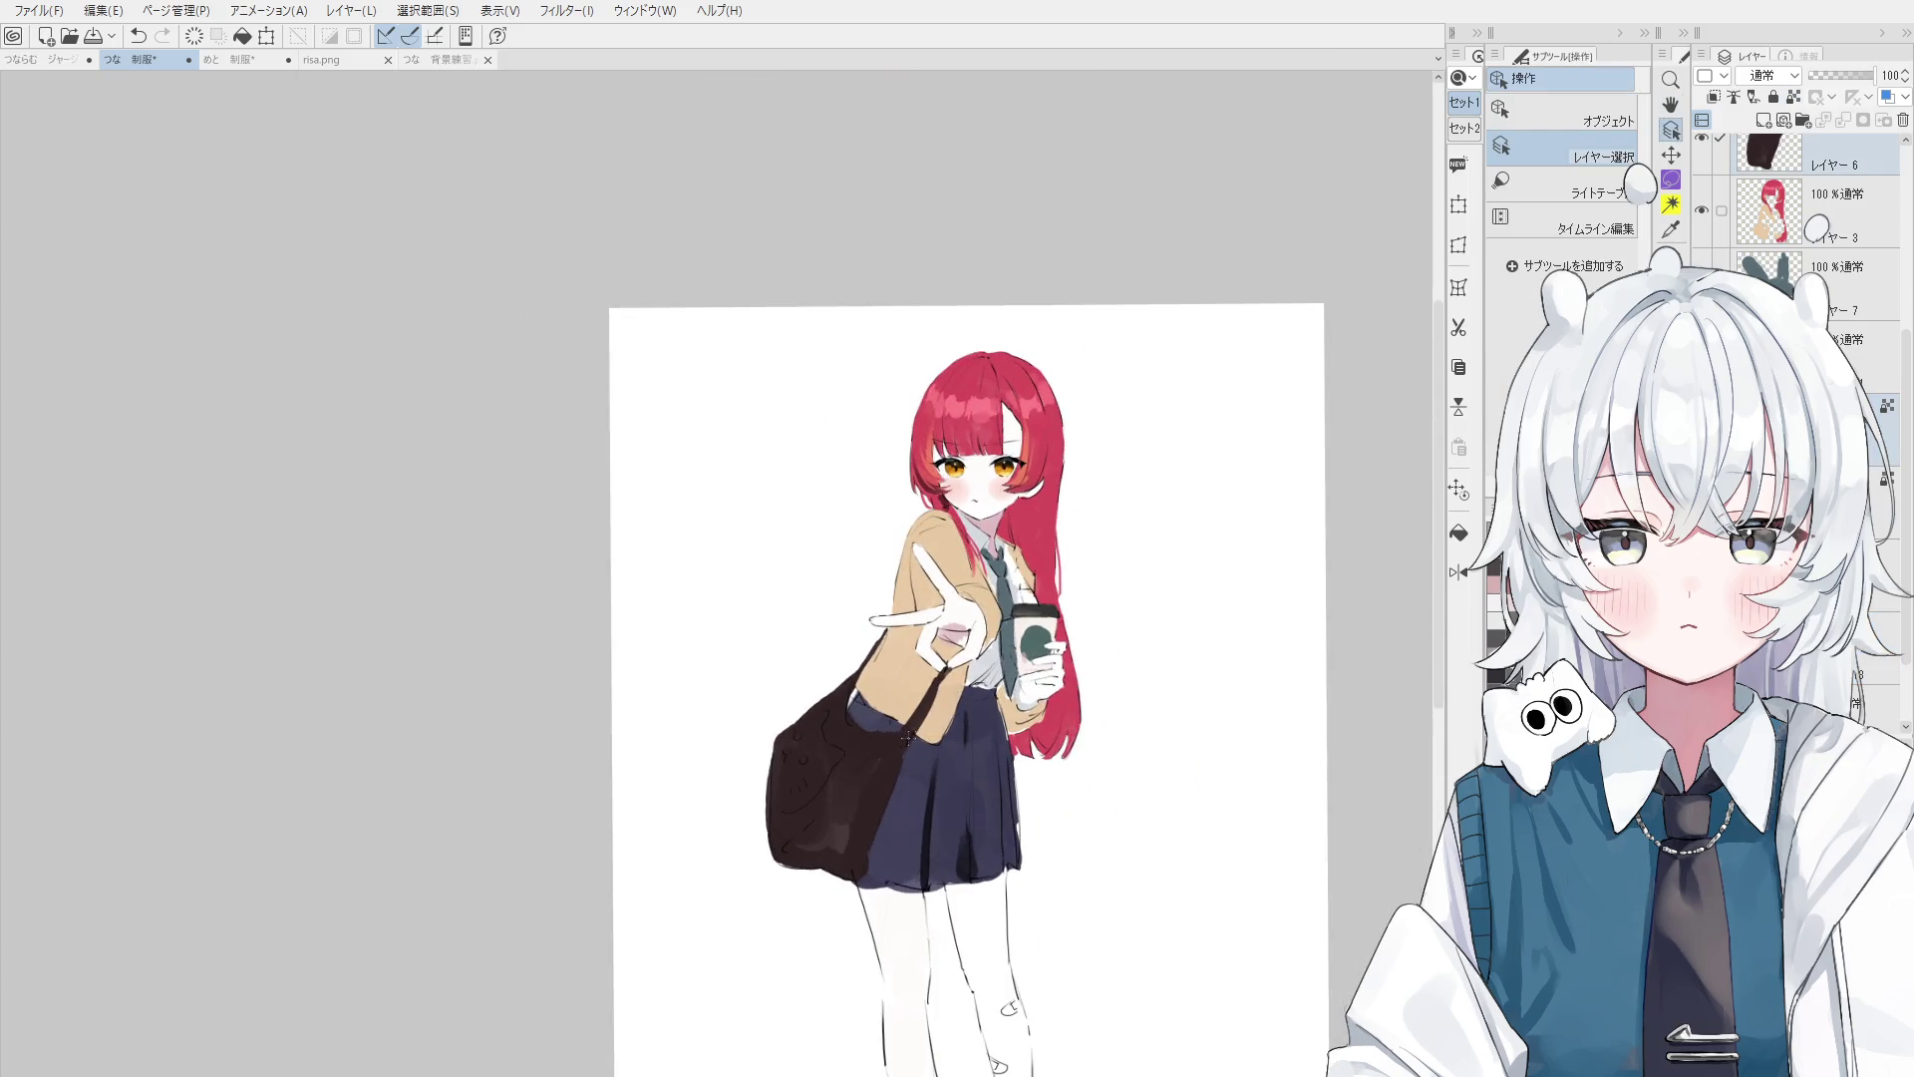
click(910, 737)
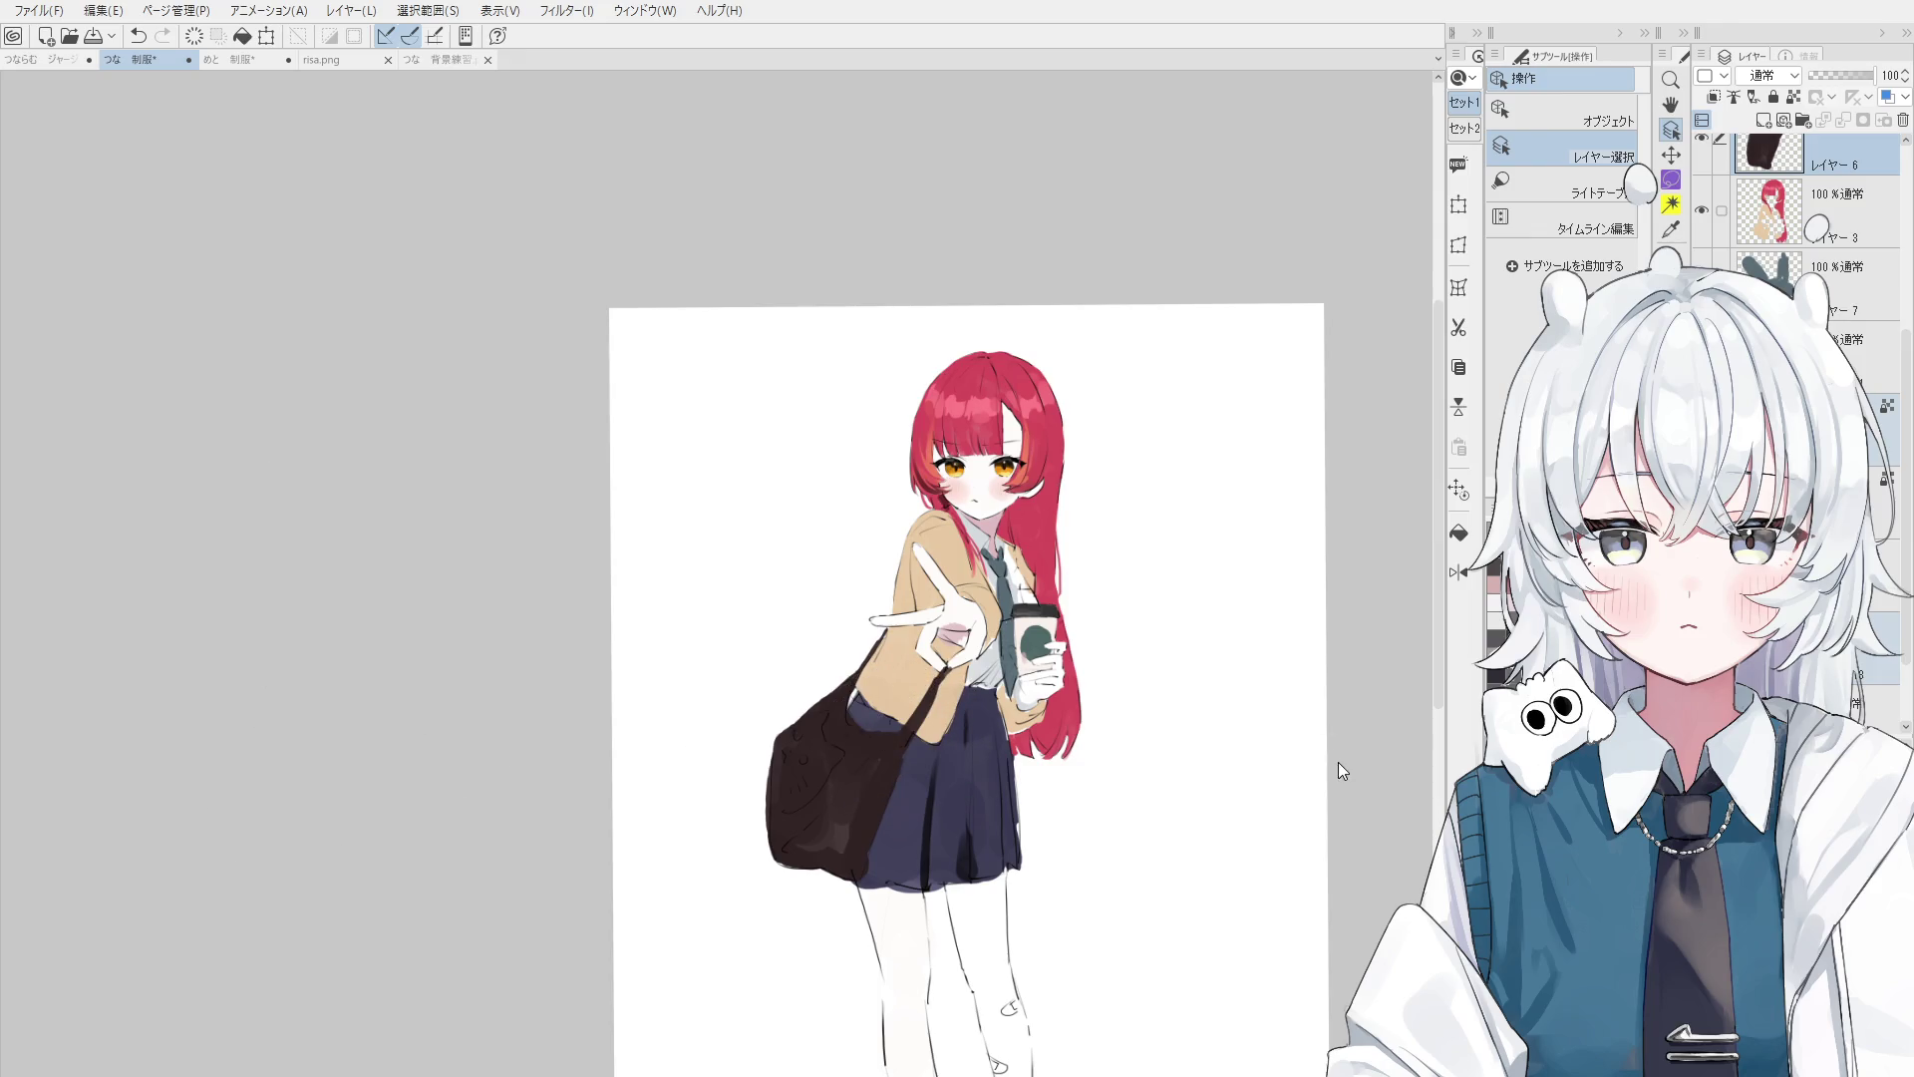
- On the character's colour layer, paint along the strap edge near the cardigan, then undo it
click(884, 677)
key(b)
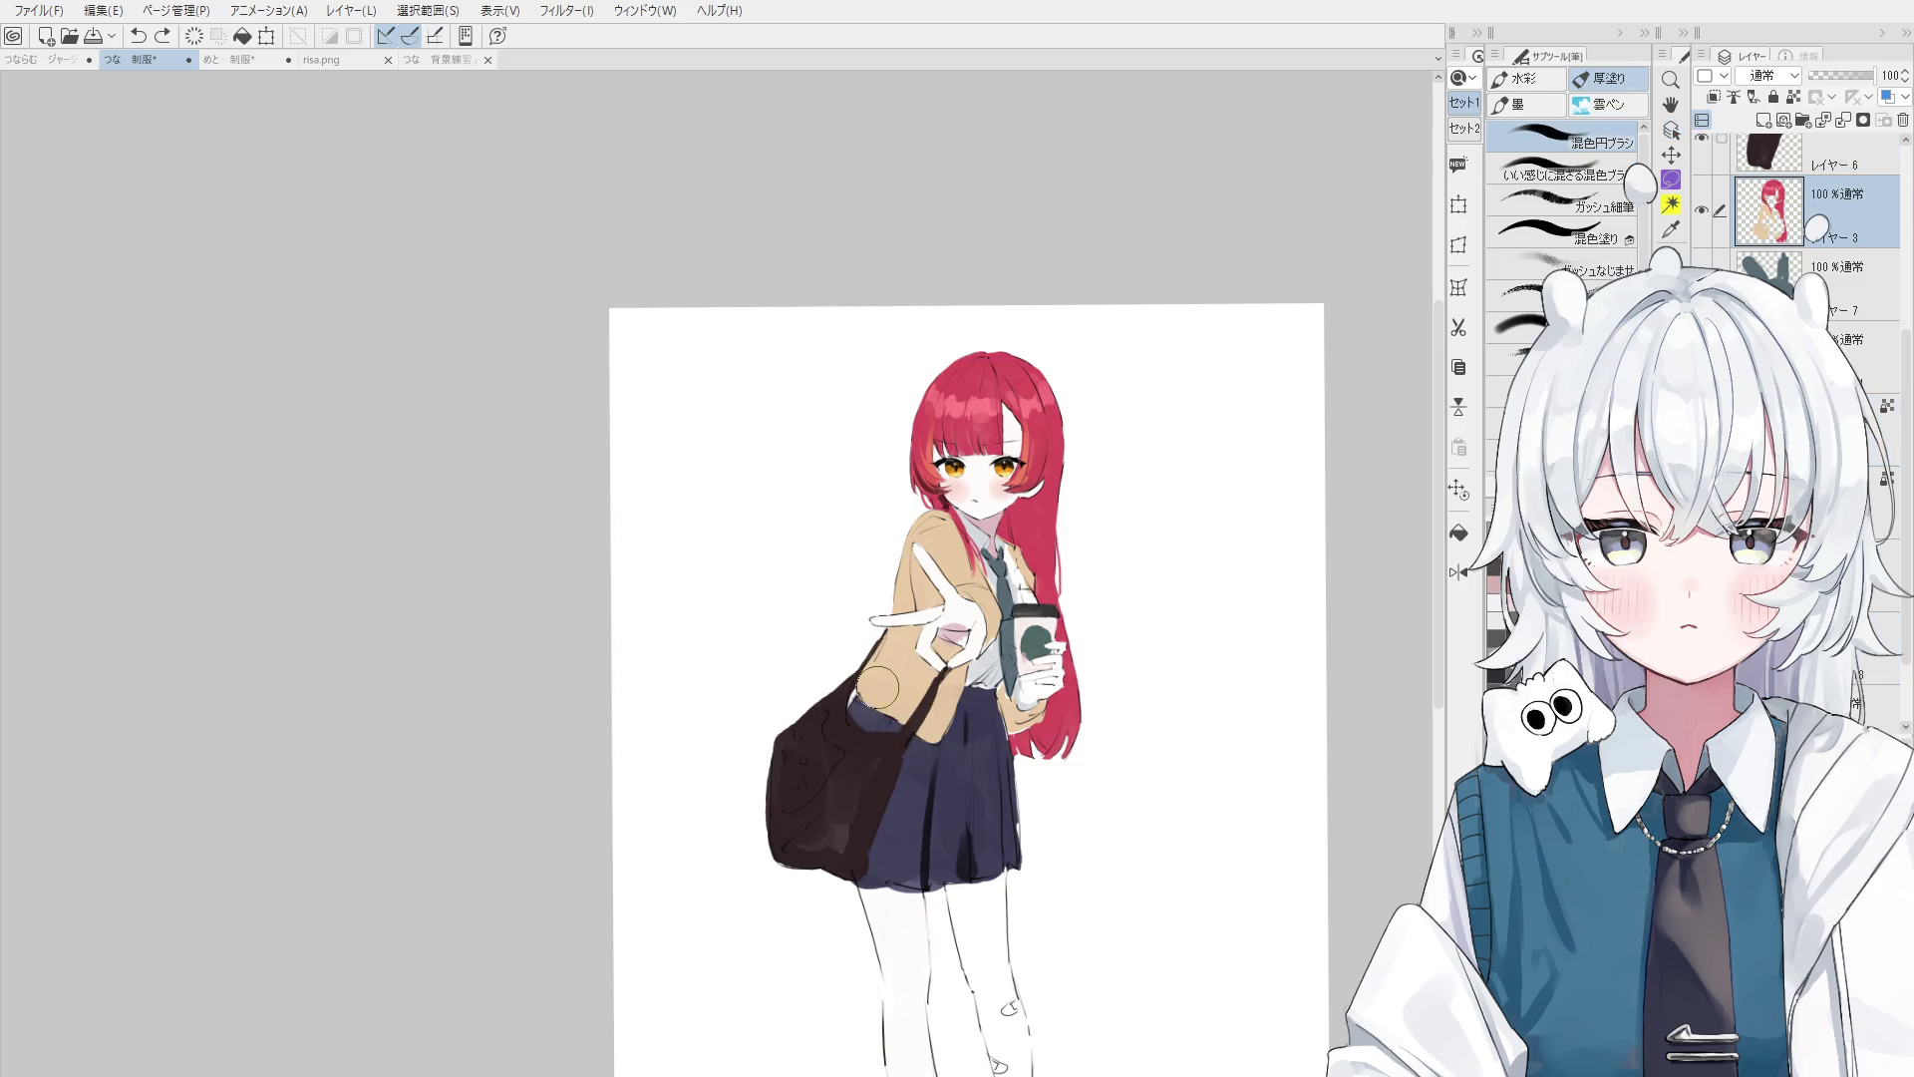
drag(877, 687, 901, 721)
key(ctrl+z)
key(ctrl+z)
key(ctrl+z)
- Zoom in and select the character's colour layer by picking the sleeve with Layer Select
scroll(902, 720, up, 2)
scroll(903, 720, up, 3)
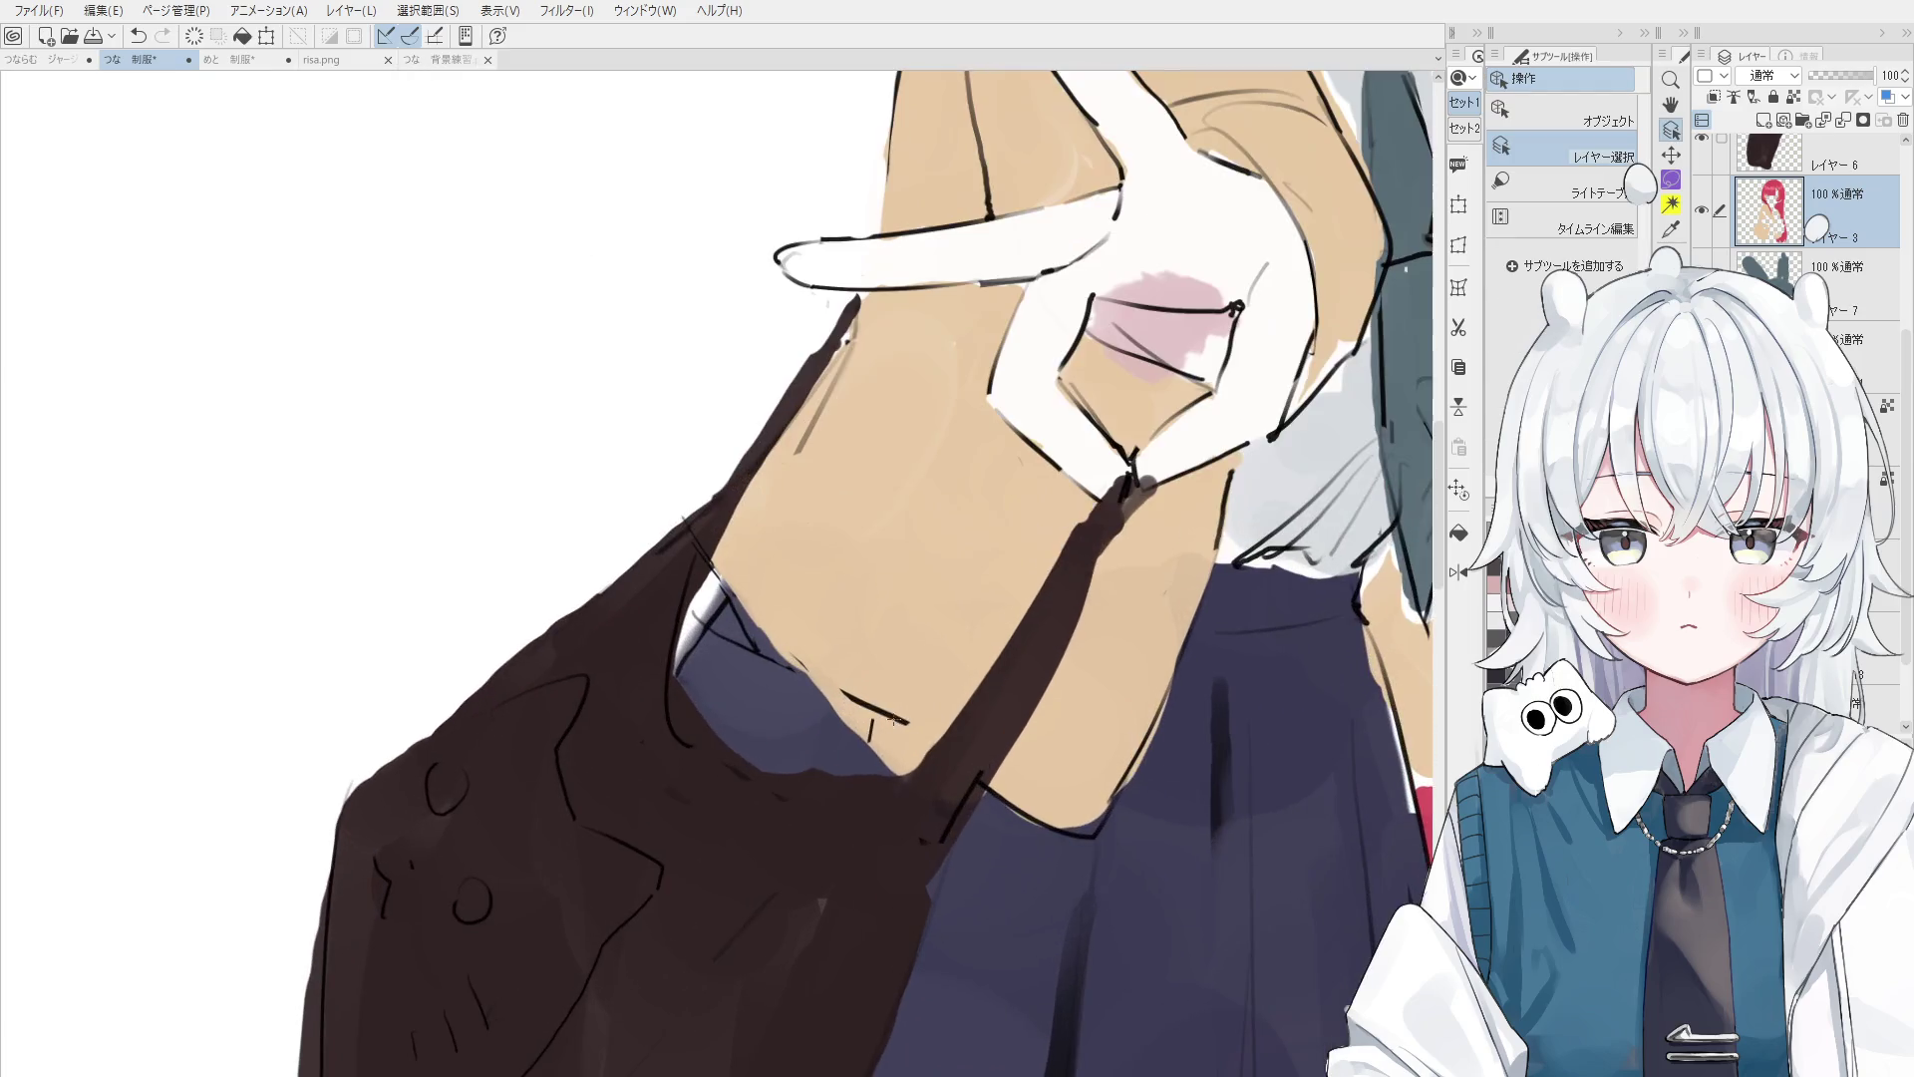
key(e)
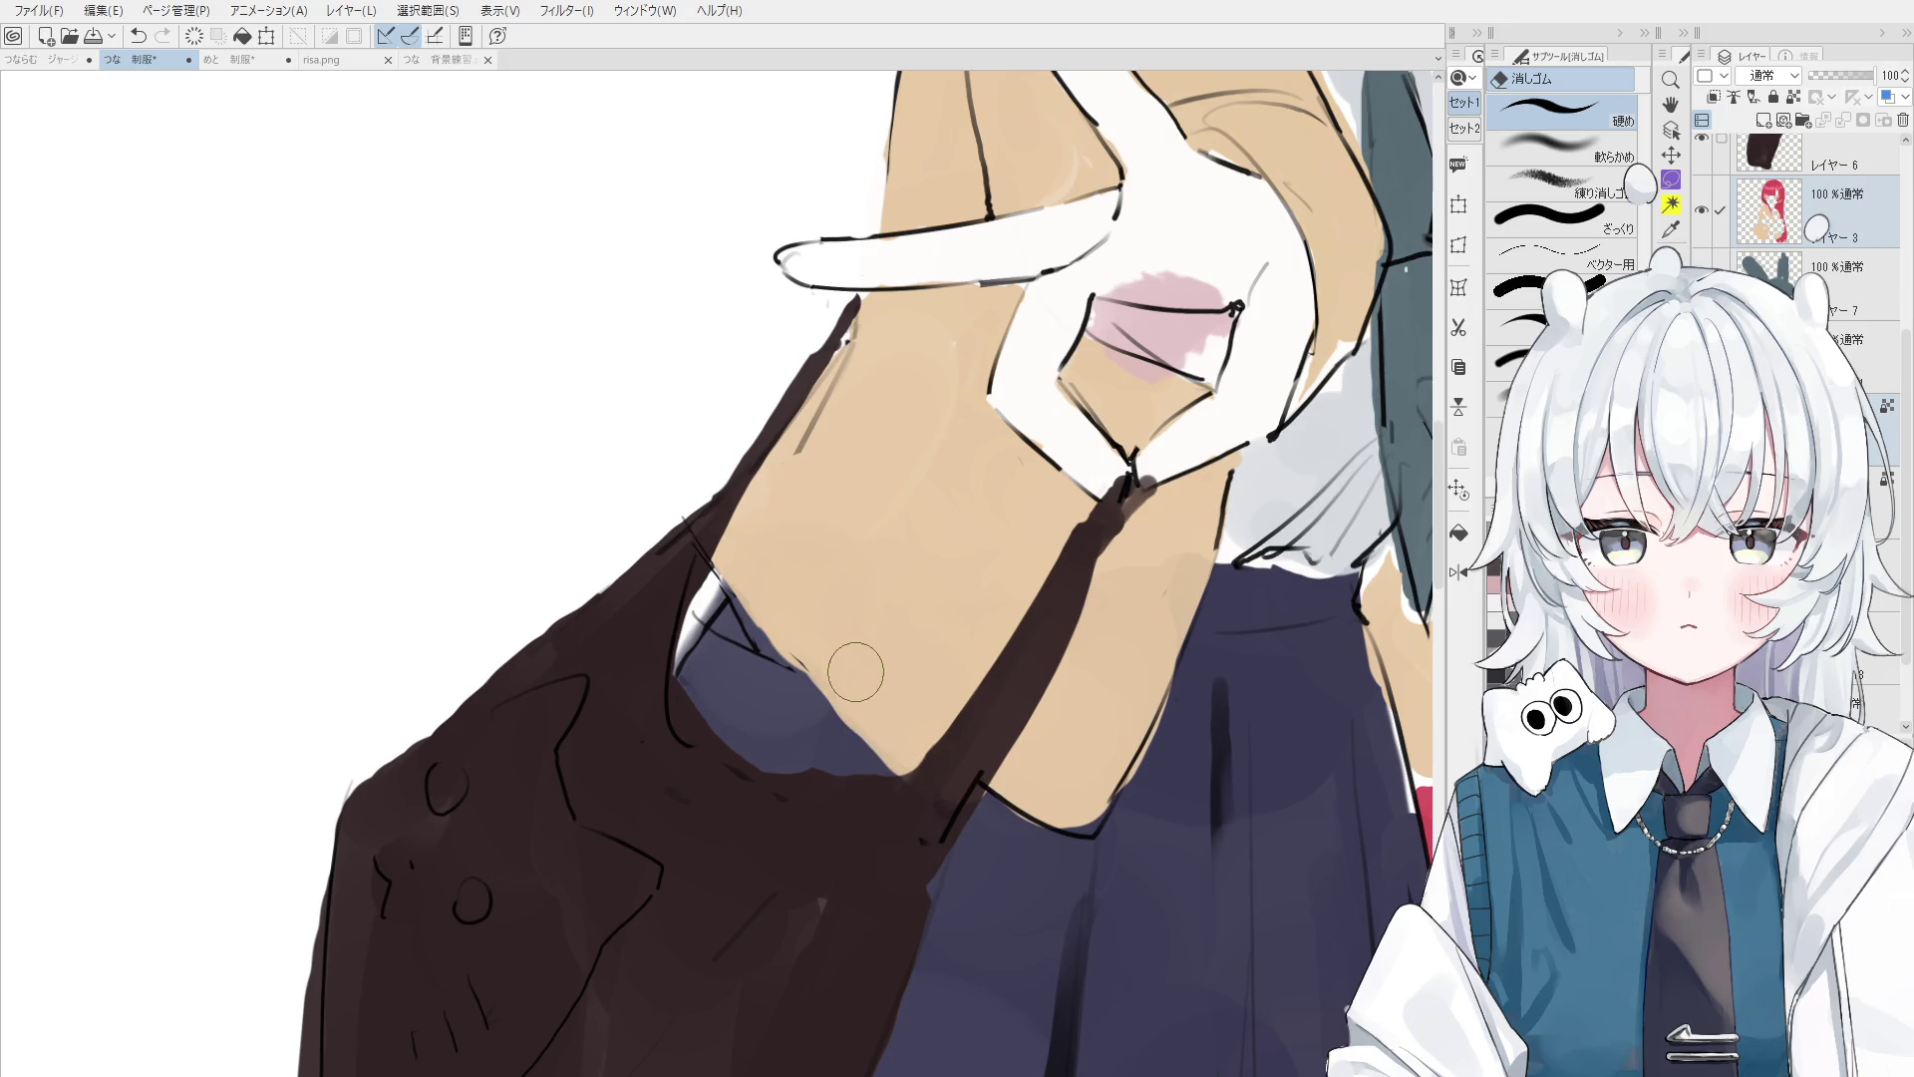
key(o)
click(869, 645)
key(b)
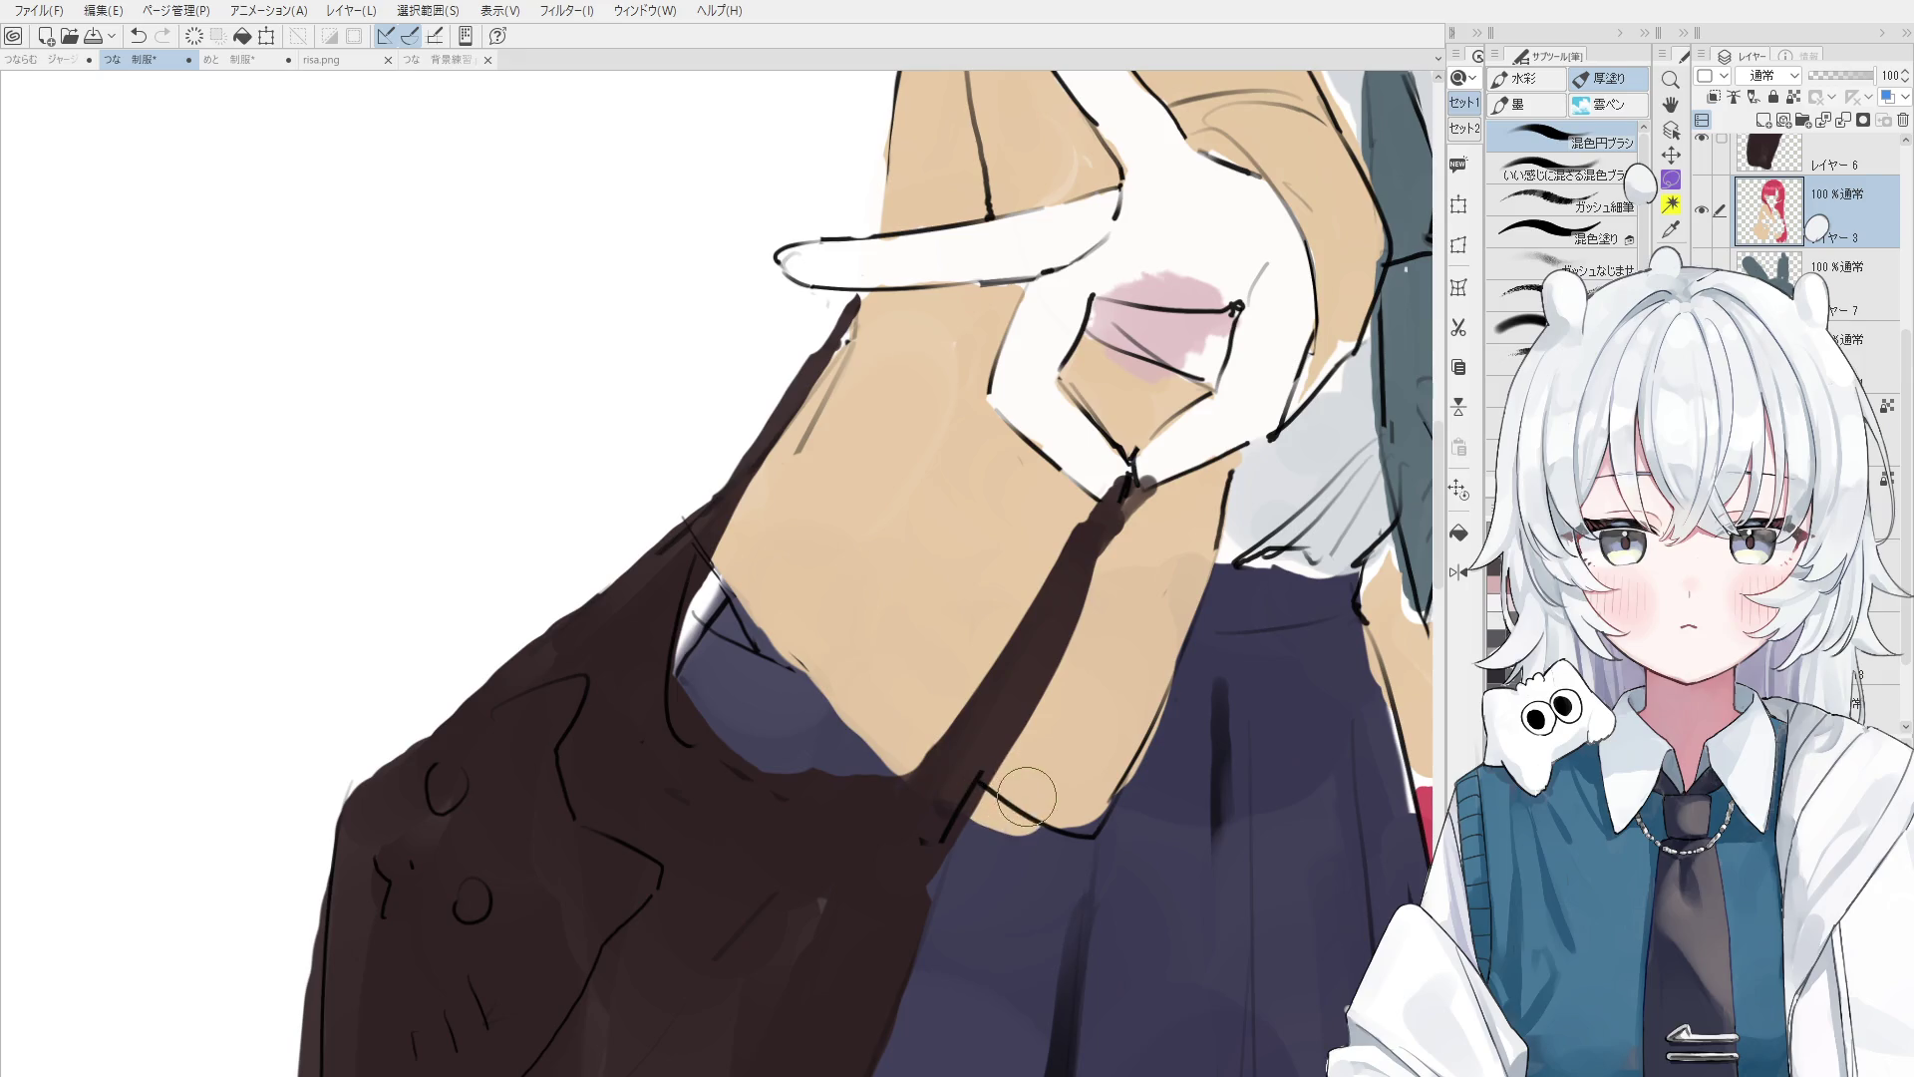
key(e)
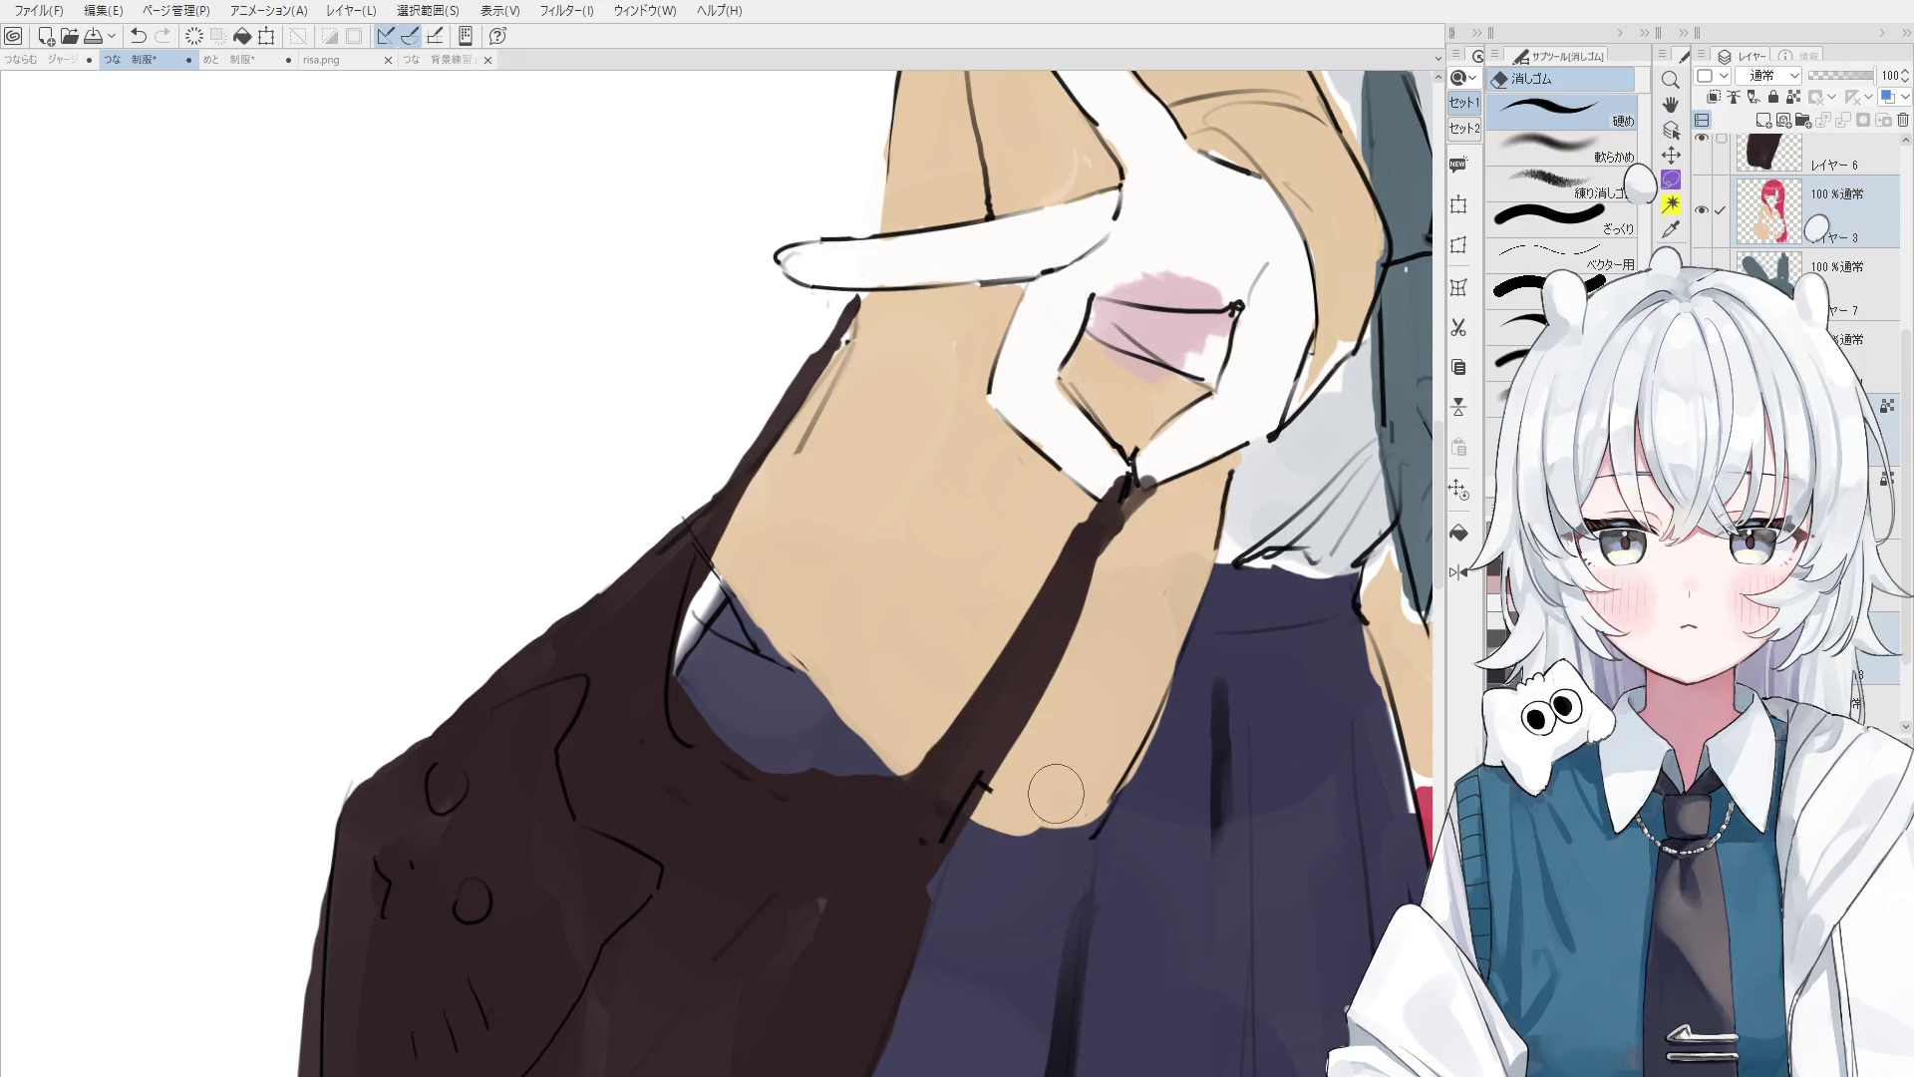
key(o)
click(910, 836)
key(b)
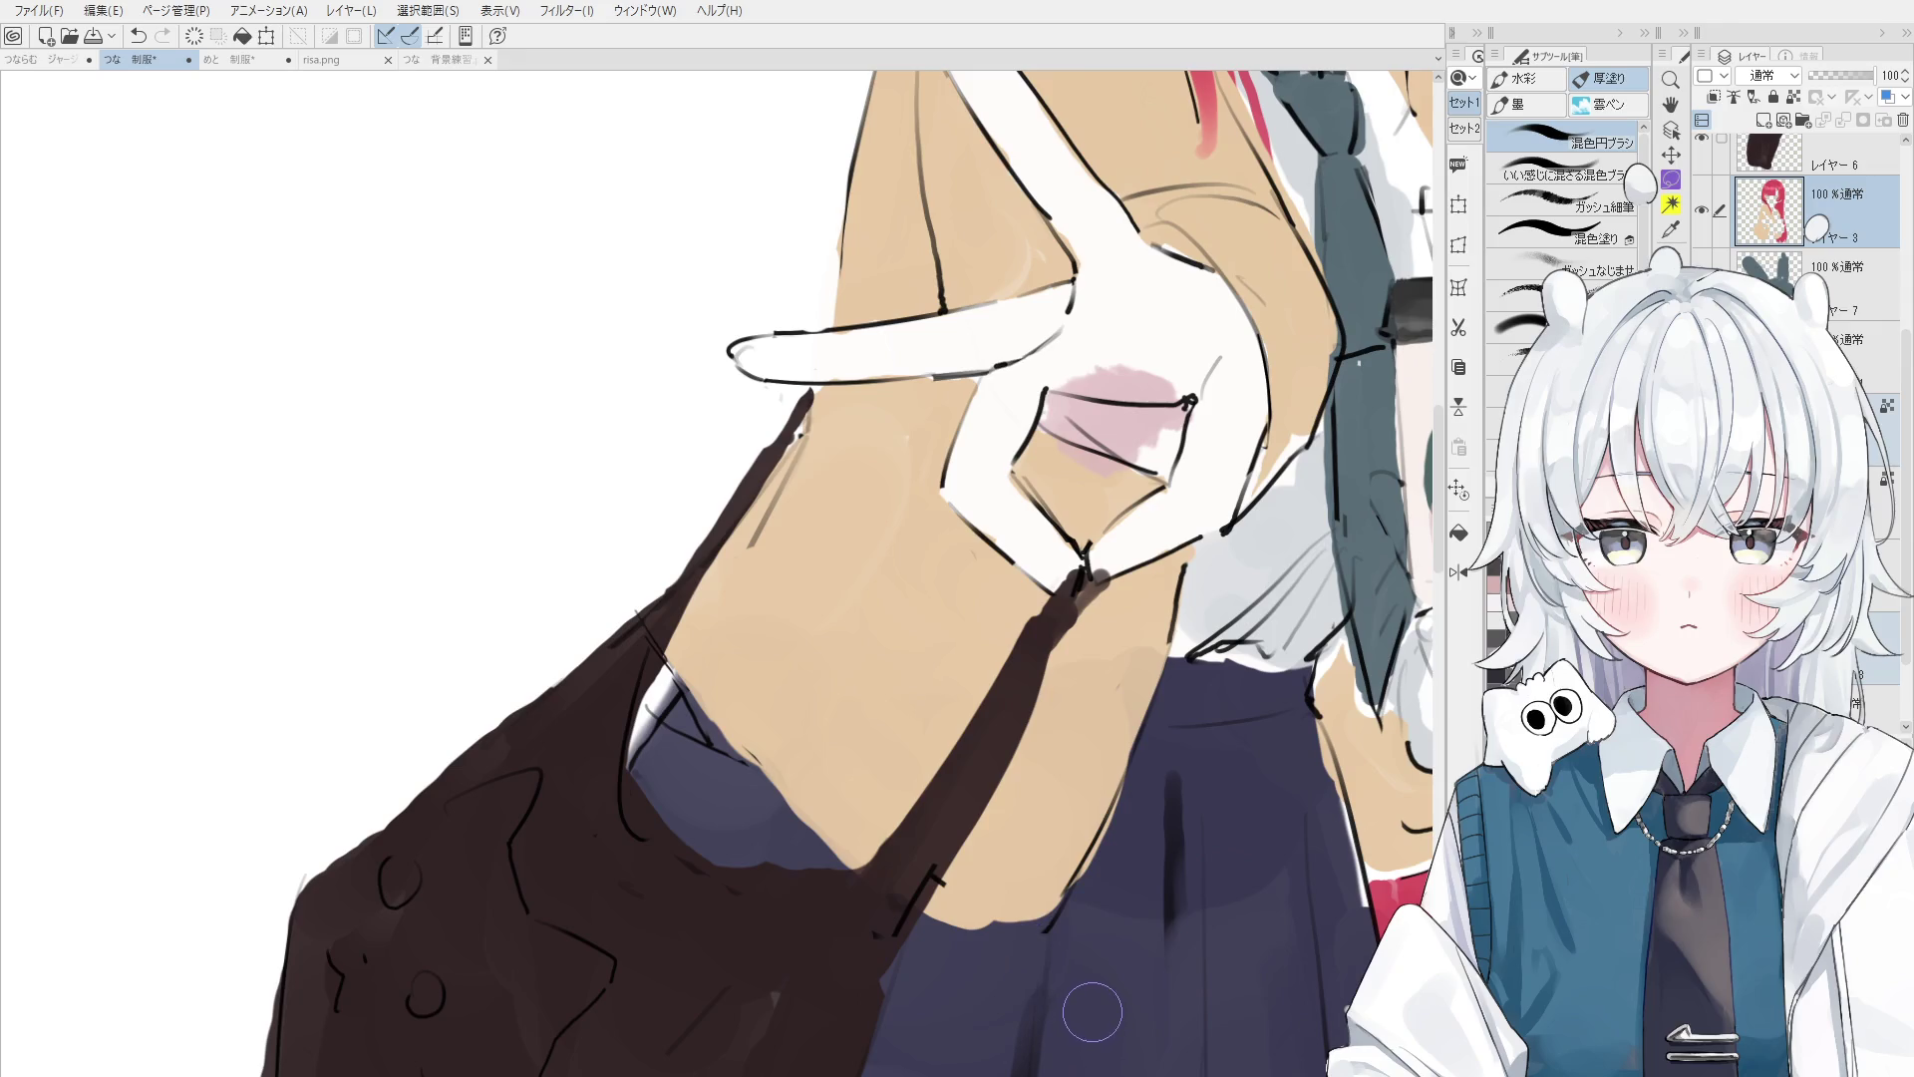
key(o)
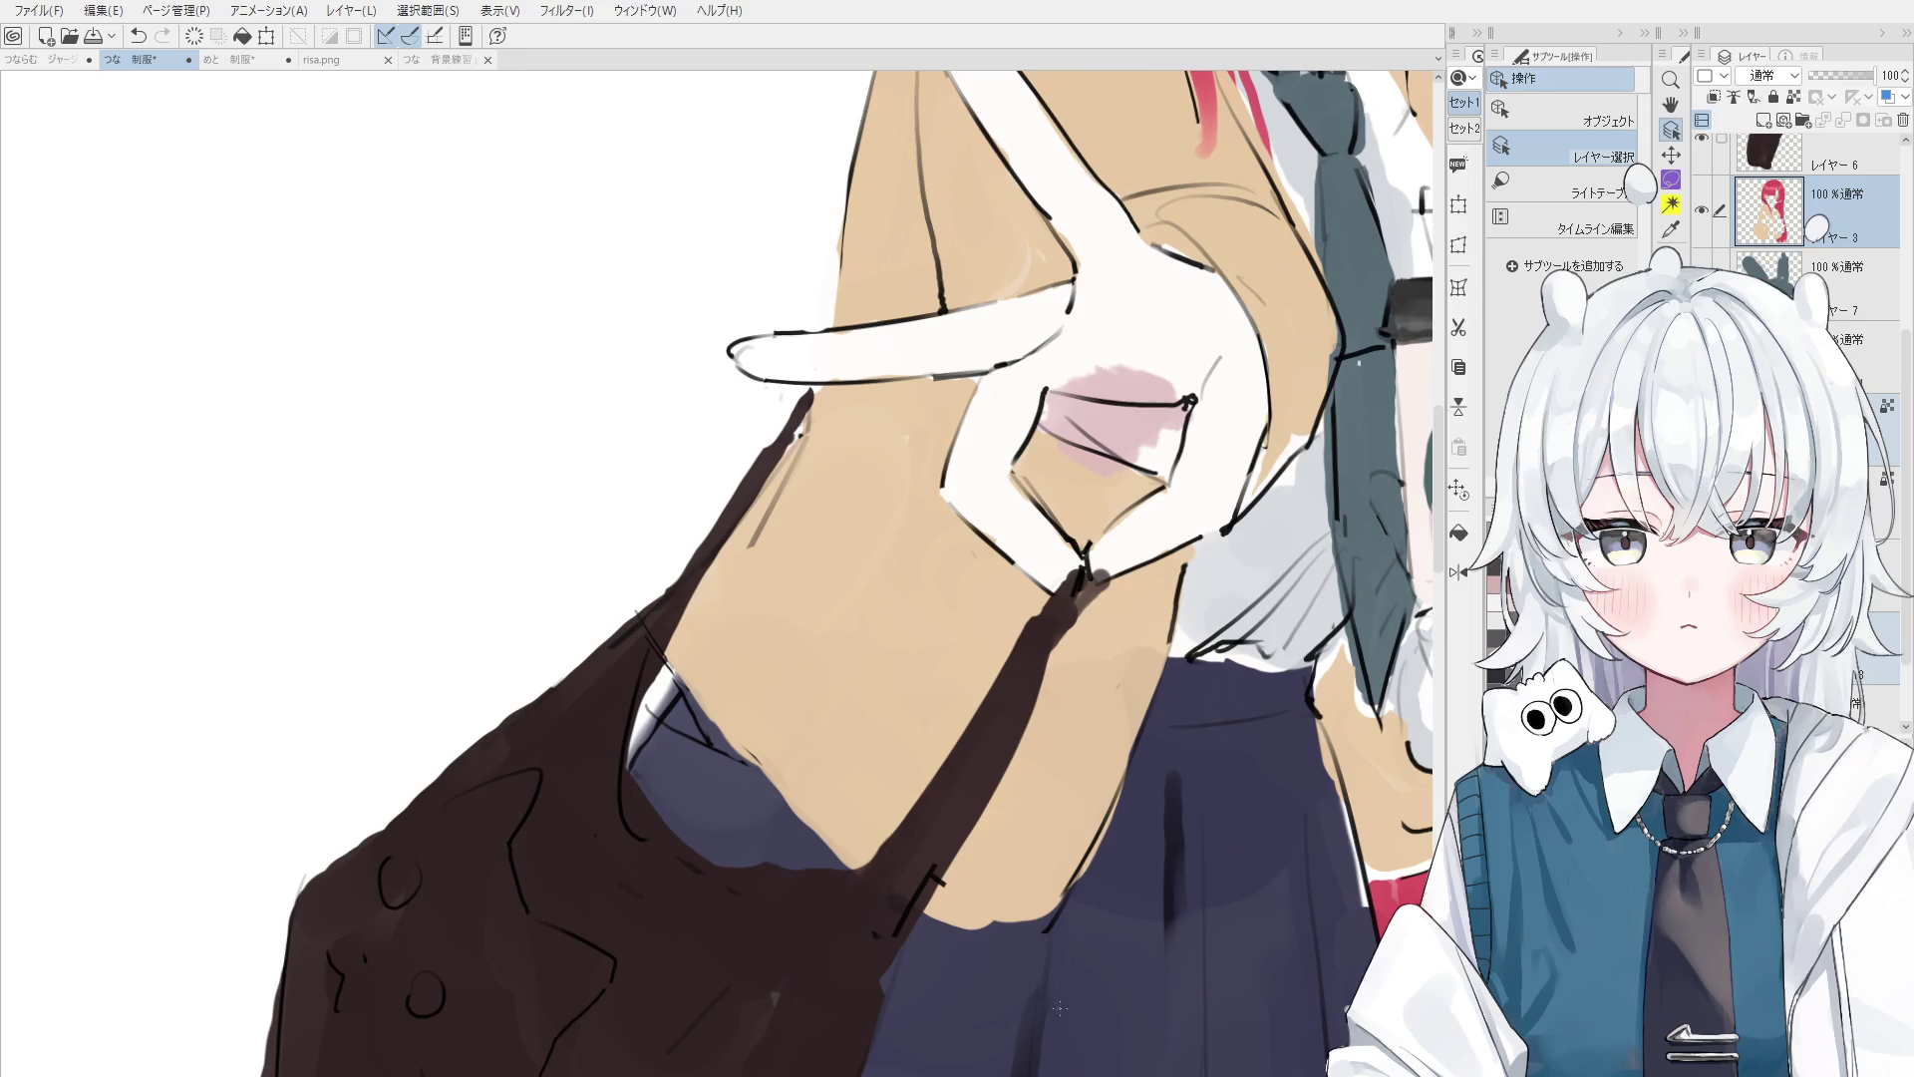
key(b)
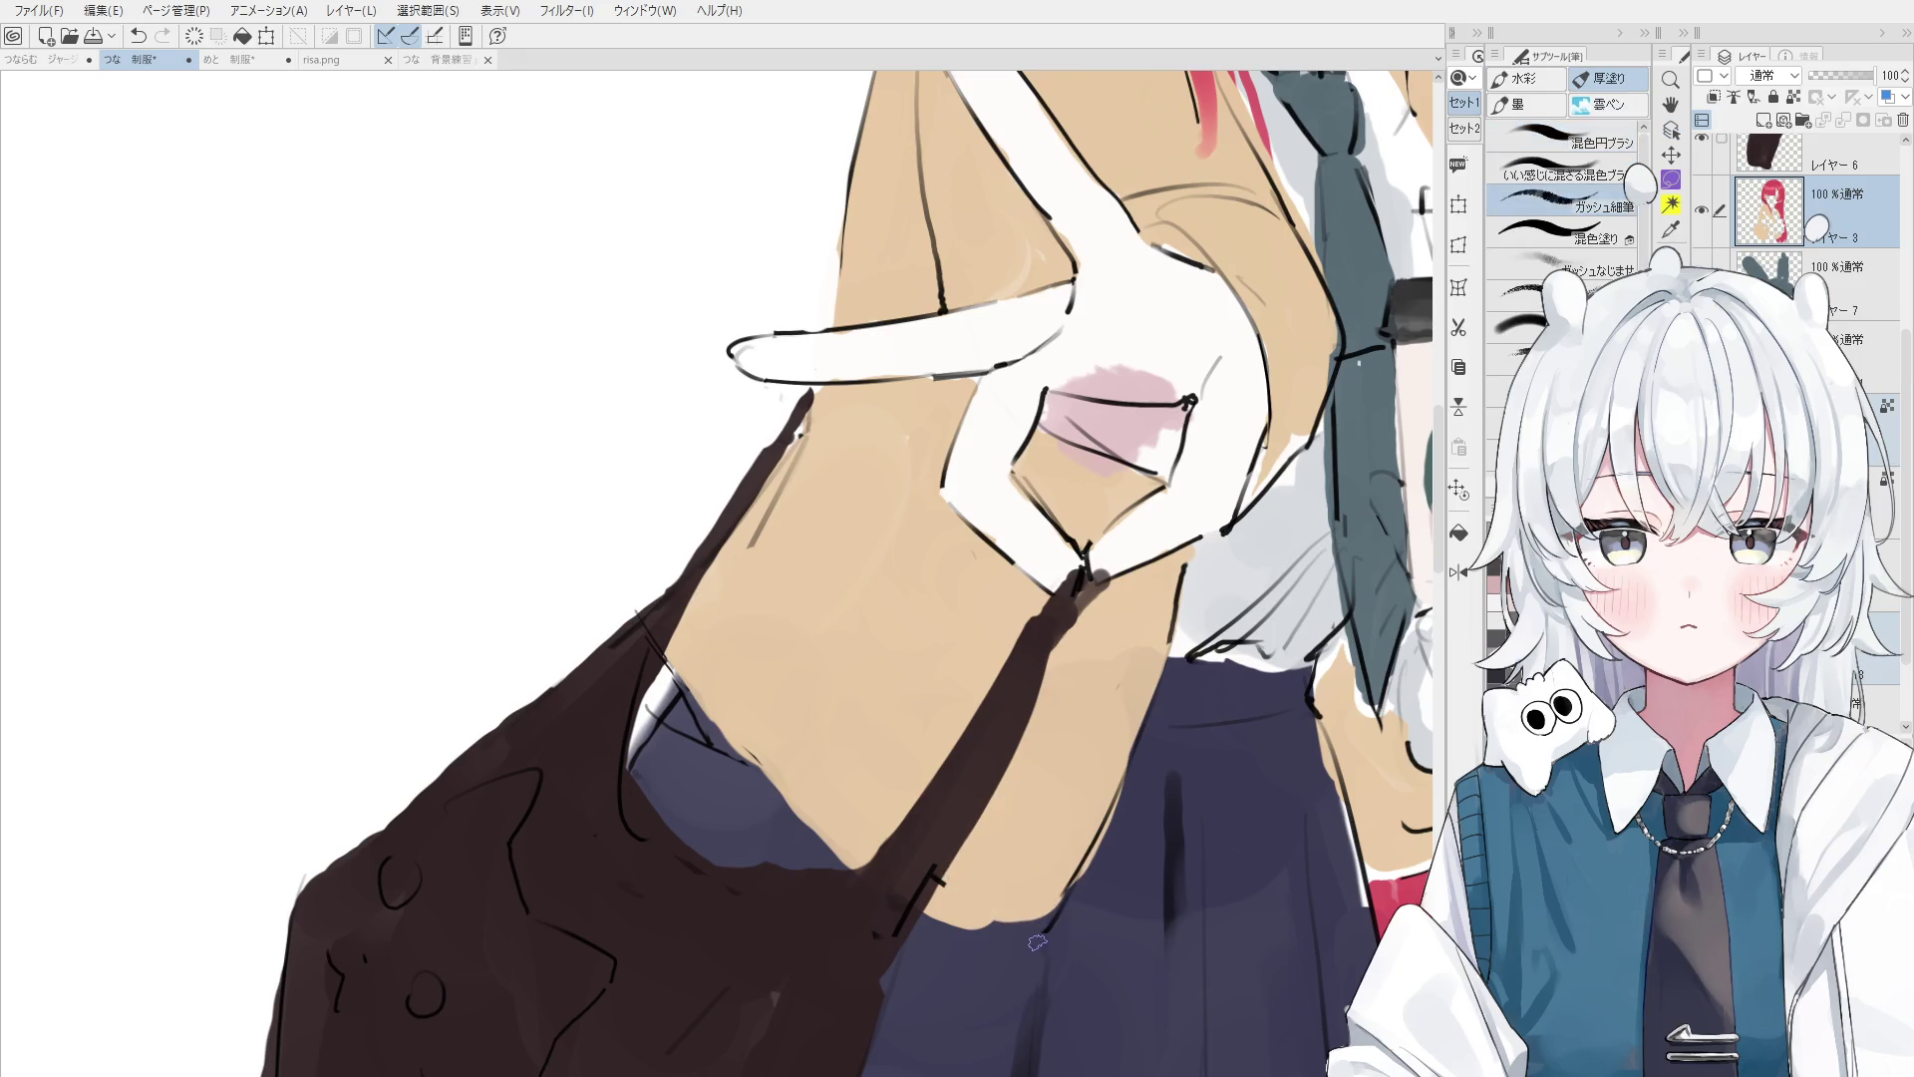
- Paint tan over the skirt edge, undo twice, add a short touch-up near the strap, zoom out
drag(1013, 924, 1056, 864)
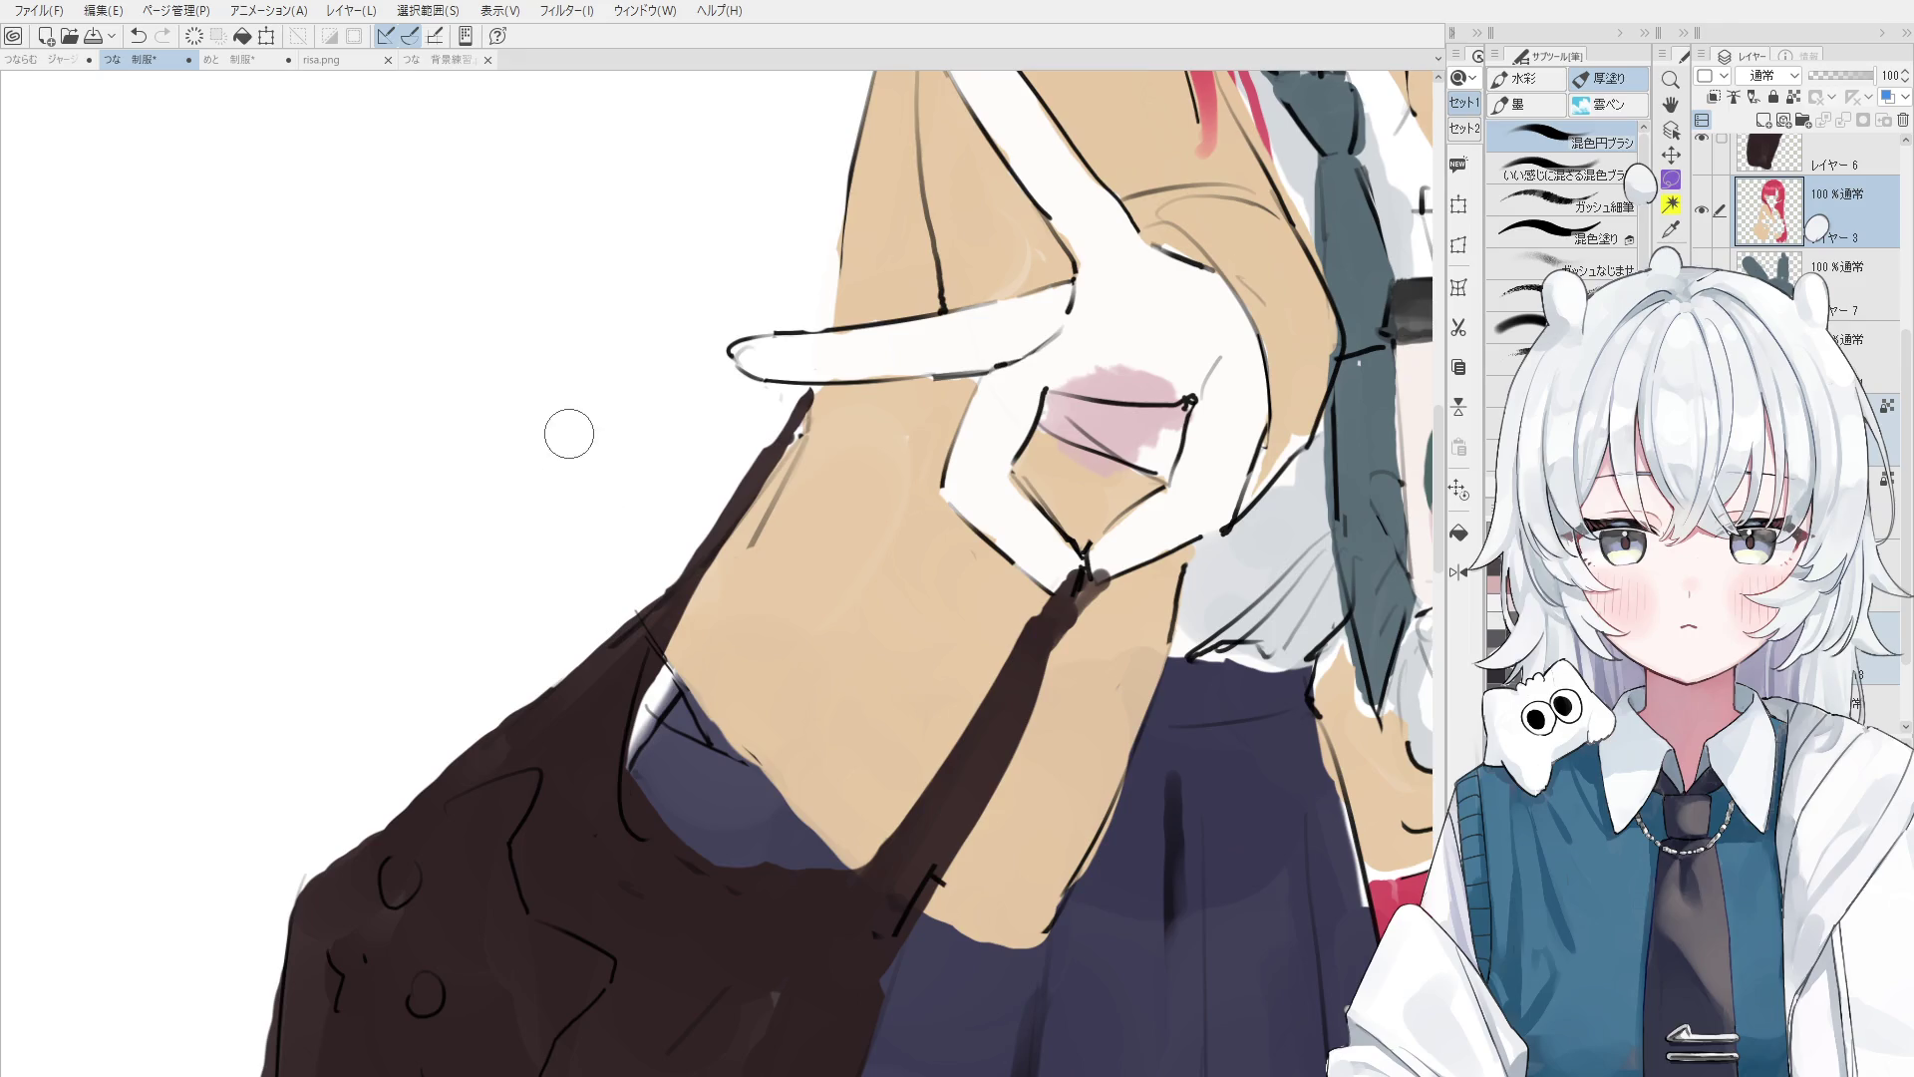
scroll(675, 790, down, 1)
scroll(692, 719, down, 1)
key(ctrl+z)
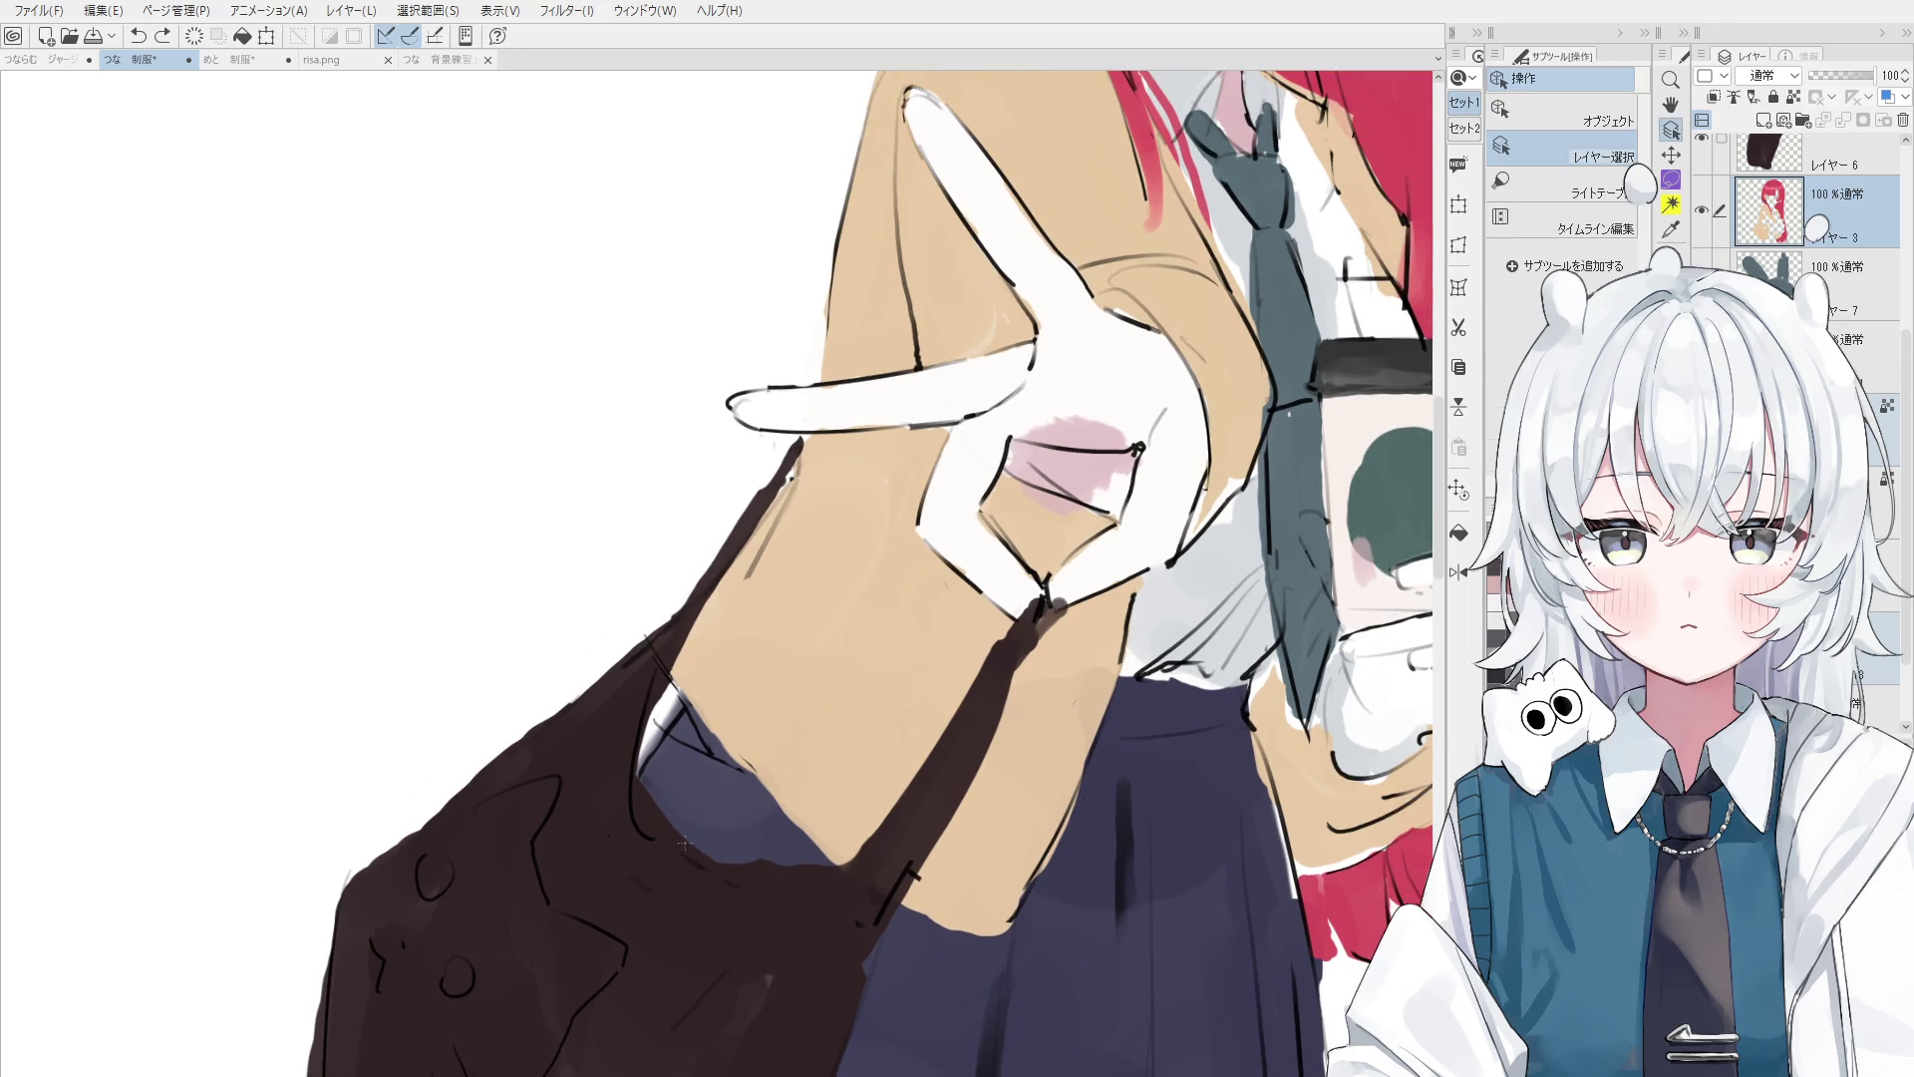
key(ctrl+z)
drag(666, 701, 678, 720)
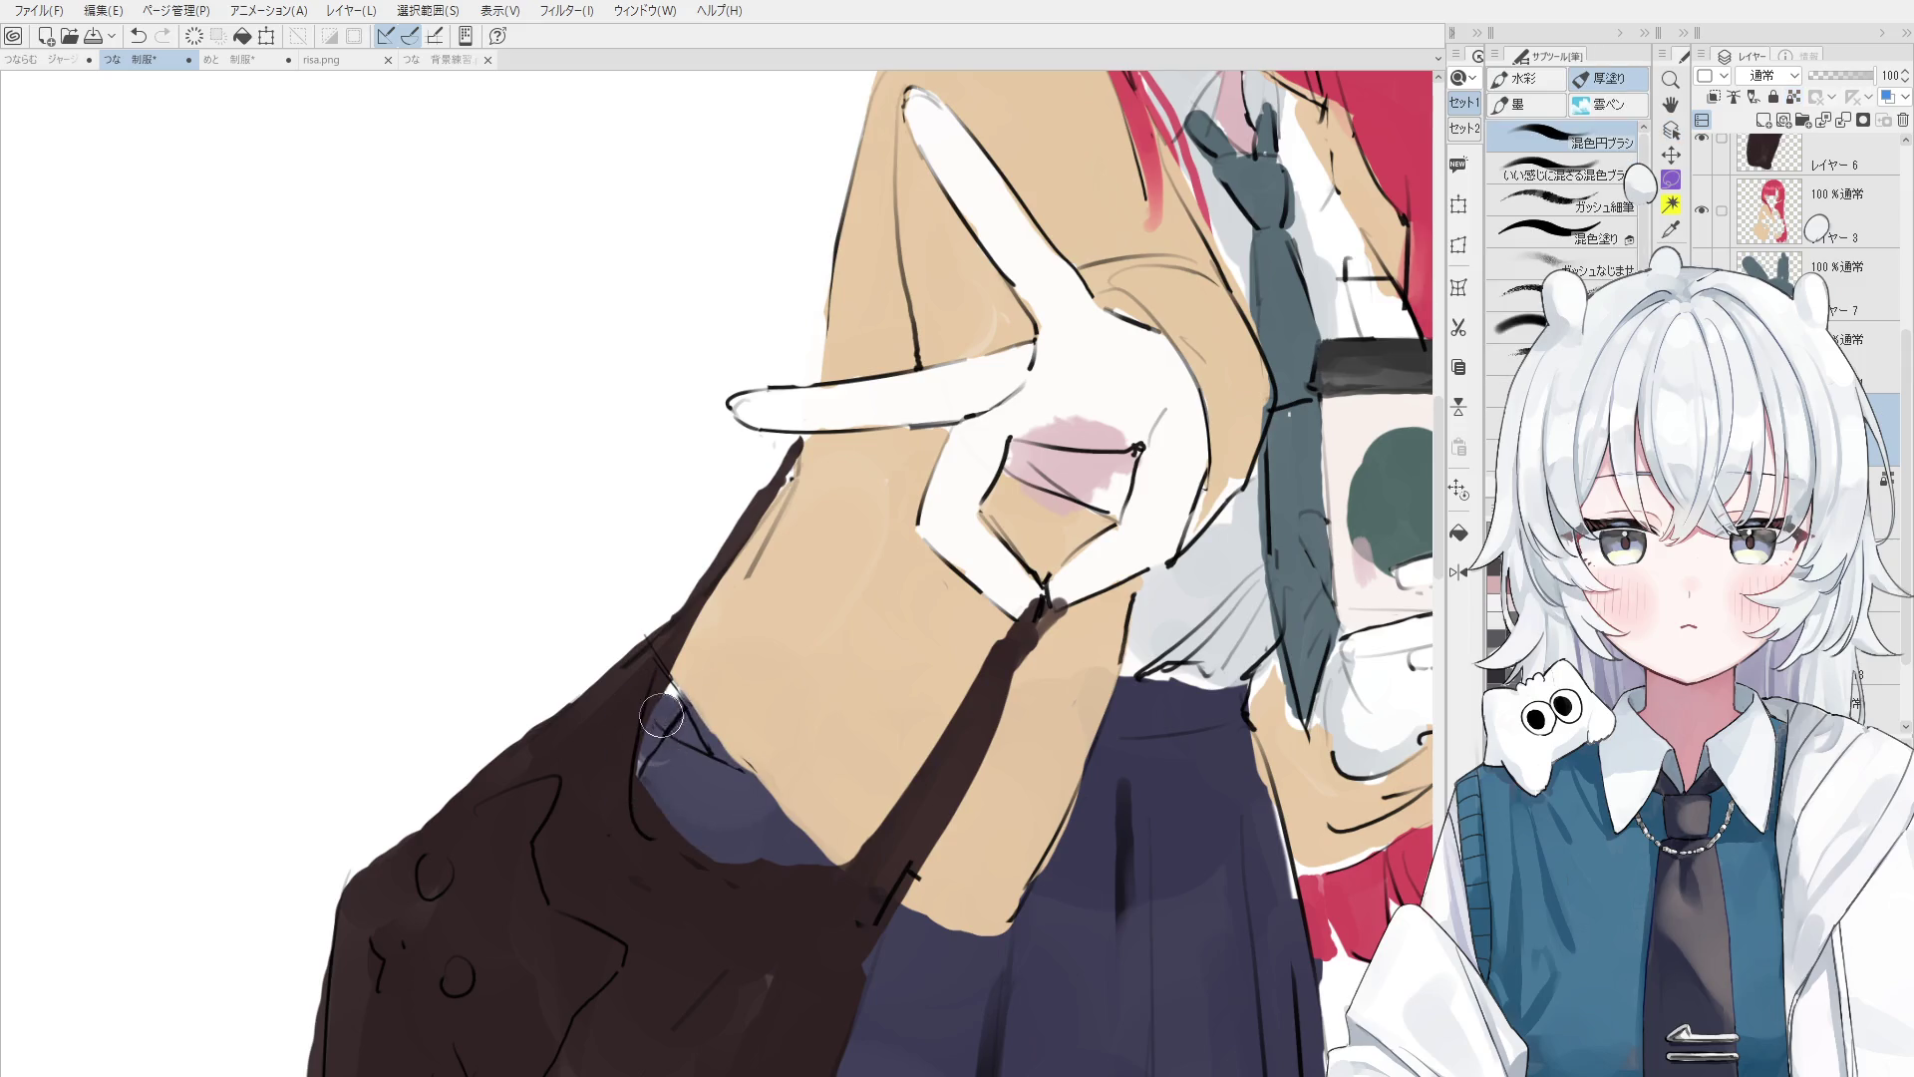
scroll(698, 688, down, 1)
key(h)
scroll(735, 661, down, 2)
- Select the character's colour layer from the figure and frame the face's right-side hair
key(o)
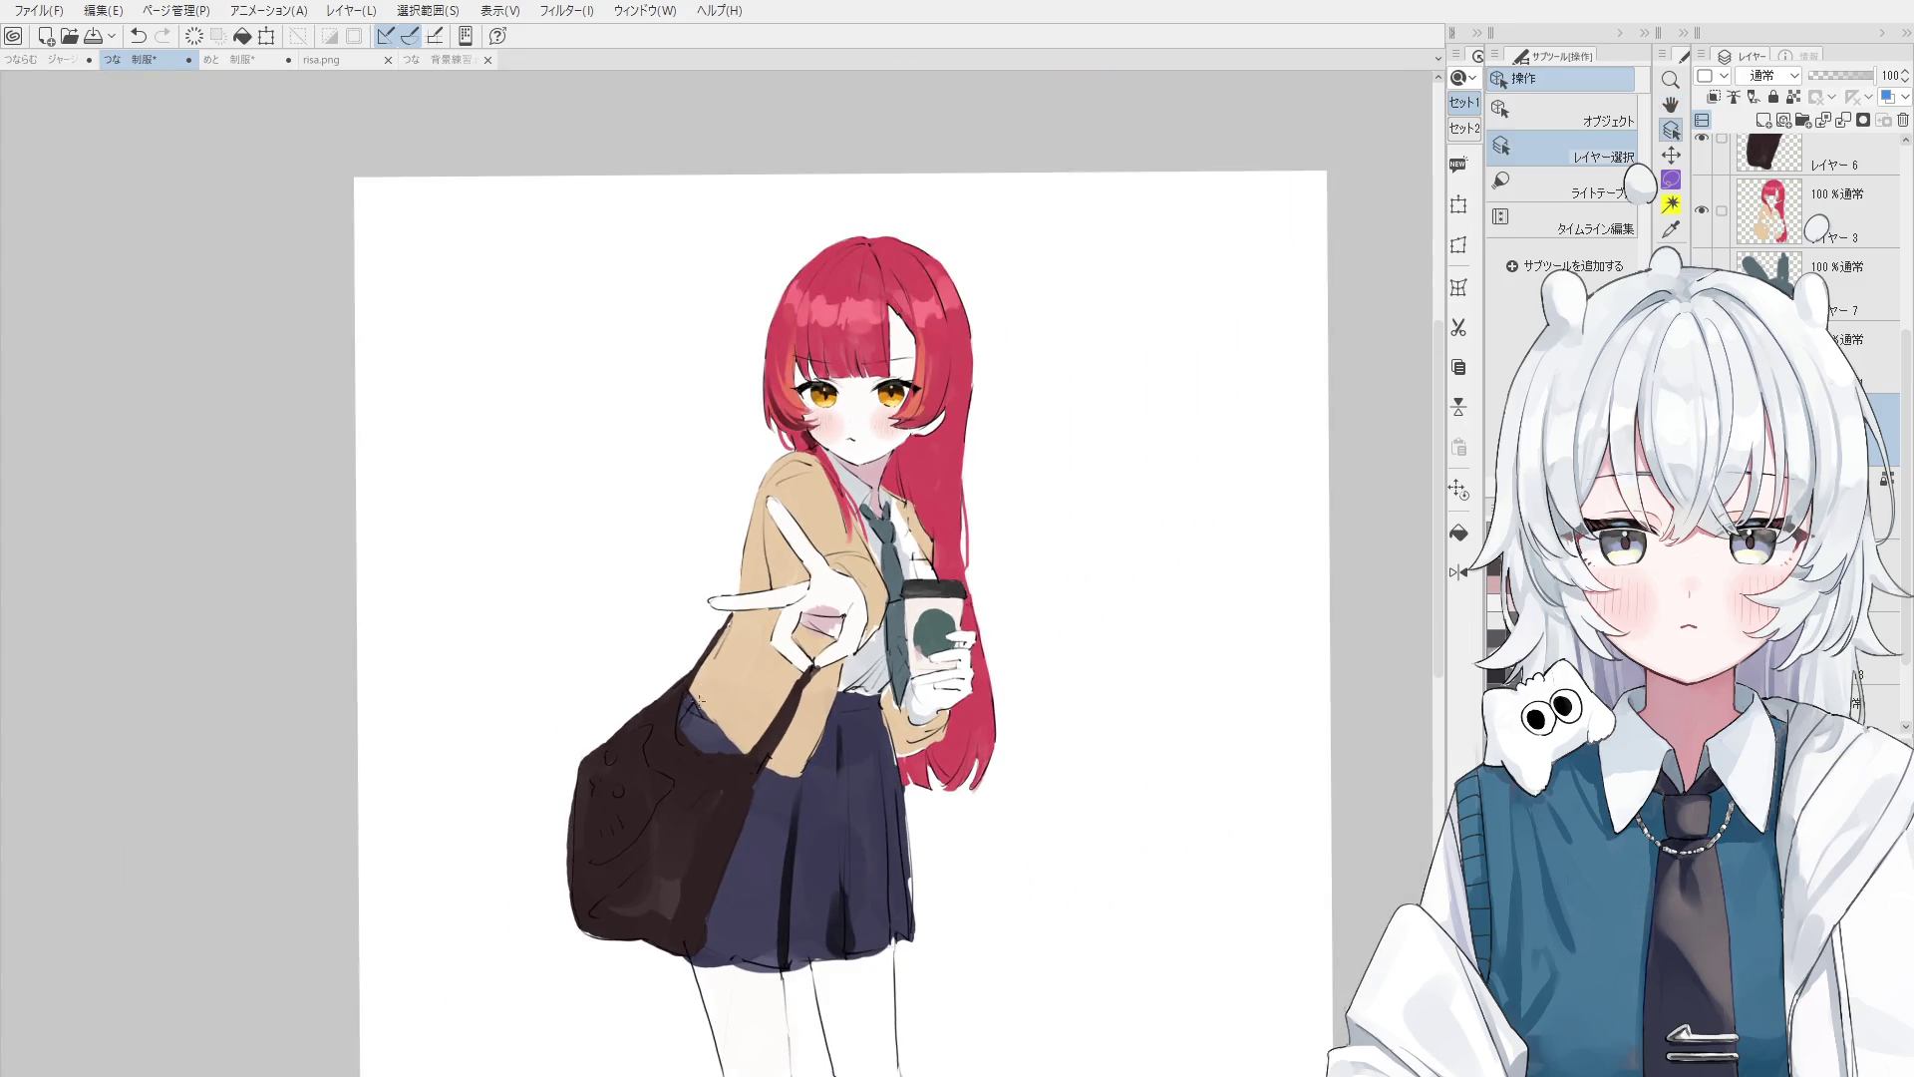
click(704, 697)
scroll(716, 689, up, 2)
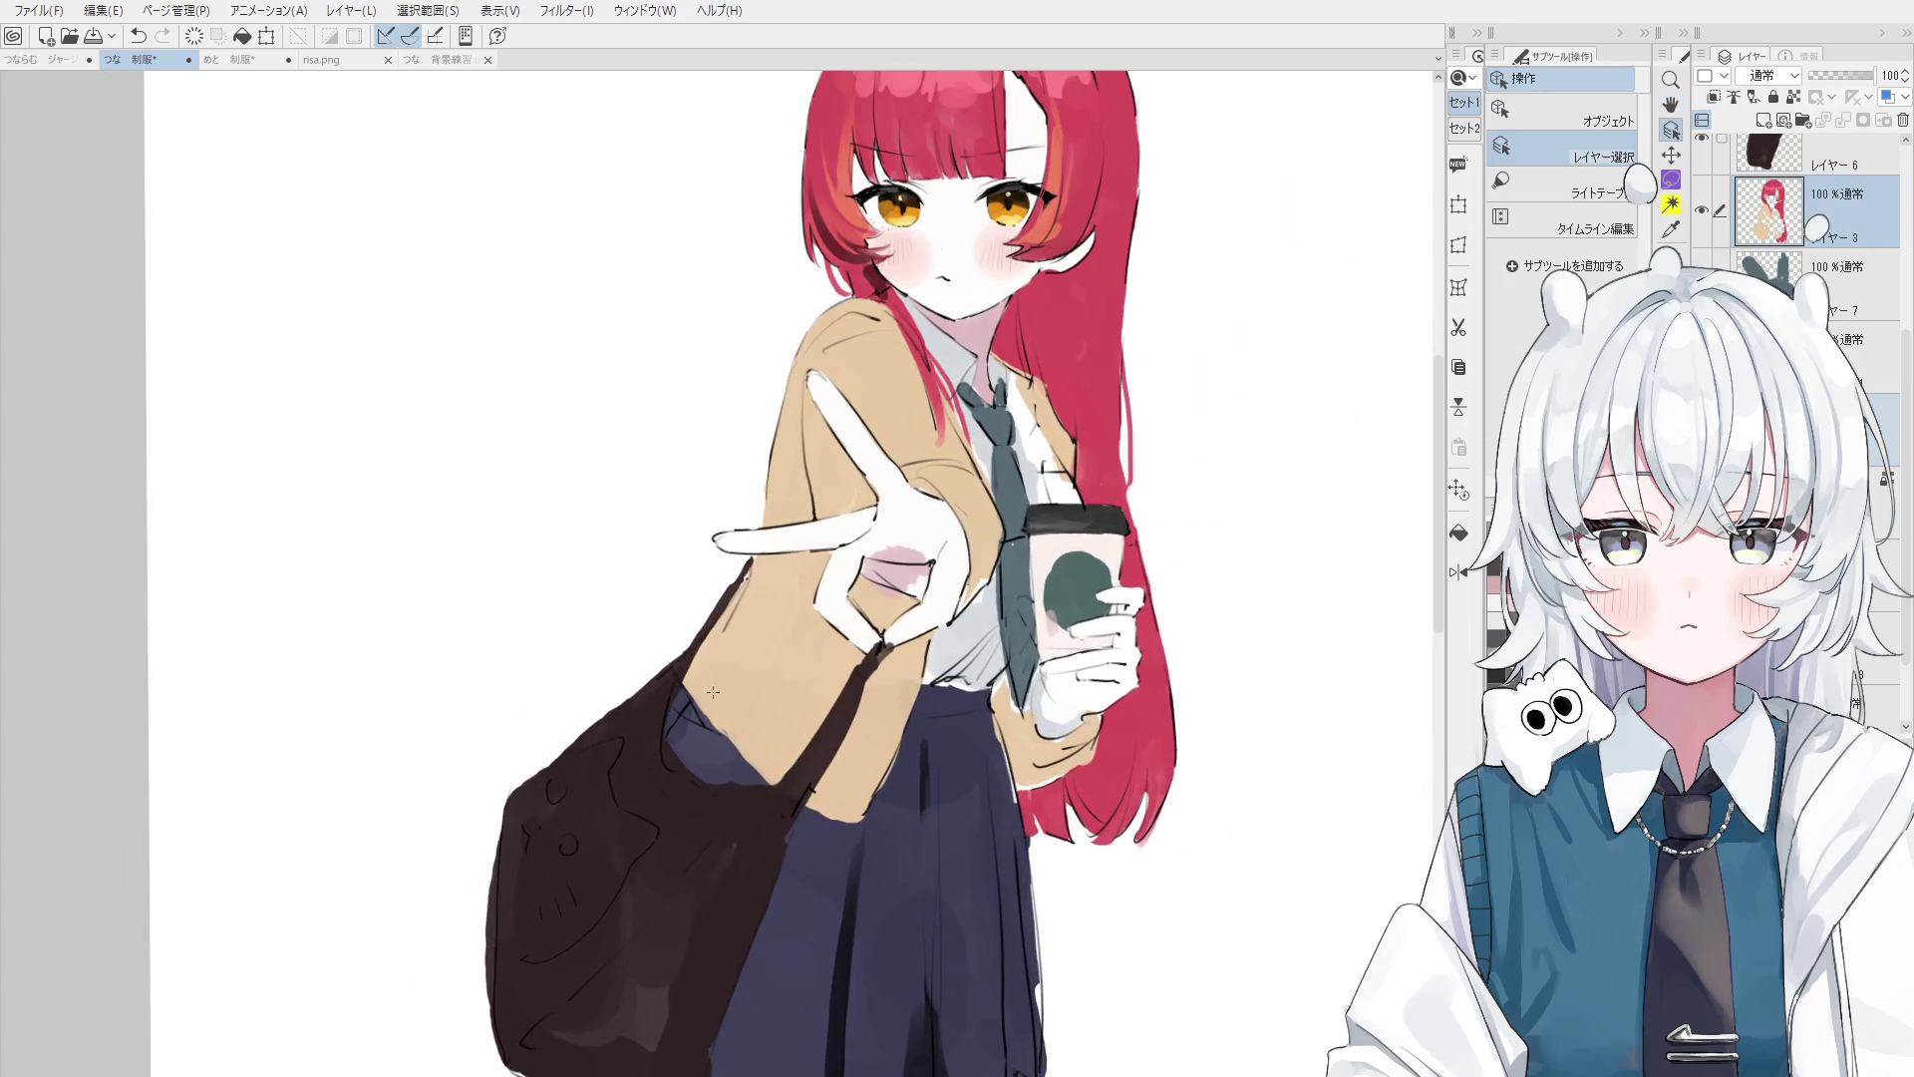
key(b)
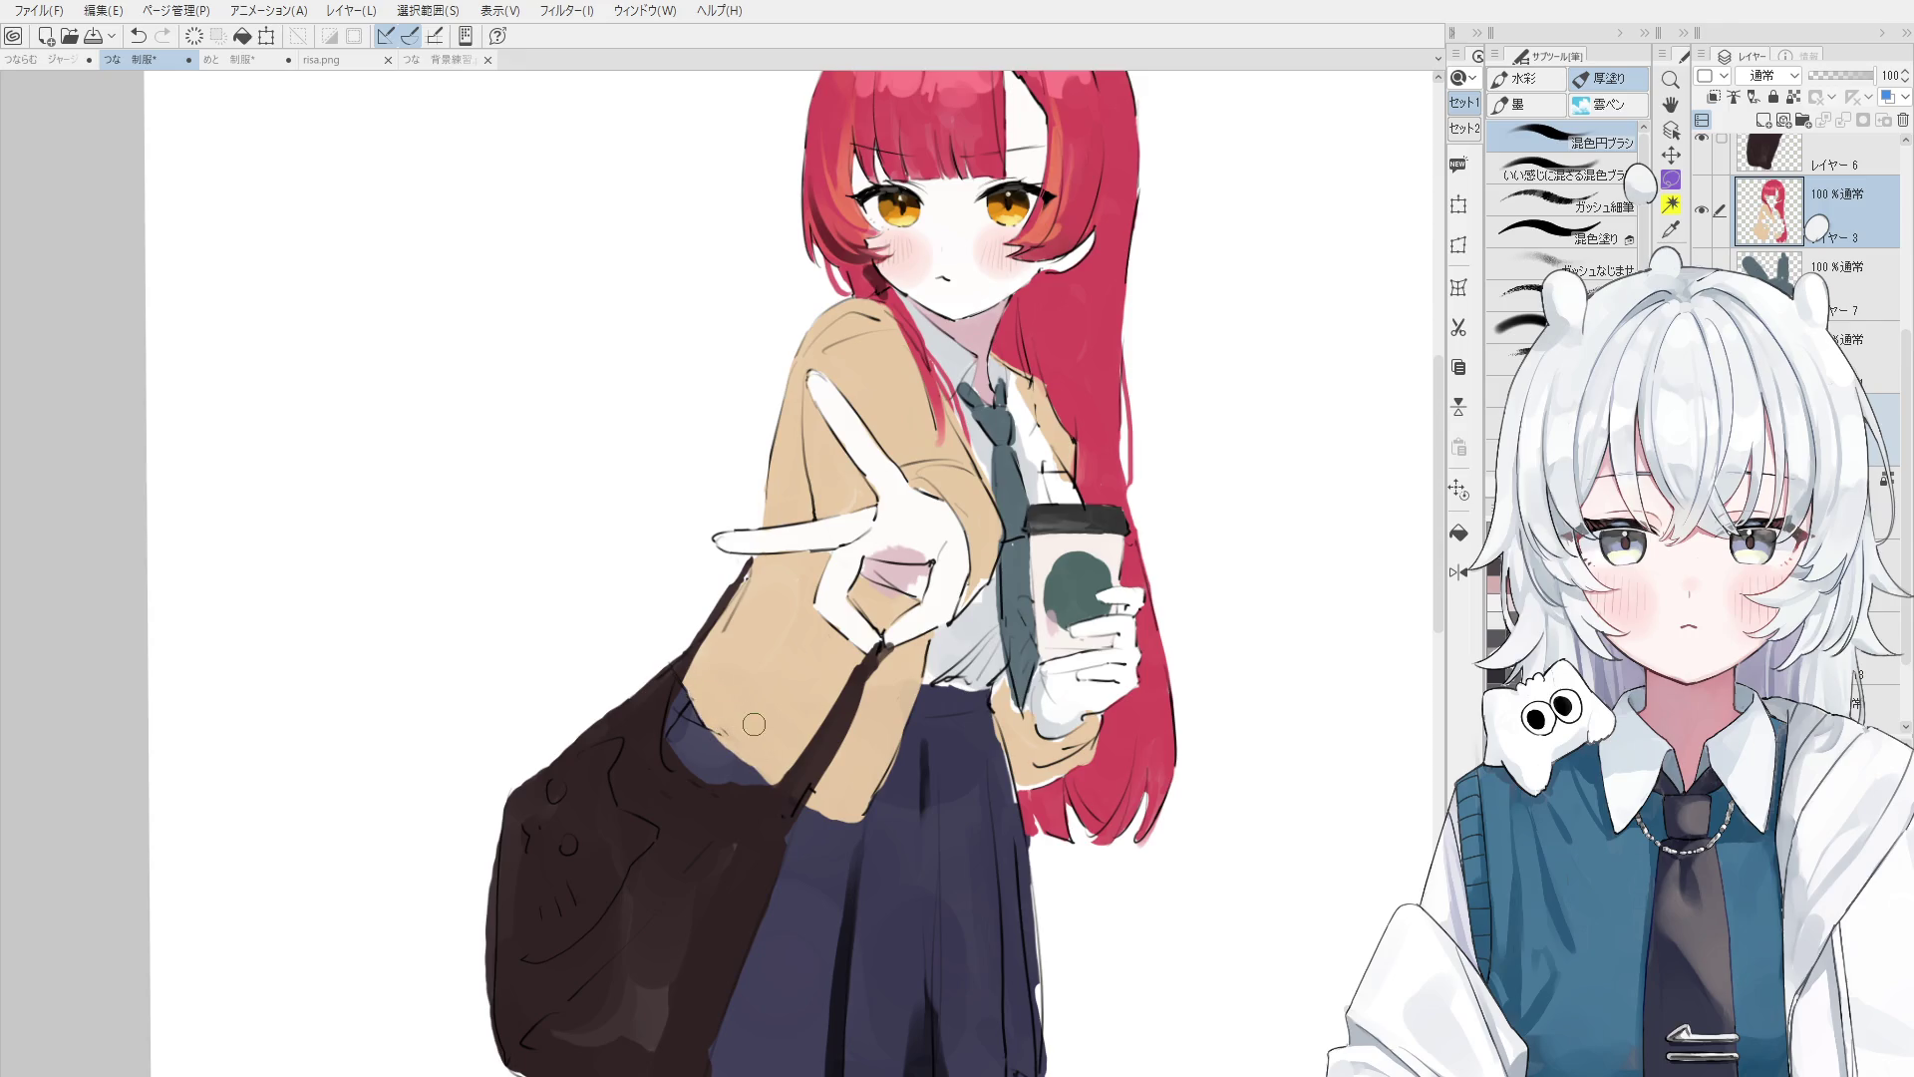
key(h)
mouse_move(984, 745)
mouse_down()
mouse_move(975, 760)
mouse_move(1070, 858)
mouse_move(997, 594)
mouse_up()
scroll(1074, 774, down, 3)
scroll(1071, 859, down, 1)
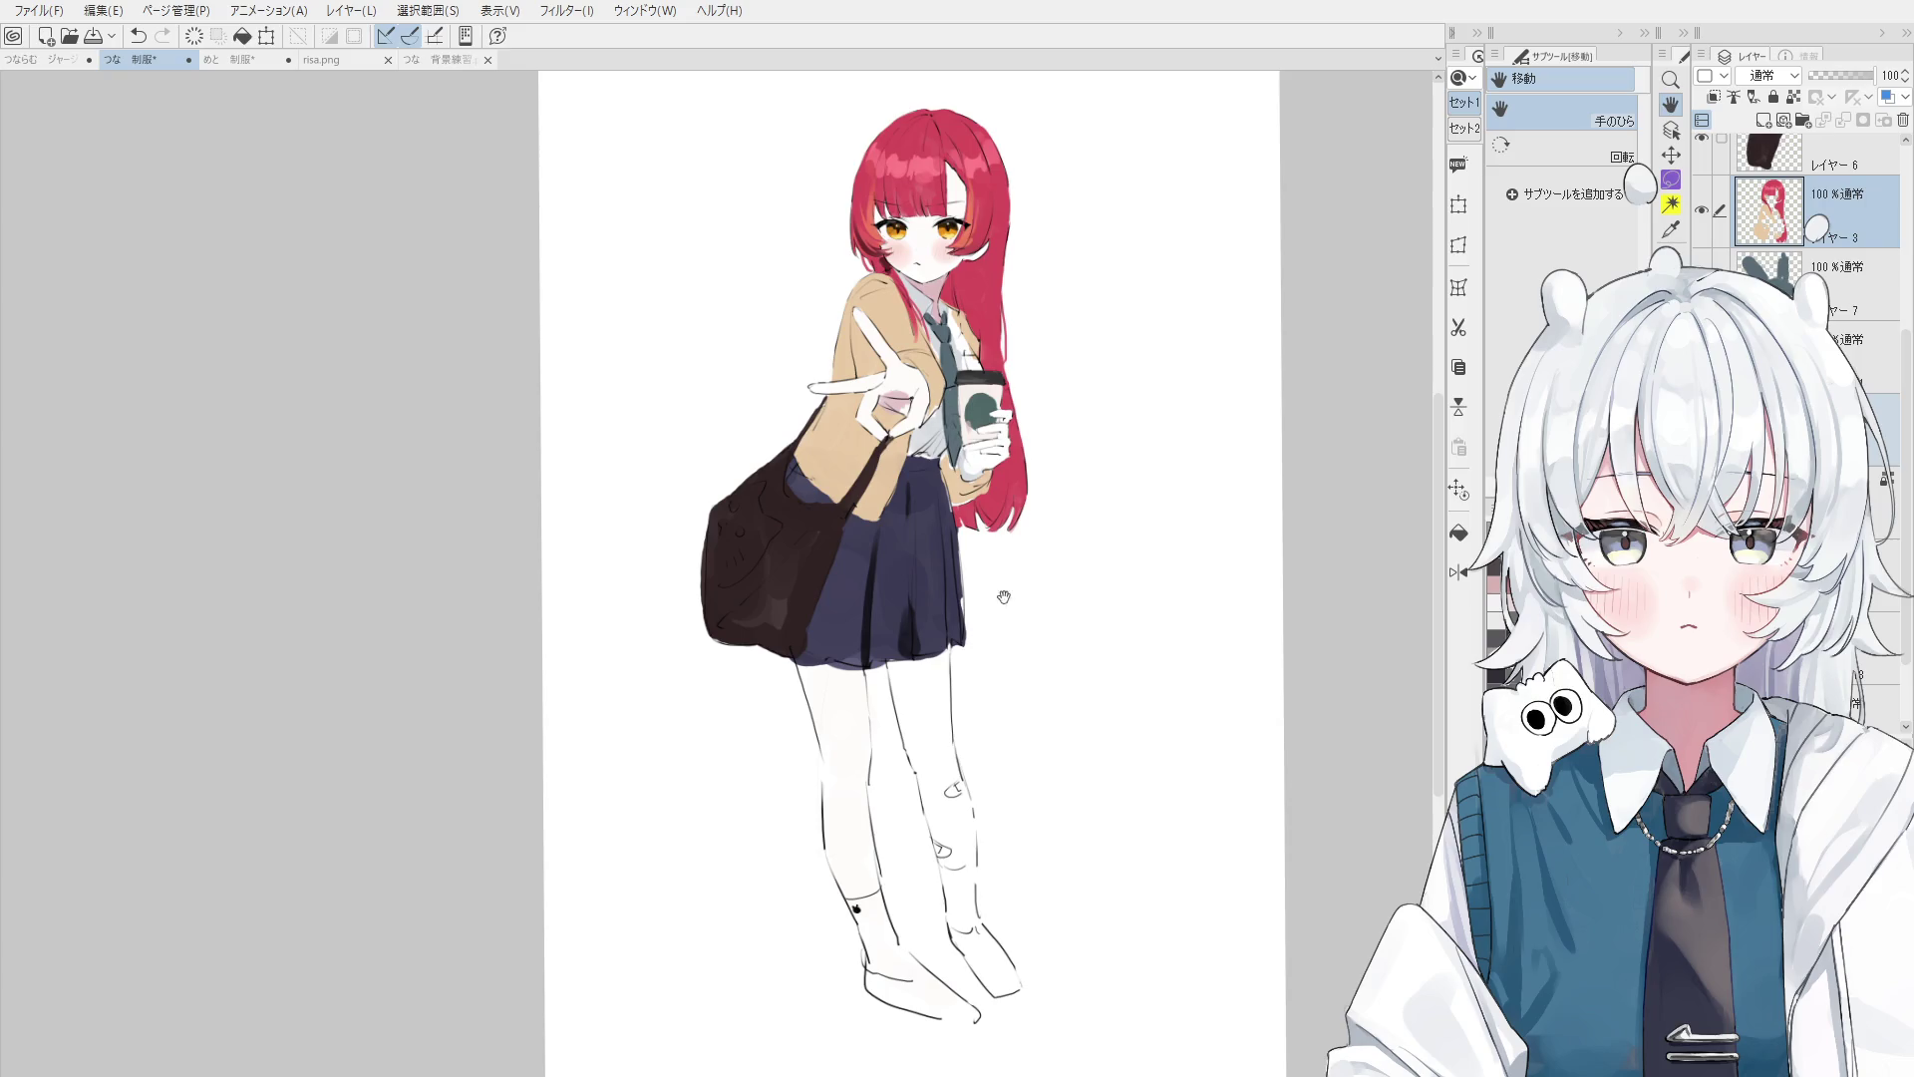
key(b)
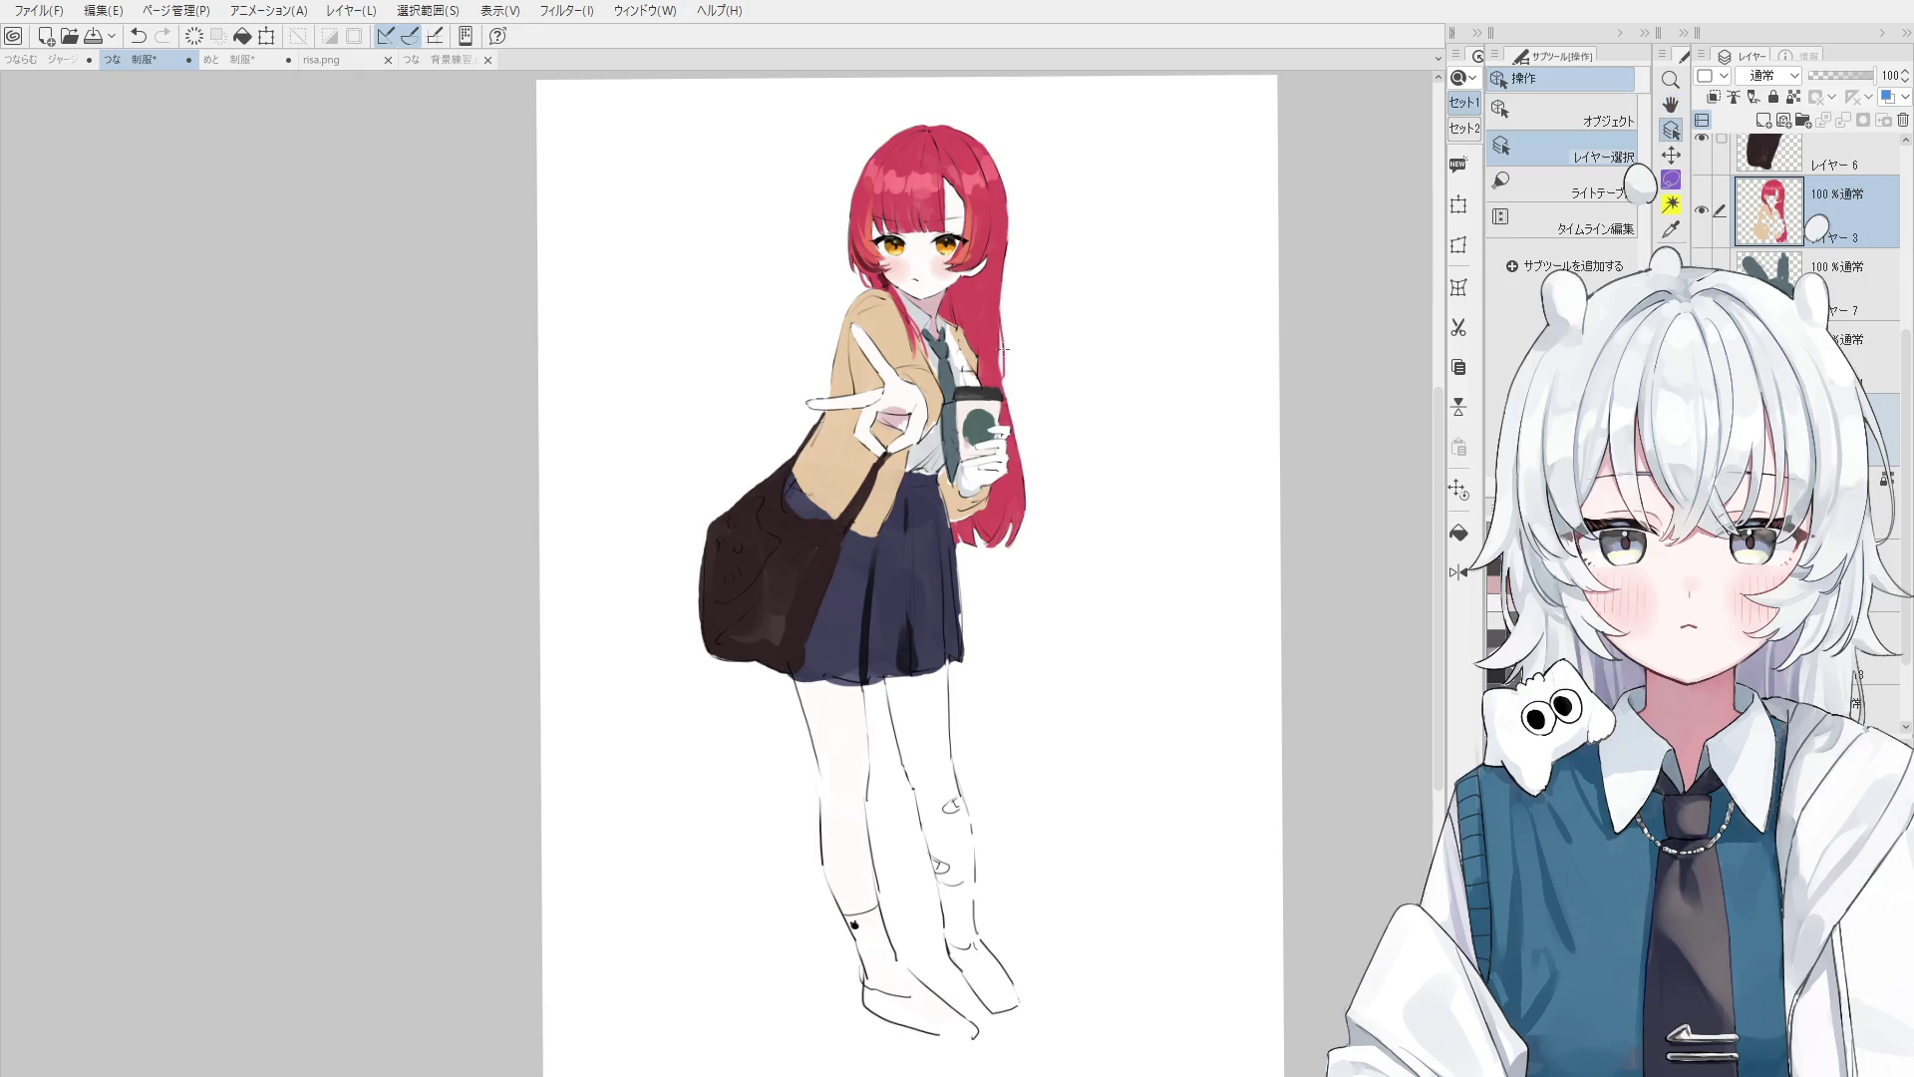
scroll(1010, 444, up, 2)
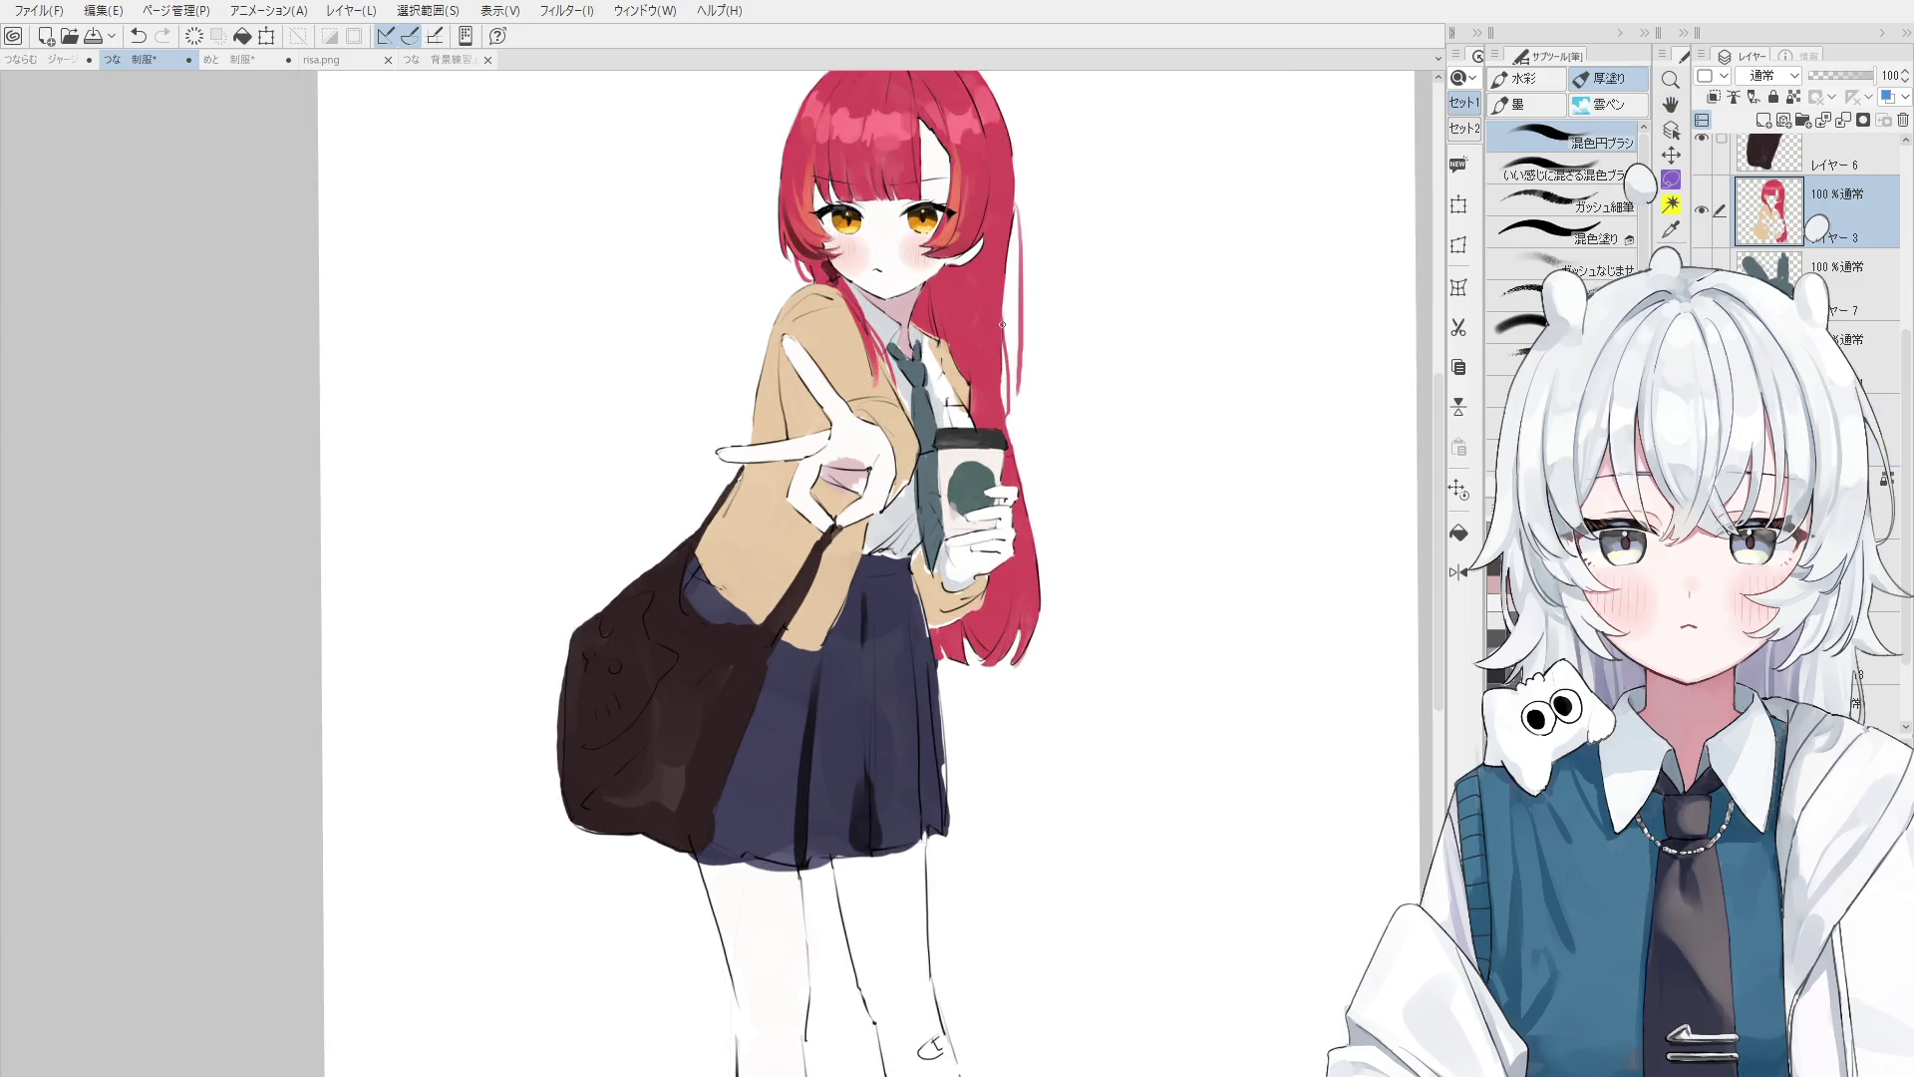
key(h)
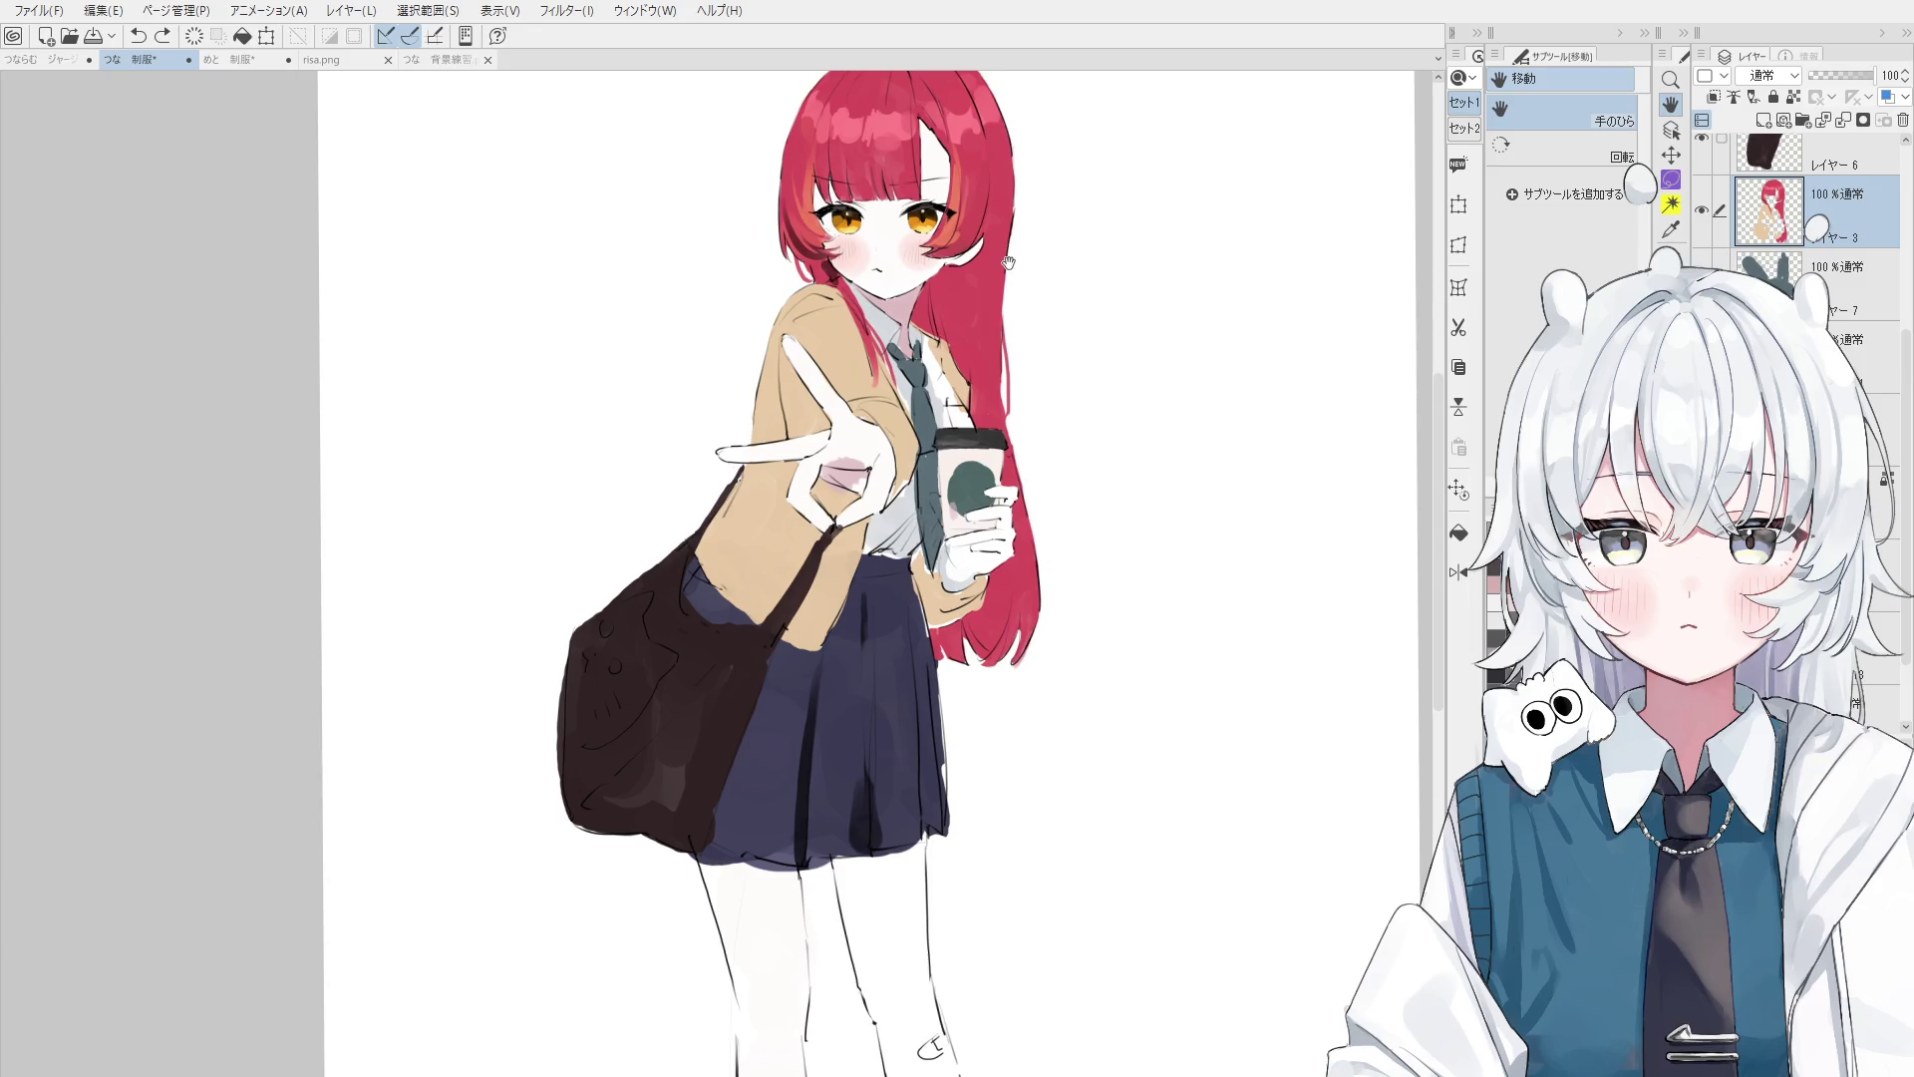
key(b)
- Try several strokes along the hair's right edge, undoing each one
mouse_move(1009, 232)
mouse_down()
mouse_move(1007, 411)
mouse_move(1007, 377)
mouse_up()
key(ctrl+z)
key(ctrl+z)
drag(1010, 264, 1009, 422)
key(ctrl+z)
key(ctrl+z)
drag(1014, 230, 1017, 389)
key(ctrl+z)
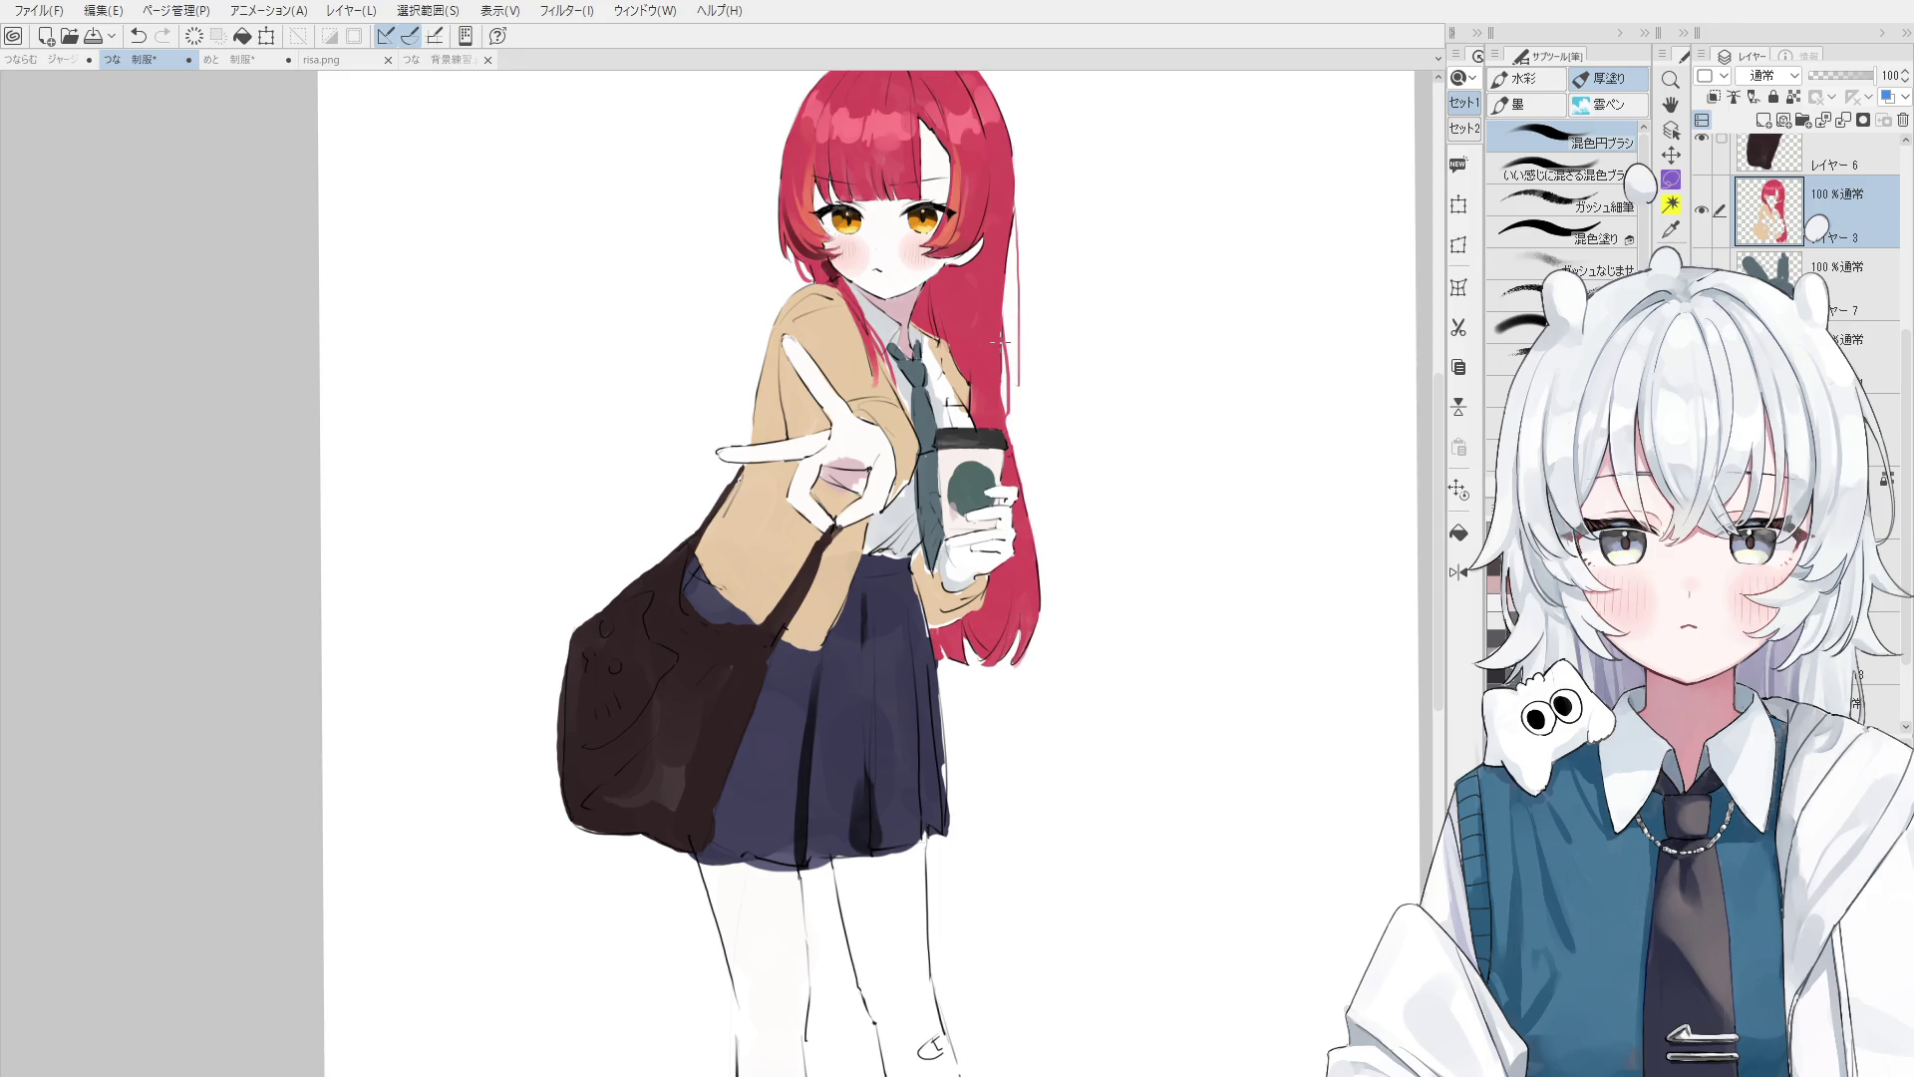
key(ctrl+z)
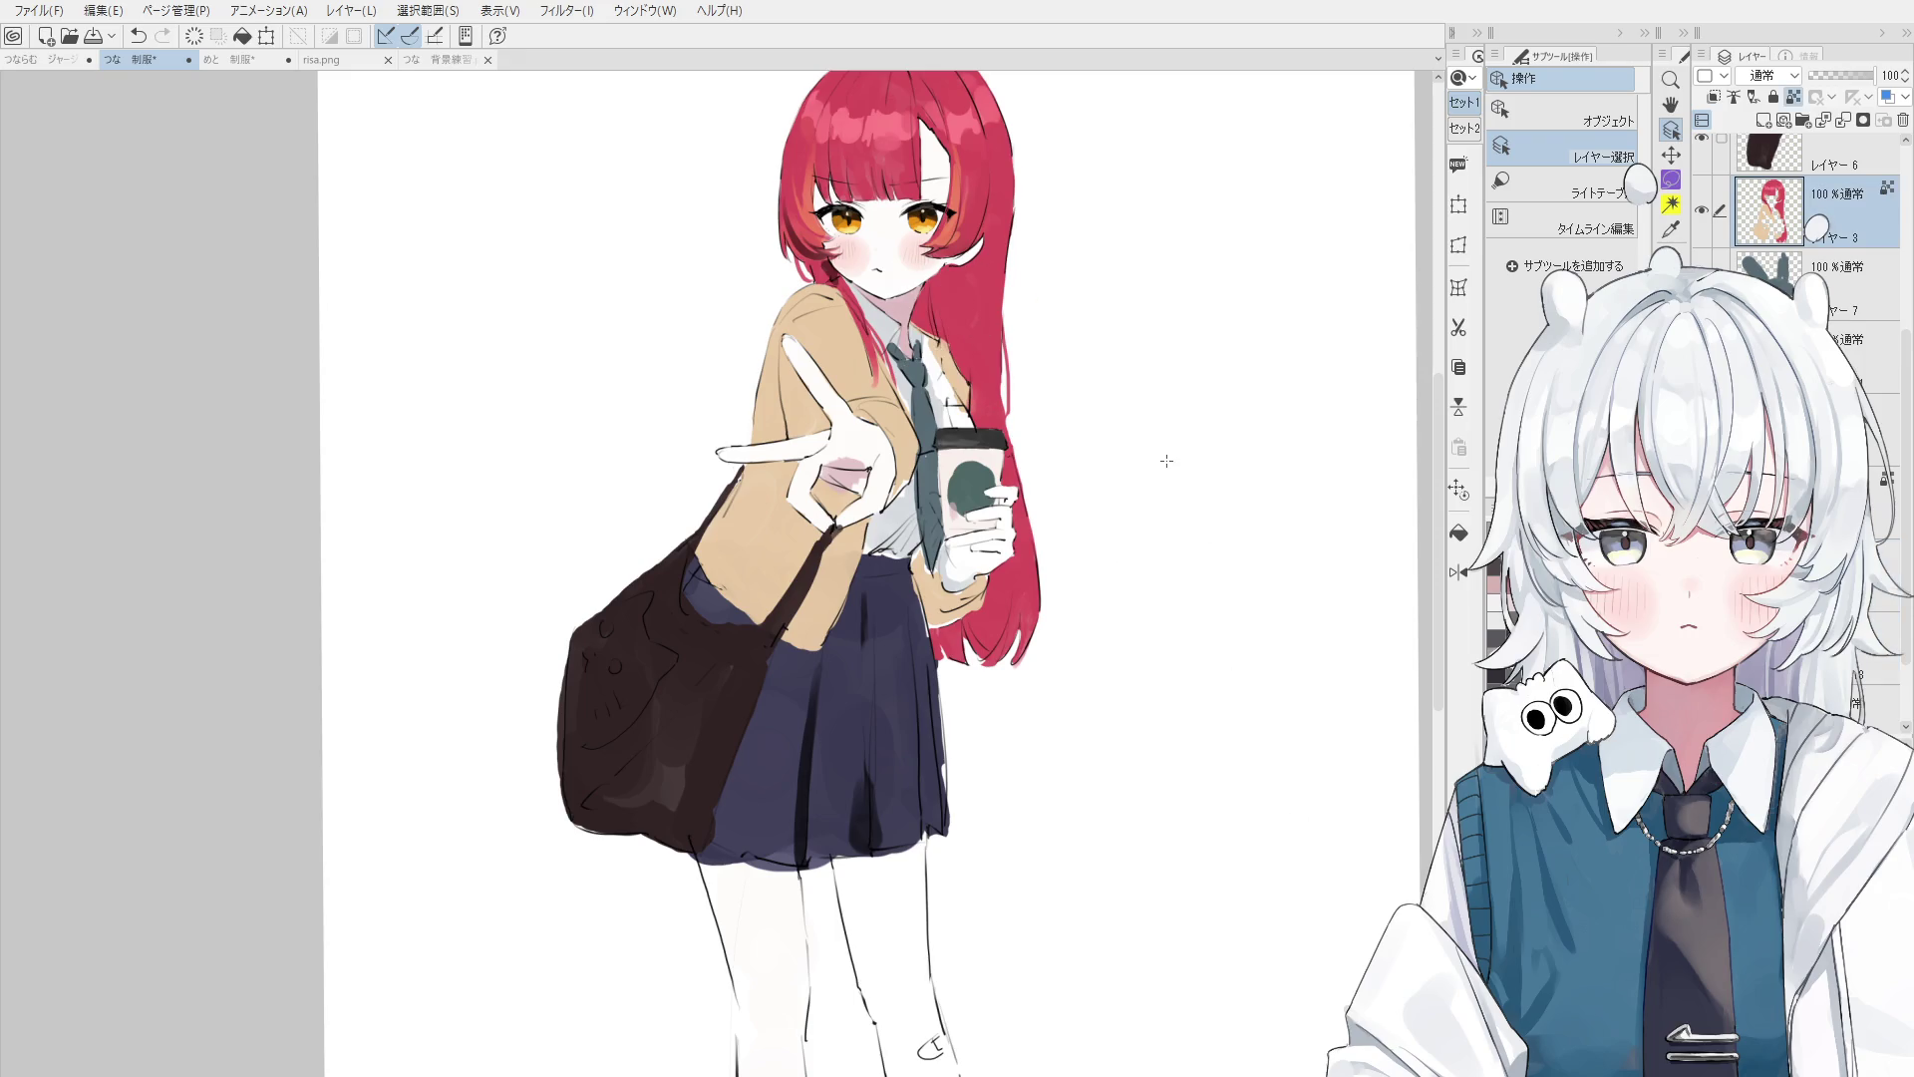
- Shade and repaint the red hair right of the face with the brush
key(b)
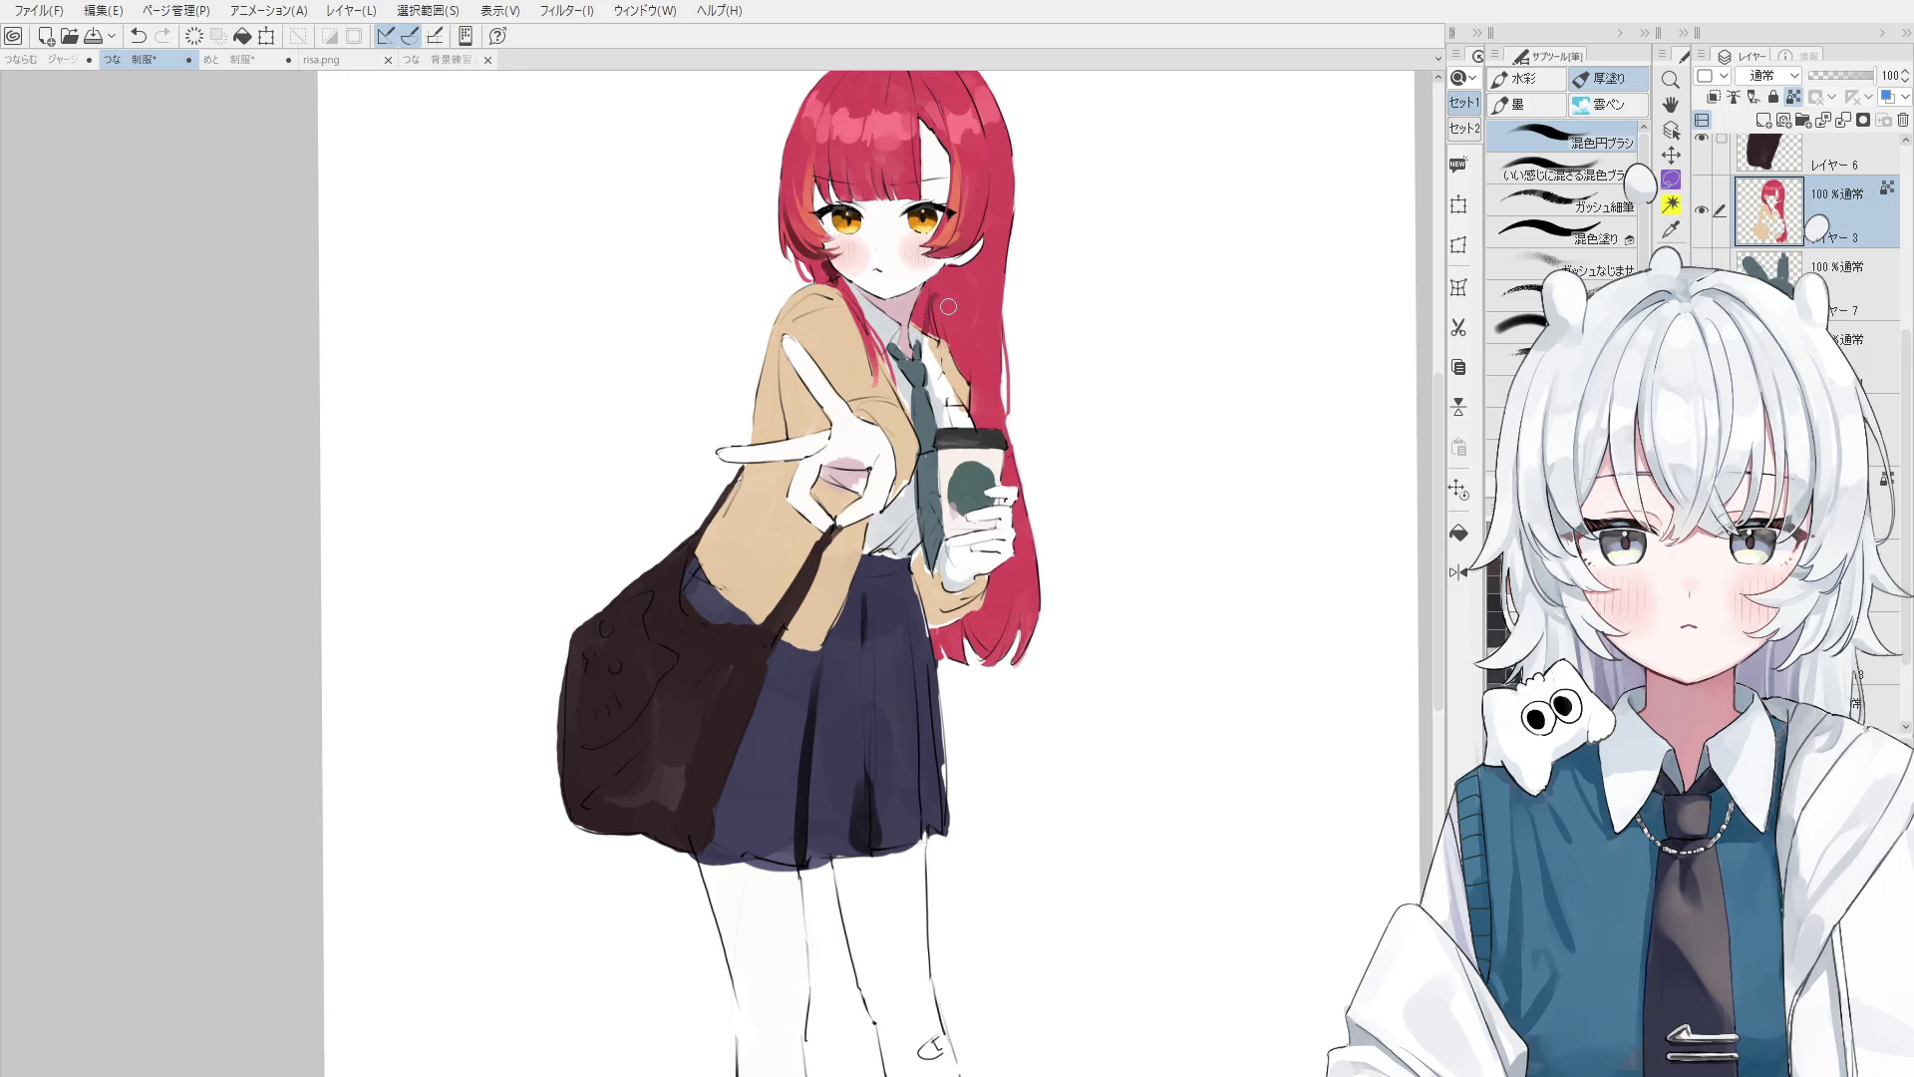
scroll(954, 289, down, 2)
scroll(954, 289, down, 1)
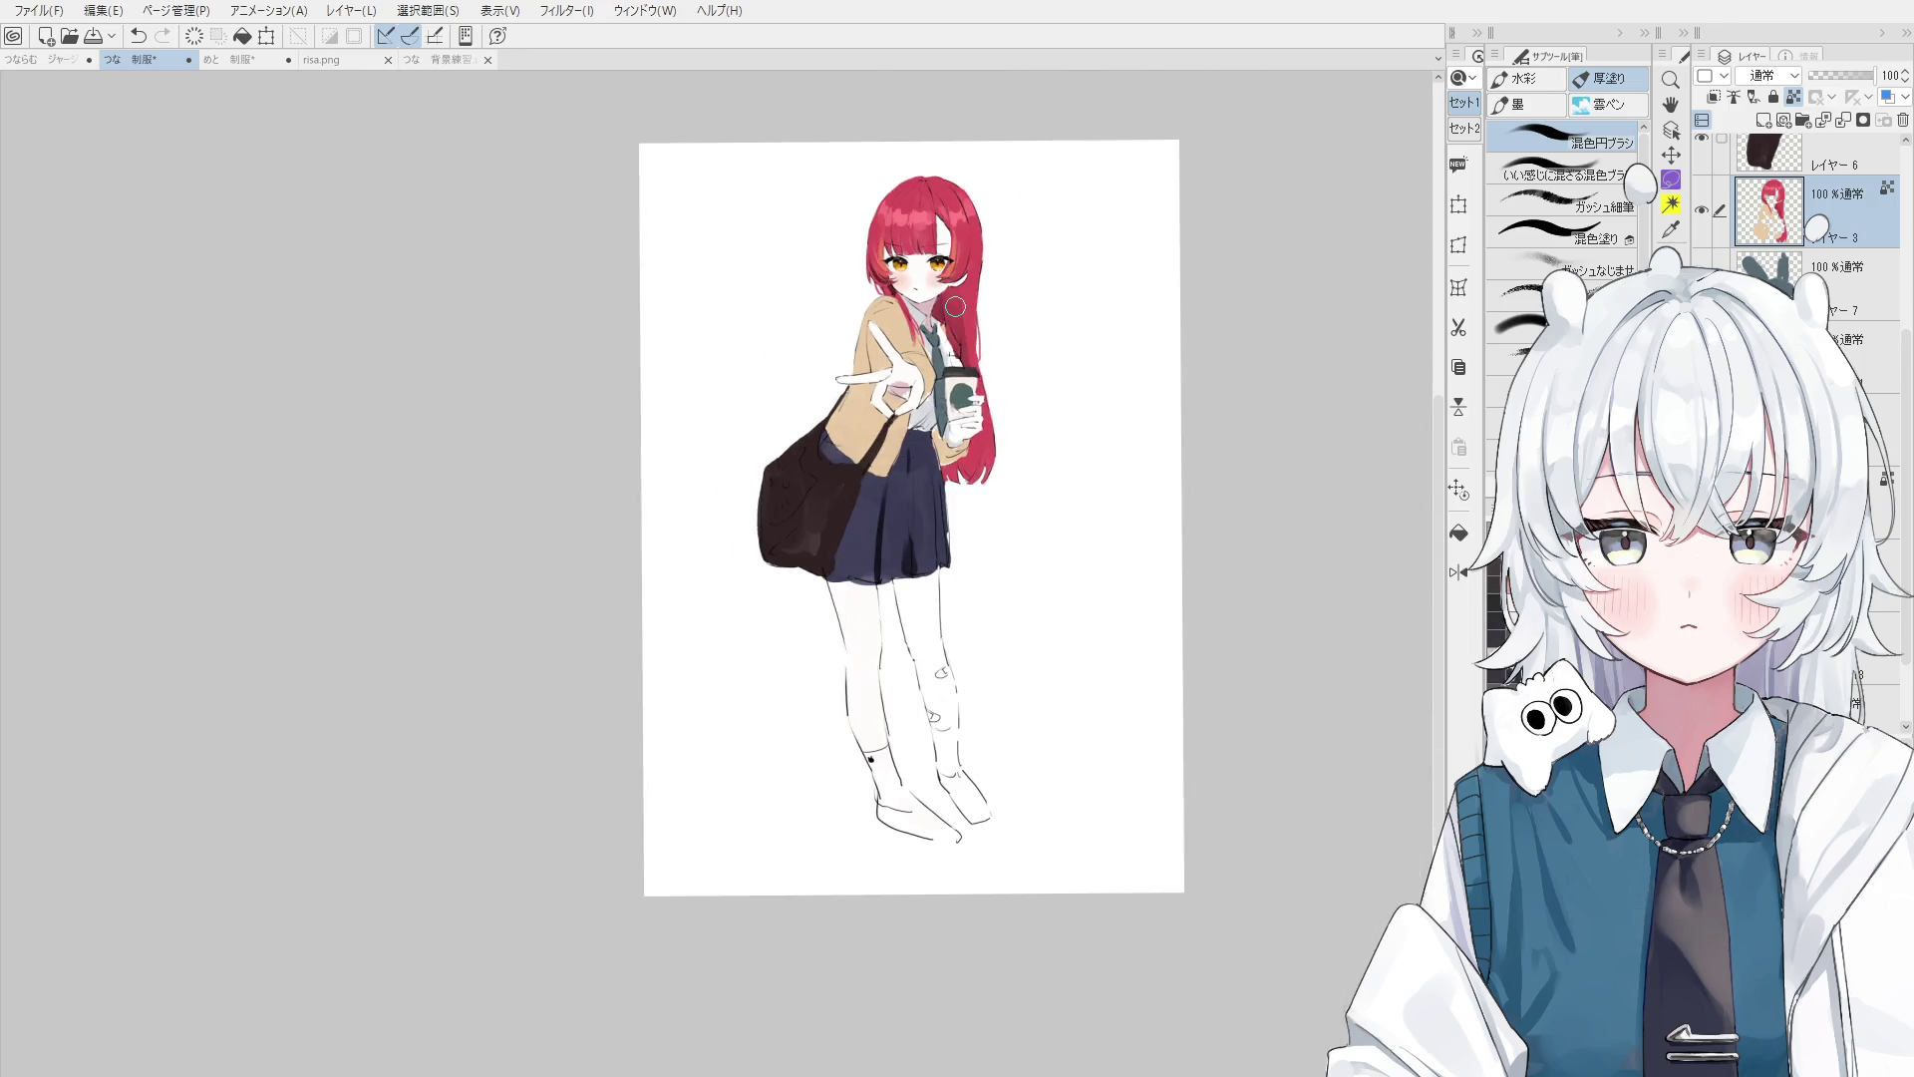
scroll(952, 300, up, 2)
scroll(949, 307, up, 2)
mouse_move(948, 310)
mouse_down()
mouse_move(937, 214)
mouse_move(987, 344)
mouse_up()
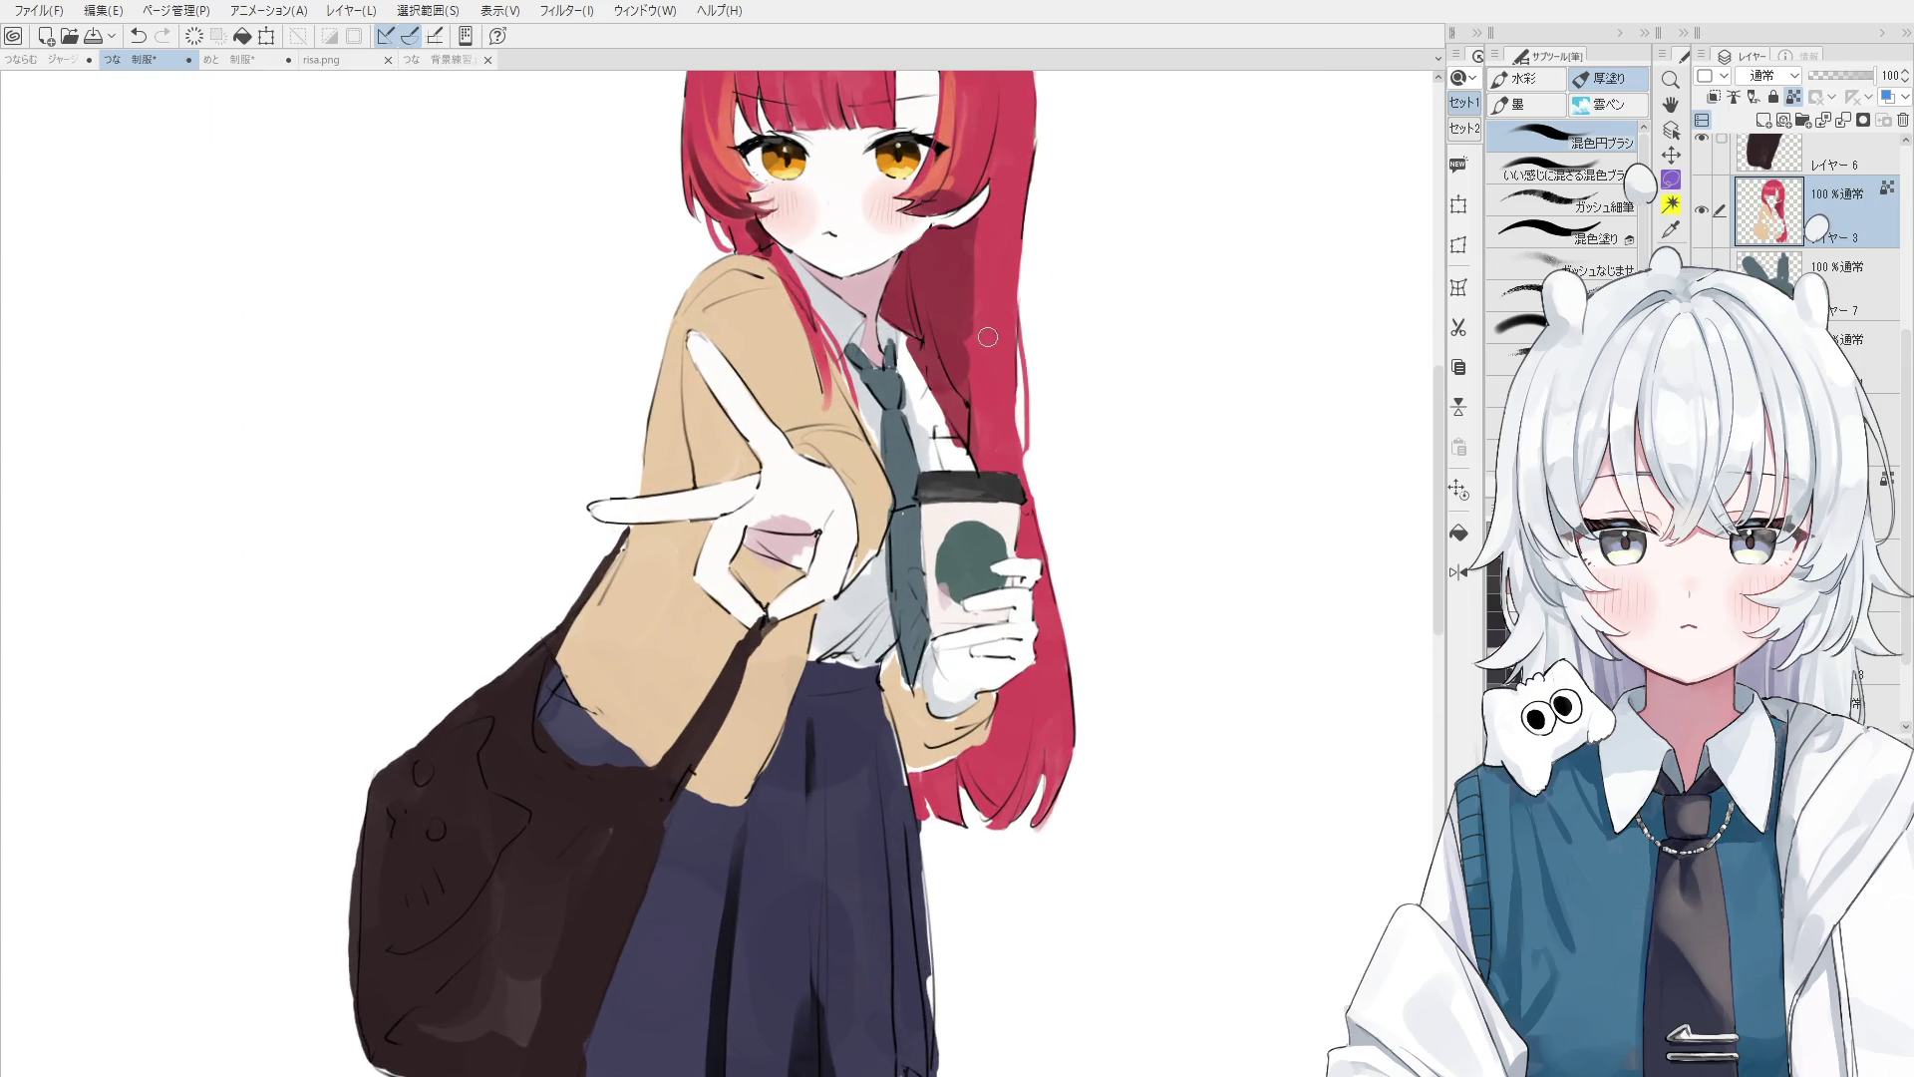
drag(952, 225, 952, 254)
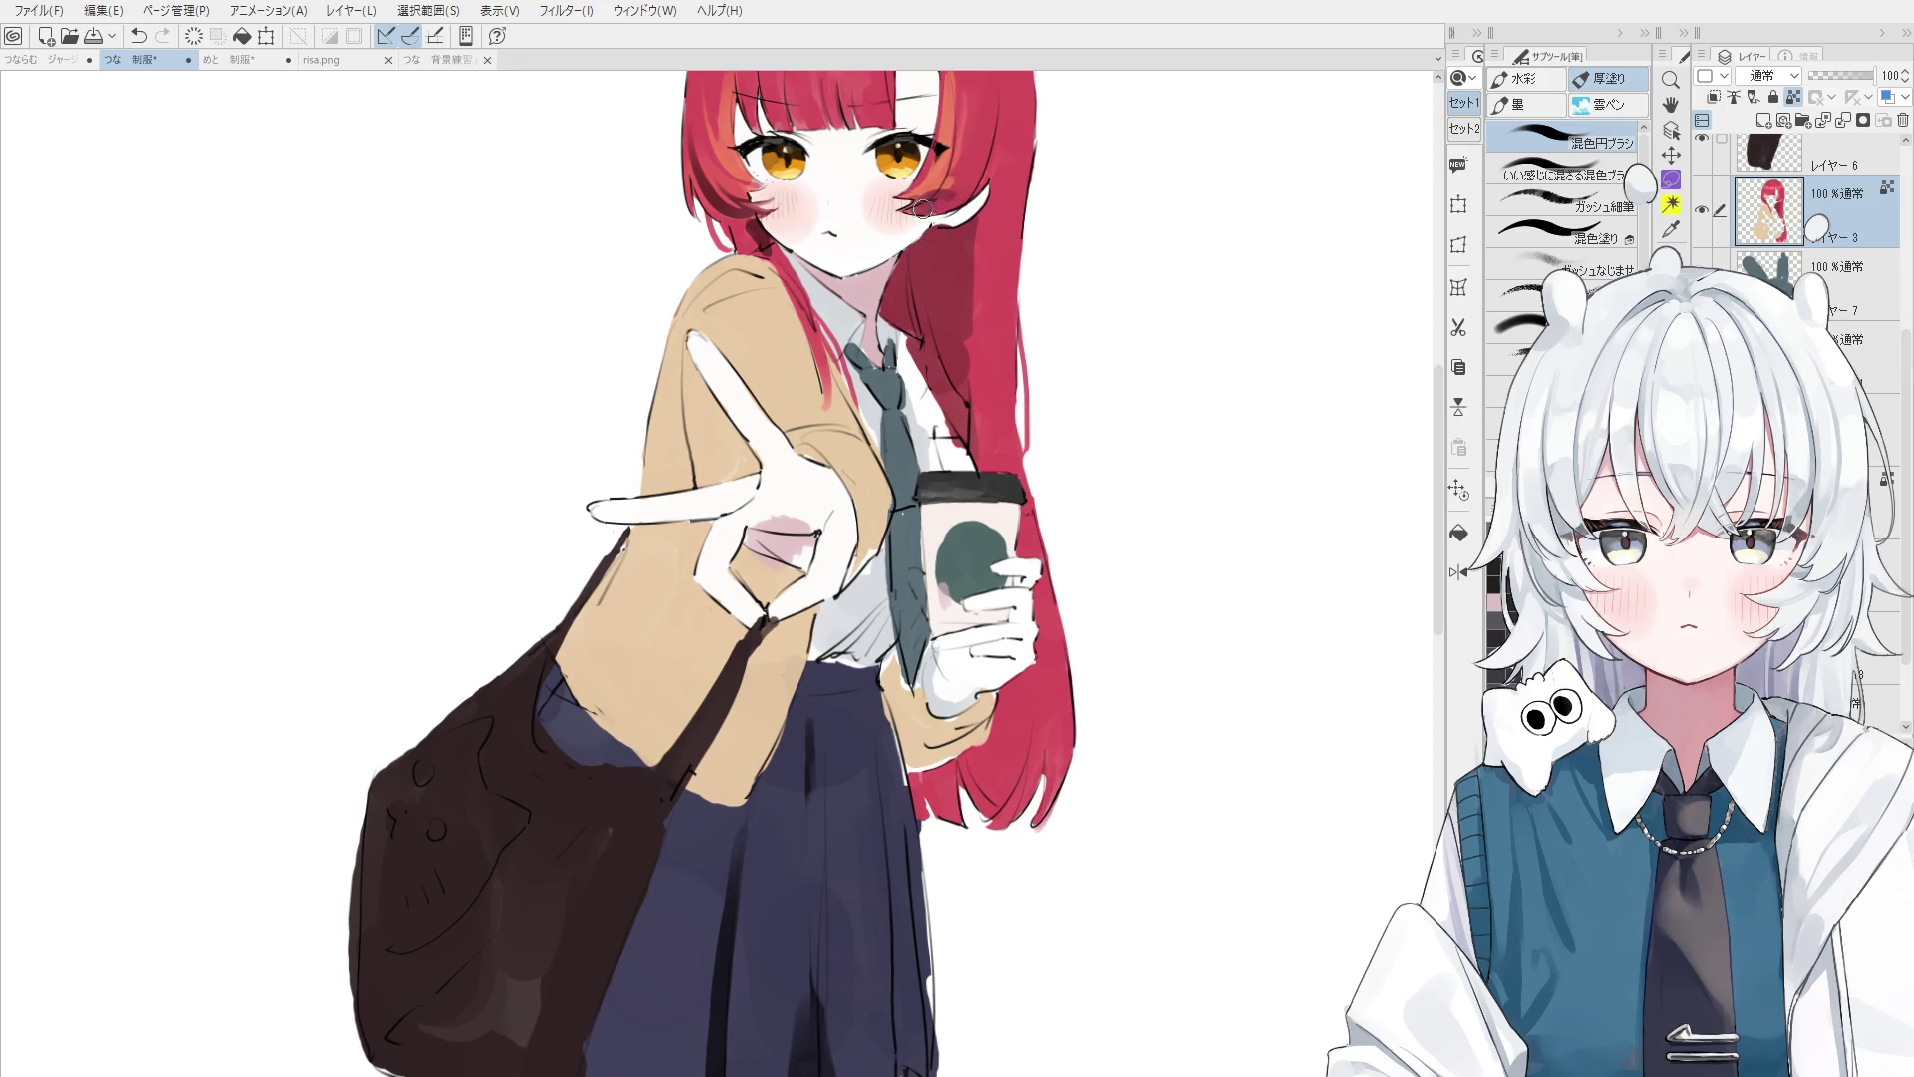
- Sample the hair colour beside the eye, repaint the hair beside the right eye, and re-centre the face
alt+click(950, 151)
drag(992, 79, 952, 184)
key(ctrl+z)
key(ctrl+z)
mouse_move(982, 100)
mouse_down()
mouse_move(942, 199)
mouse_move(952, 169)
mouse_up()
key(ctrl+z)
key(ctrl+z)
drag(977, 100, 915, 164)
key(o)
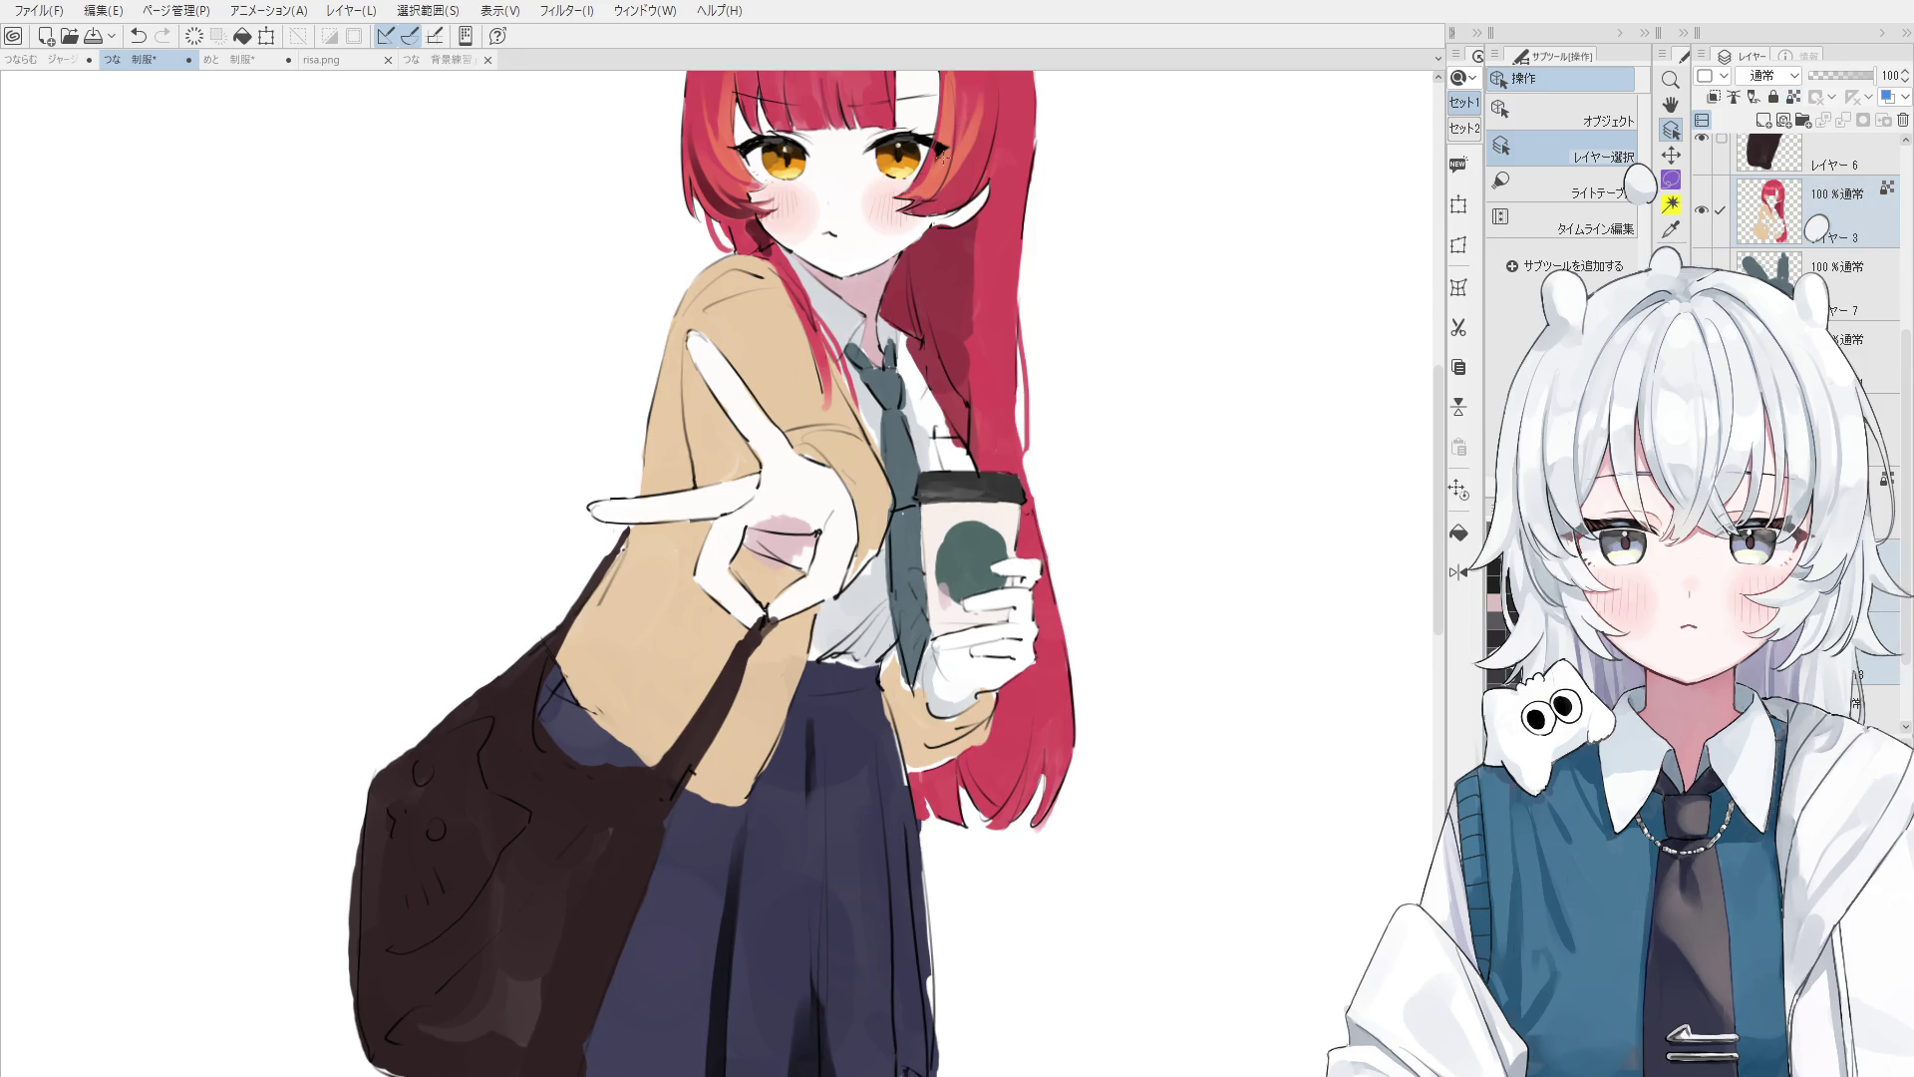
drag(965, 112, 955, 298)
- Sample the red hair colour and paint a stroke on the hair near the cheek
alt+click(955, 298)
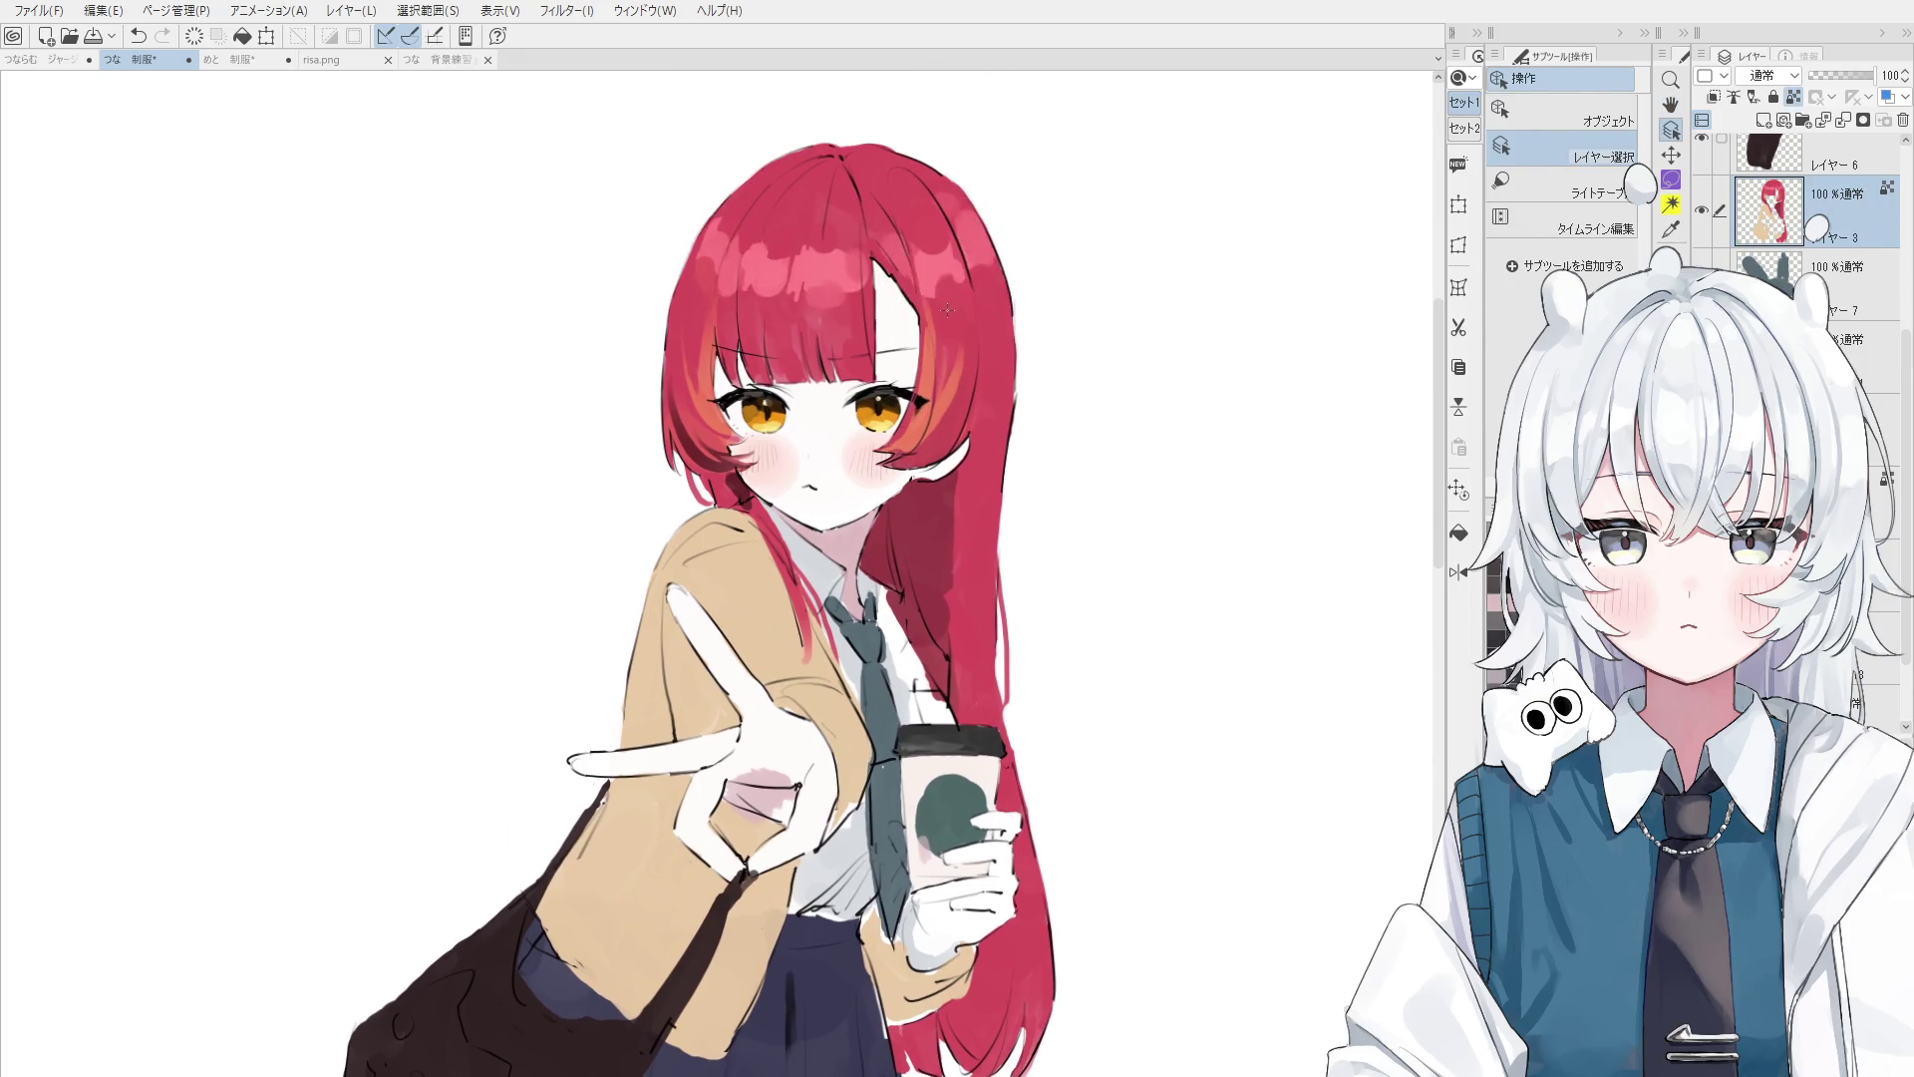
key(b)
alt+click(934, 376)
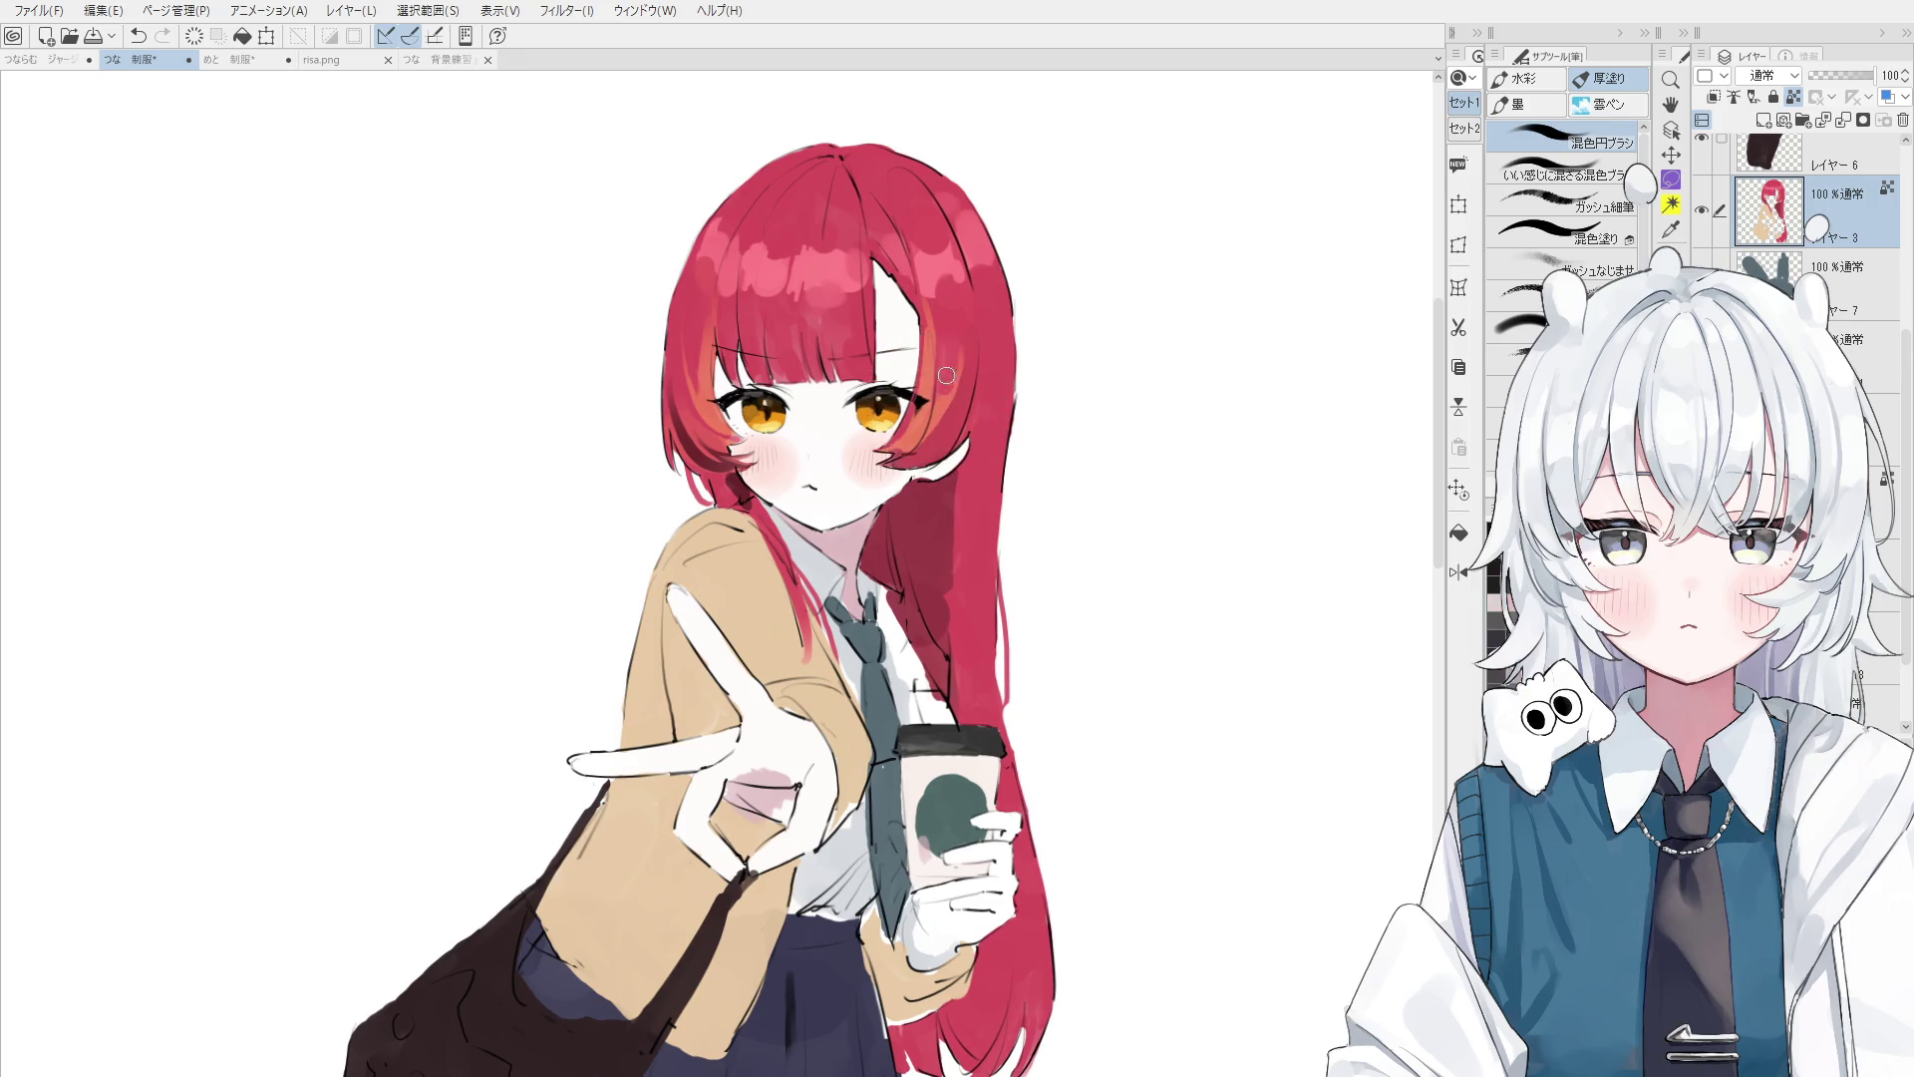
key(ctrl+z)
click(962, 374)
key(ctrl+z)
click(952, 408)
key(ctrl+z)
mouse_move(975, 361)
mouse_down()
mouse_move(937, 428)
mouse_move(950, 445)
mouse_up()
- With a fine brush, paint orange highlights on the strand right of the eye, overlaid with red-pink streaks
key(o)
scroll(947, 456, up, 3)
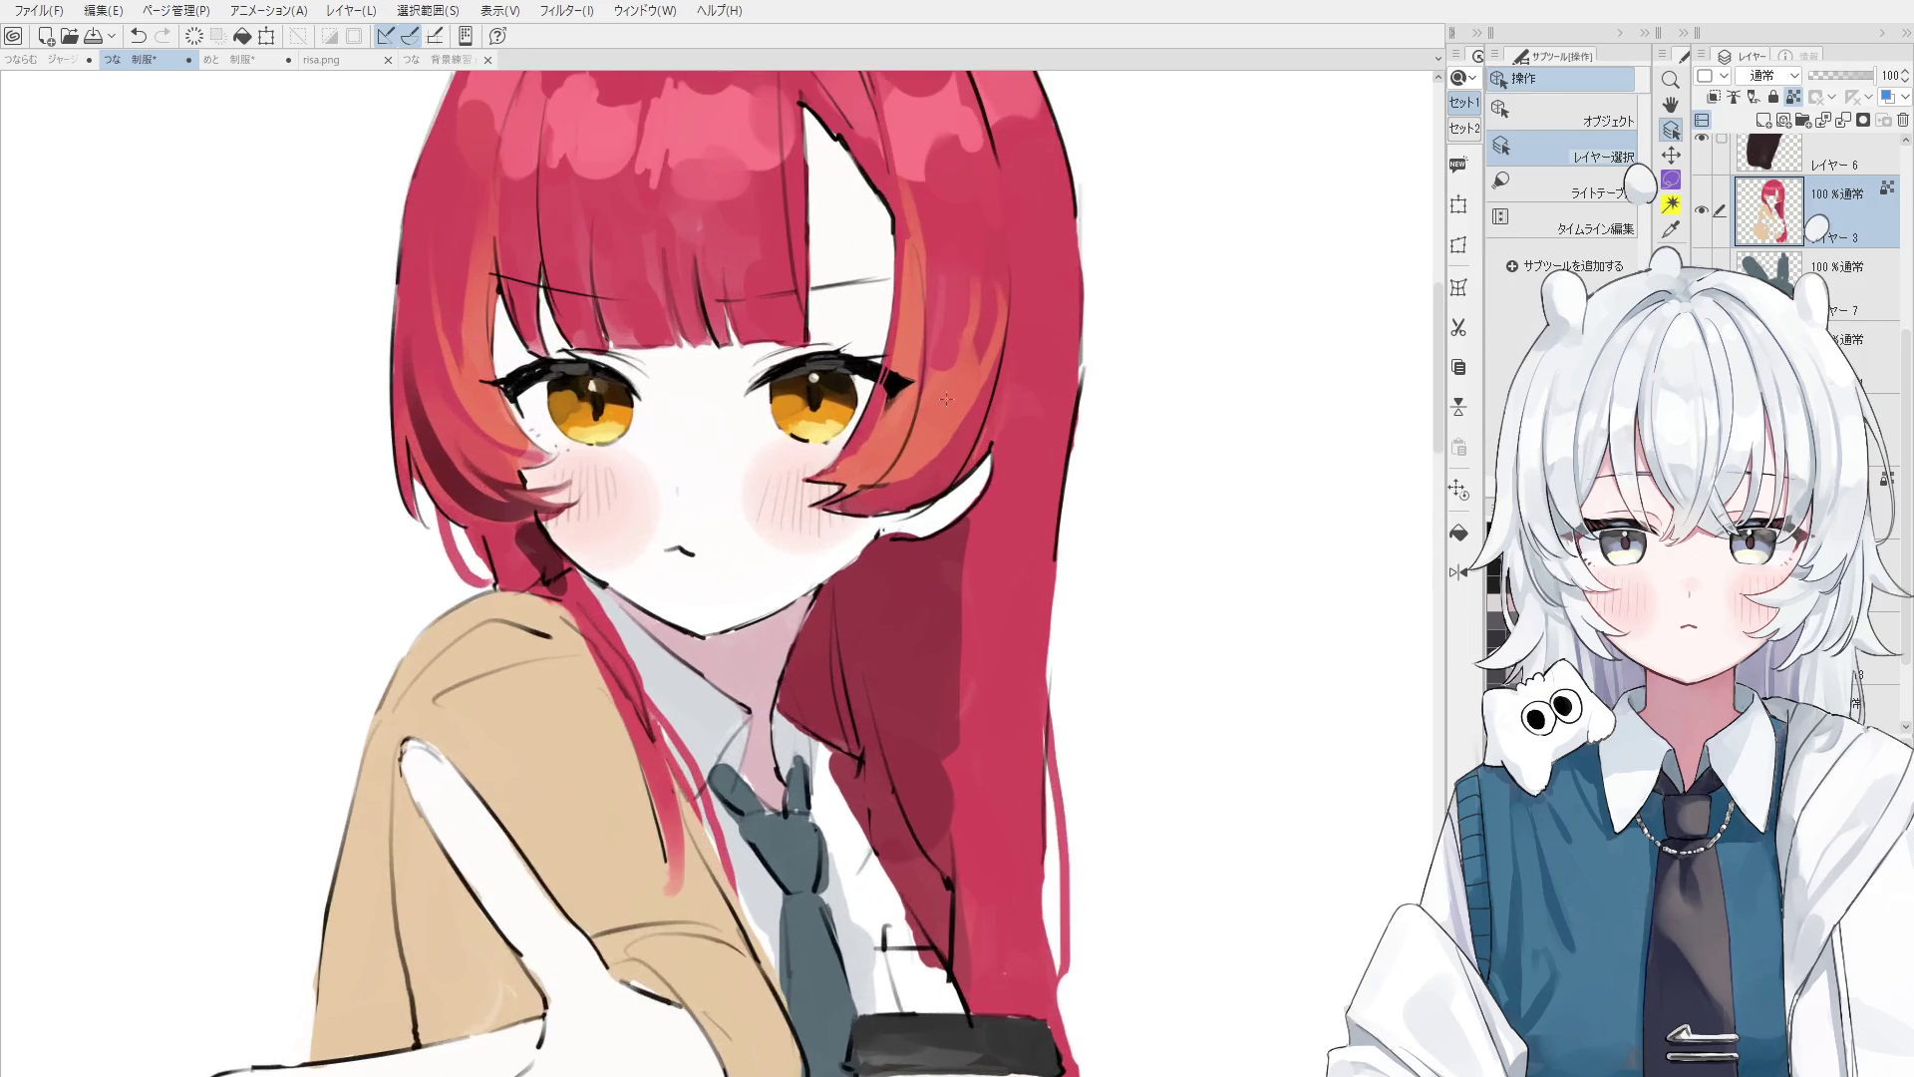
key(b)
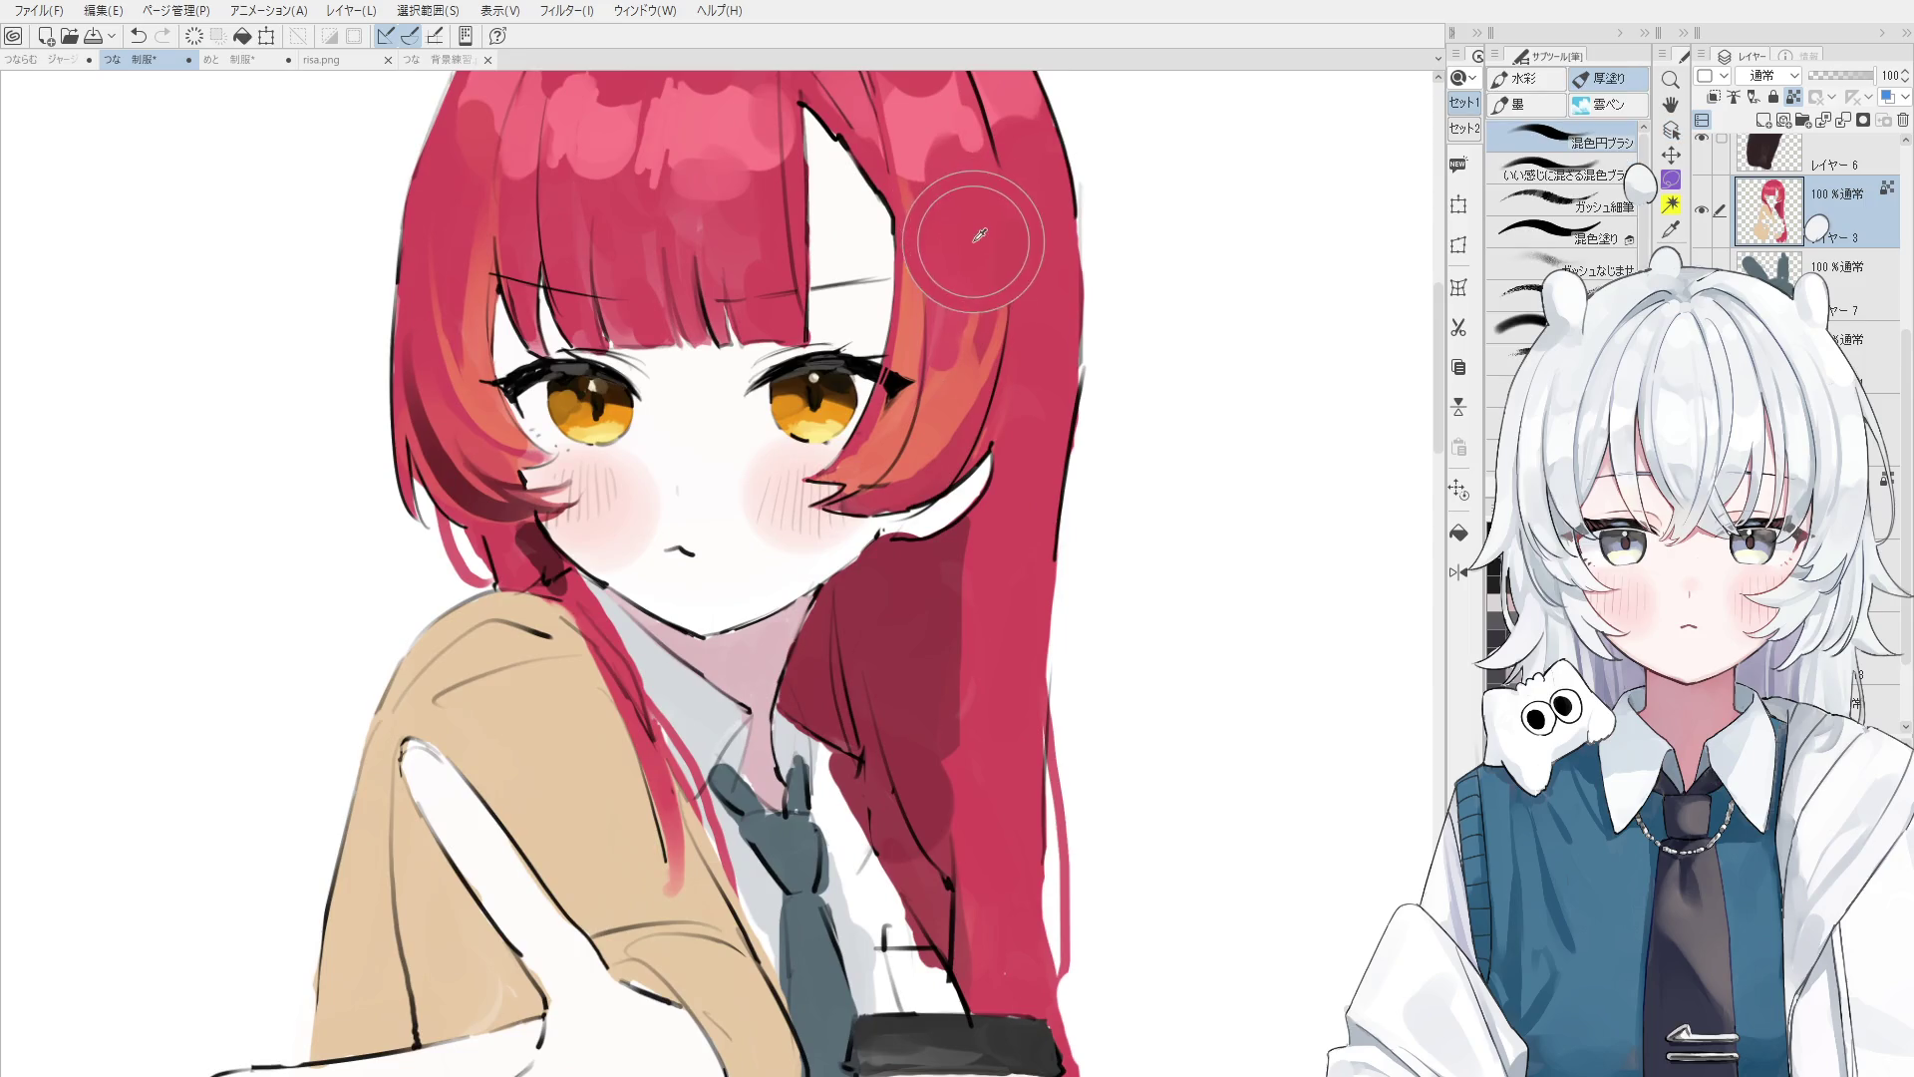
drag(967, 284, 955, 389)
key(ctrl+z)
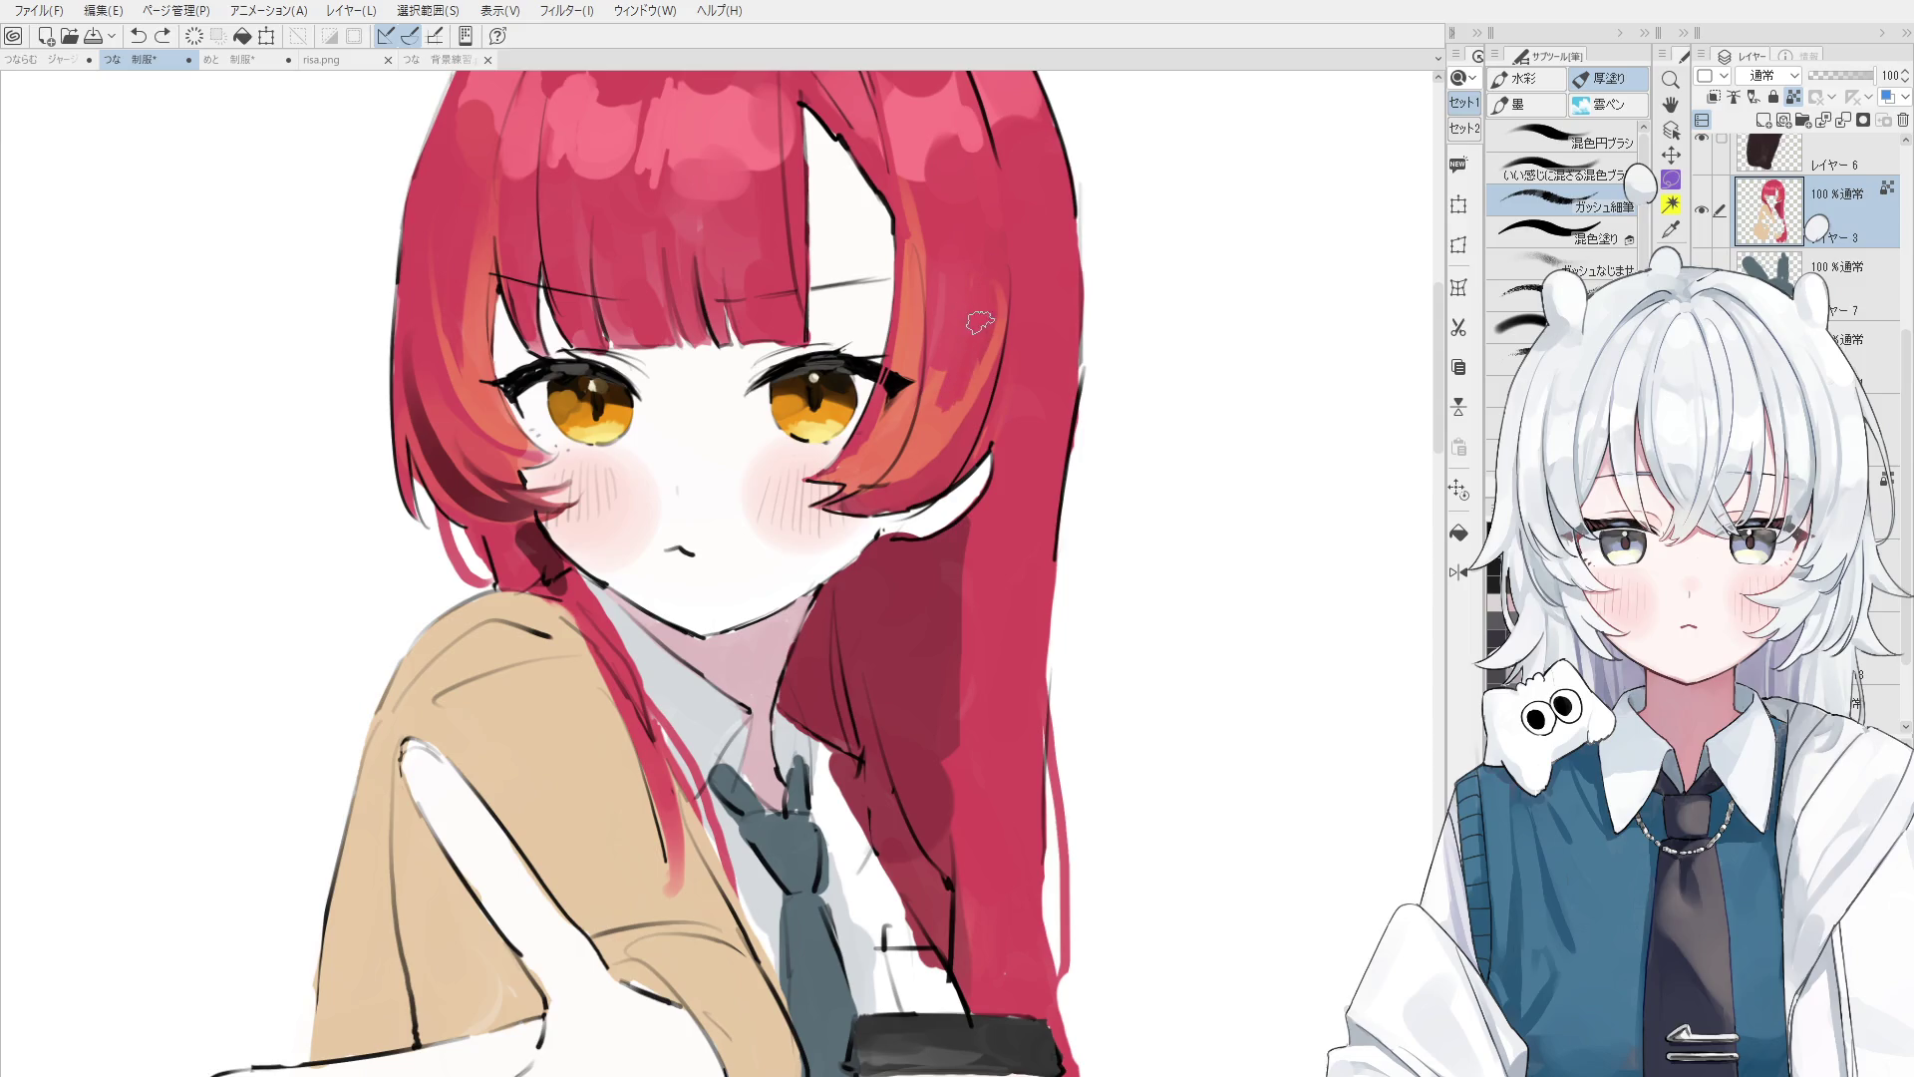
drag(957, 384, 932, 438)
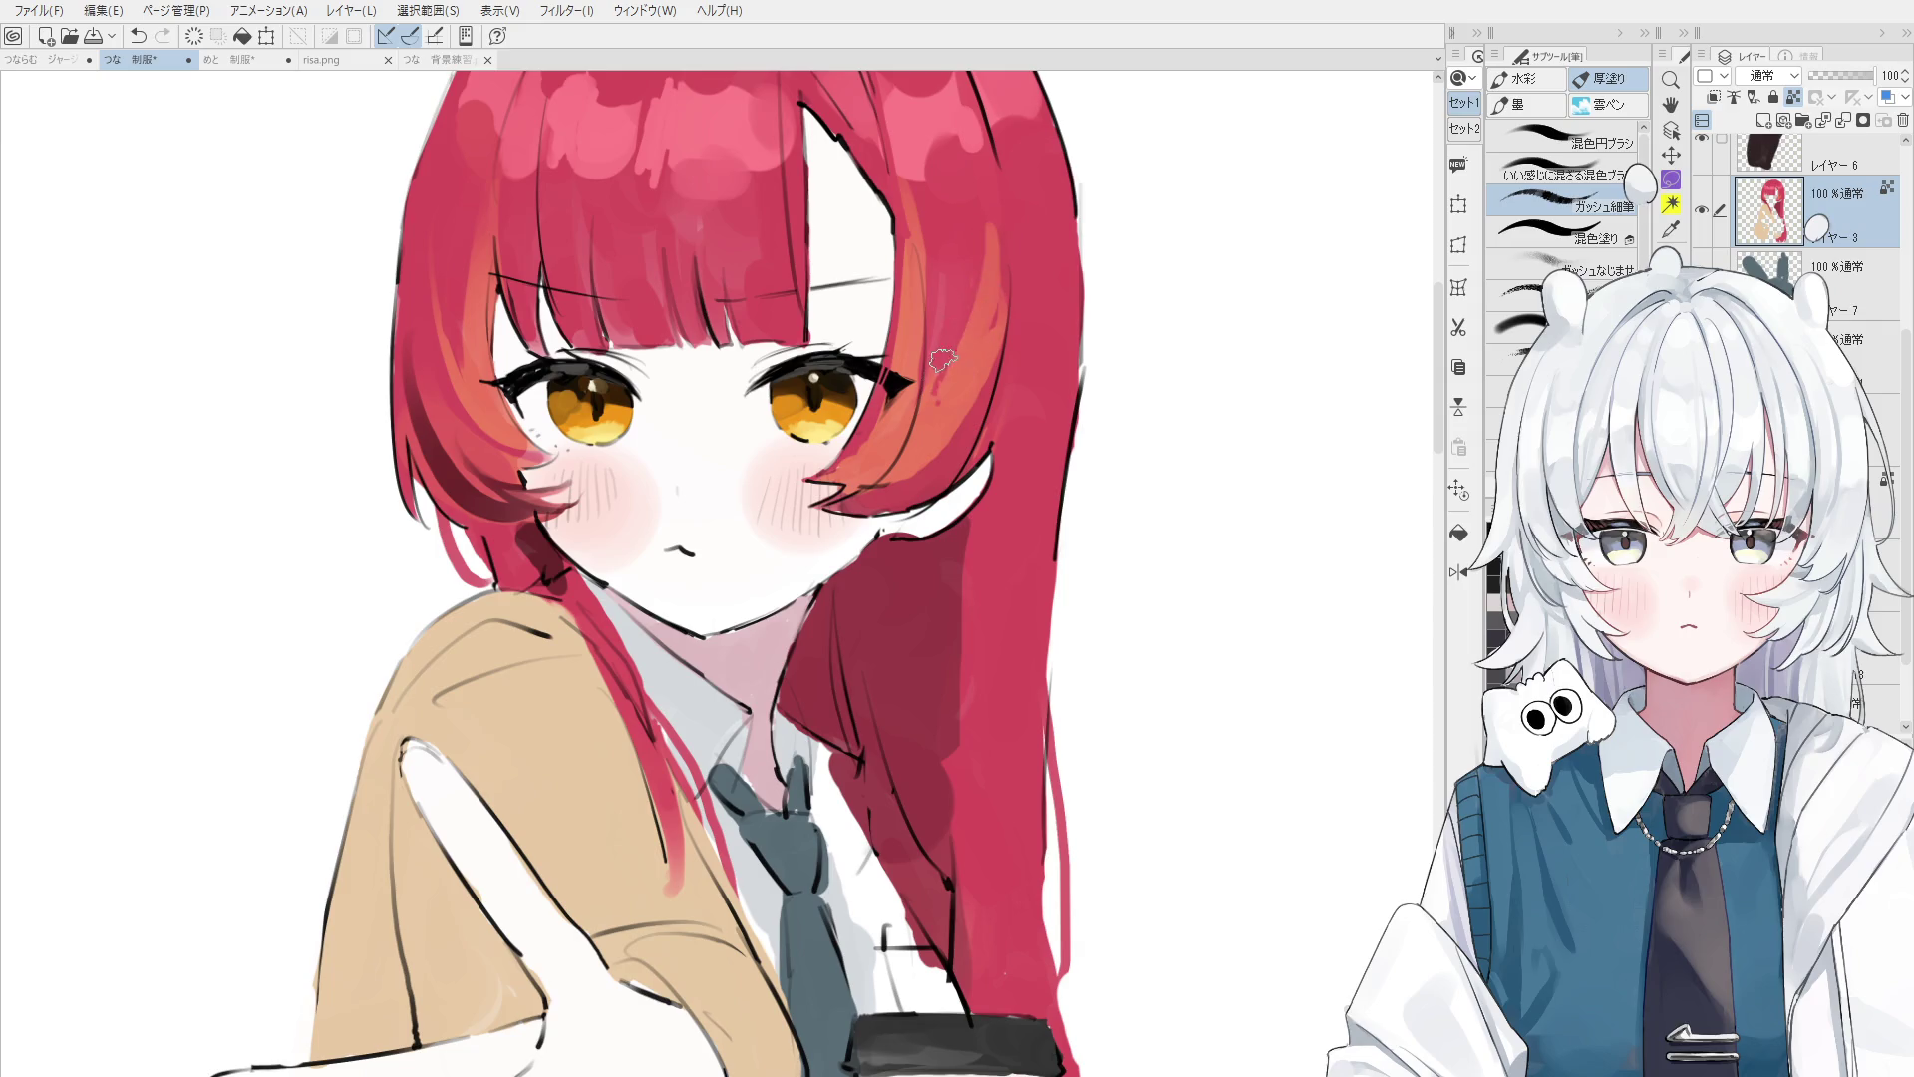
scroll(953, 342, up, 1)
mouse_move(952, 342)
mouse_down()
mouse_move(984, 255)
mouse_move(960, 348)
mouse_up()
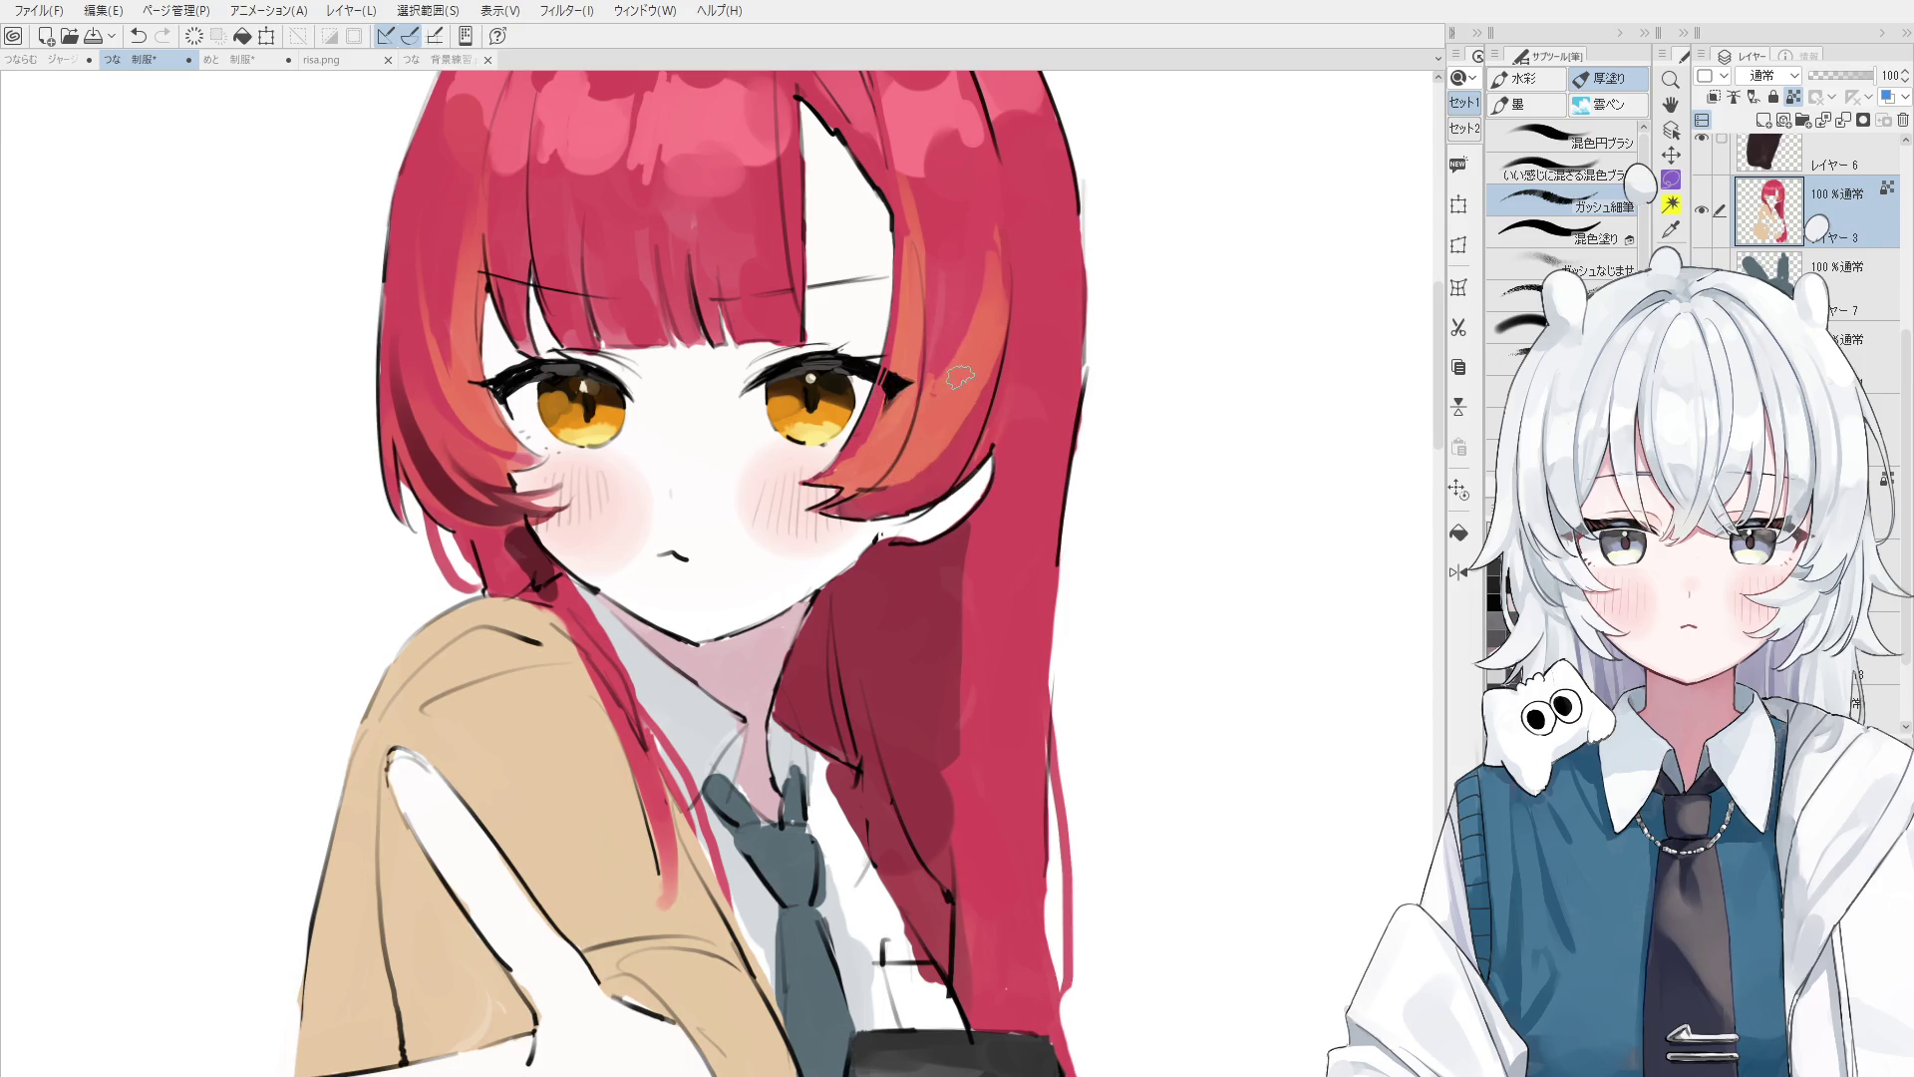
mouse_move(969, 372)
mouse_down()
mouse_move(982, 429)
mouse_move(932, 474)
mouse_up()
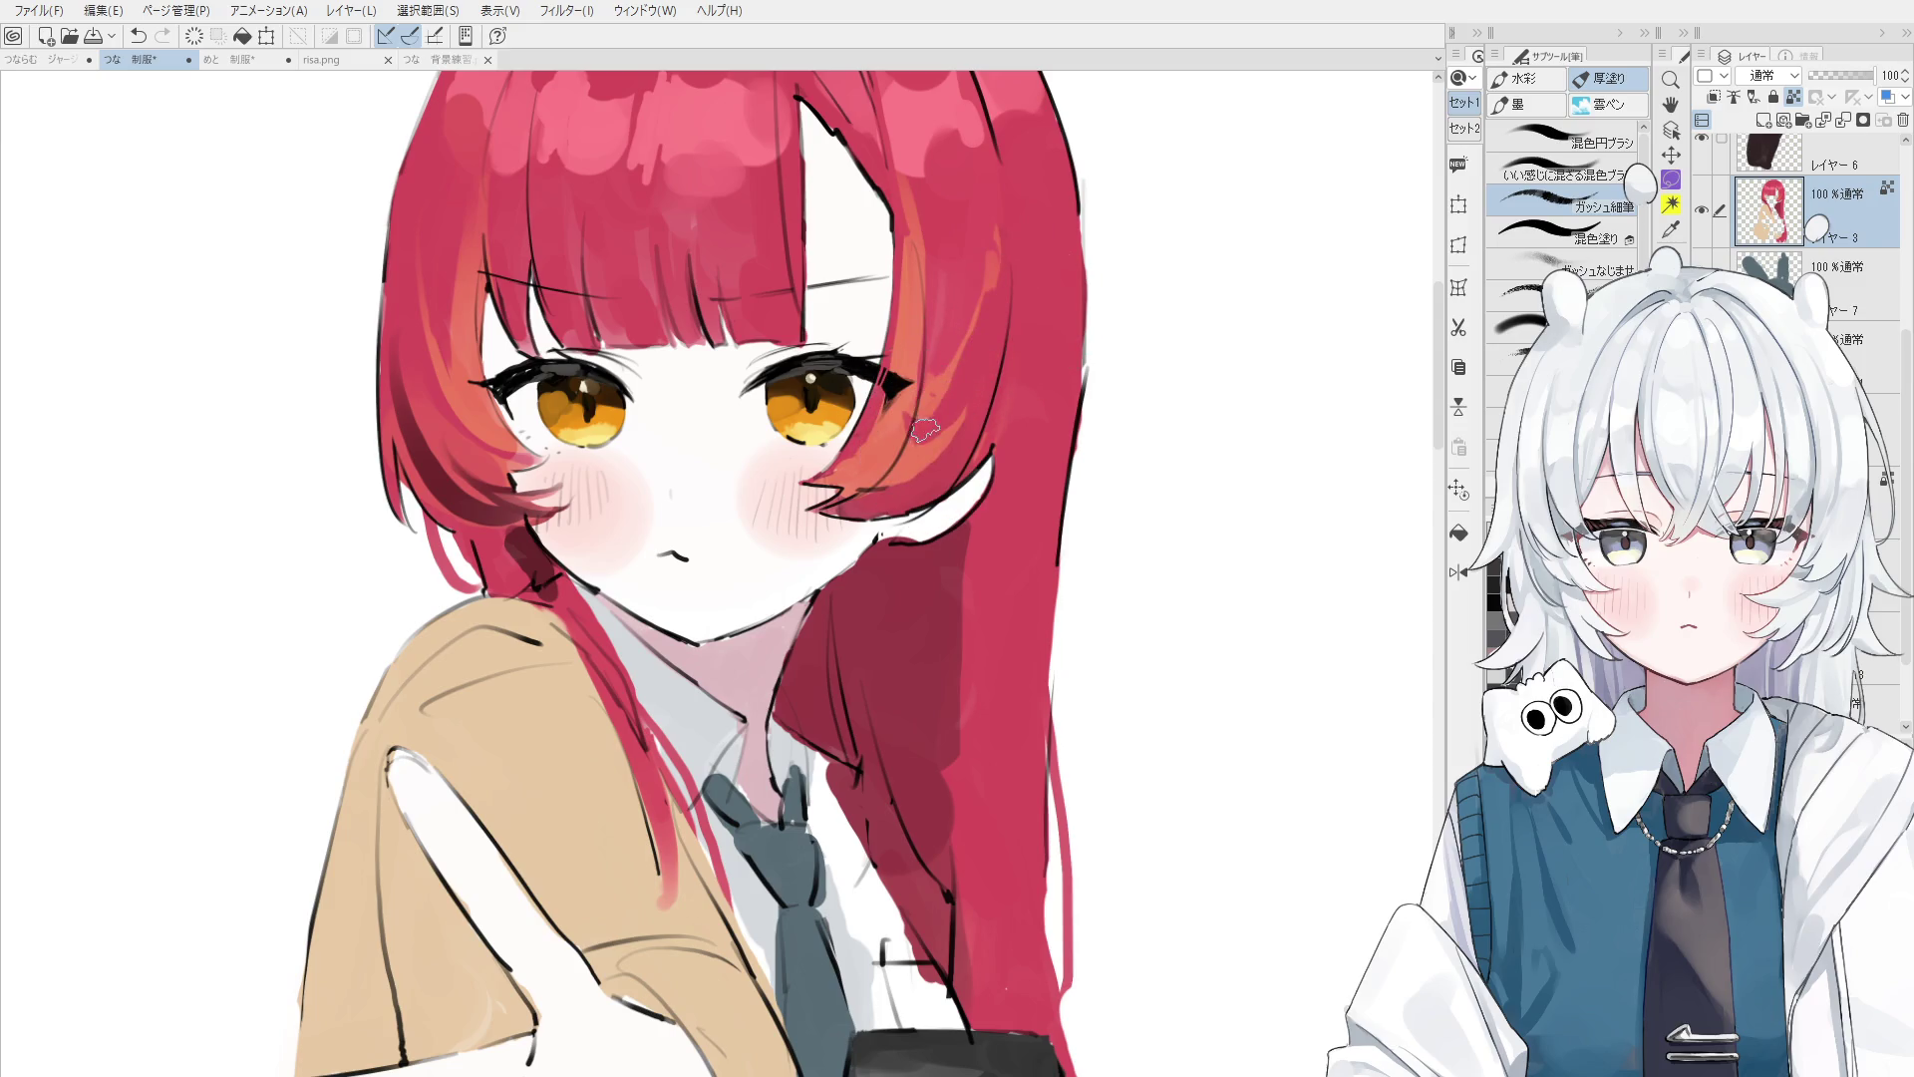
drag(1005, 299, 957, 391)
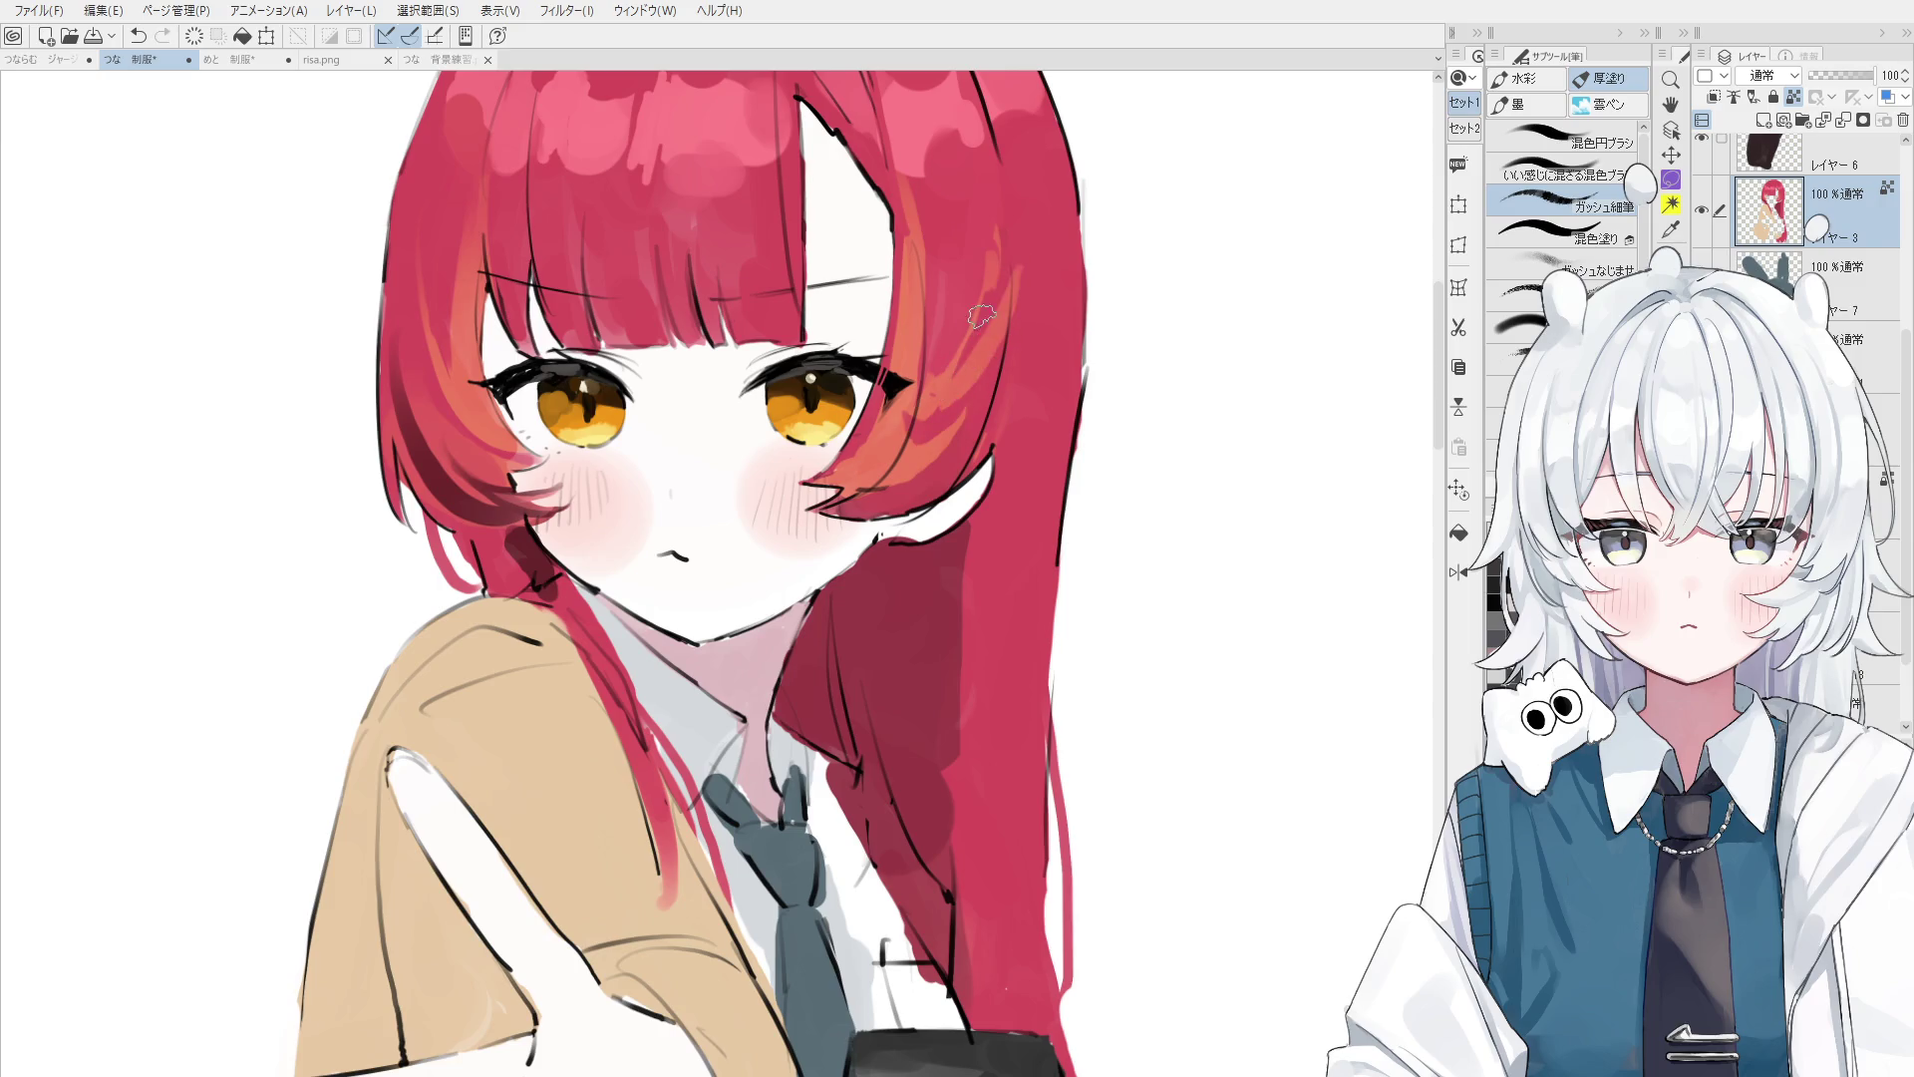
scroll(898, 448, down, 1)
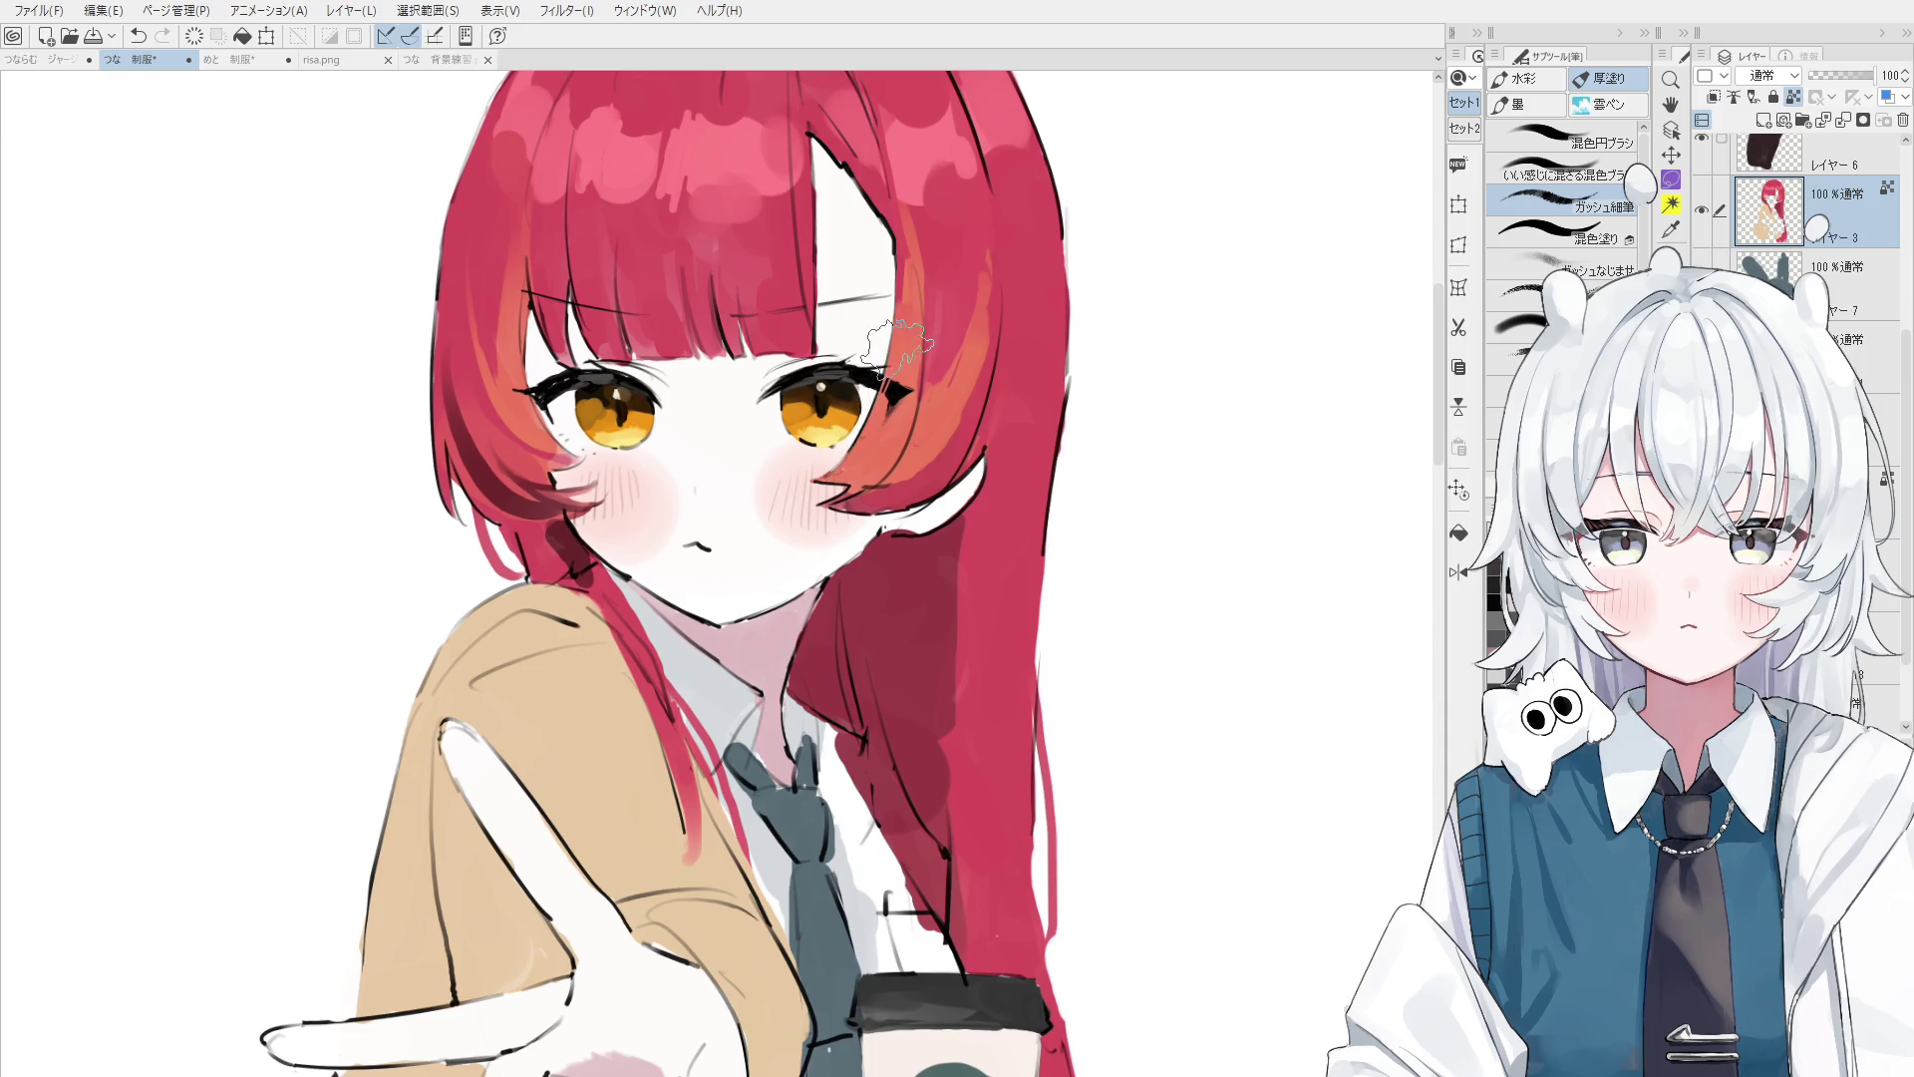
- Centre the face, blend the hair beside the left eye toward the cheek, then zoom out
key(space)
drag(888, 417, 1019, 368)
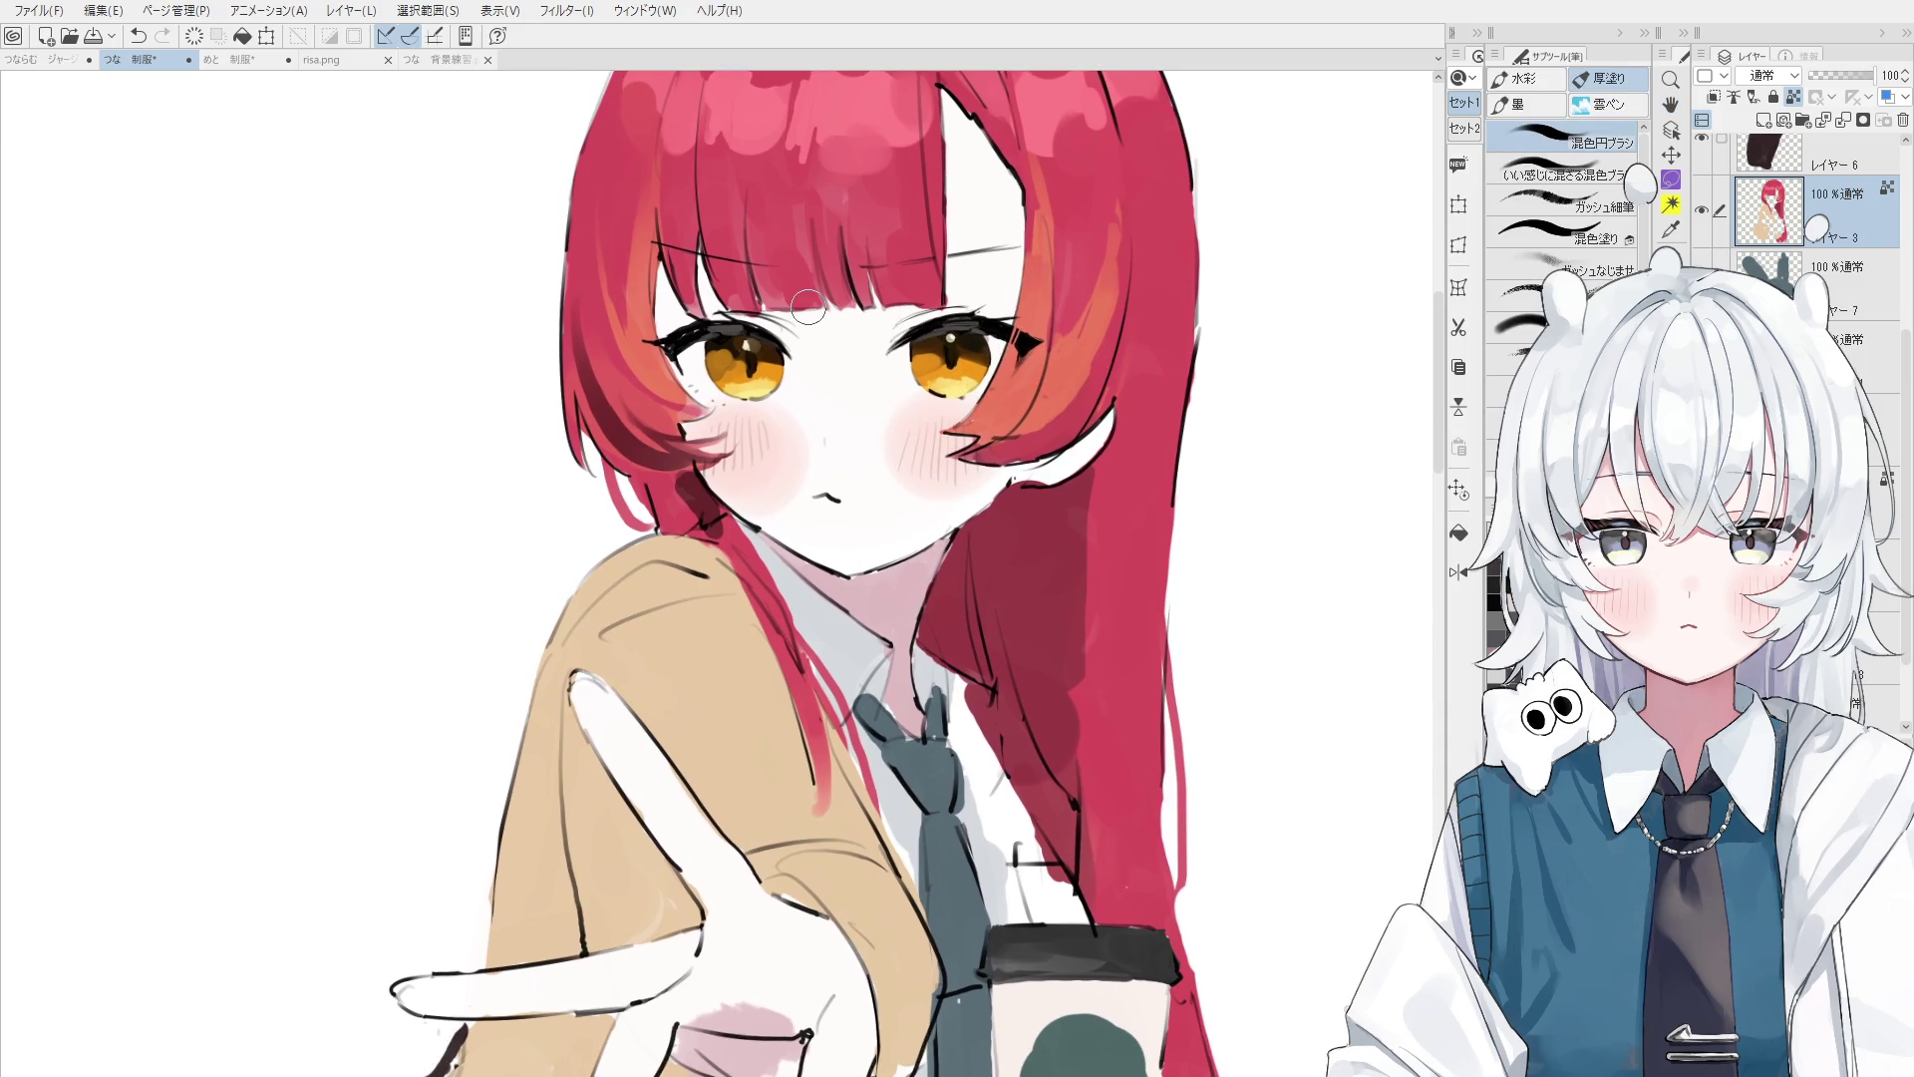
mouse_move(626, 385)
mouse_down()
mouse_move(709, 418)
mouse_move(691, 411)
mouse_up()
key(period)
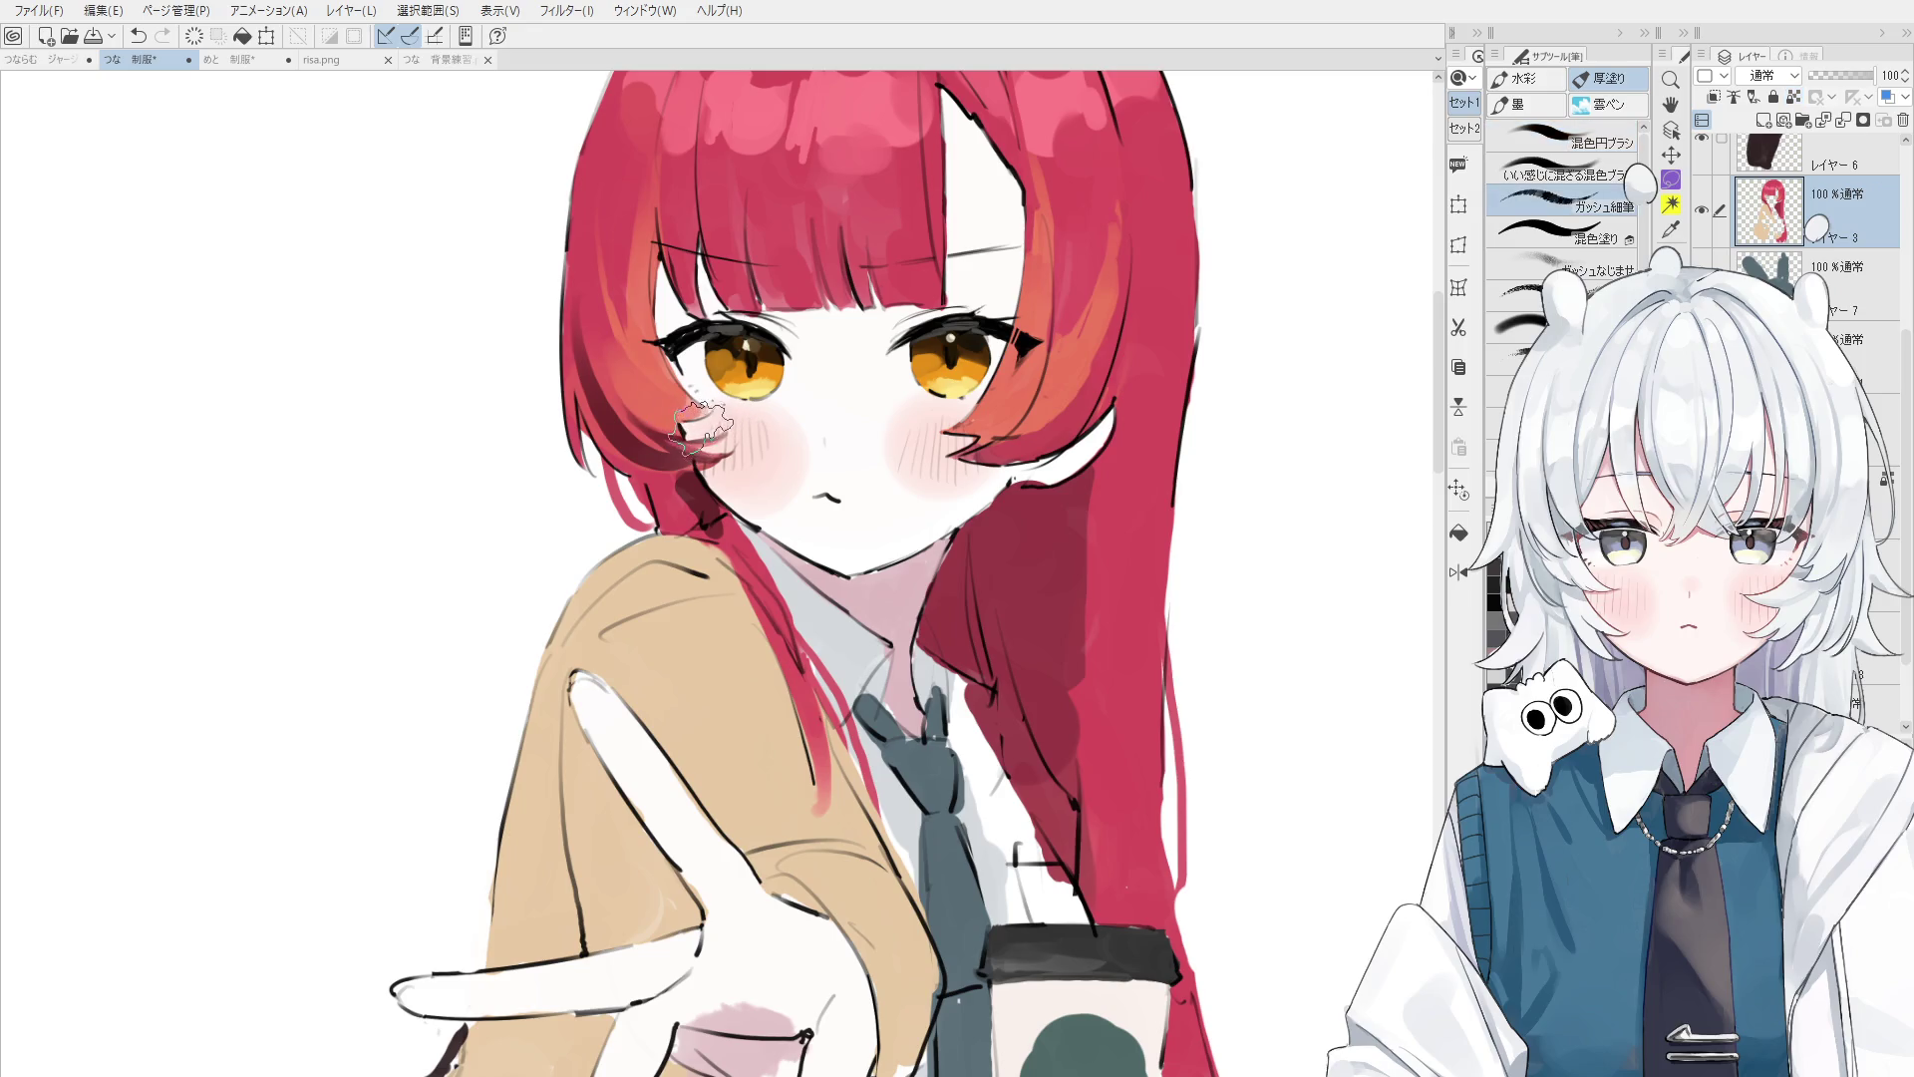
key(ctrl+z)
drag(686, 409, 710, 419)
key(ctrl+shift)
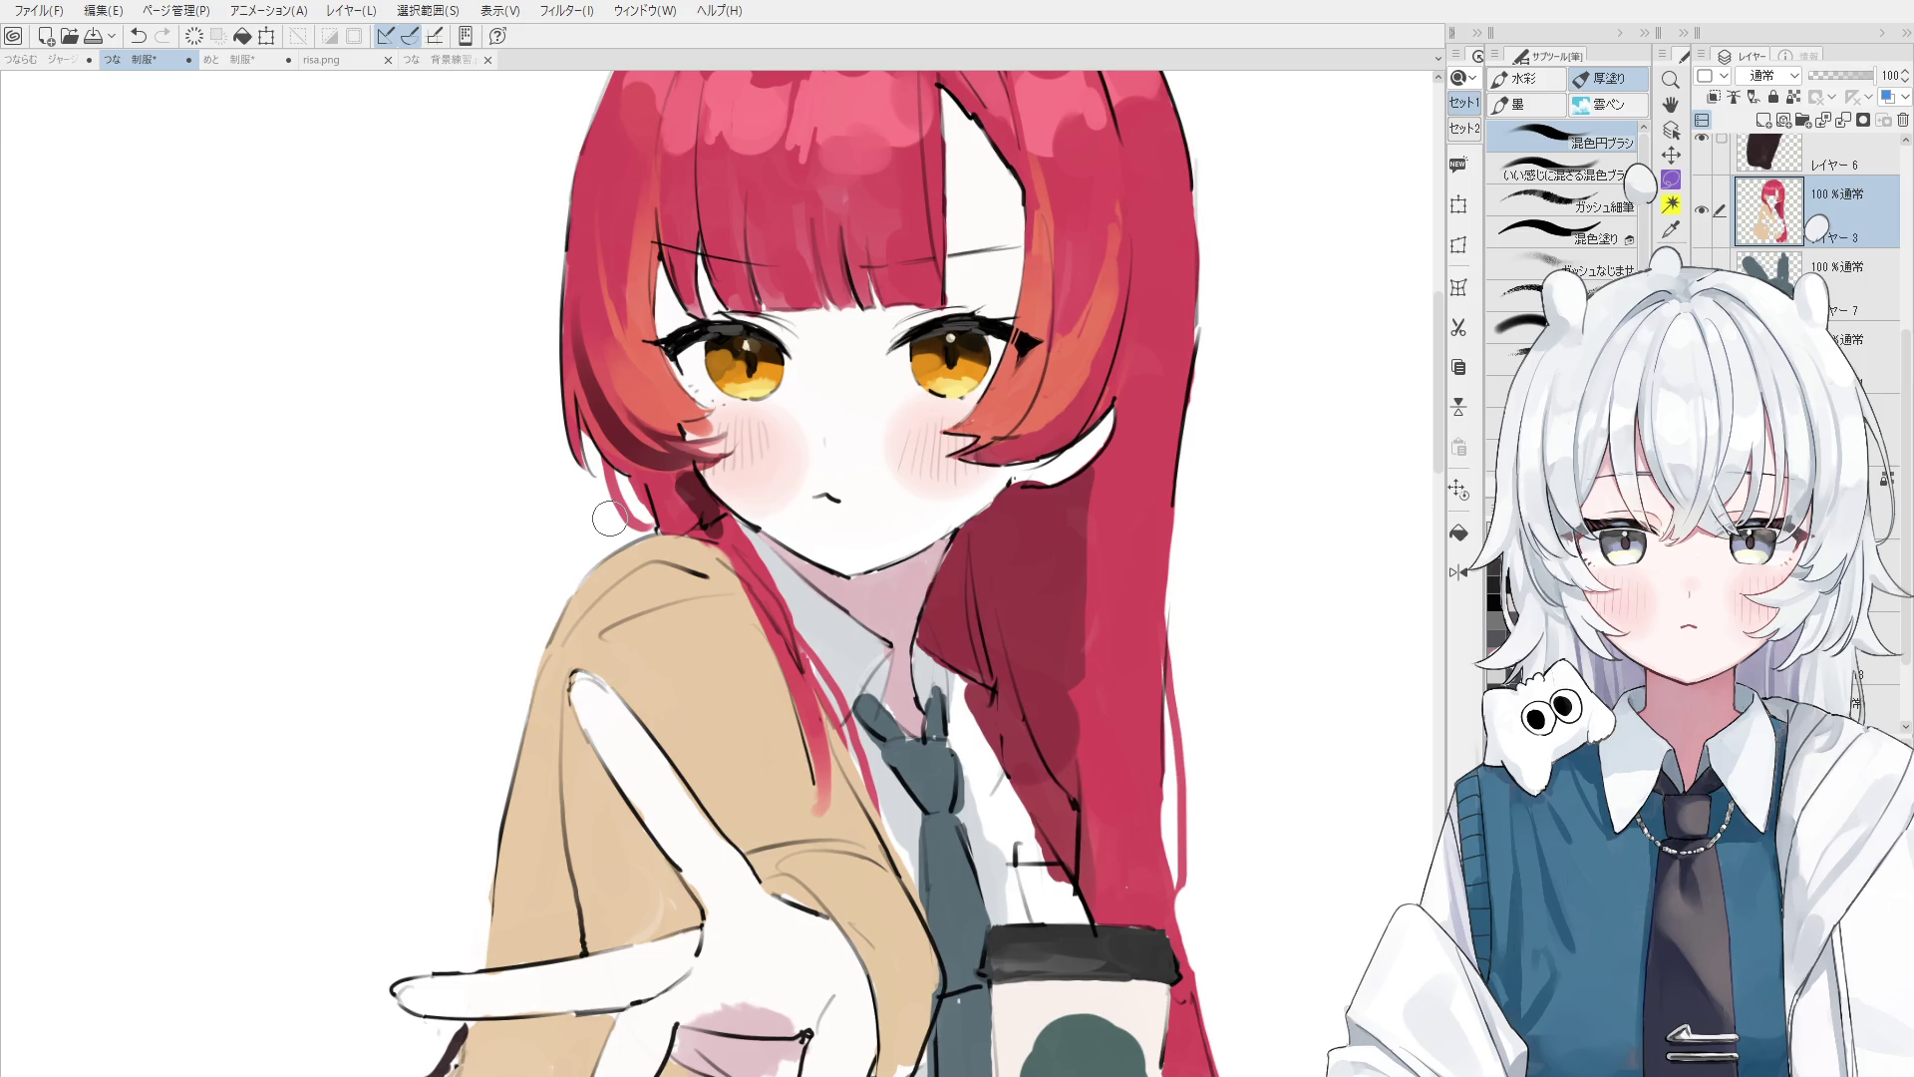
key(ctrl+minus)
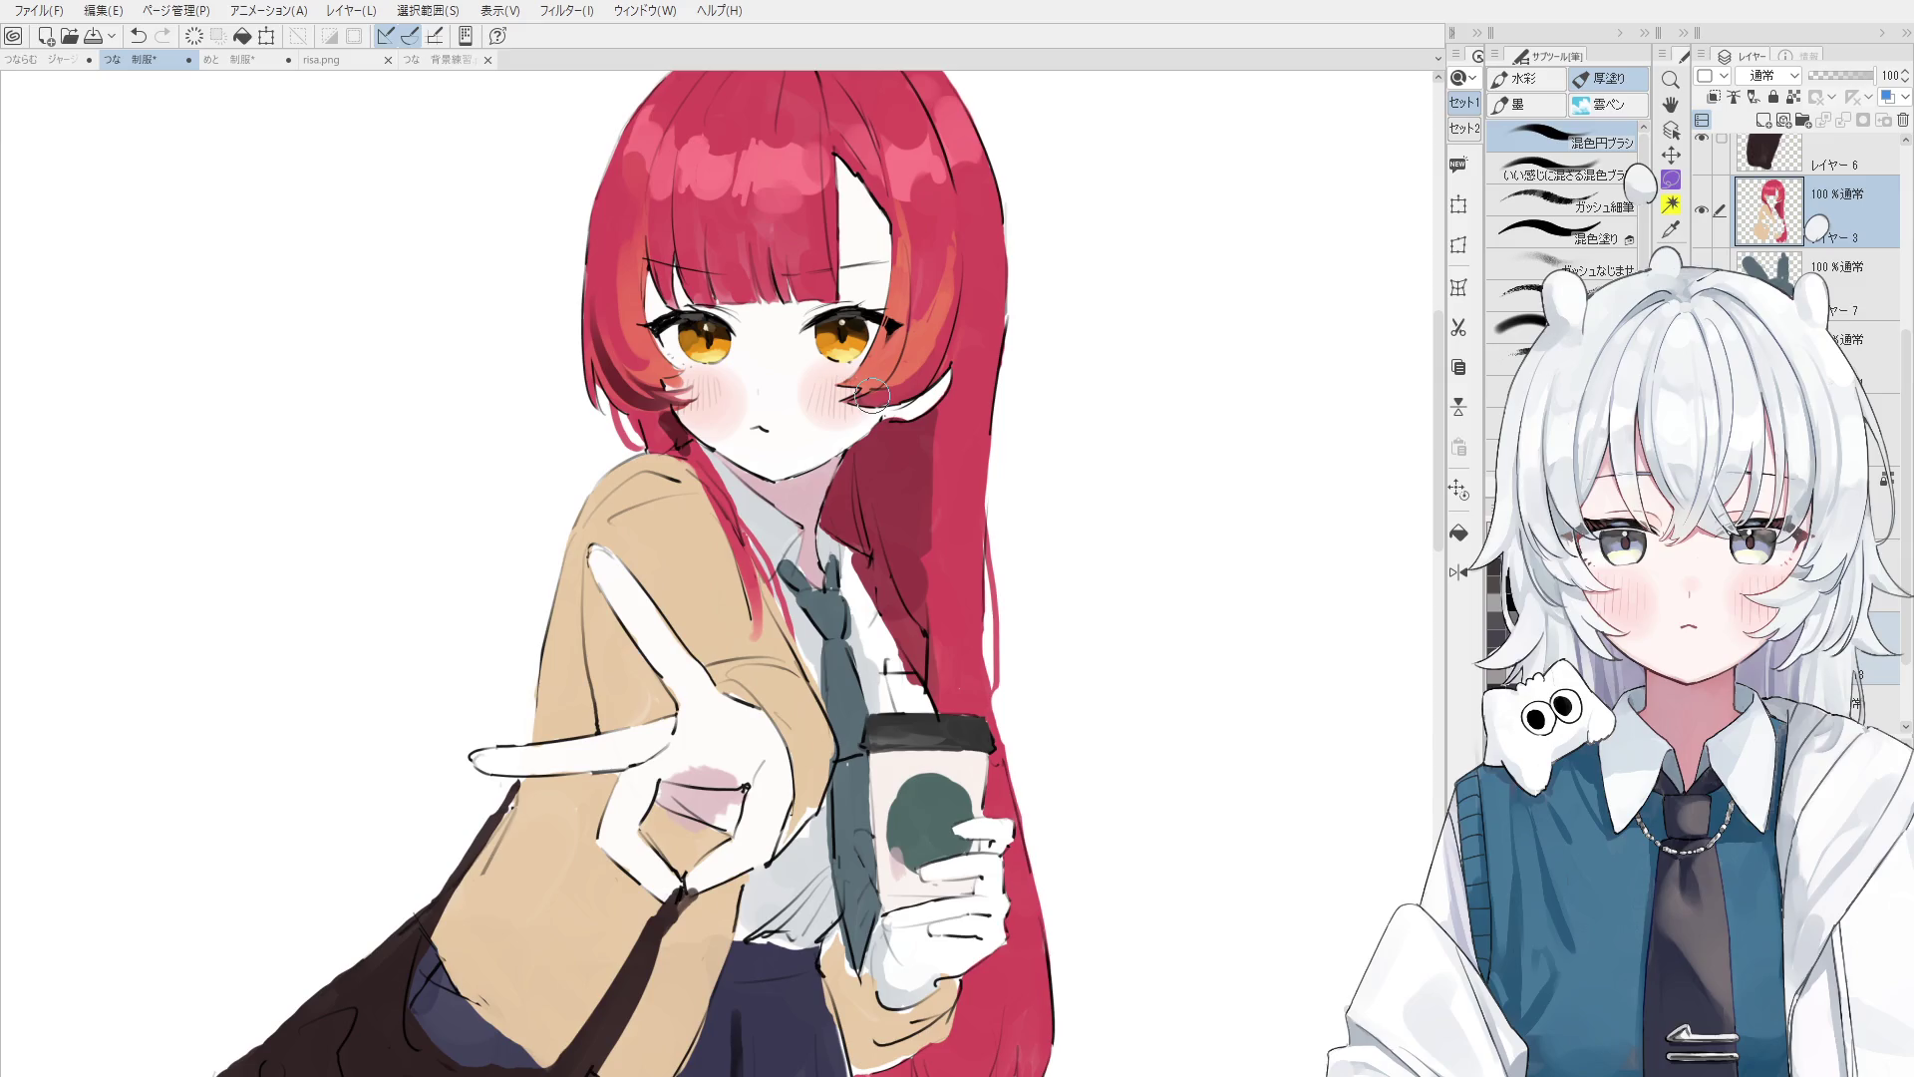
- Dab the brush on the red hair tip beside the cheek to retouch it
click(871, 394)
scroll(815, 771, down, 1)
- Zoom out to the whole page, then use Layer Select to pick a different layer from the artwork
scroll(815, 771, down, 3)
key(space)
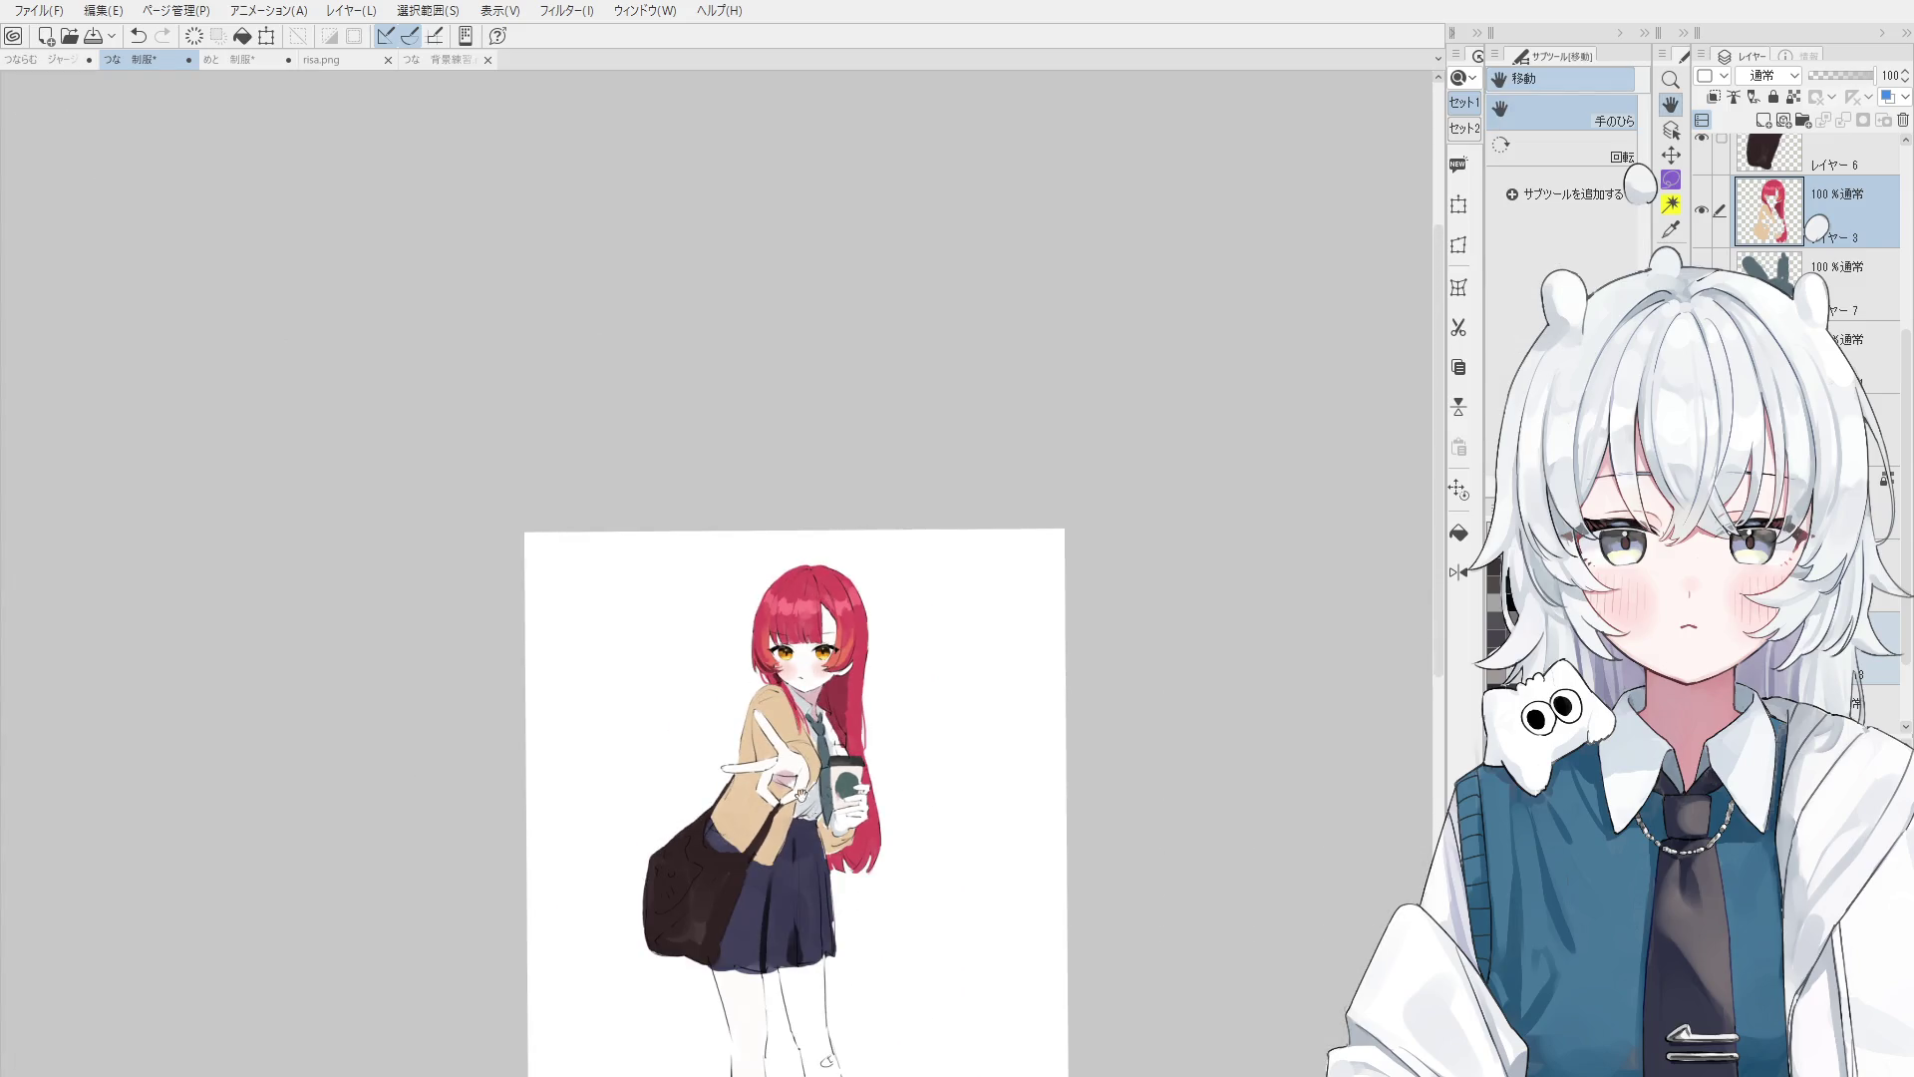
scroll(795, 591, up, 3)
scroll(887, 658, up, 3)
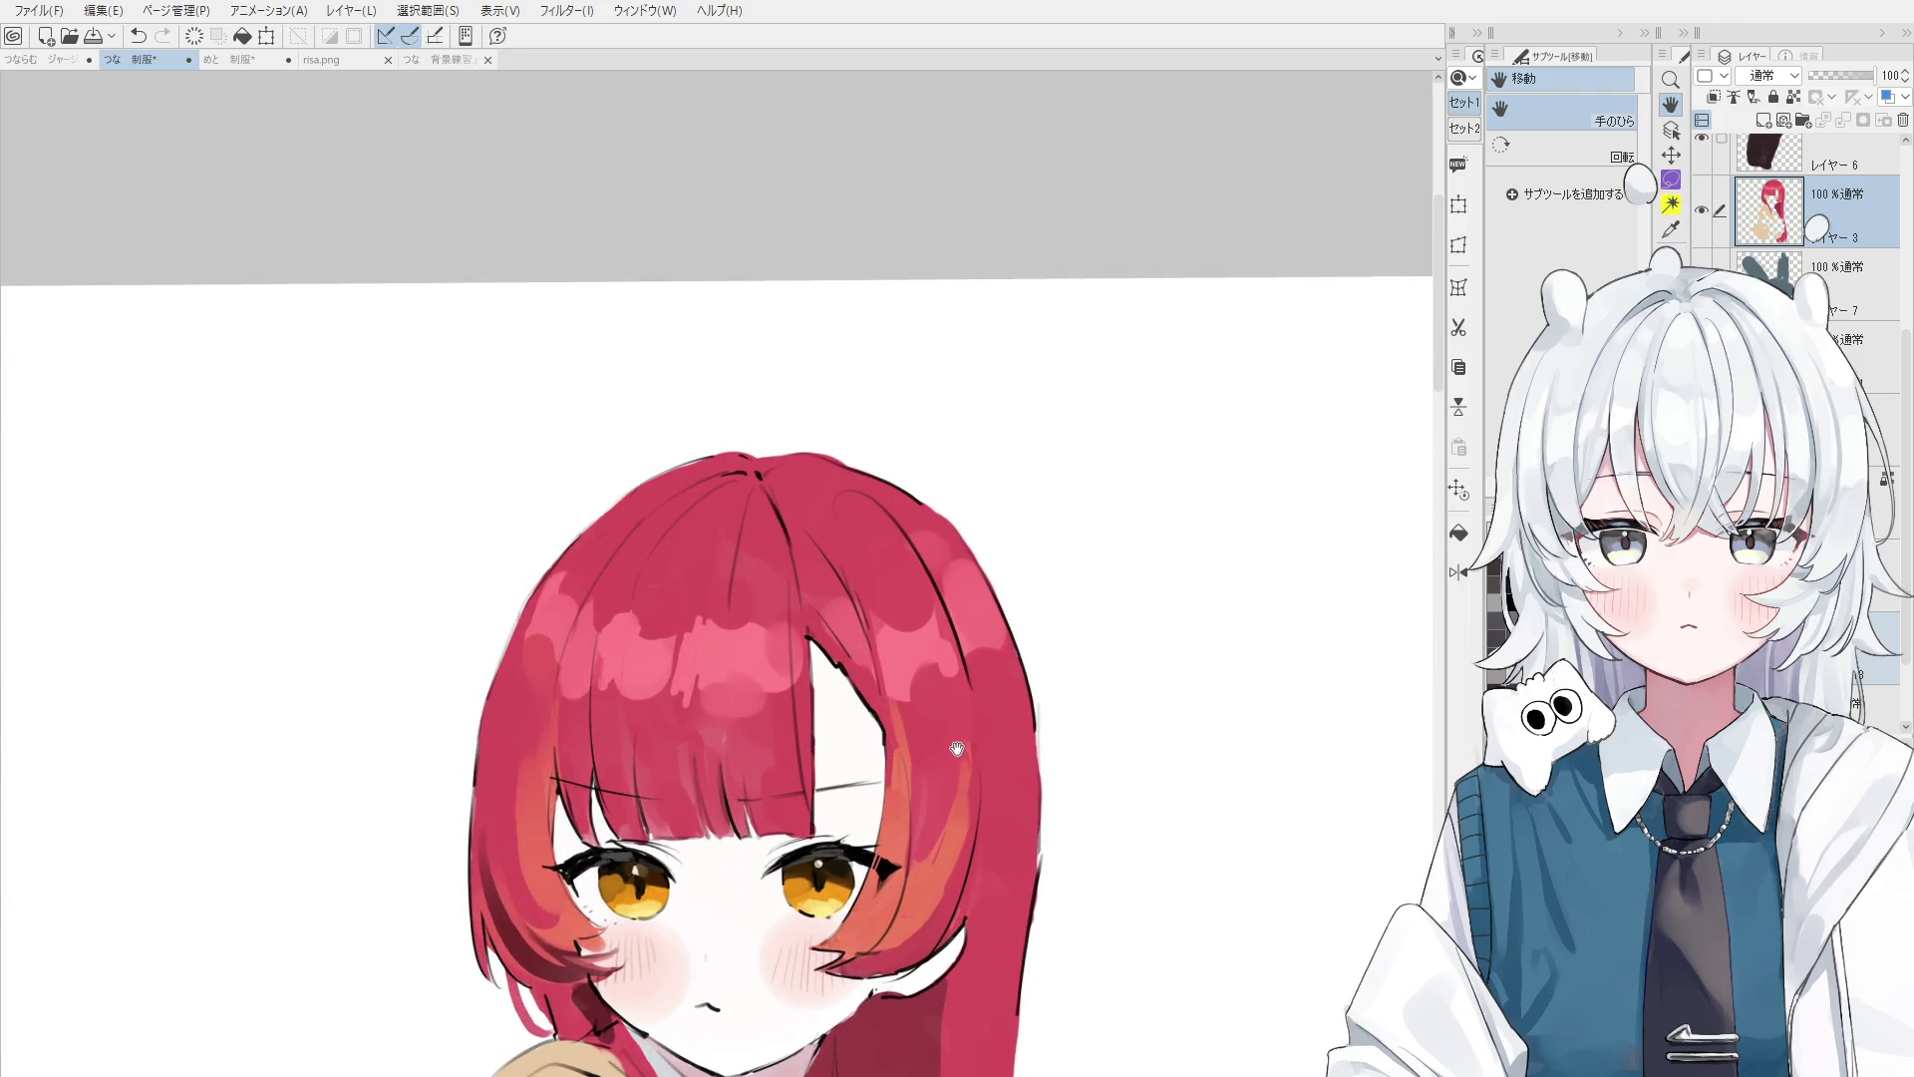
scroll(957, 758, down, 2)
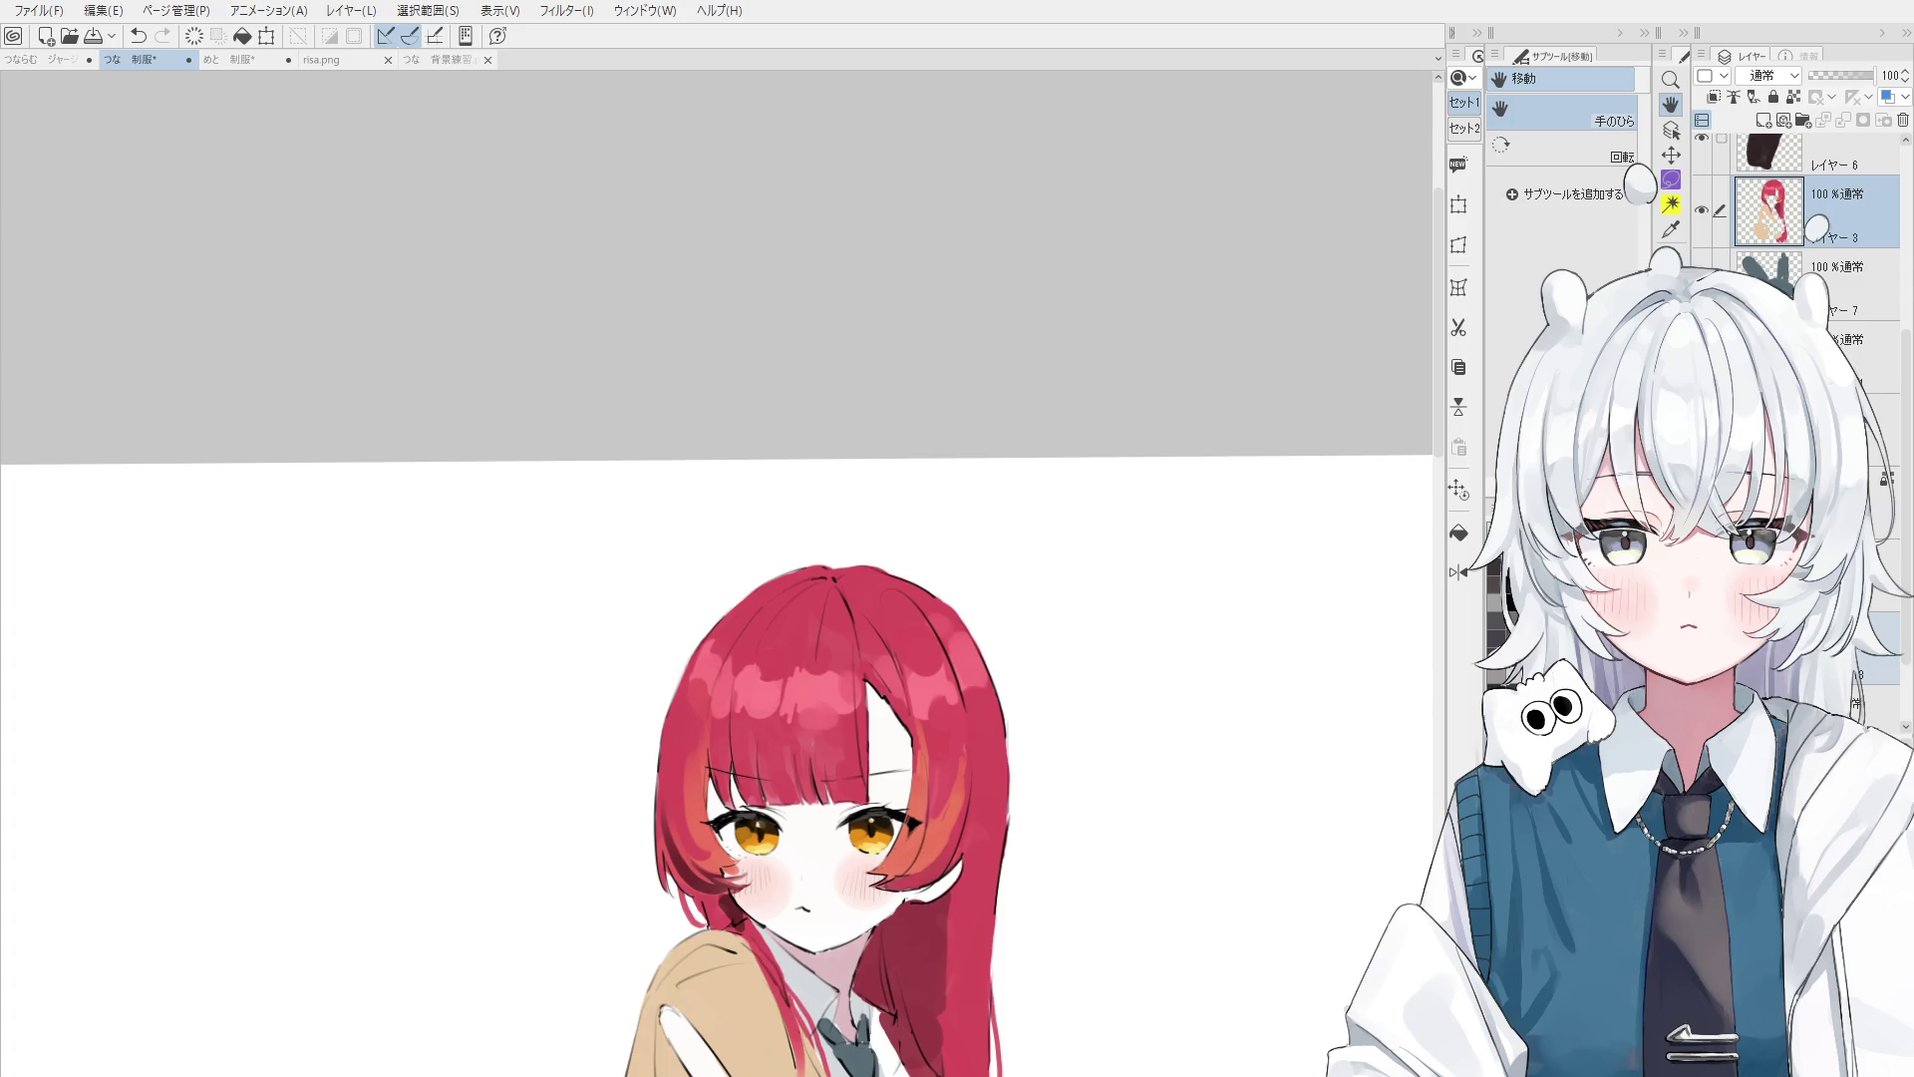
key(o)
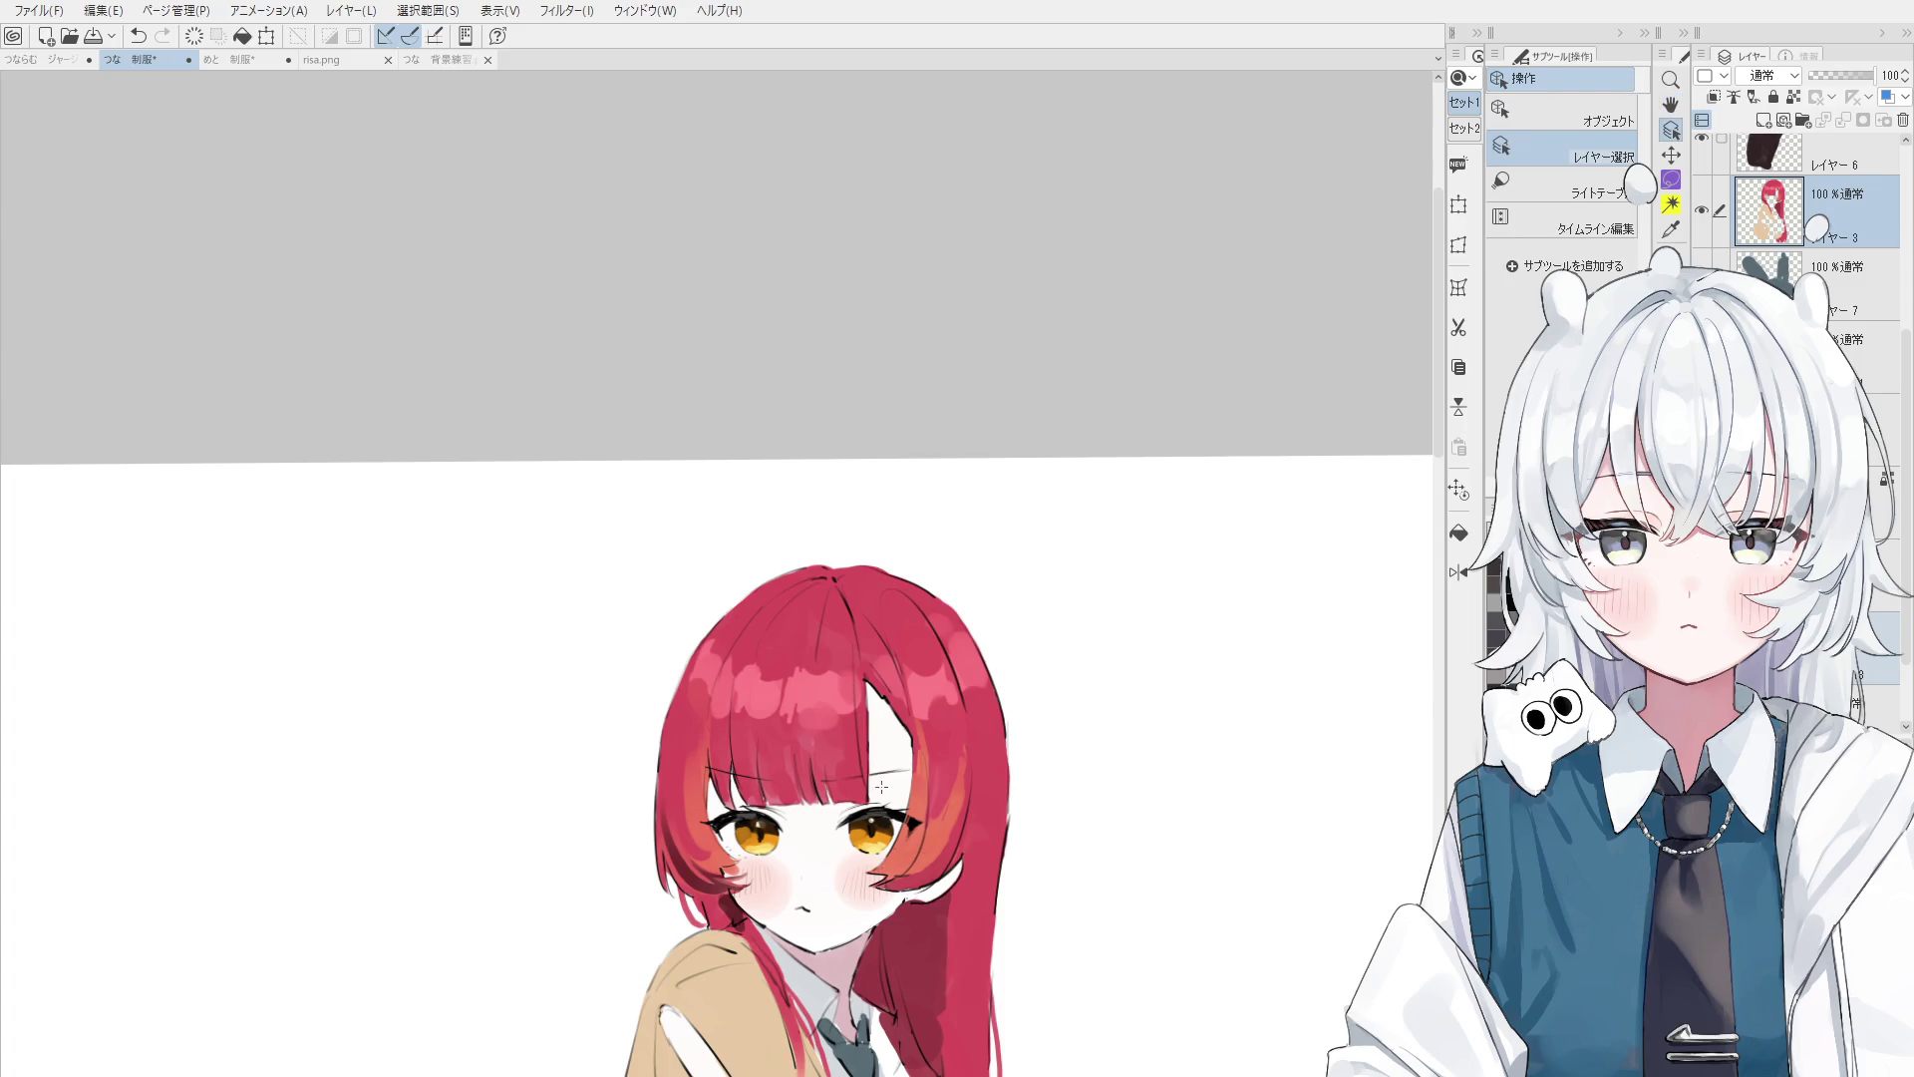
scroll(881, 787, up, 2)
scroll(888, 783, up, 3)
scroll(902, 778, up, 2)
scroll(912, 774, up, 2)
click(918, 771)
- With the line-art pen, mirror the canvas and redraw a lash stroke near the eye, then undo it
key(p)
scroll(922, 768, up, 1)
scroll(912, 748, up, 1)
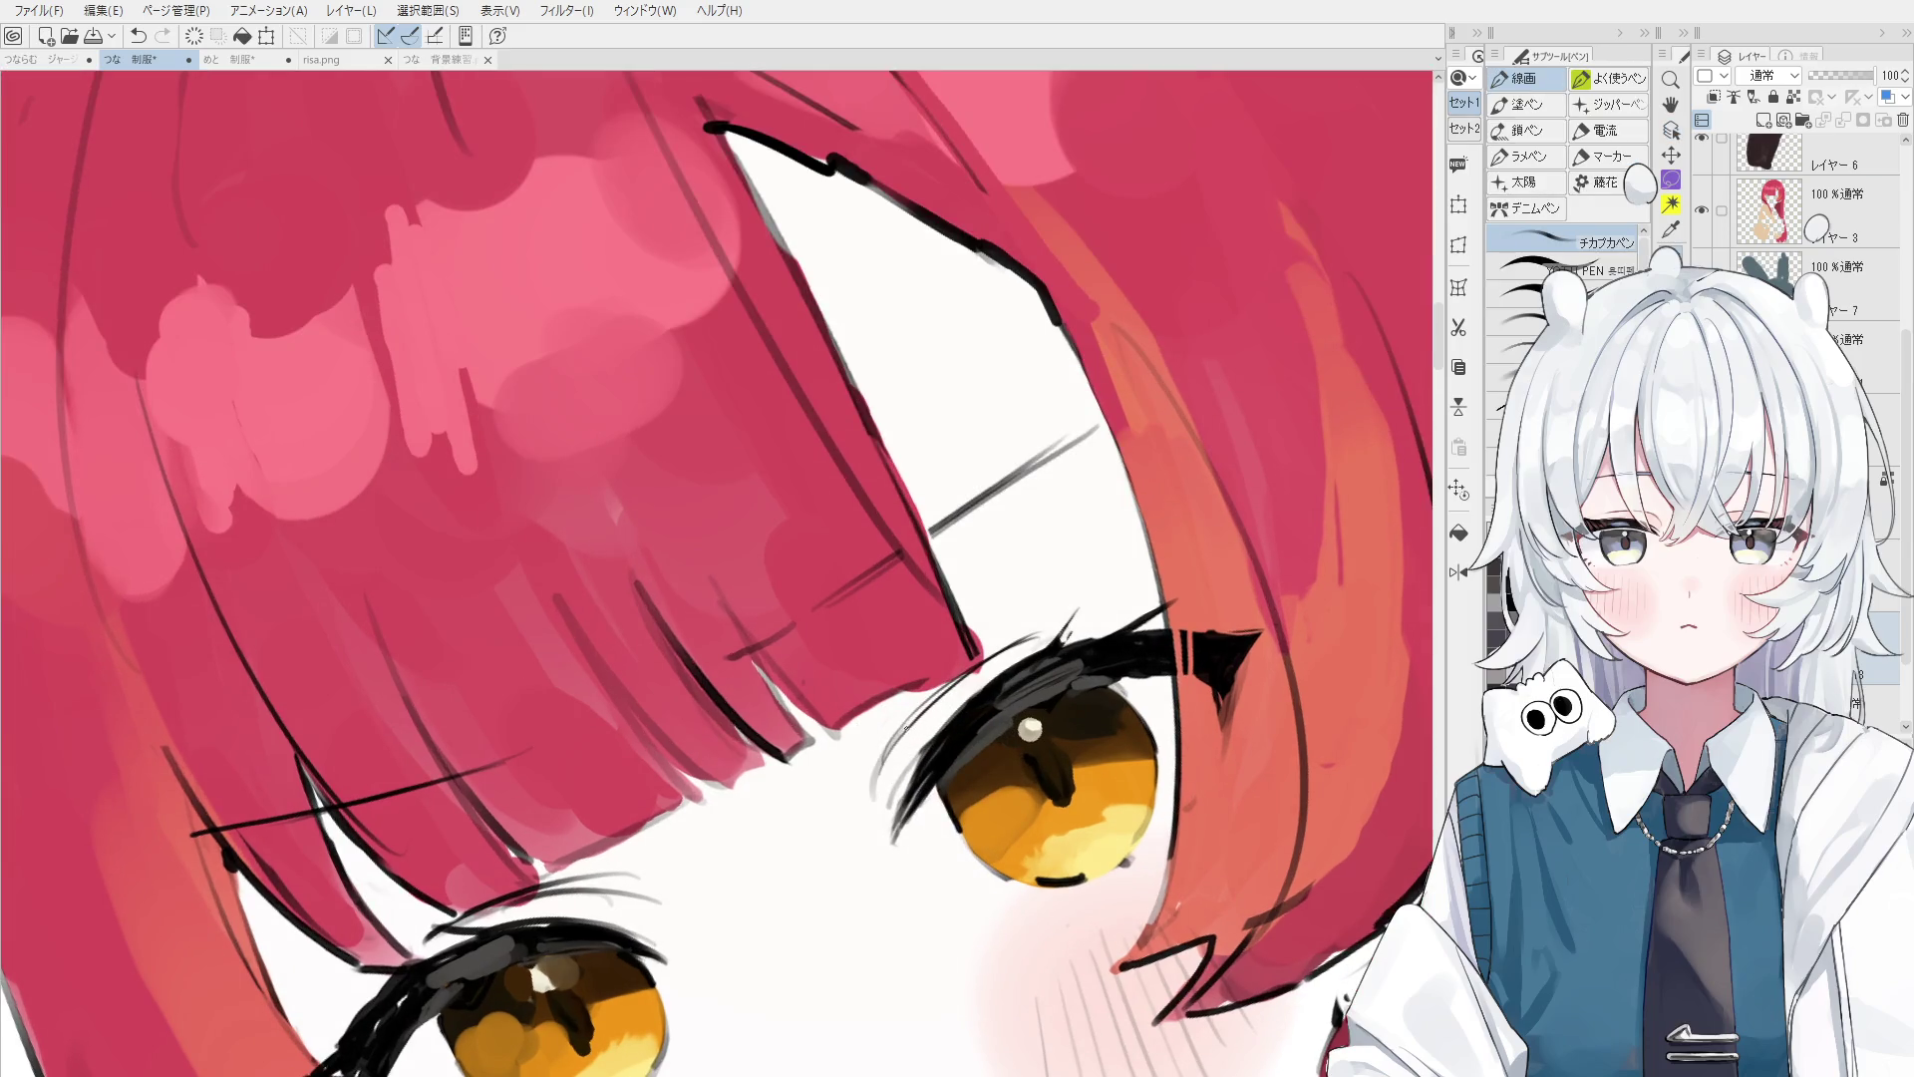
scroll(905, 729, down, 2)
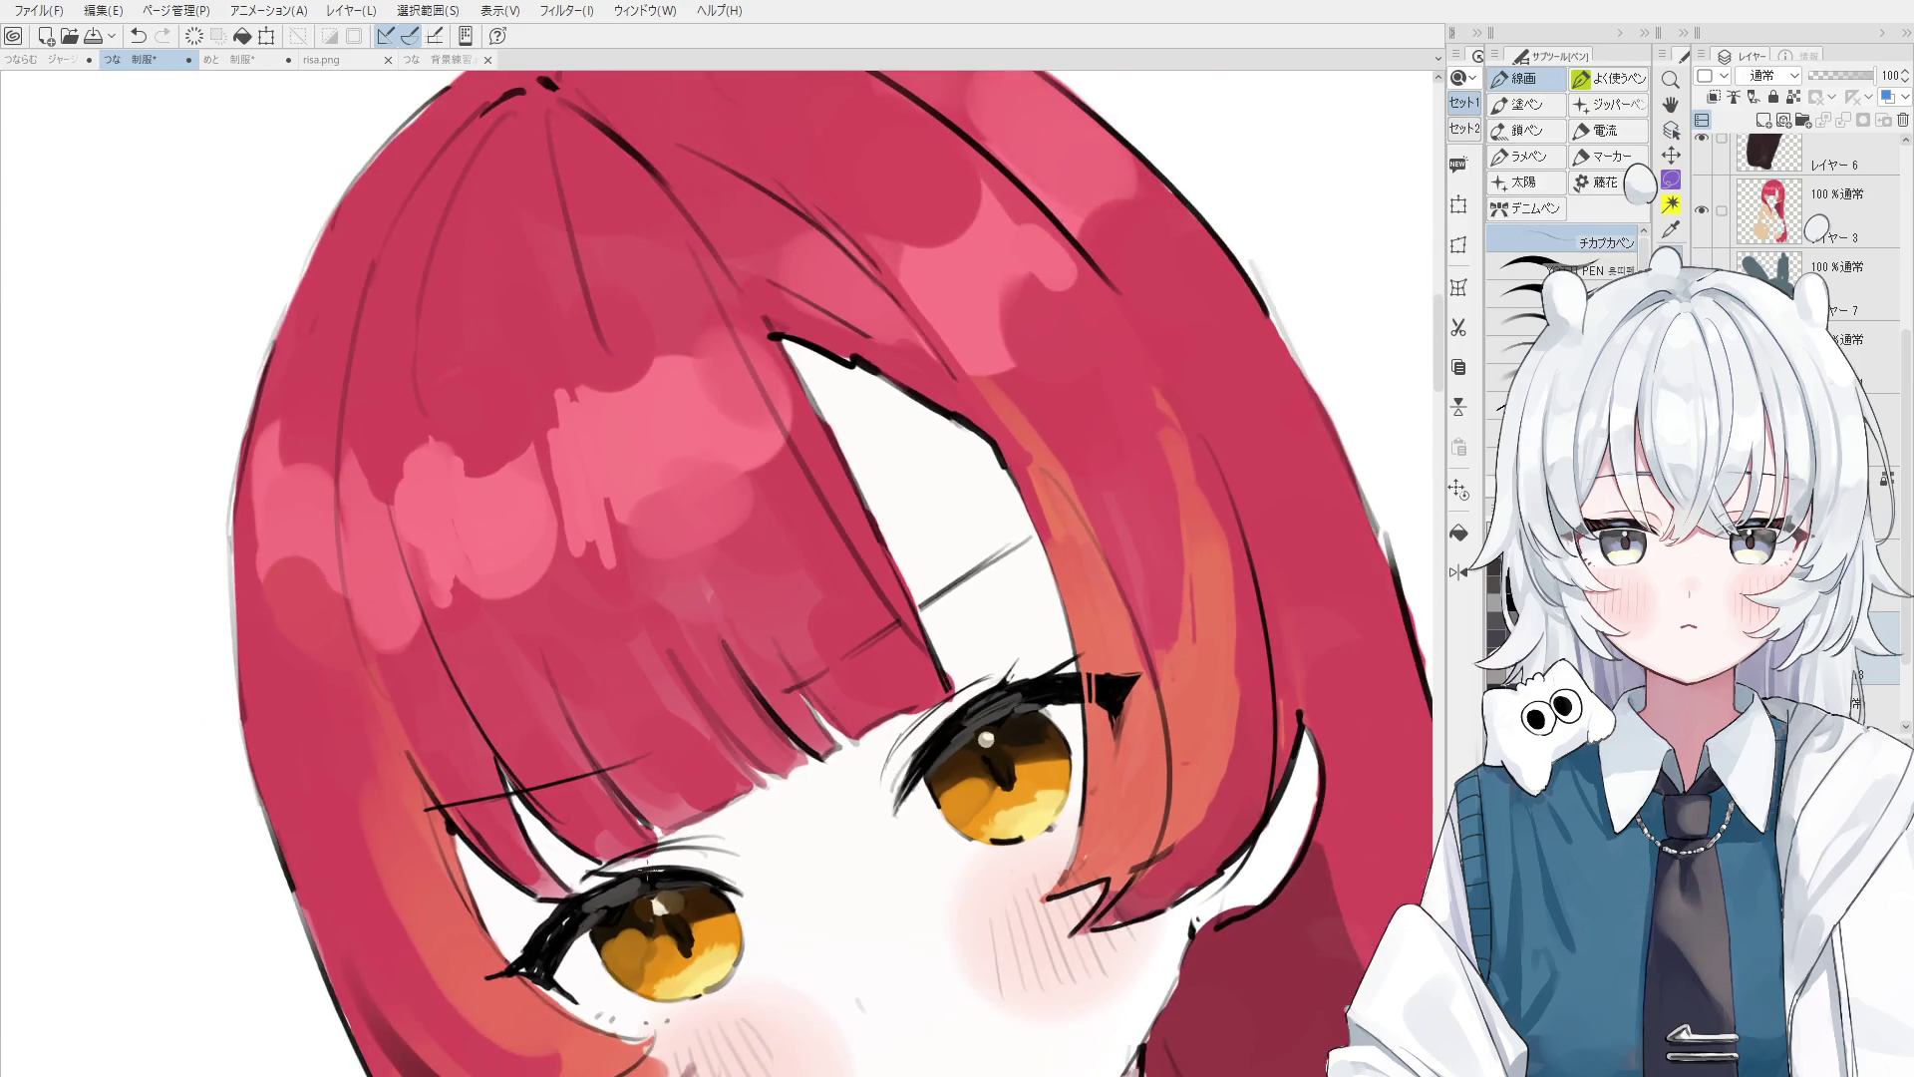
key(h)
scroll(977, 659, down, 3)
scroll(977, 710, up, 1)
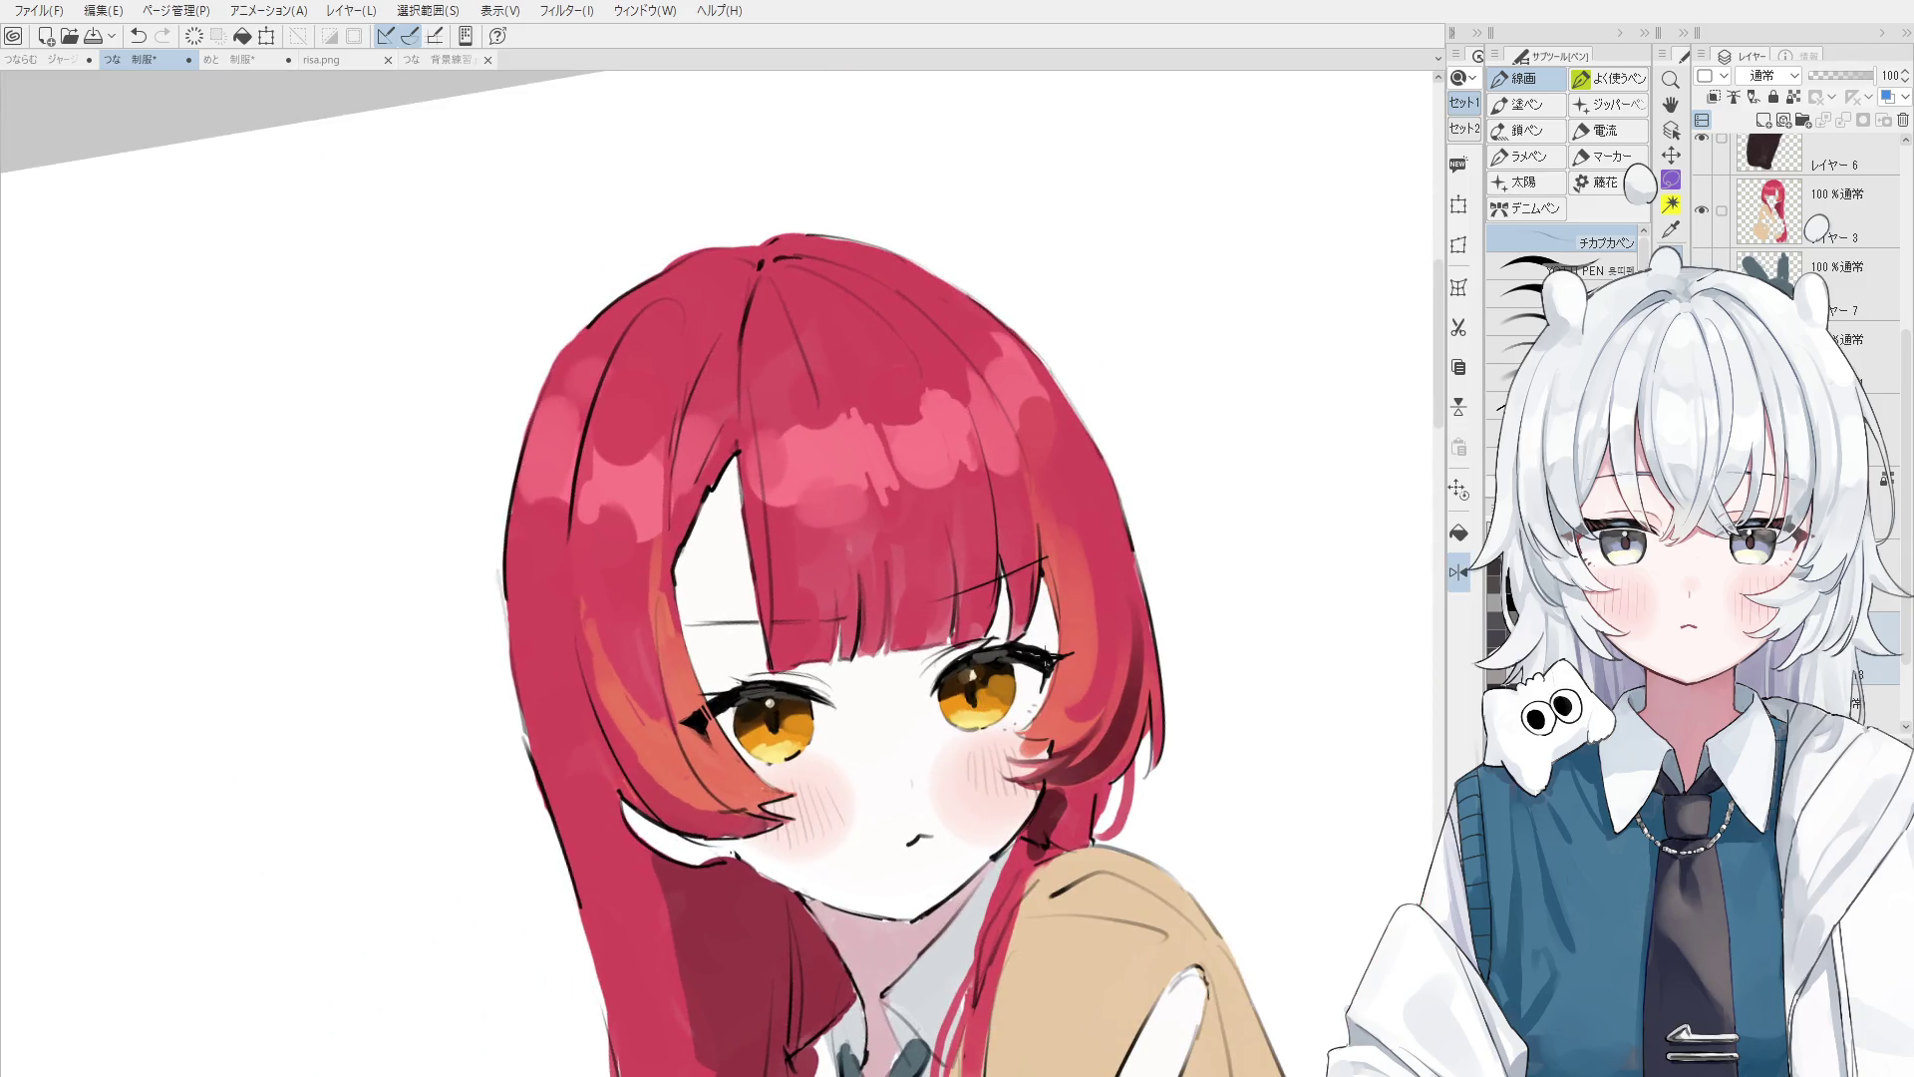
scroll(1022, 644, up, 2)
key(ctrl+z)
drag(1015, 638, 1039, 616)
key(ctrl+z)
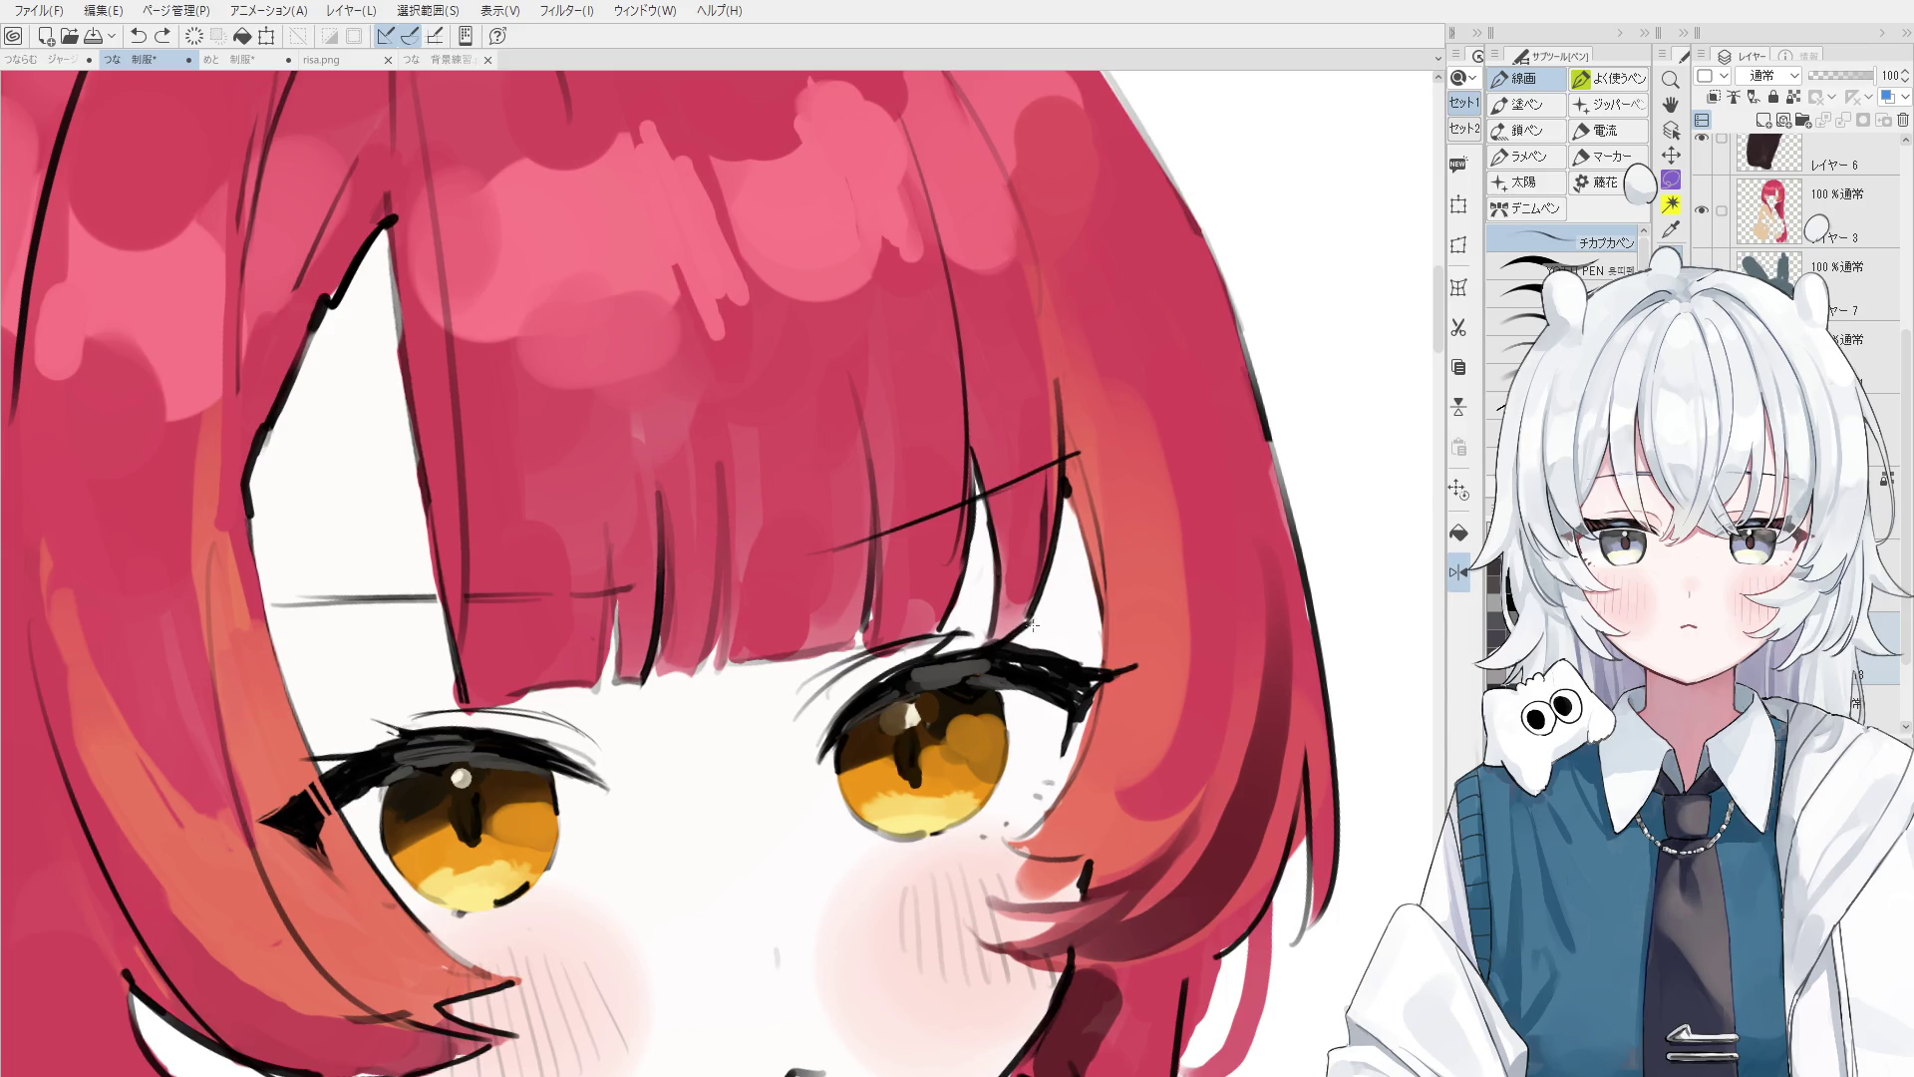
scroll(1031, 625, down, 1)
scroll(1032, 625, down, 2)
scroll(774, 656, up, 1)
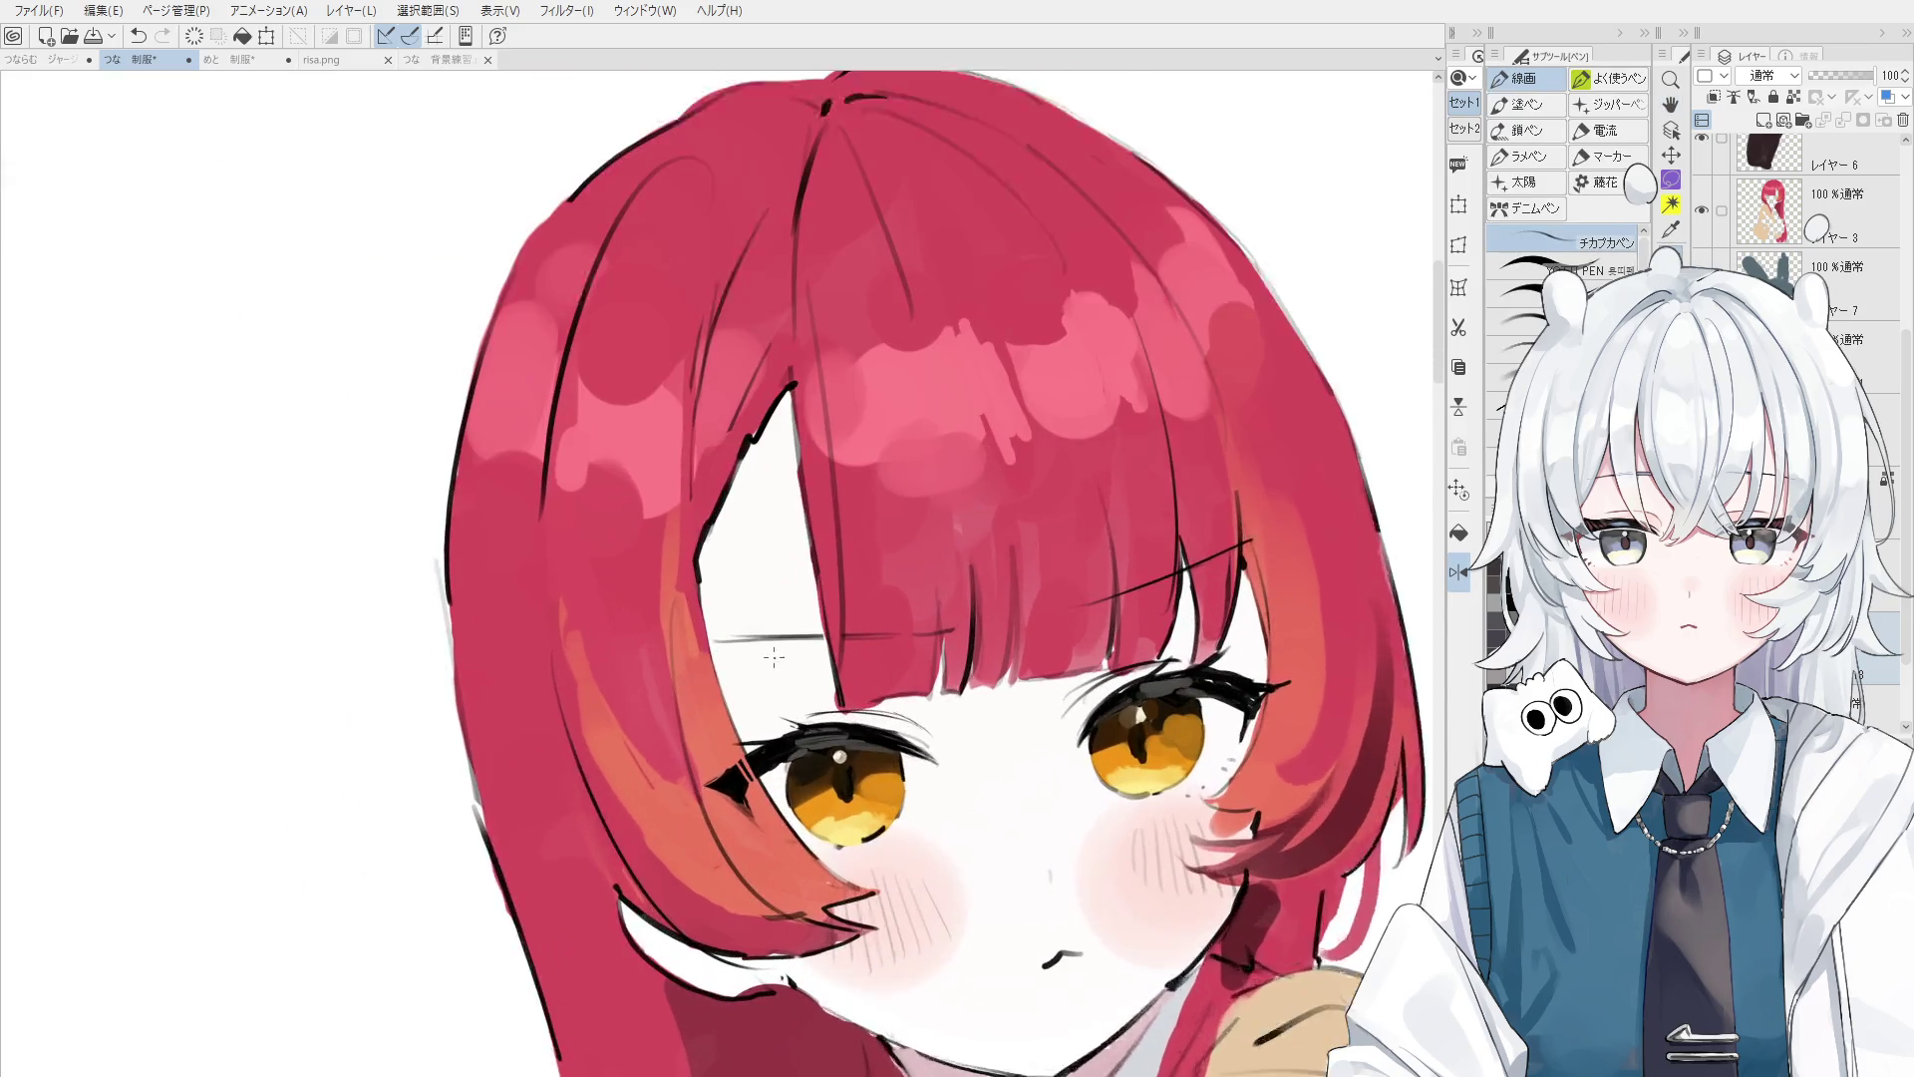
scroll(773, 656, up, 1)
- Lighten part of the upper eyelash with the hard eraser
key(e)
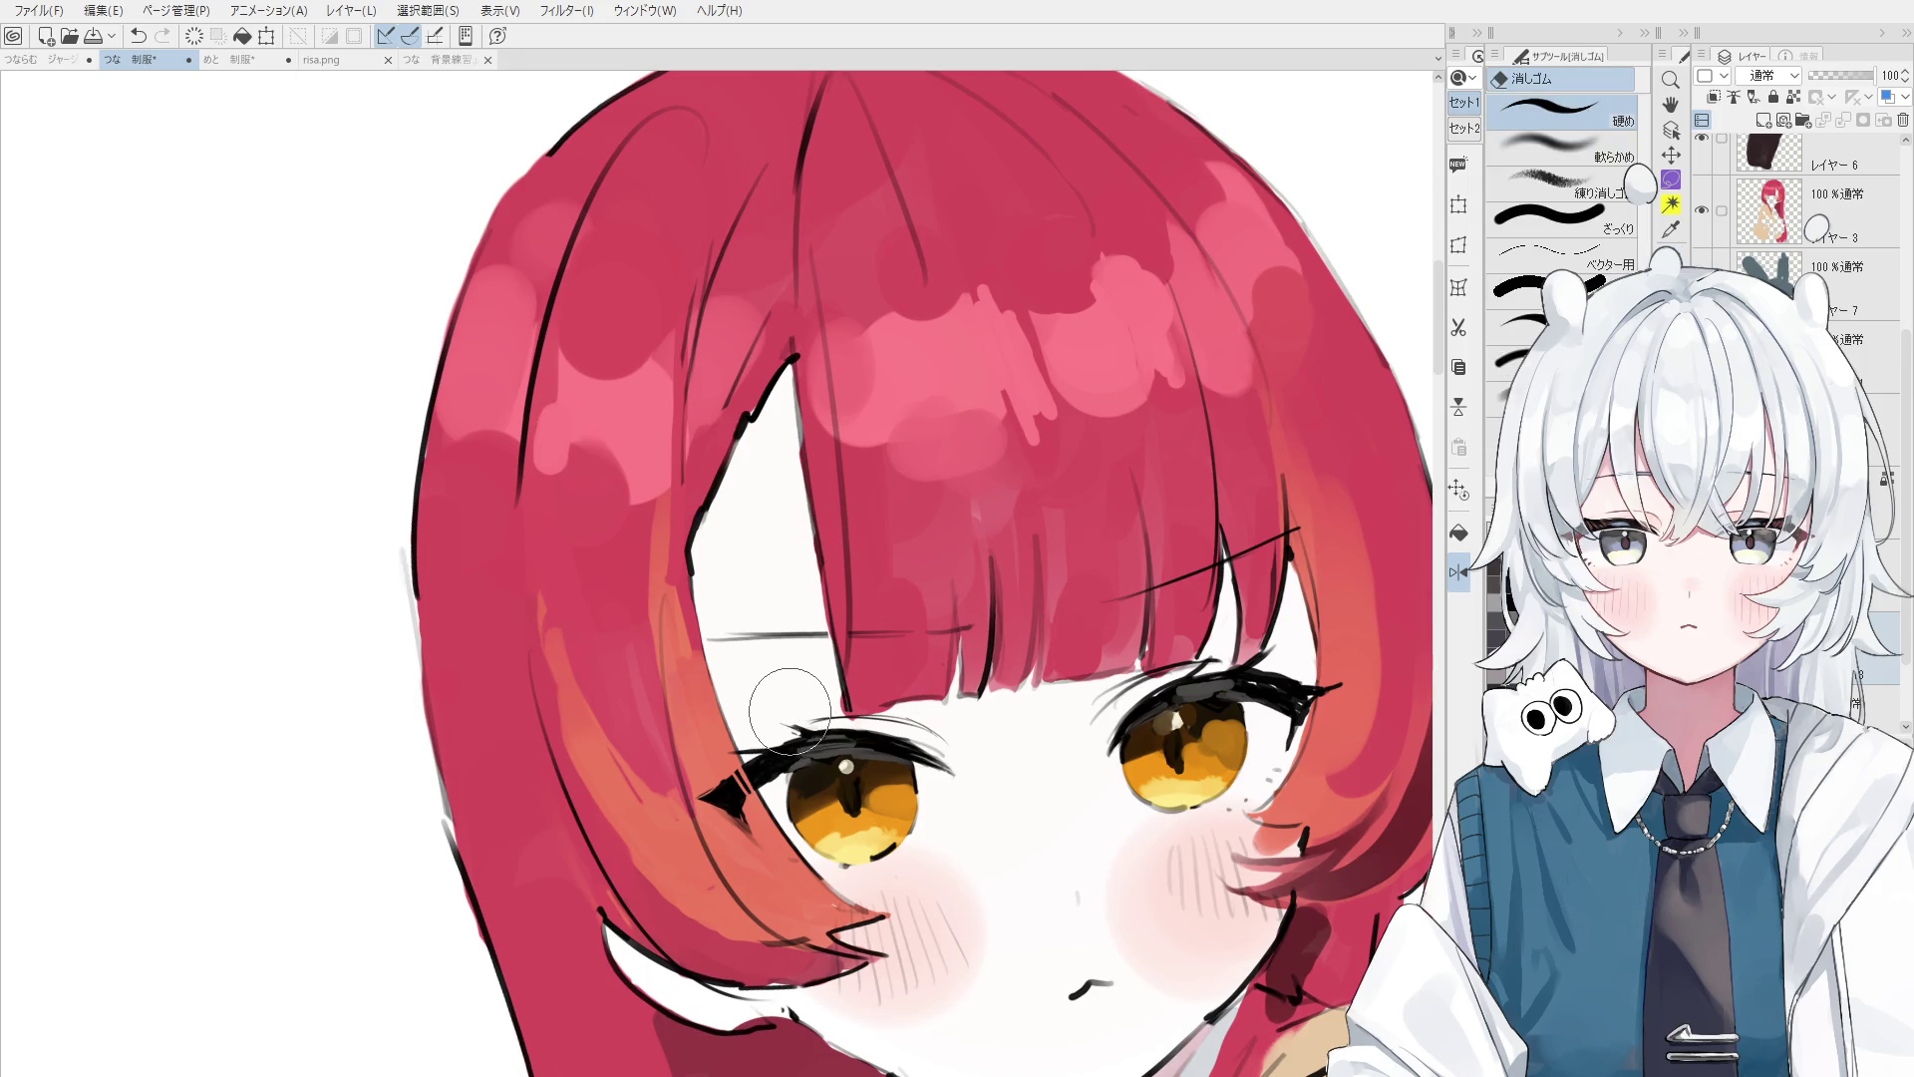
key(p)
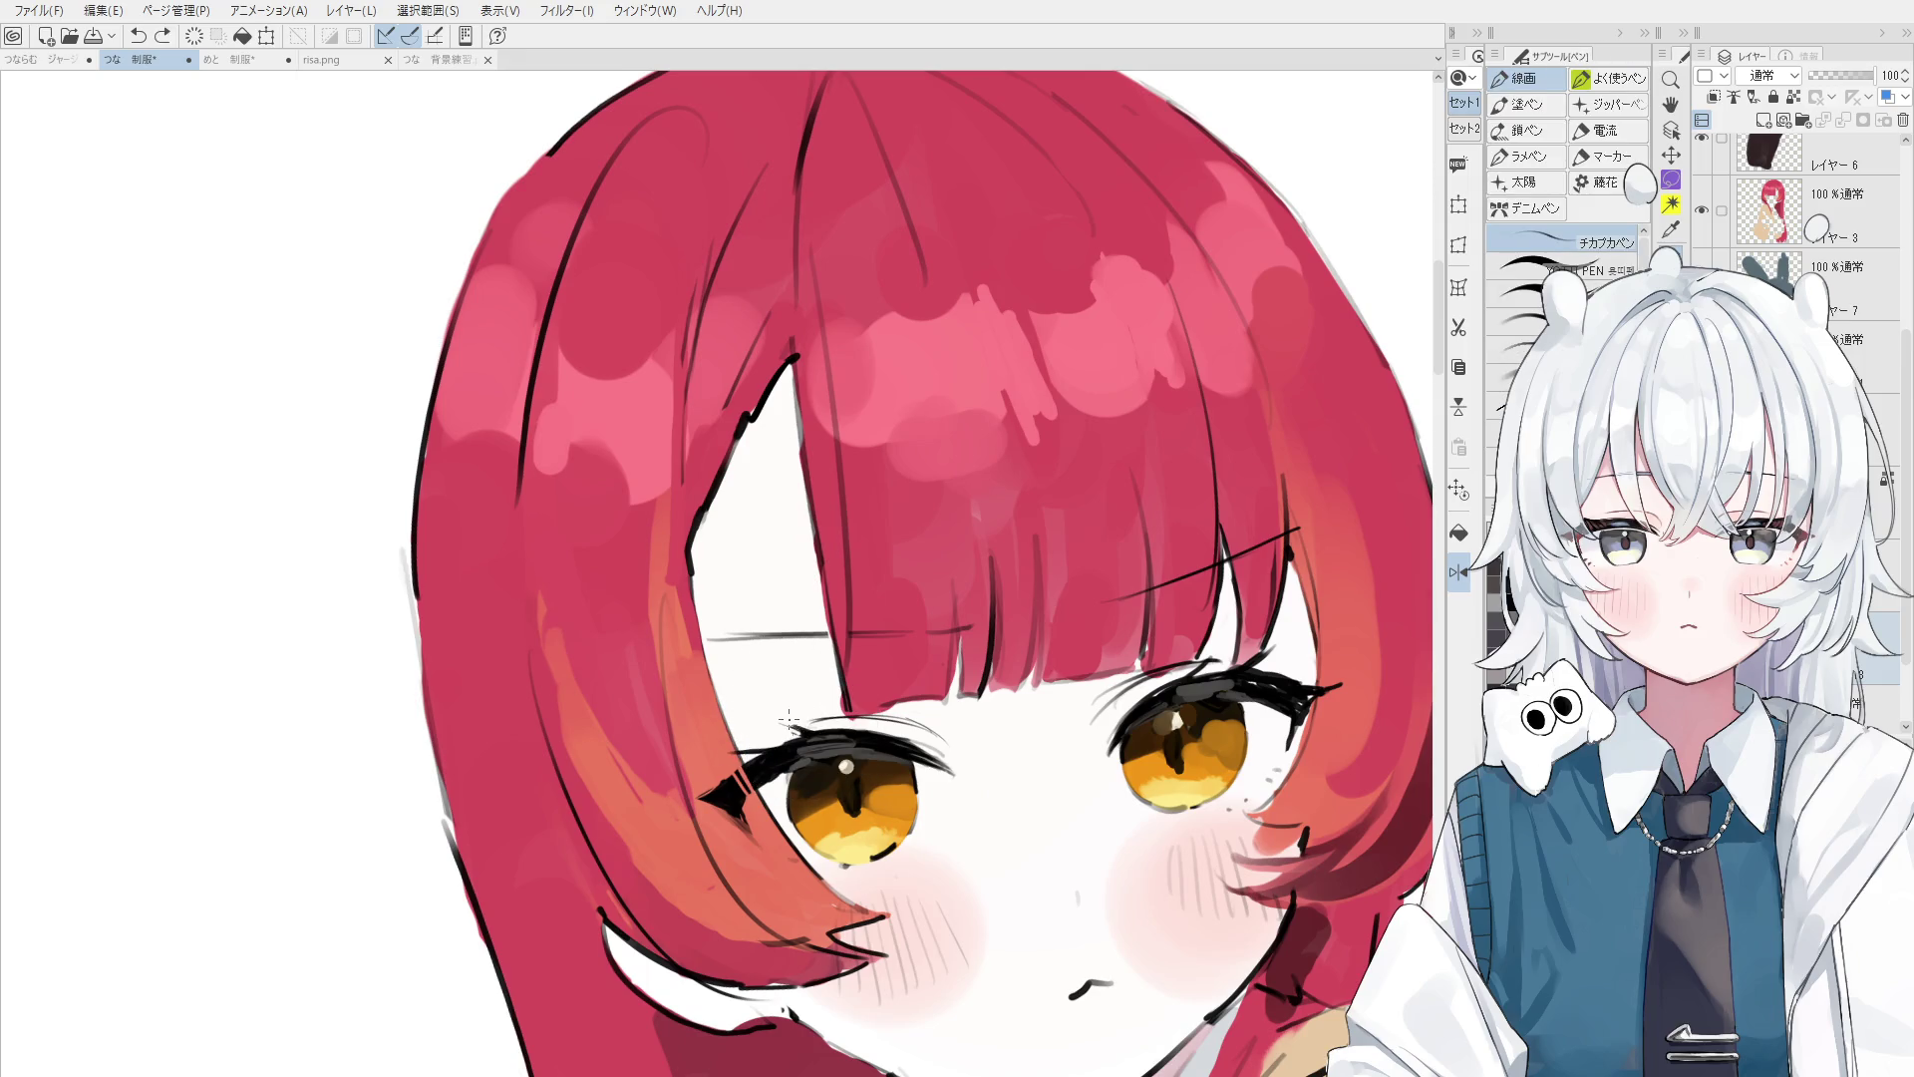
key(e)
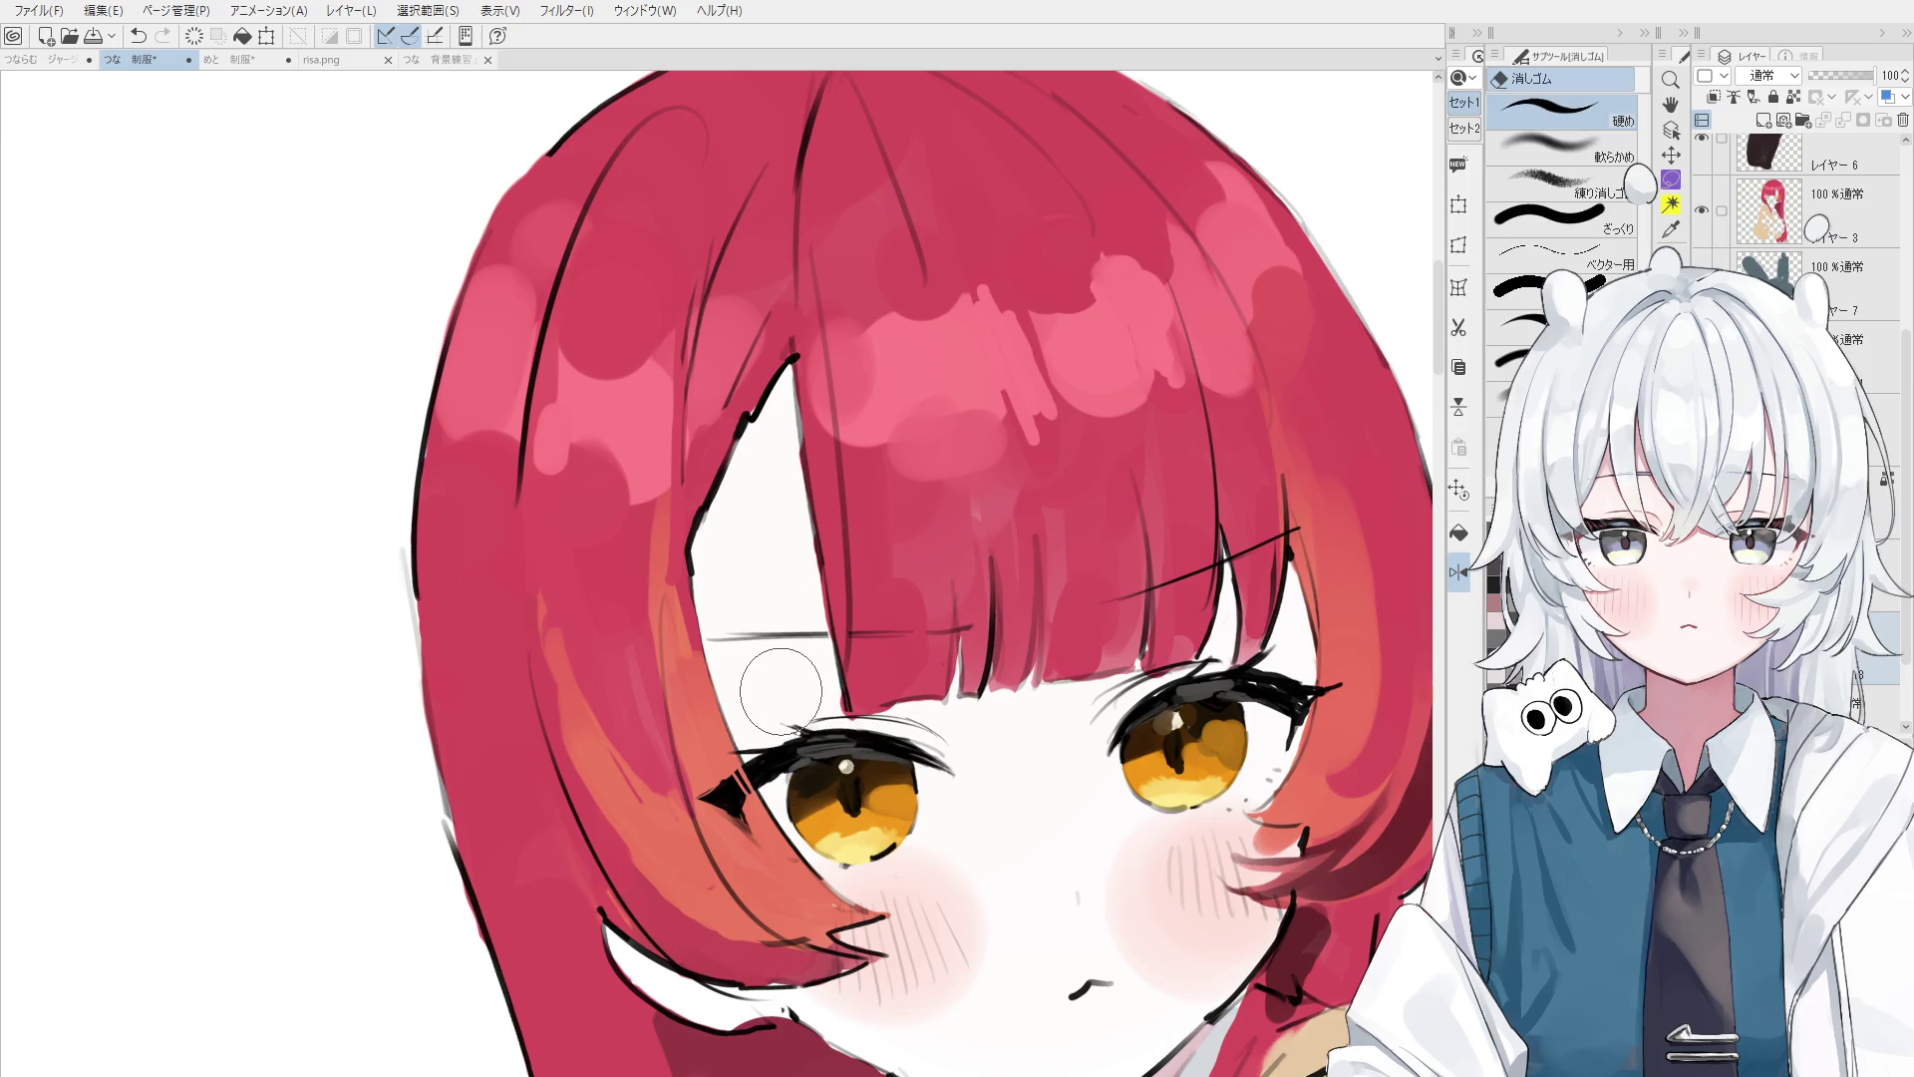
scroll(780, 691, up, 1)
scroll(780, 691, up, 1)
drag(768, 758, 820, 746)
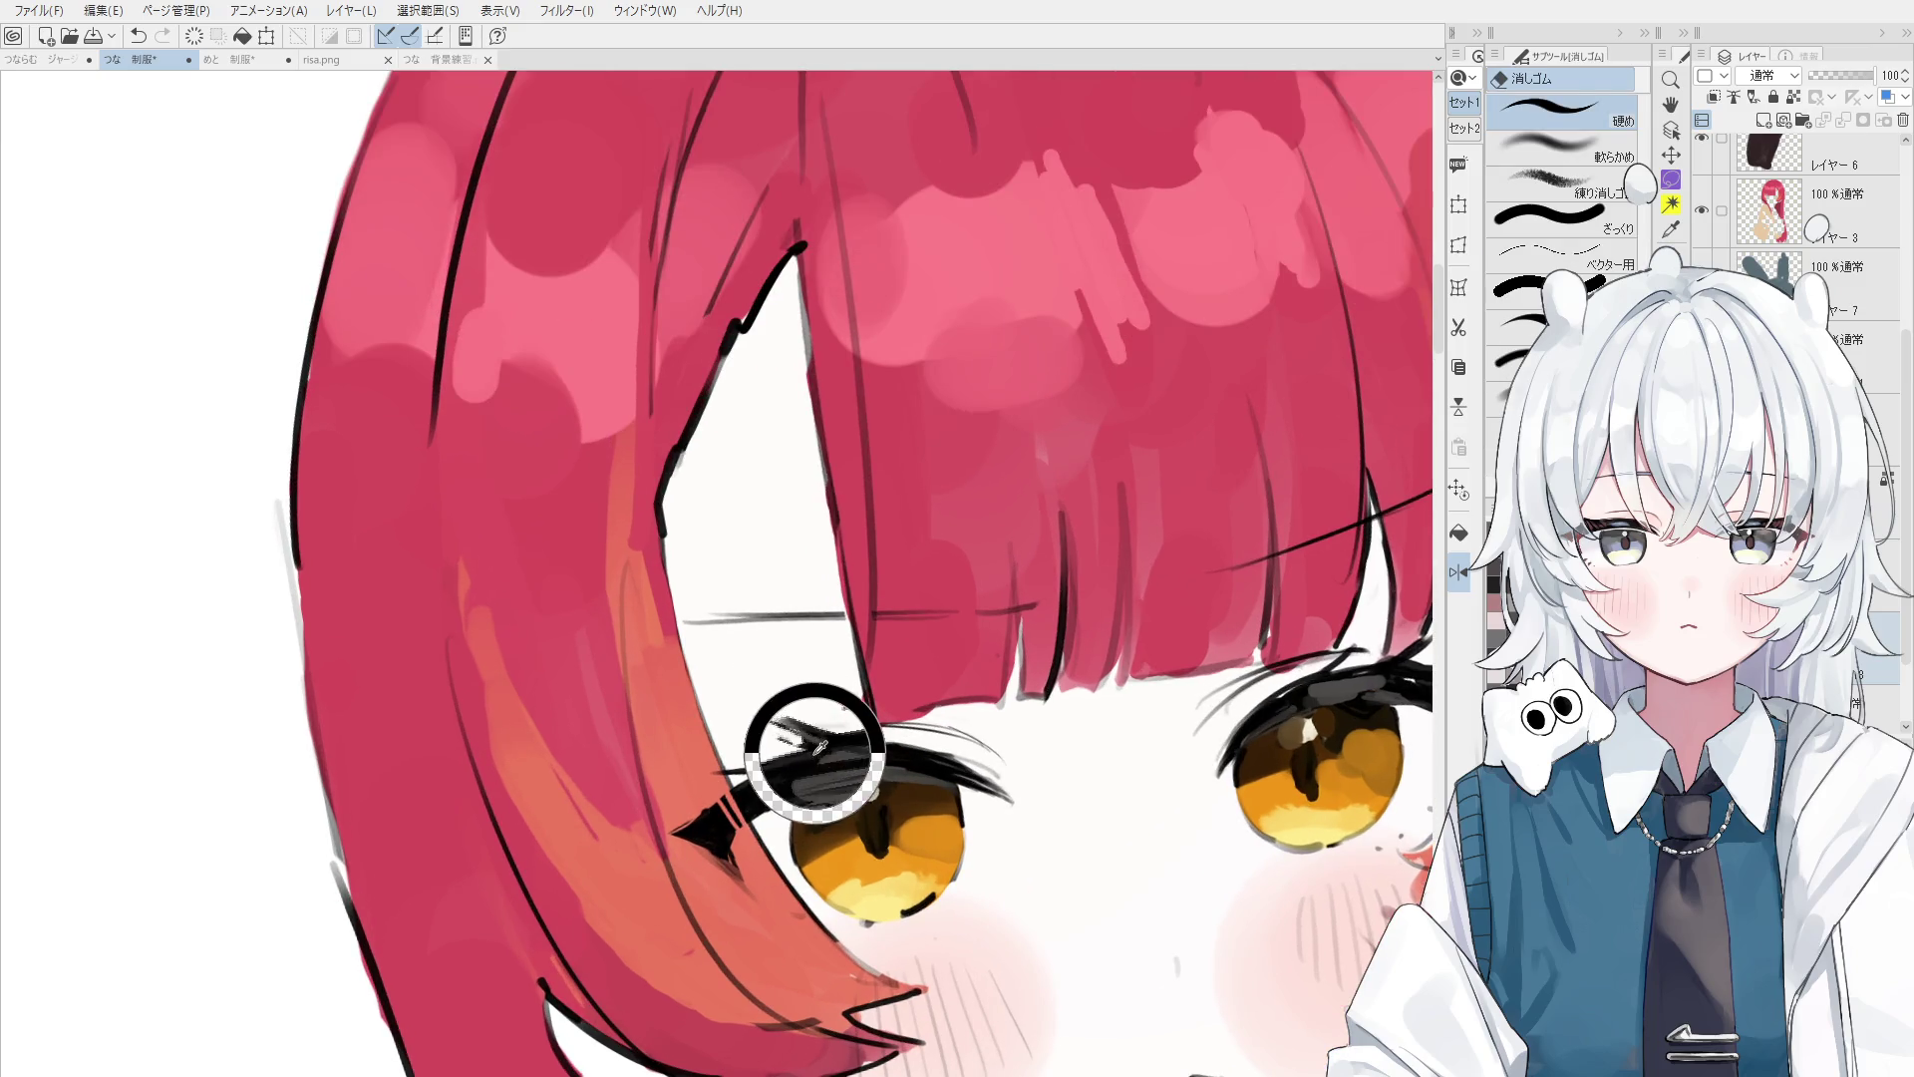
- Add a small stroke to the upper eyelash and erase its thin tip
key(p)
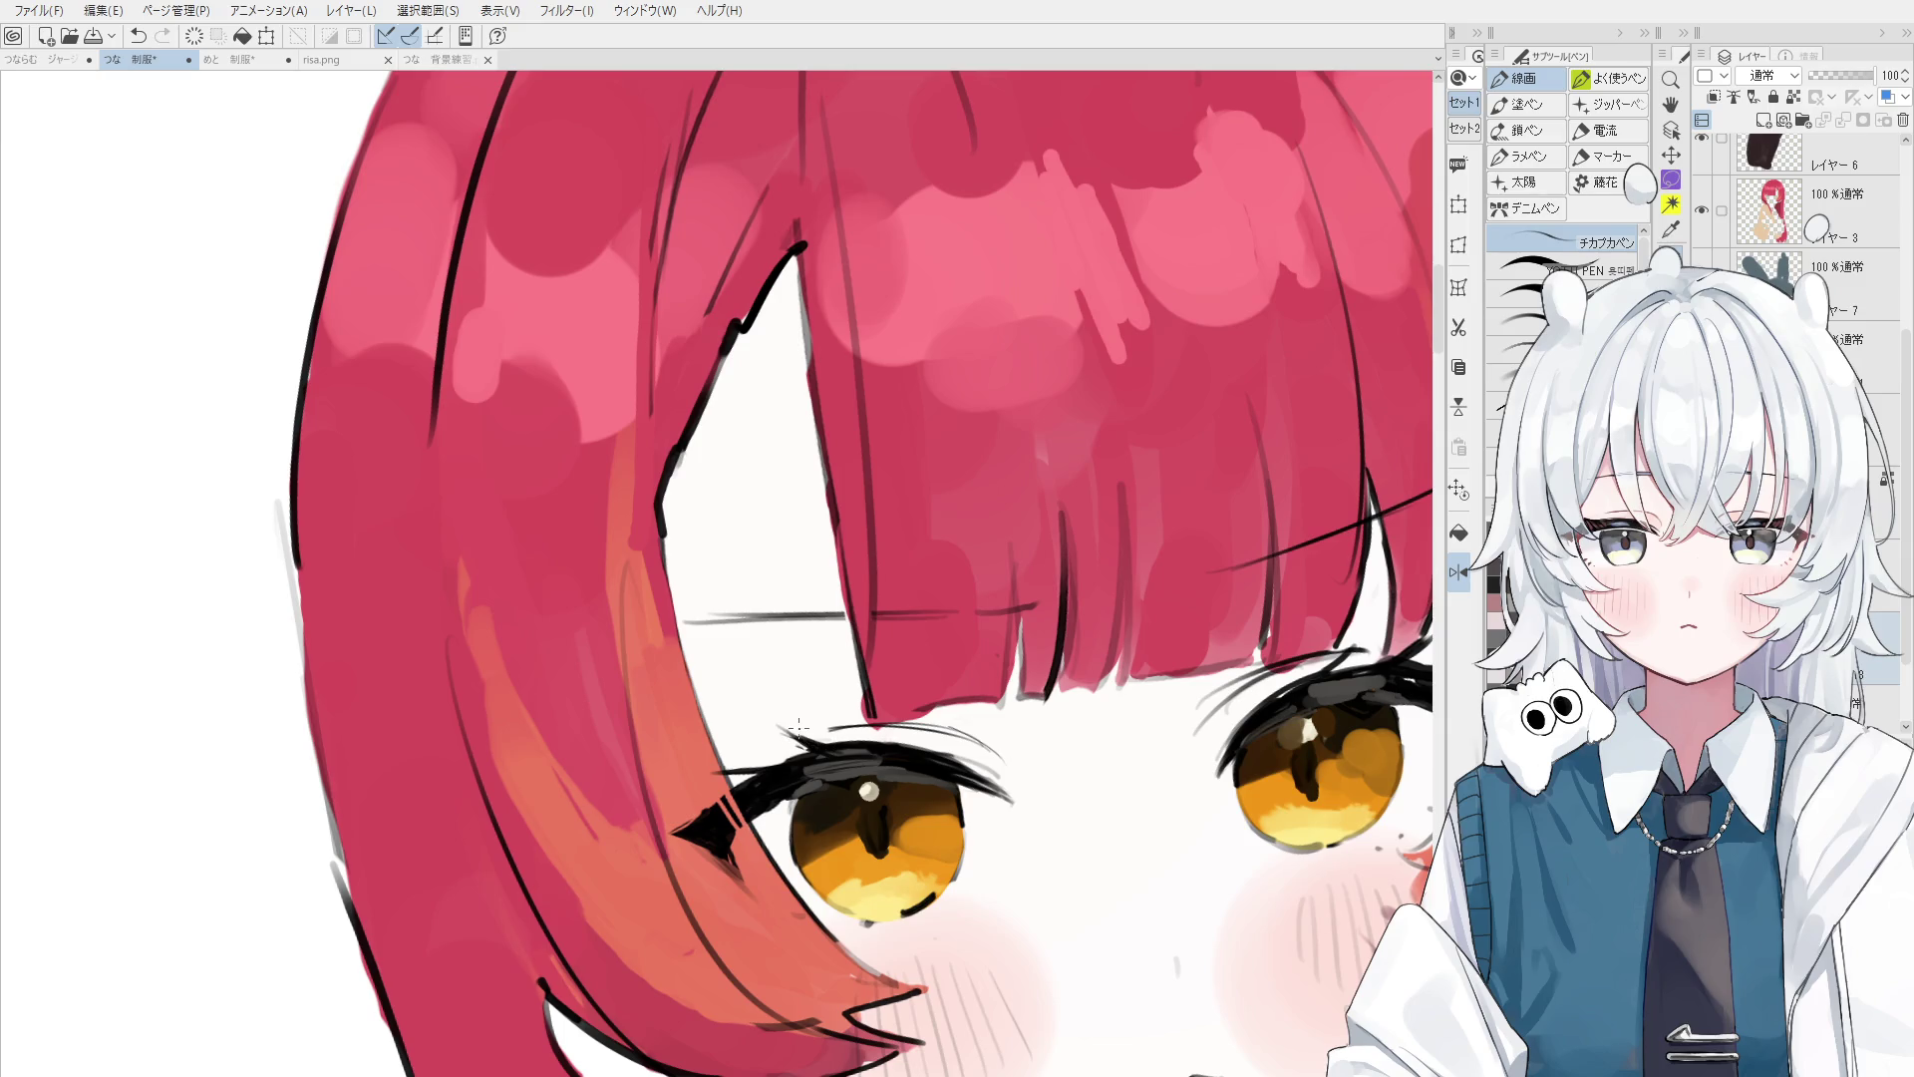
key(d)
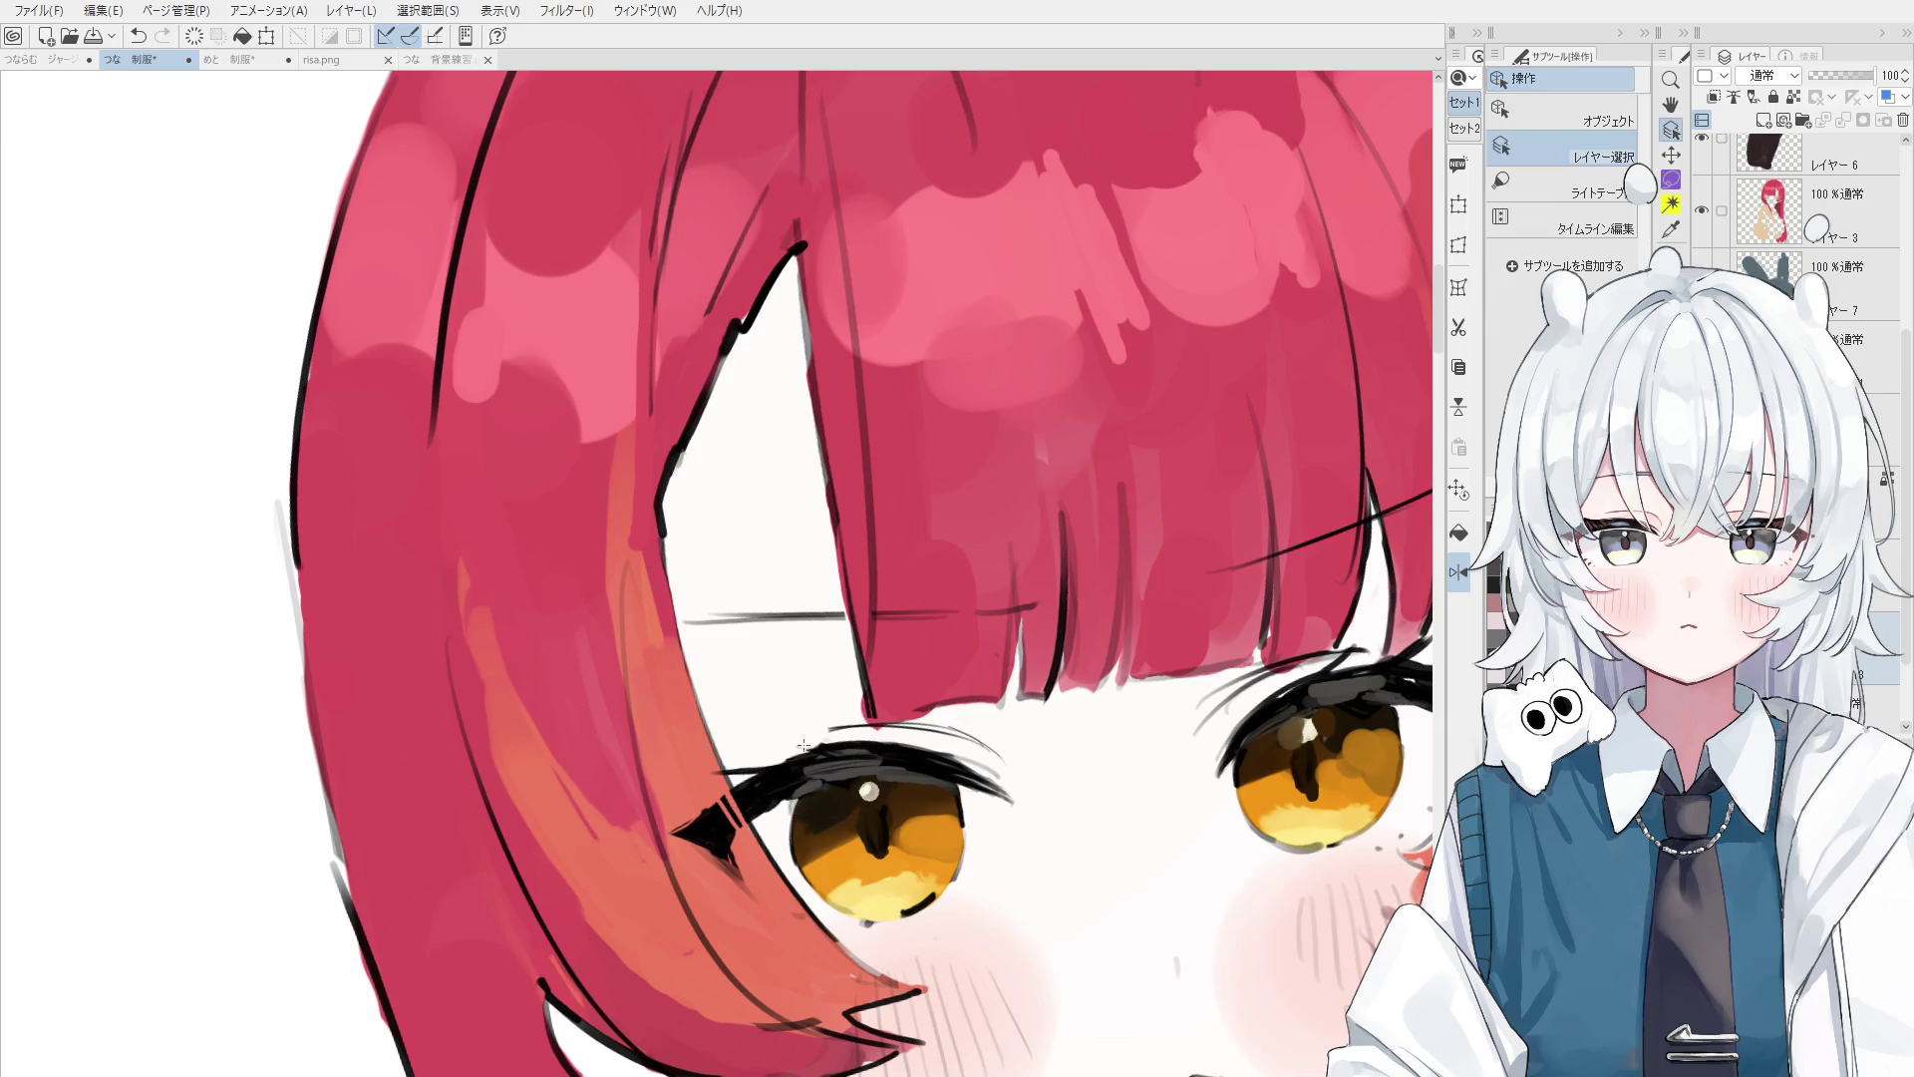
key(p)
key(ctrl+z)
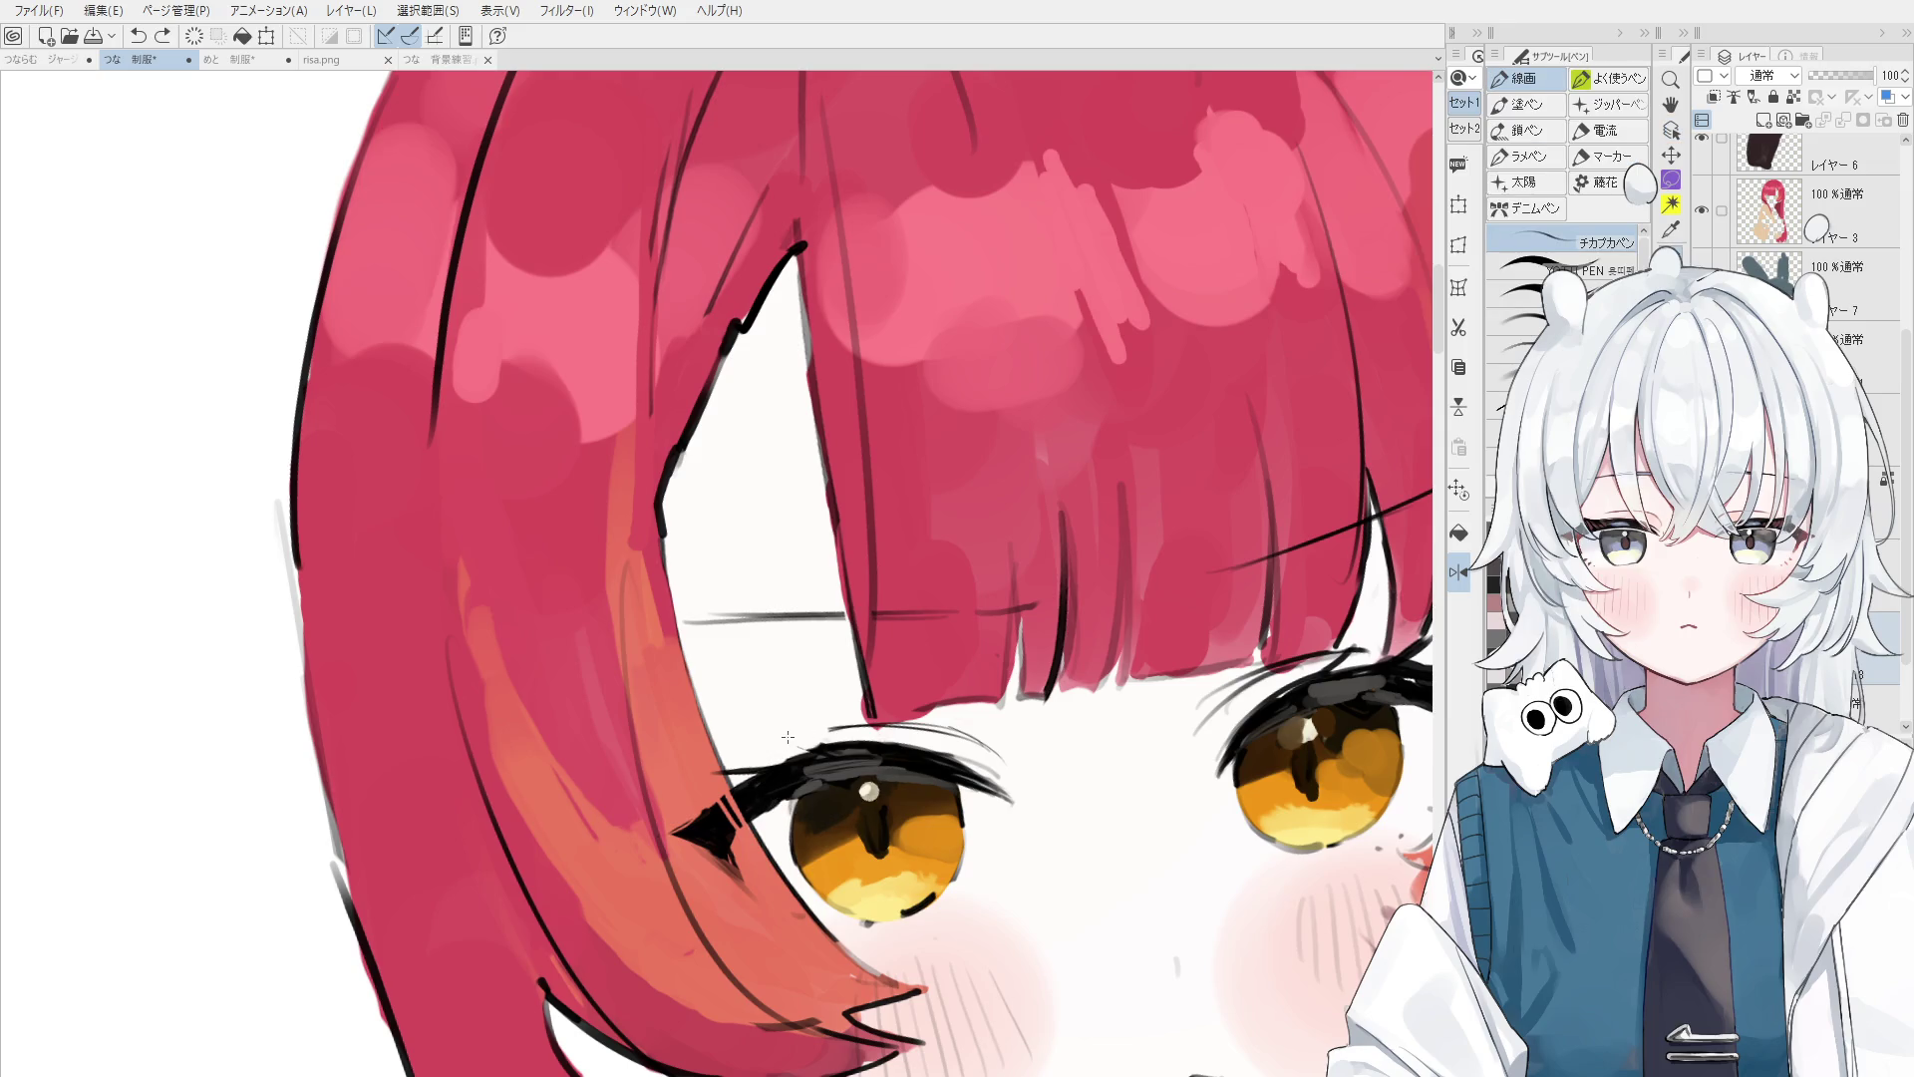
drag(835, 749, 825, 744)
scroll(801, 746, up, 3)
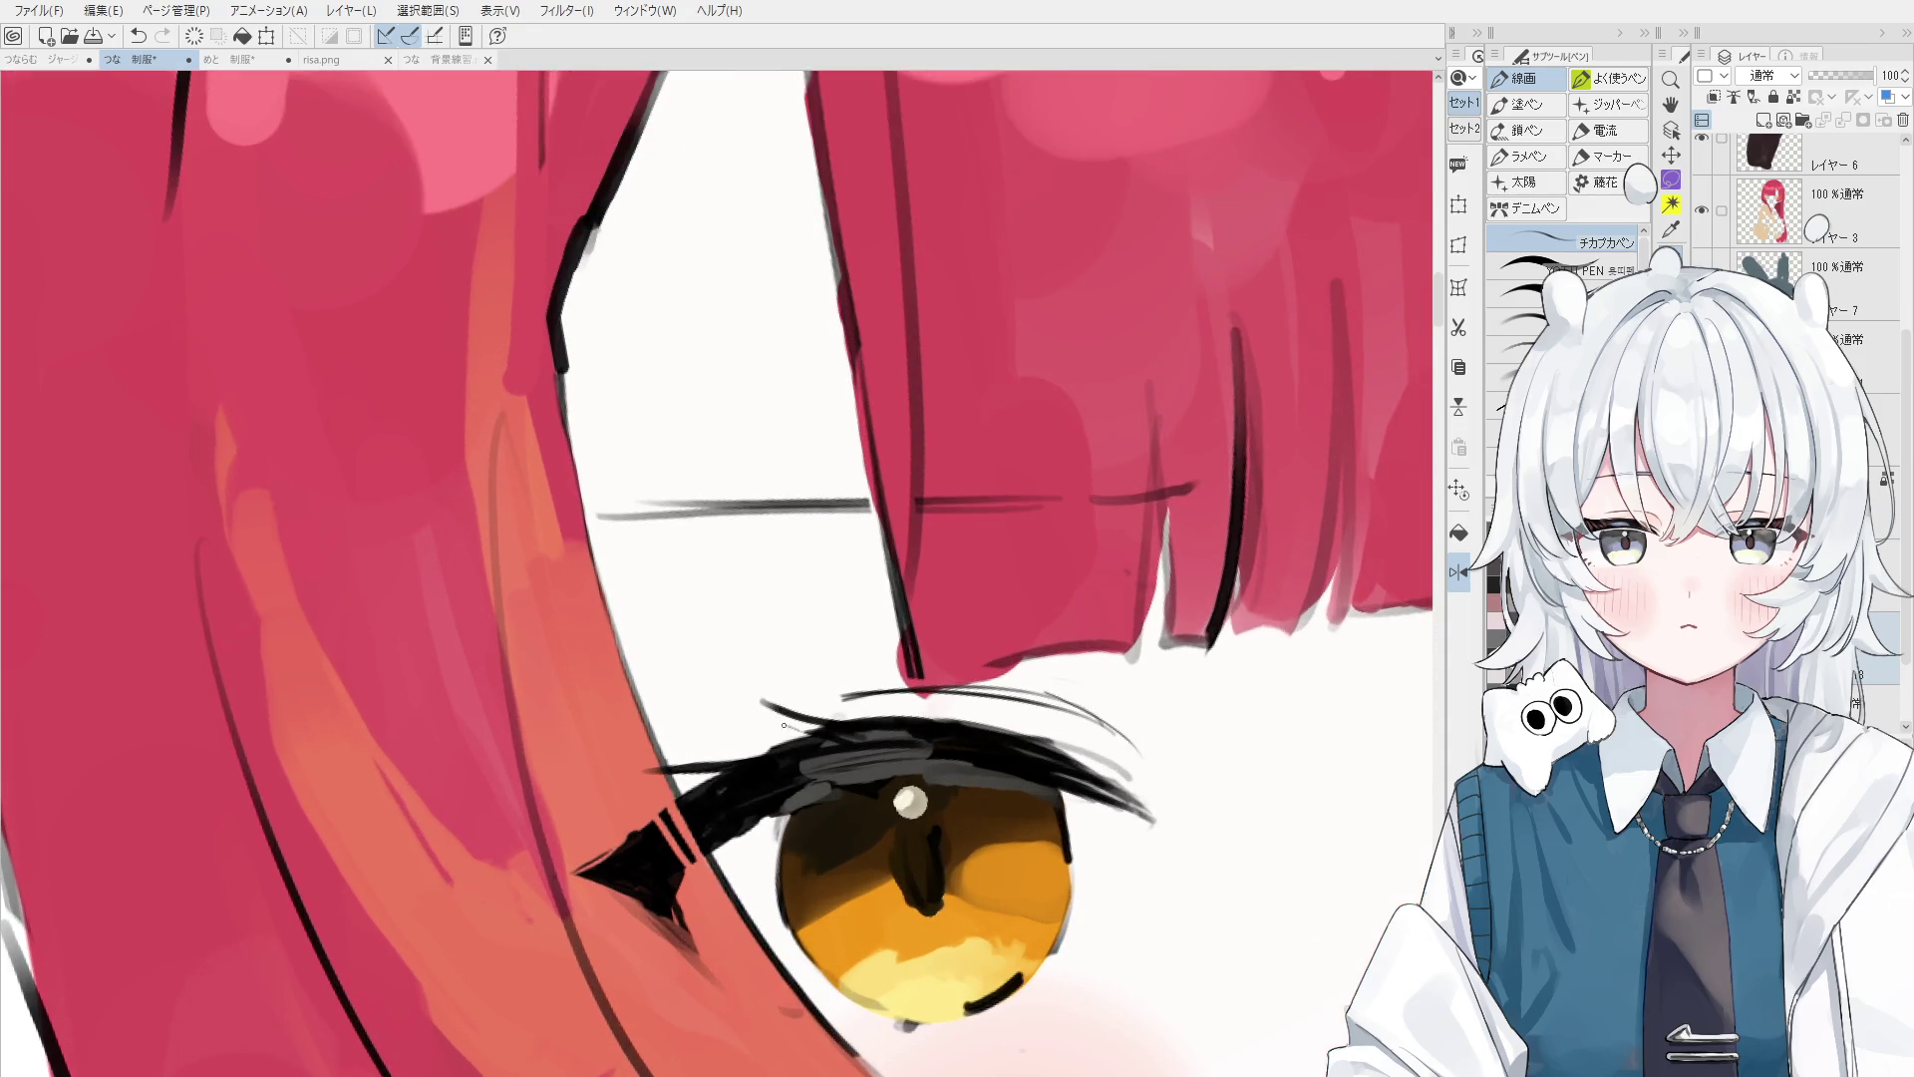
key(e)
drag(776, 712, 768, 704)
key(p)
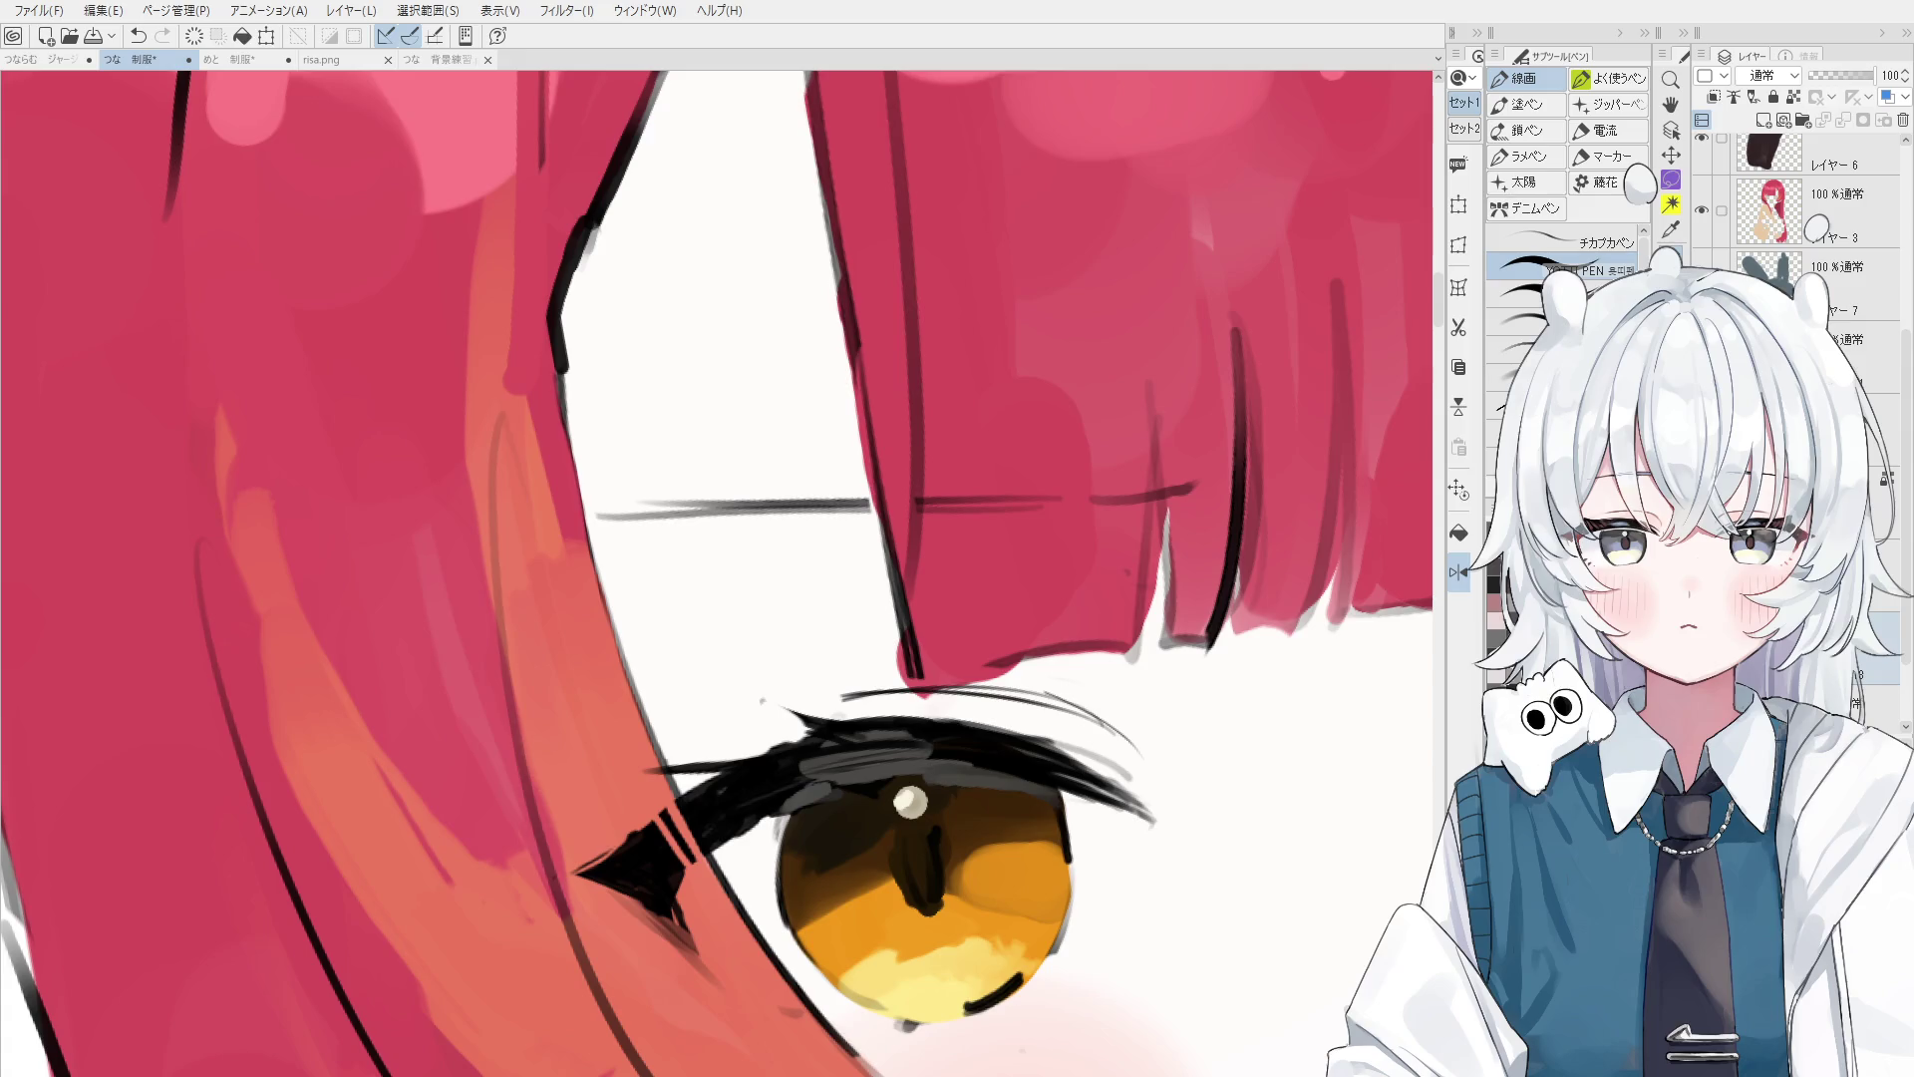
- Pick the line layer from the canvas and erase to thin the black outline along the hair edge
key(o)
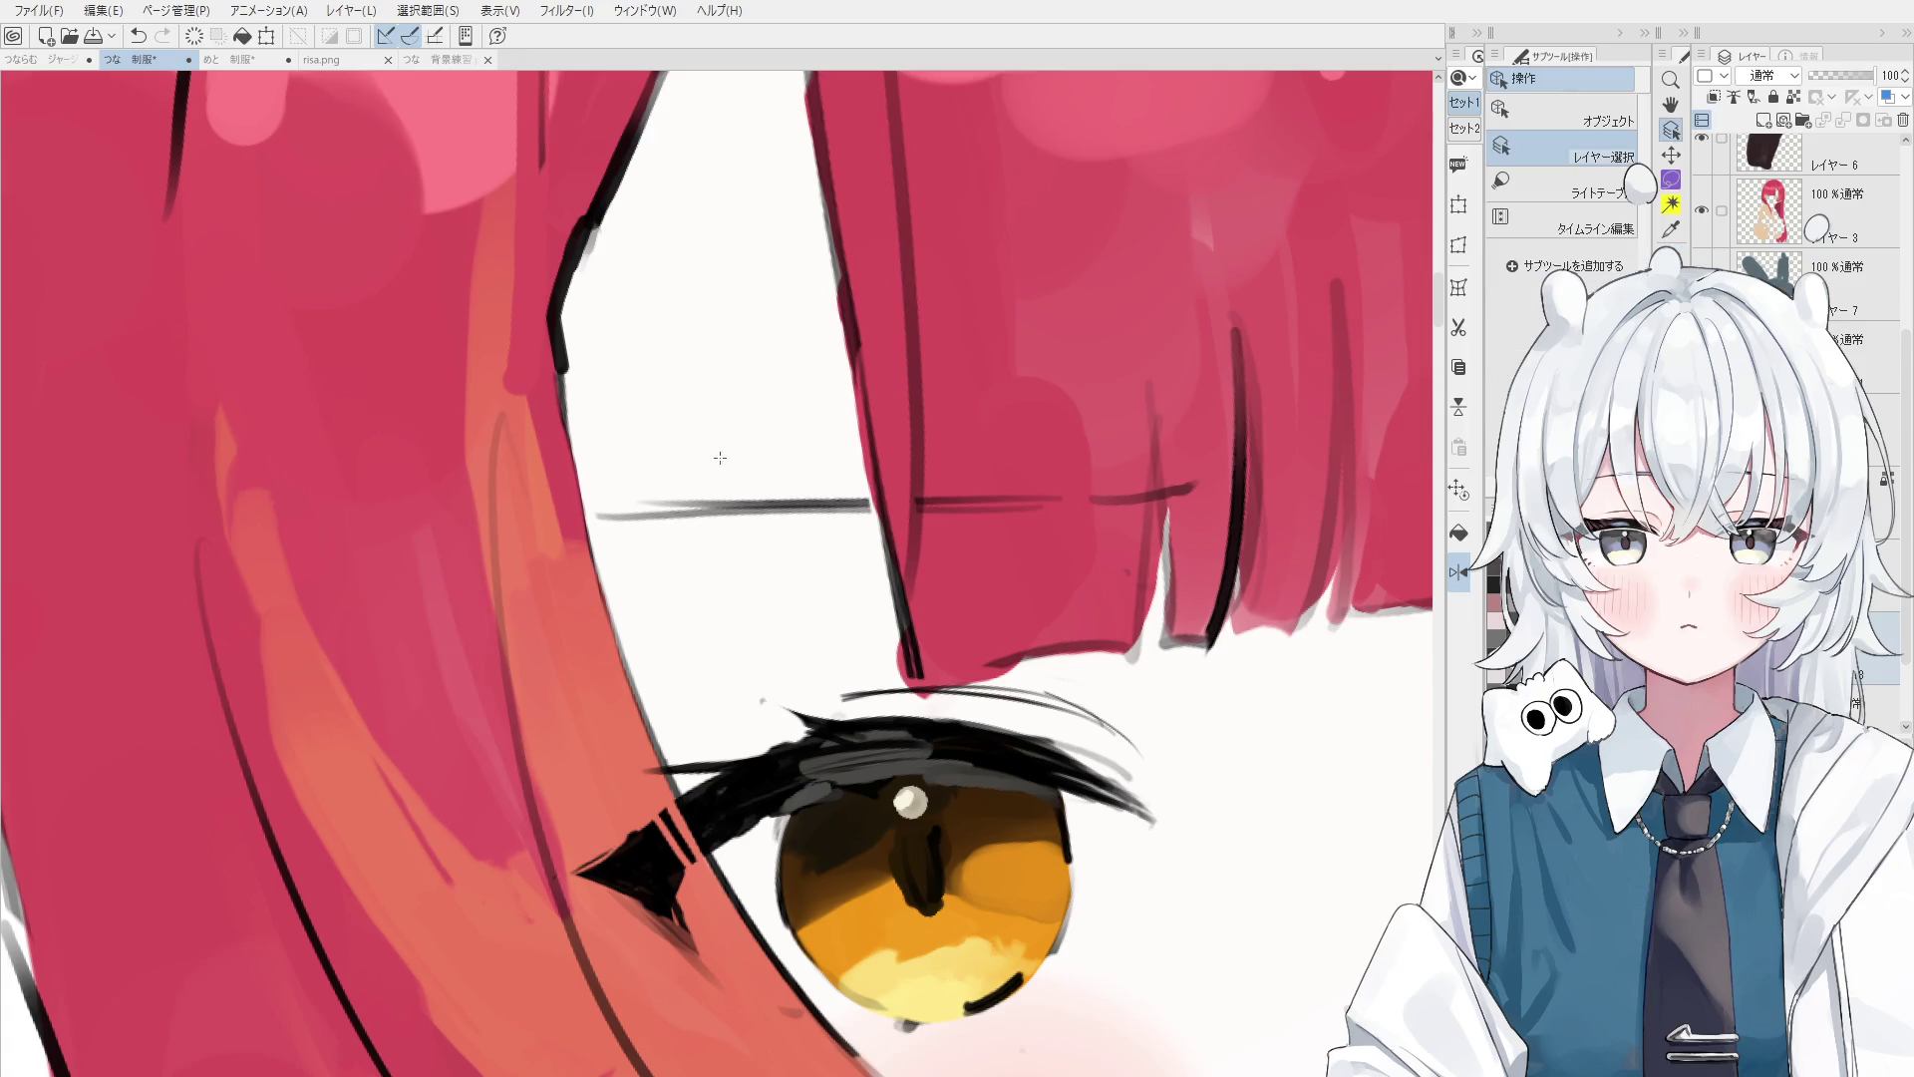
click(535, 315)
key(e)
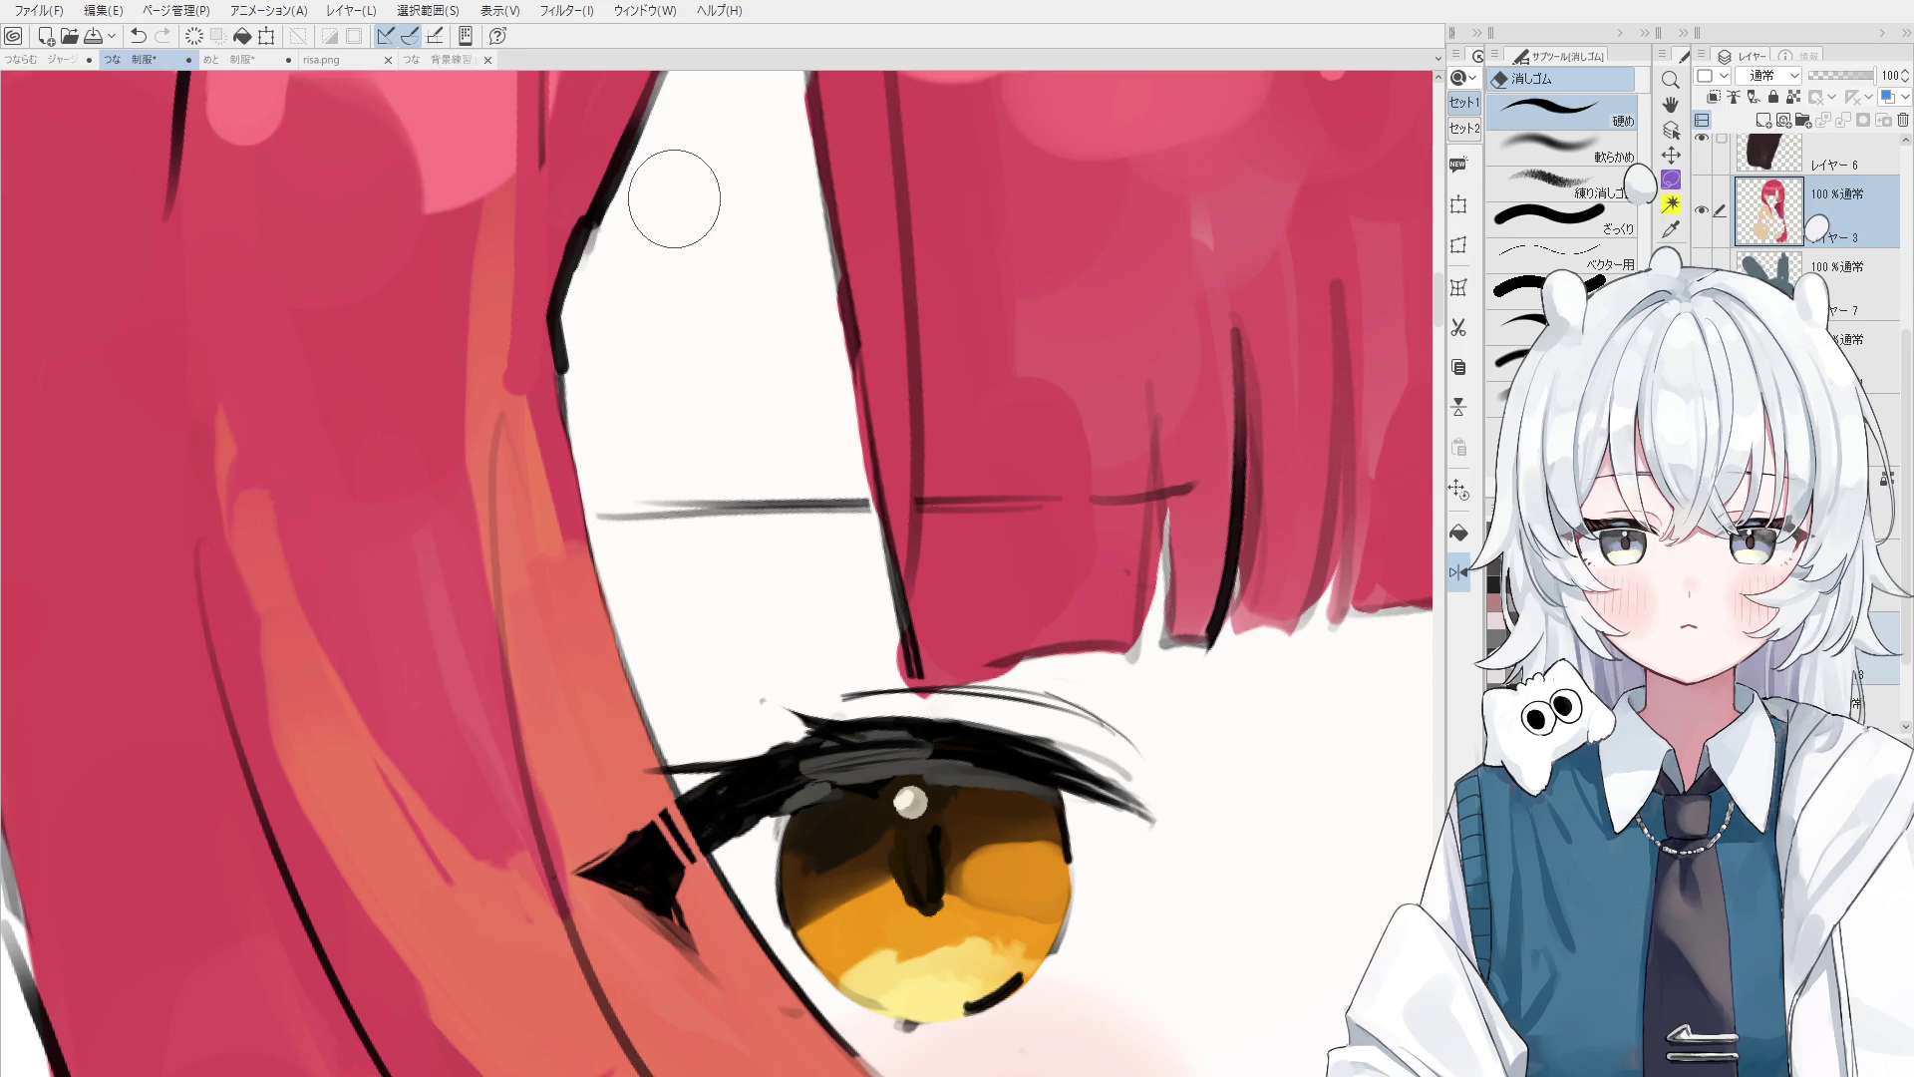
ctrl+click(643, 210)
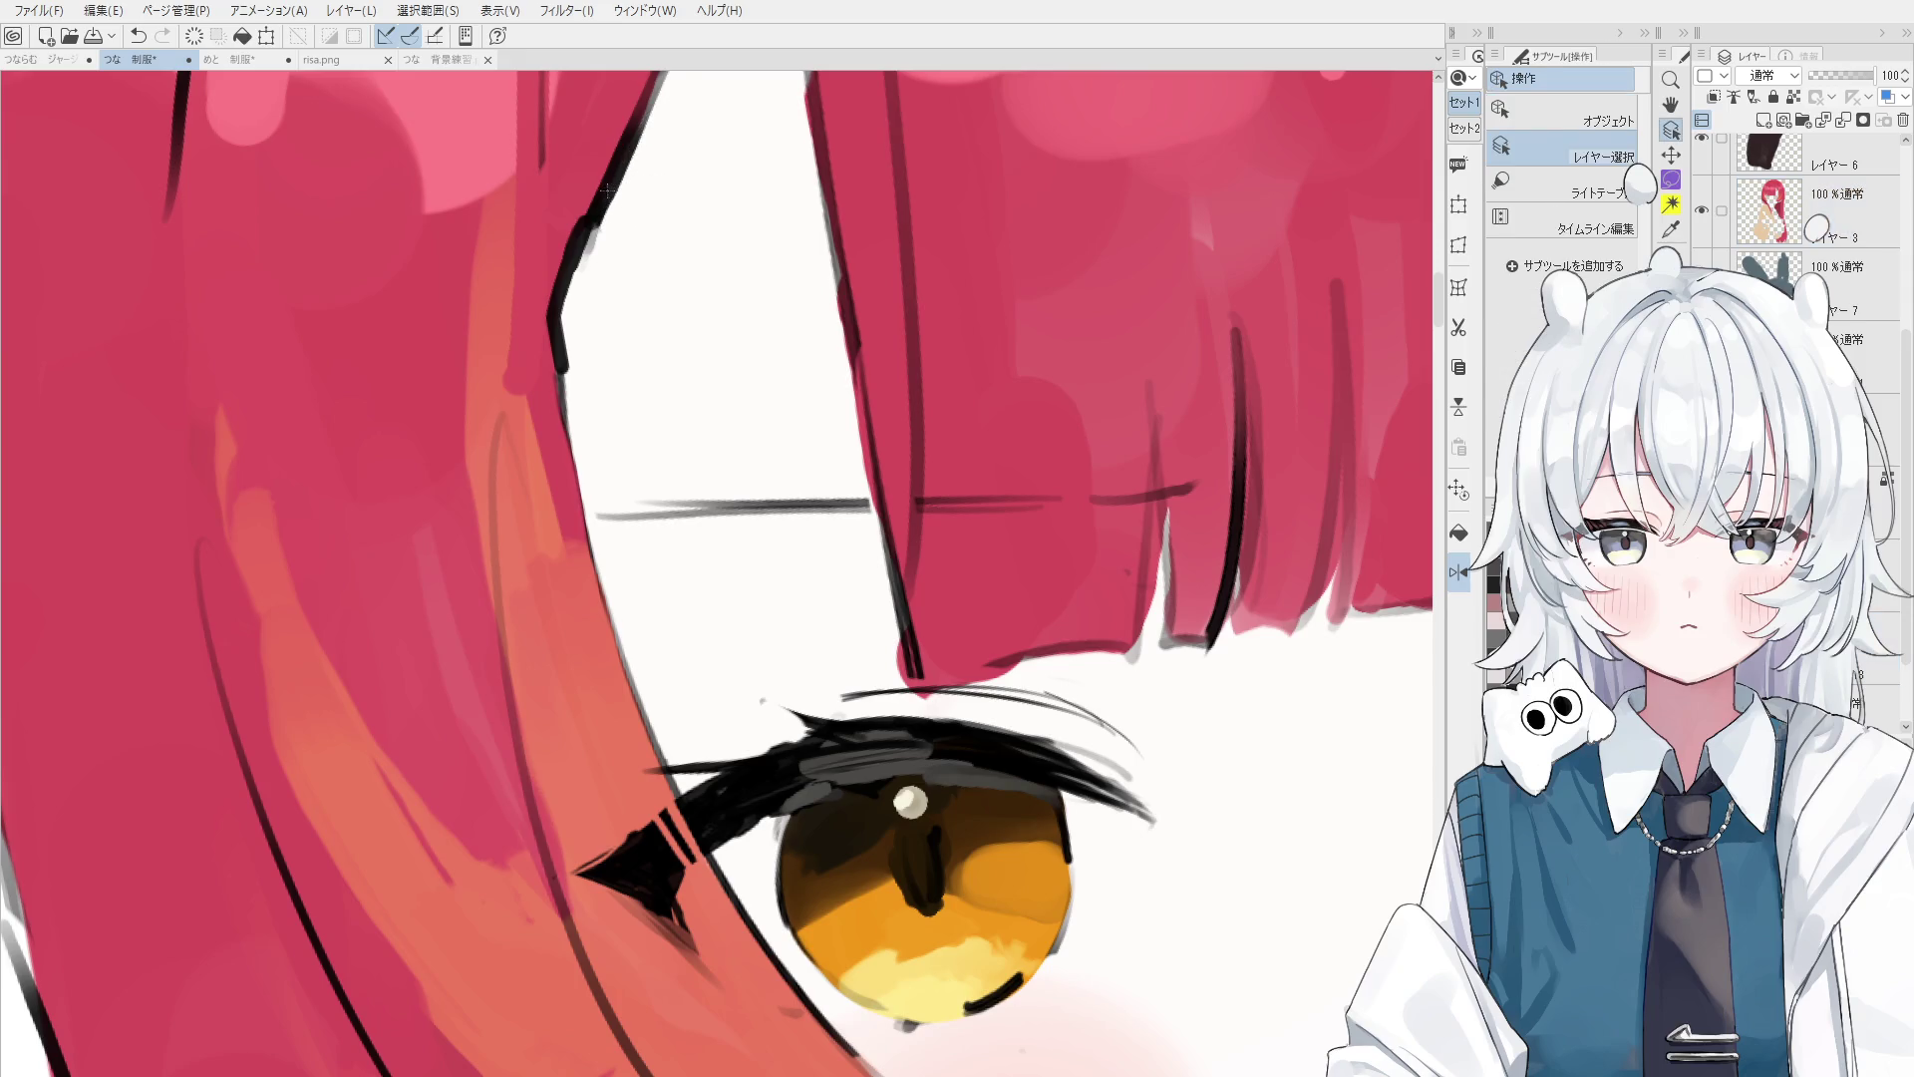
scroll(648, 183, down, 1)
scroll(643, 230, down, 1)
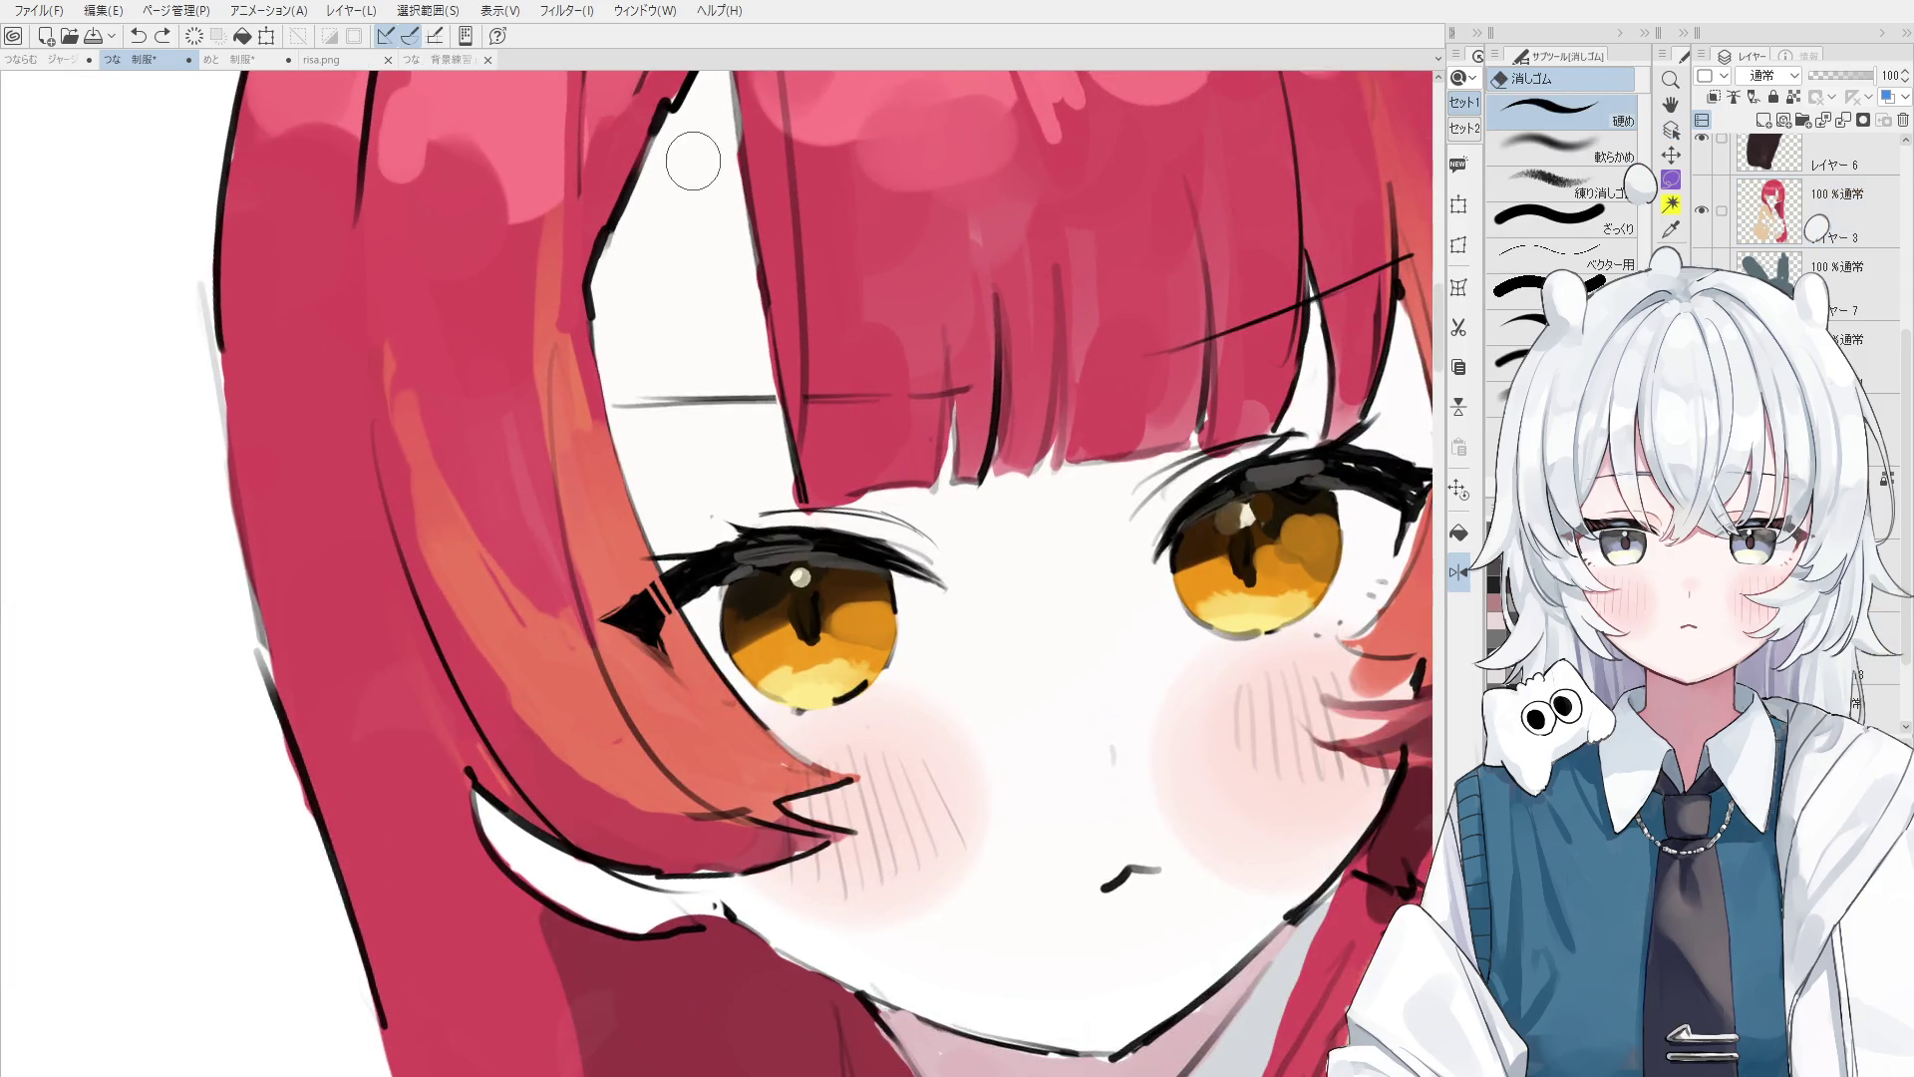
drag(671, 179, 622, 262)
scroll(620, 291, down, 3)
scroll(662, 365, up, 1)
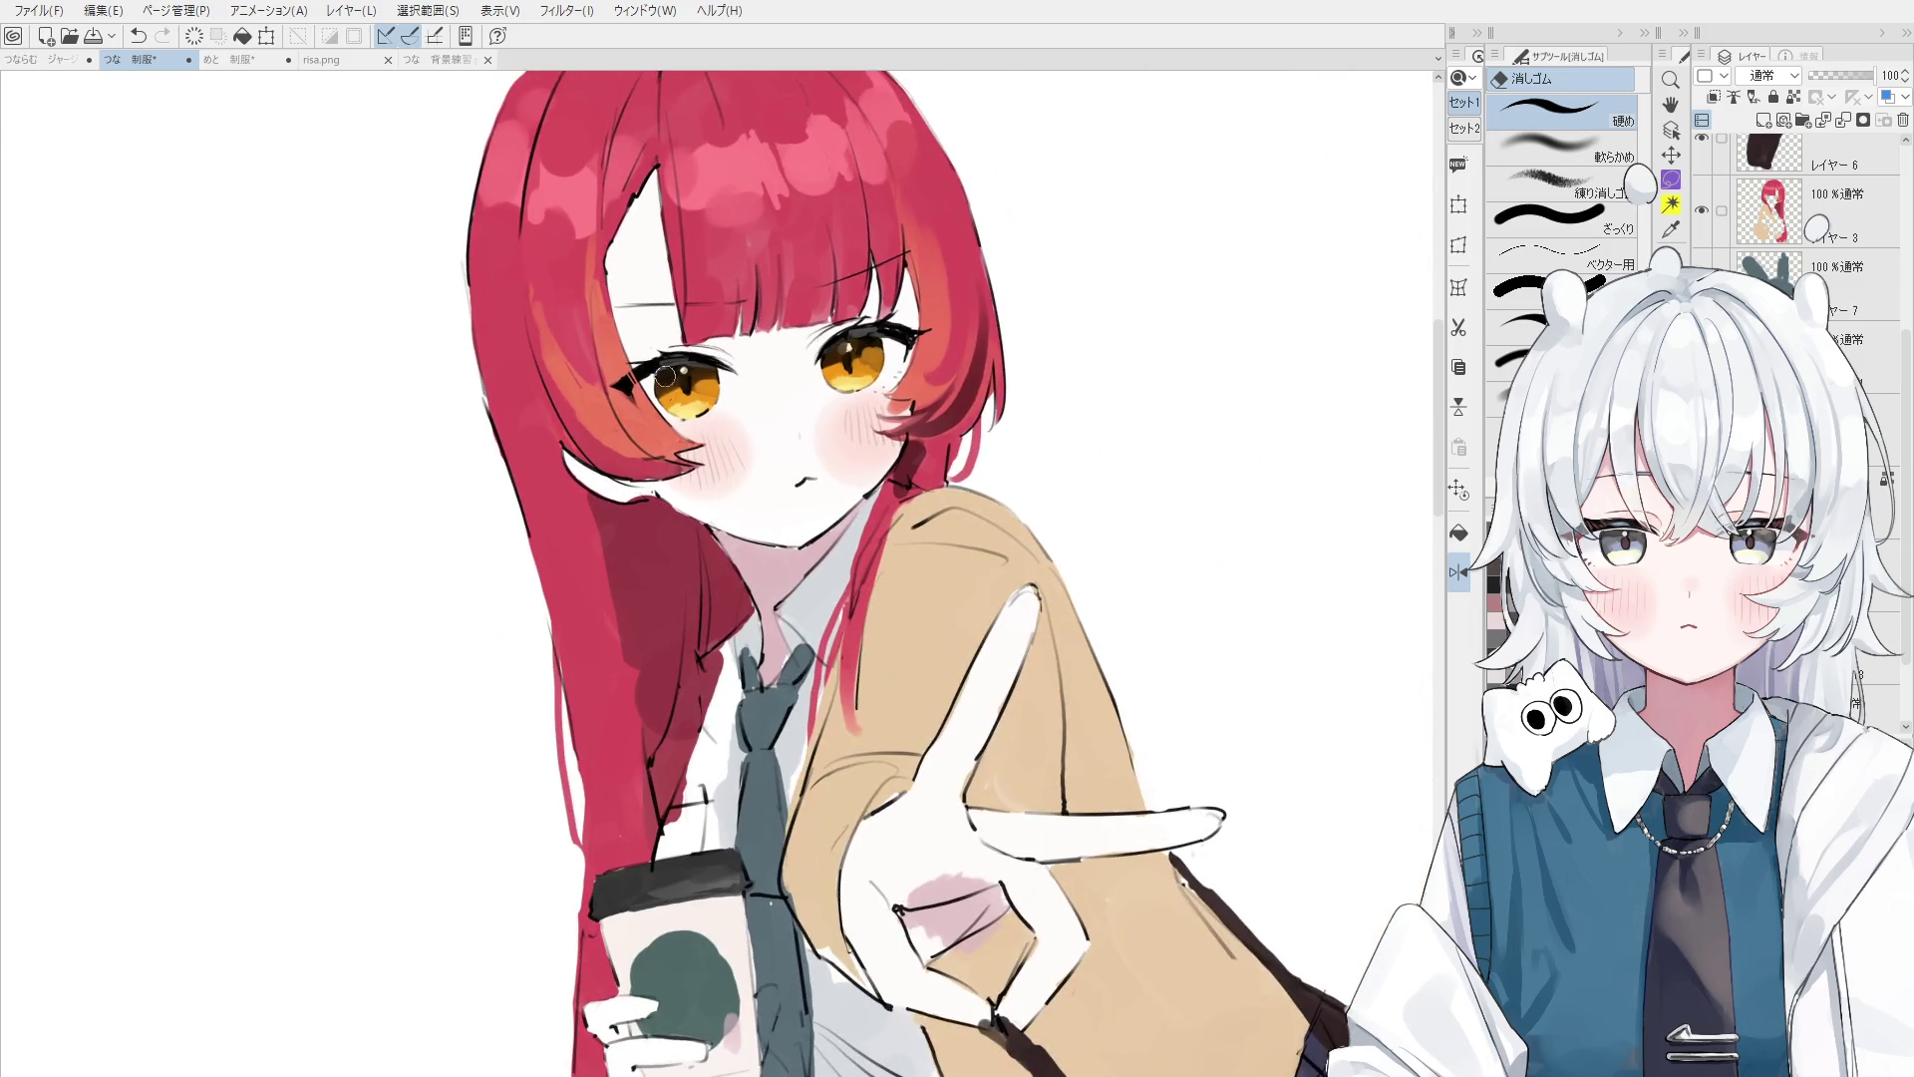
scroll(662, 365, up, 1)
scroll(662, 364, up, 1)
- Redraw the lash stroke at the eye's corner with the line-art pen
key(o)
scroll(638, 379, up, 1)
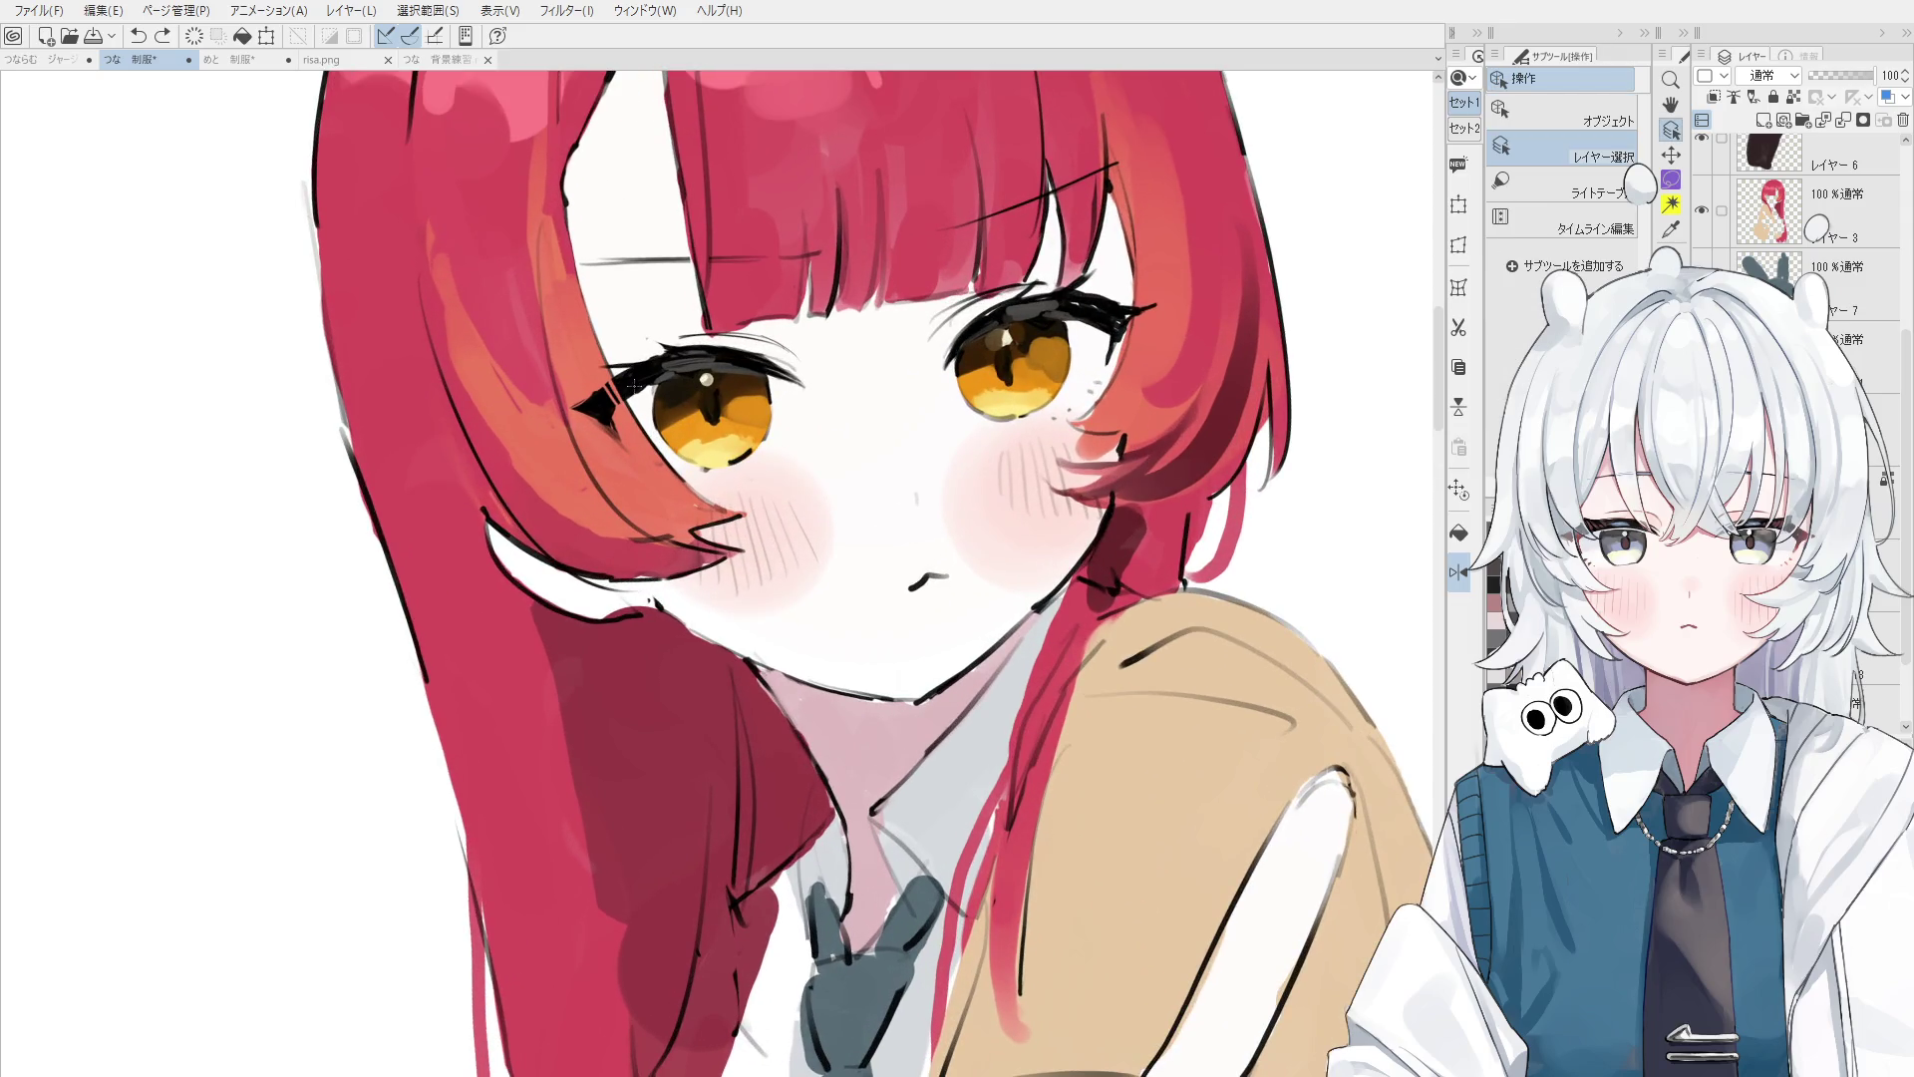
key(p)
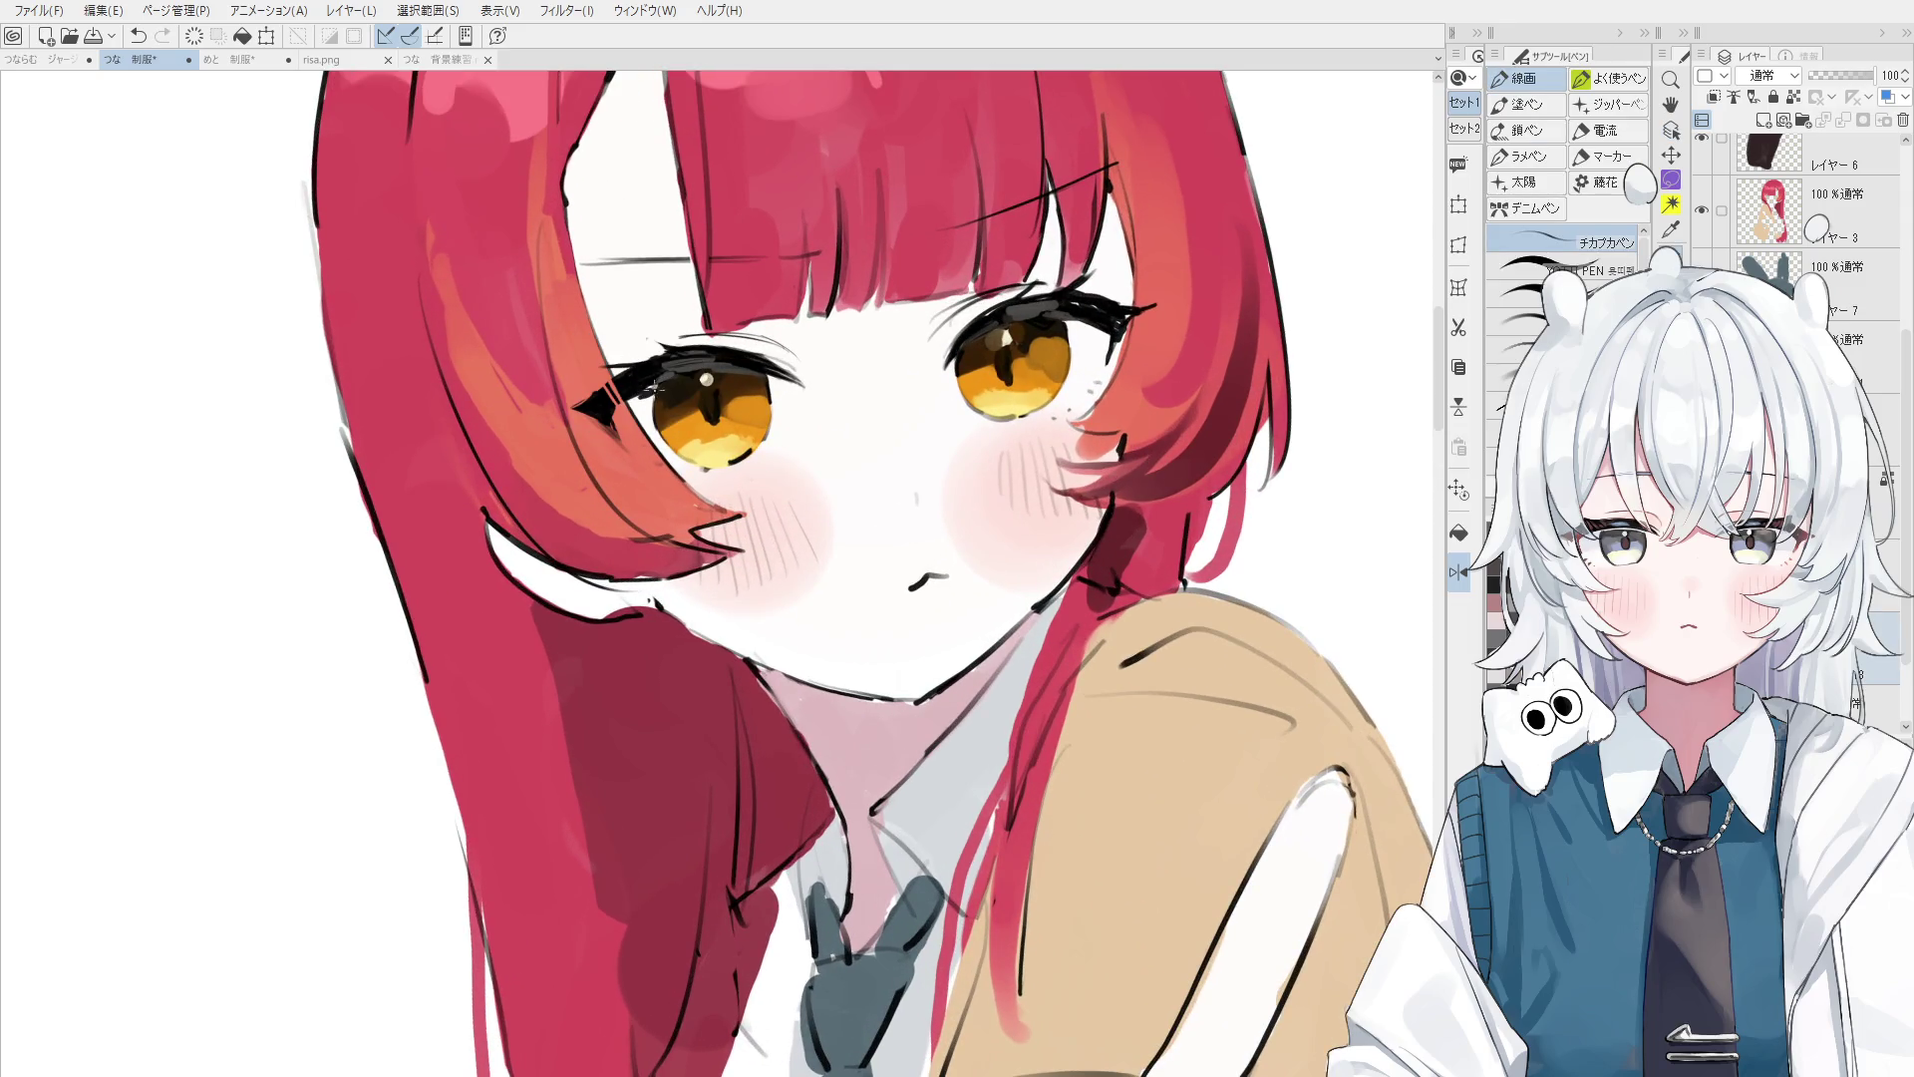
key(ctrl+z)
drag(633, 394, 683, 364)
key(minus)
key(minus)
key(minus)
key(minus)
- Select the girl's colour layer, then blend-paint over the face, amber eyes and red hair
key(o)
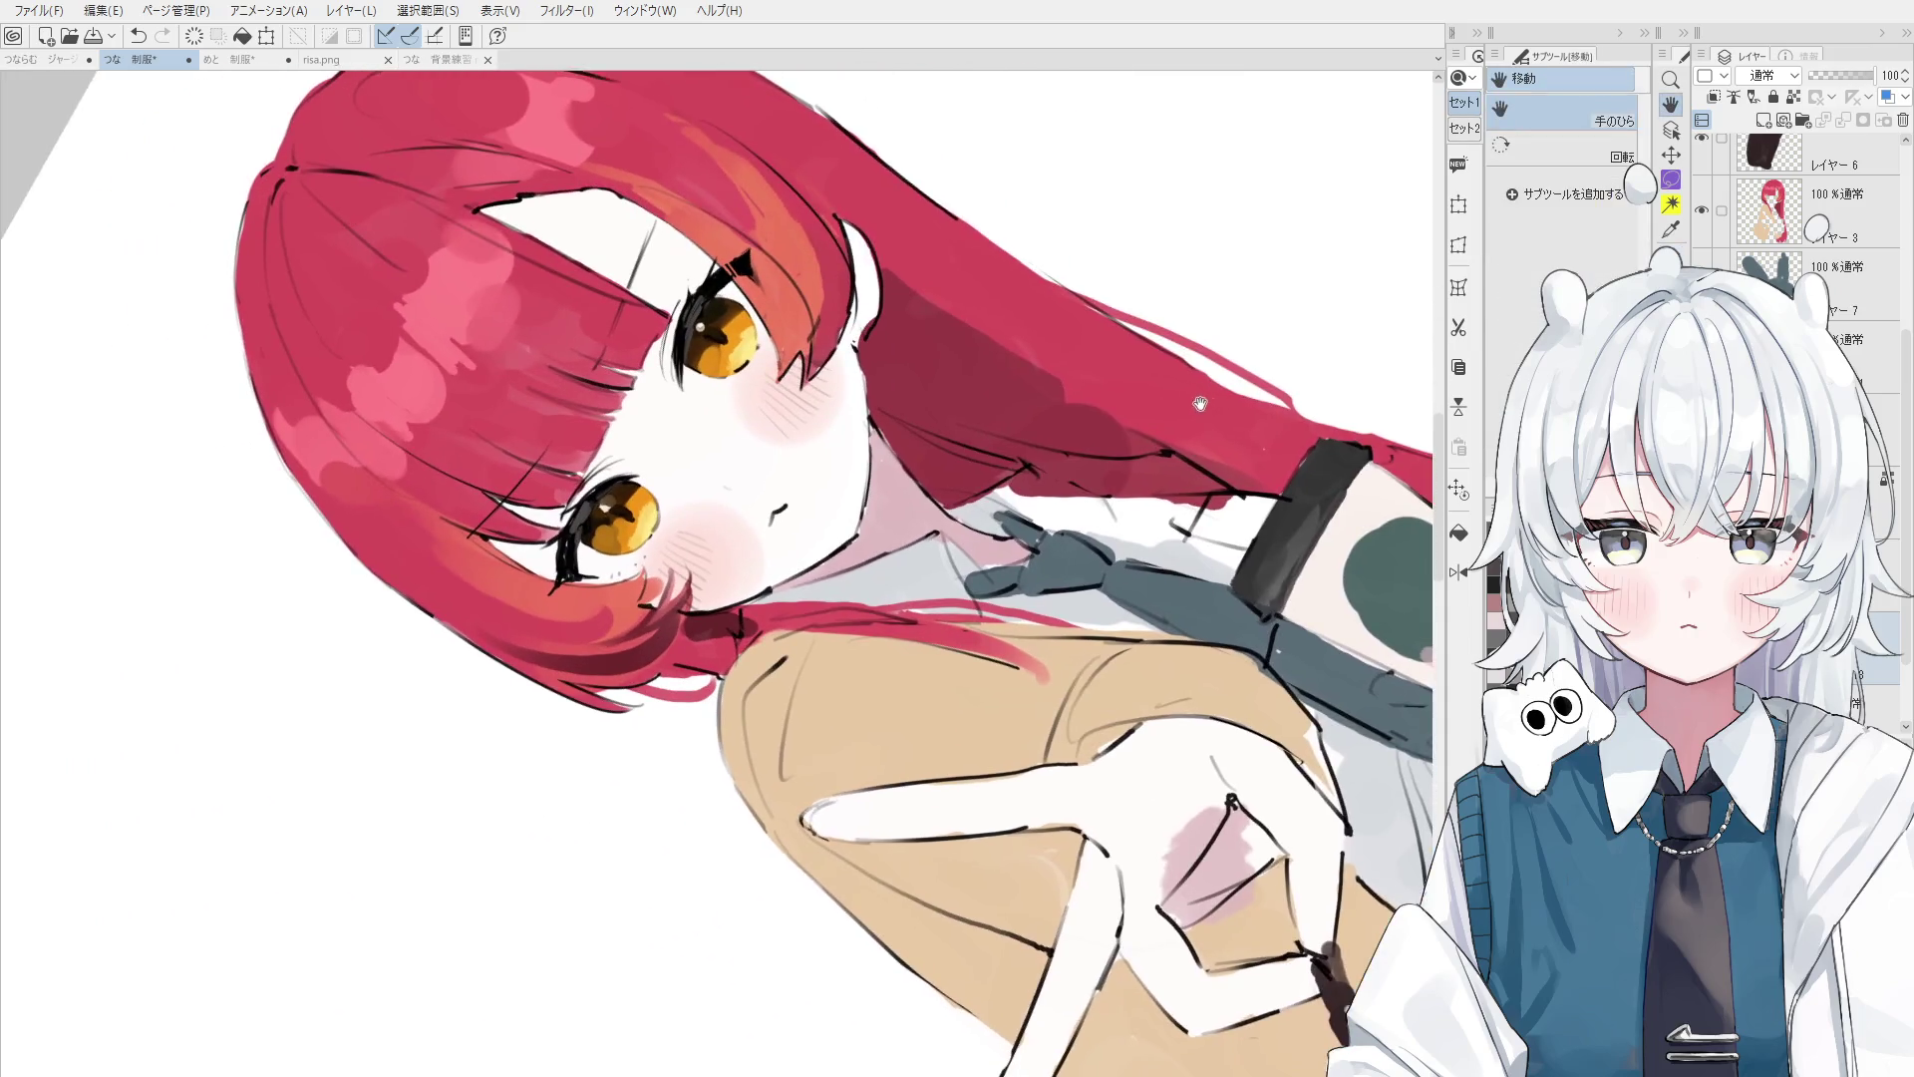
key(asciicircum)
key(asciicircum)
click(1047, 466)
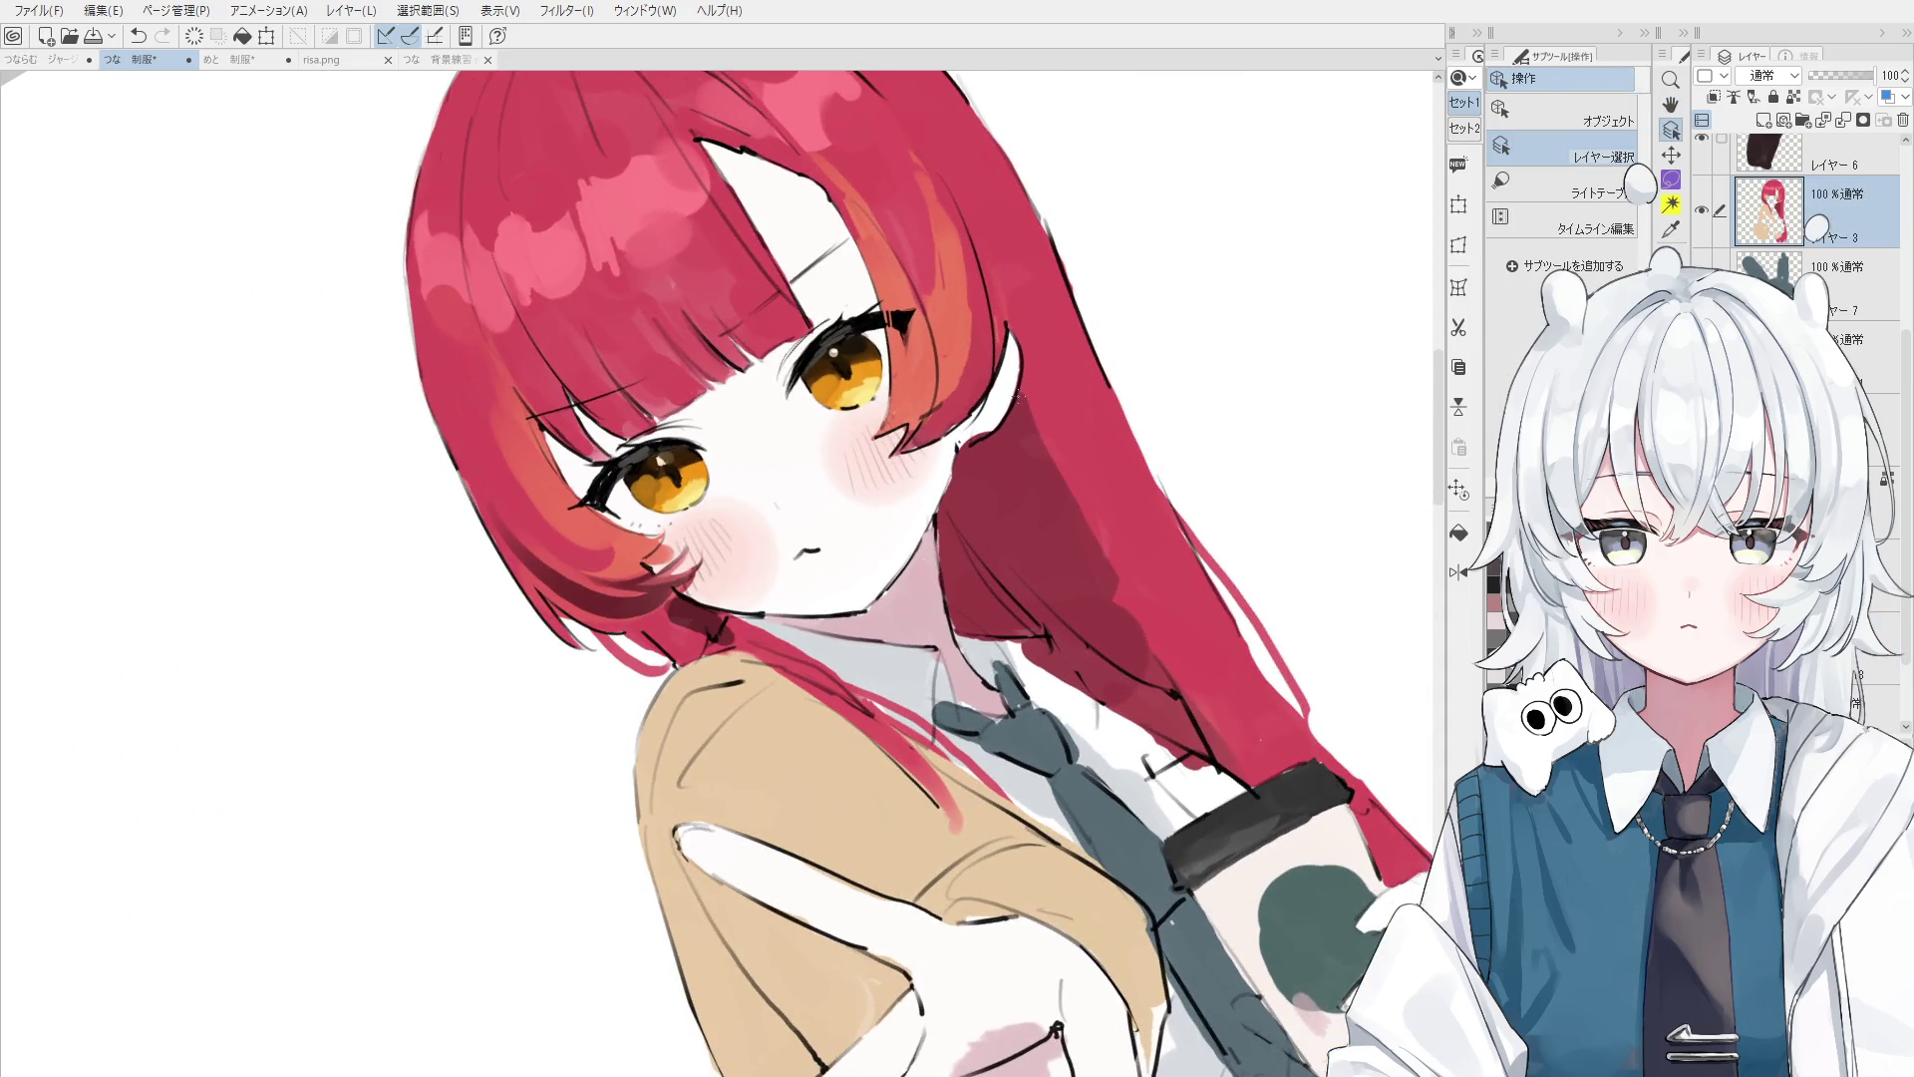
key(b)
scroll(997, 419, up, 2)
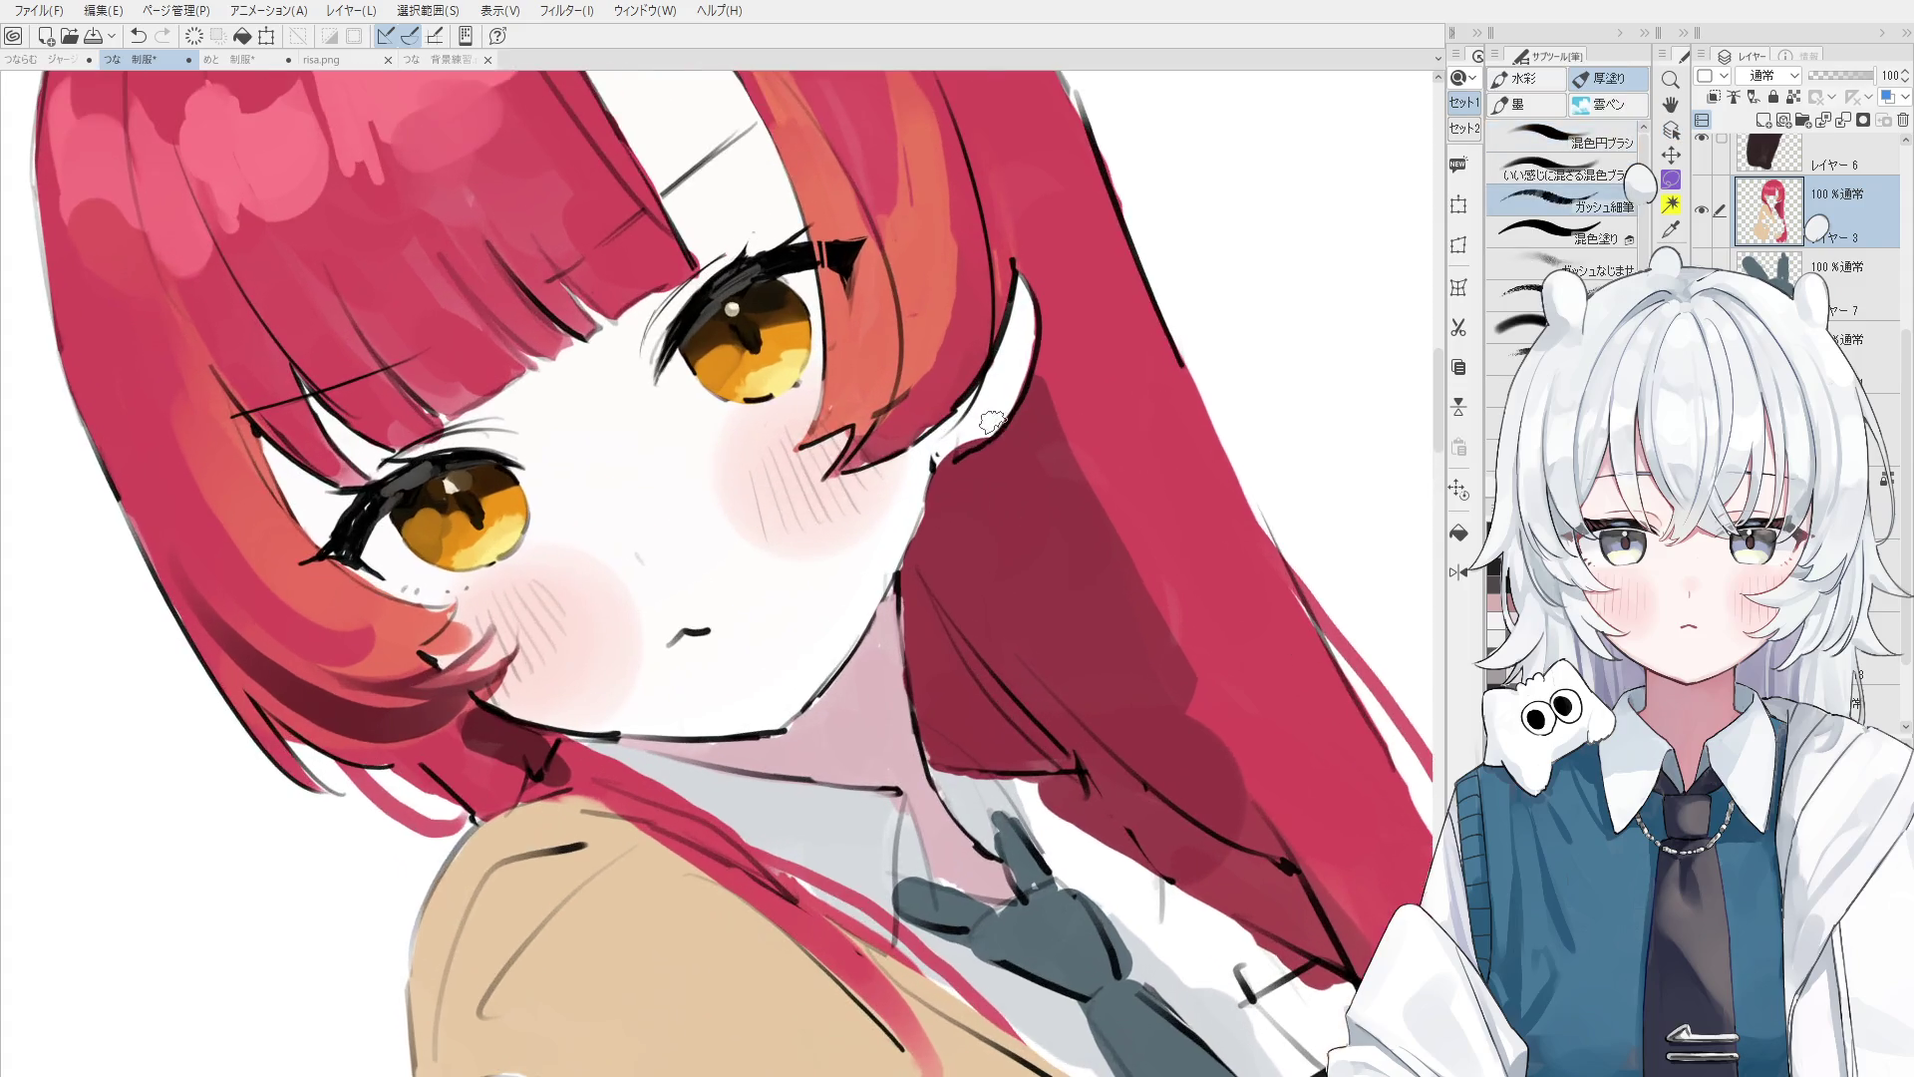
key(asciicircum)
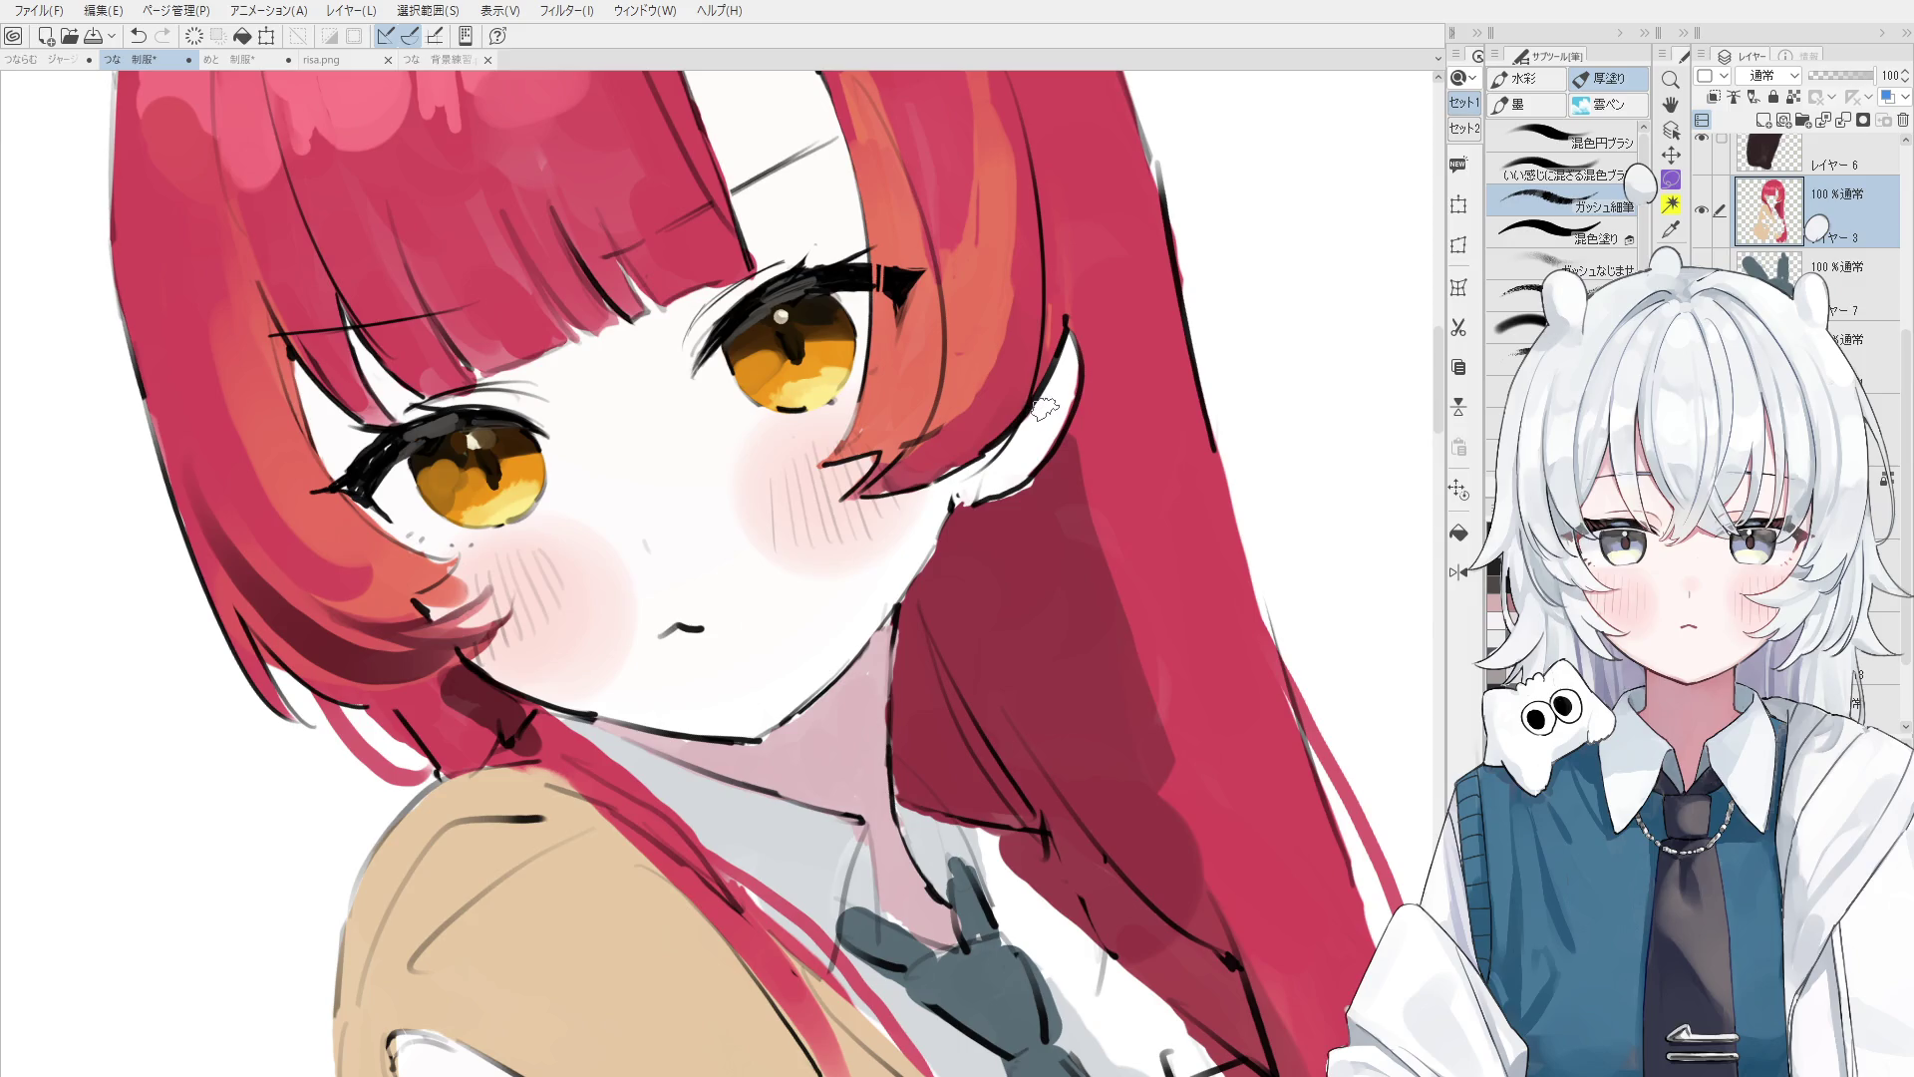
key(minus)
key(minus)
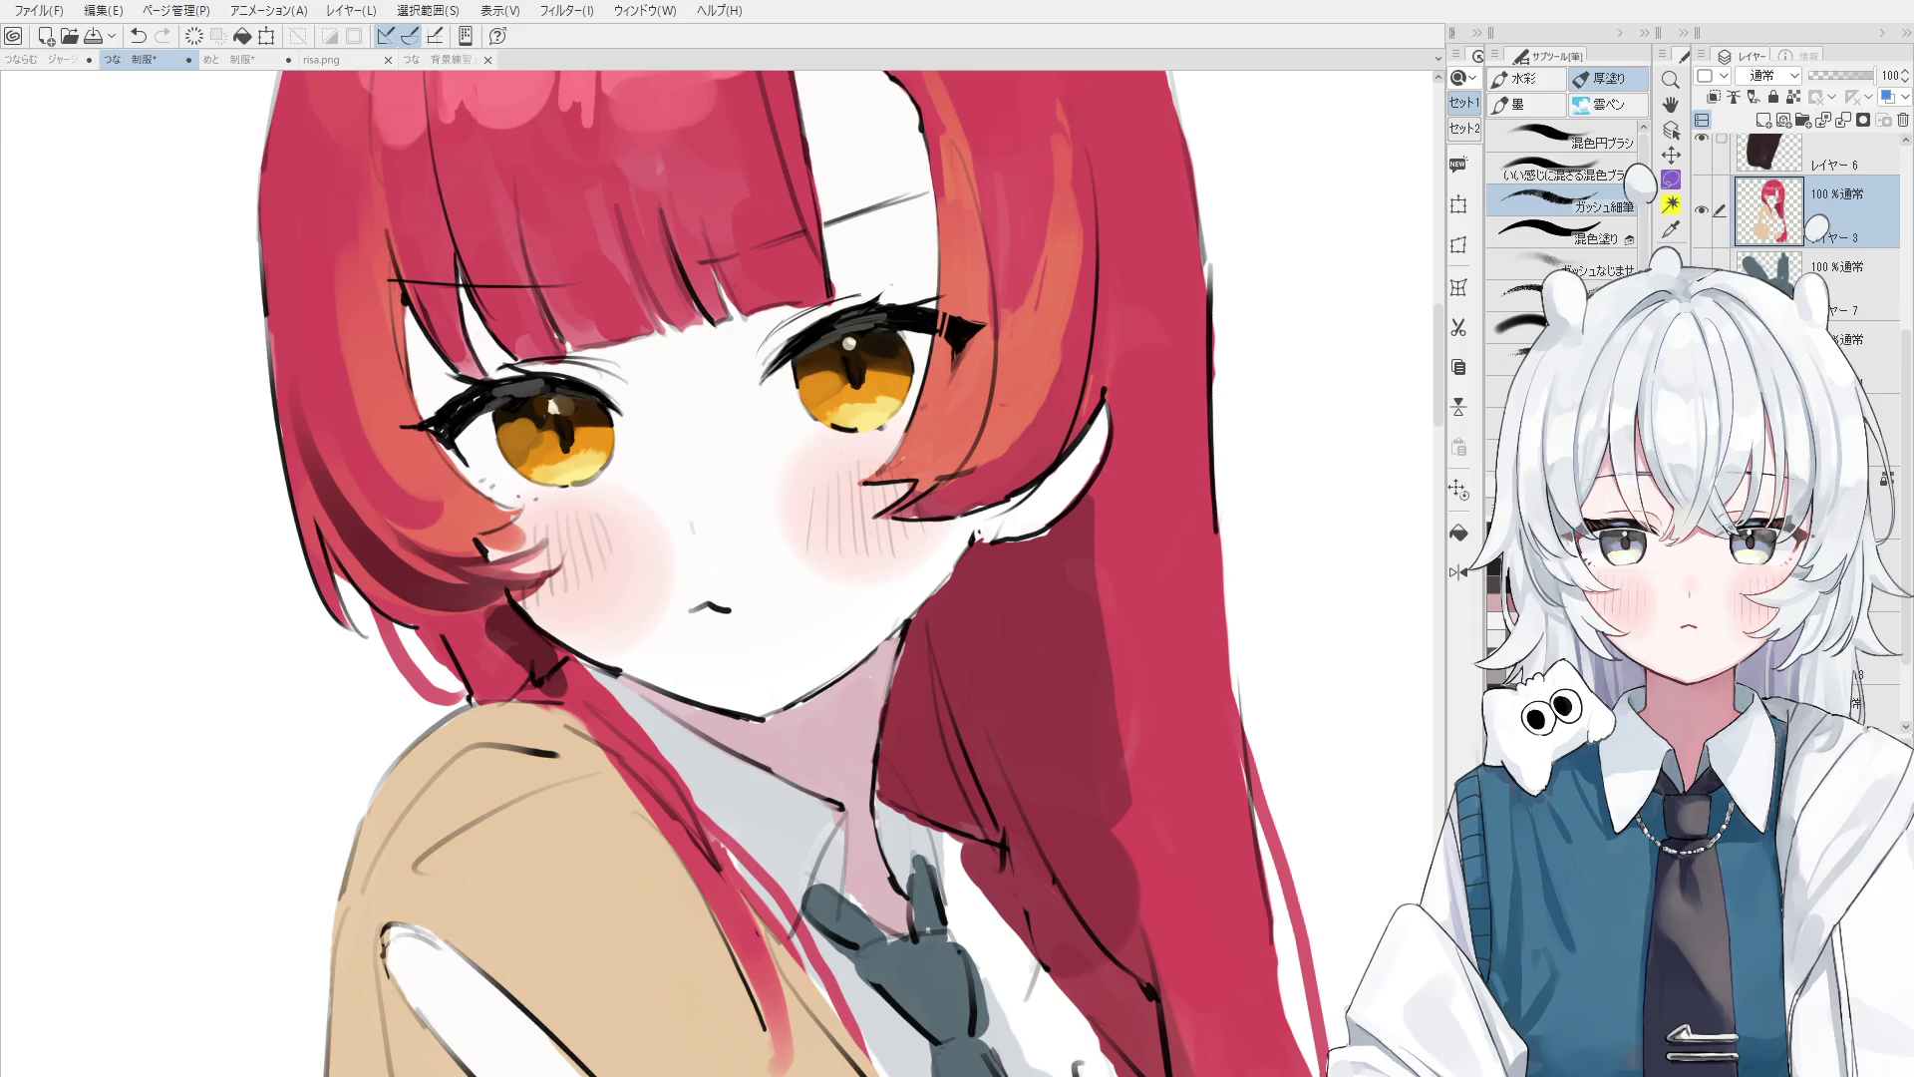
key(ctrl+0)
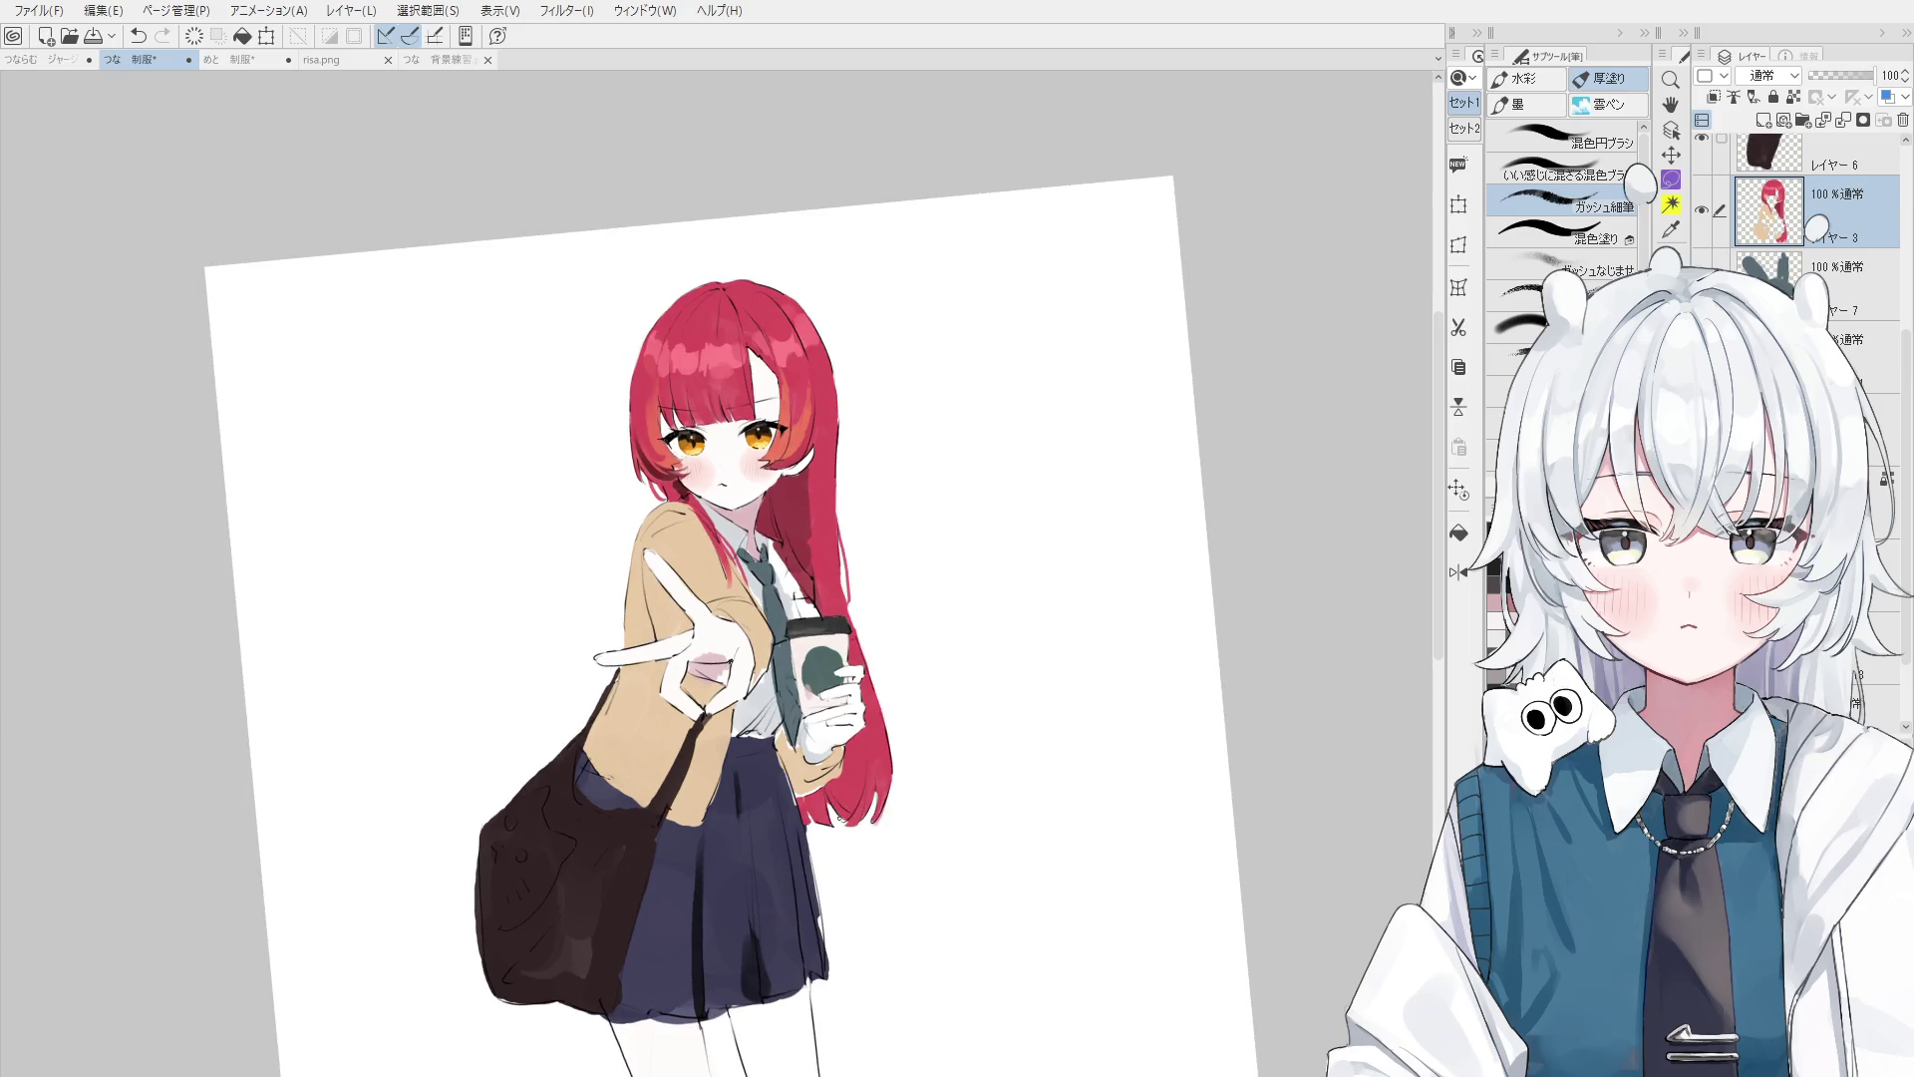
key(o)
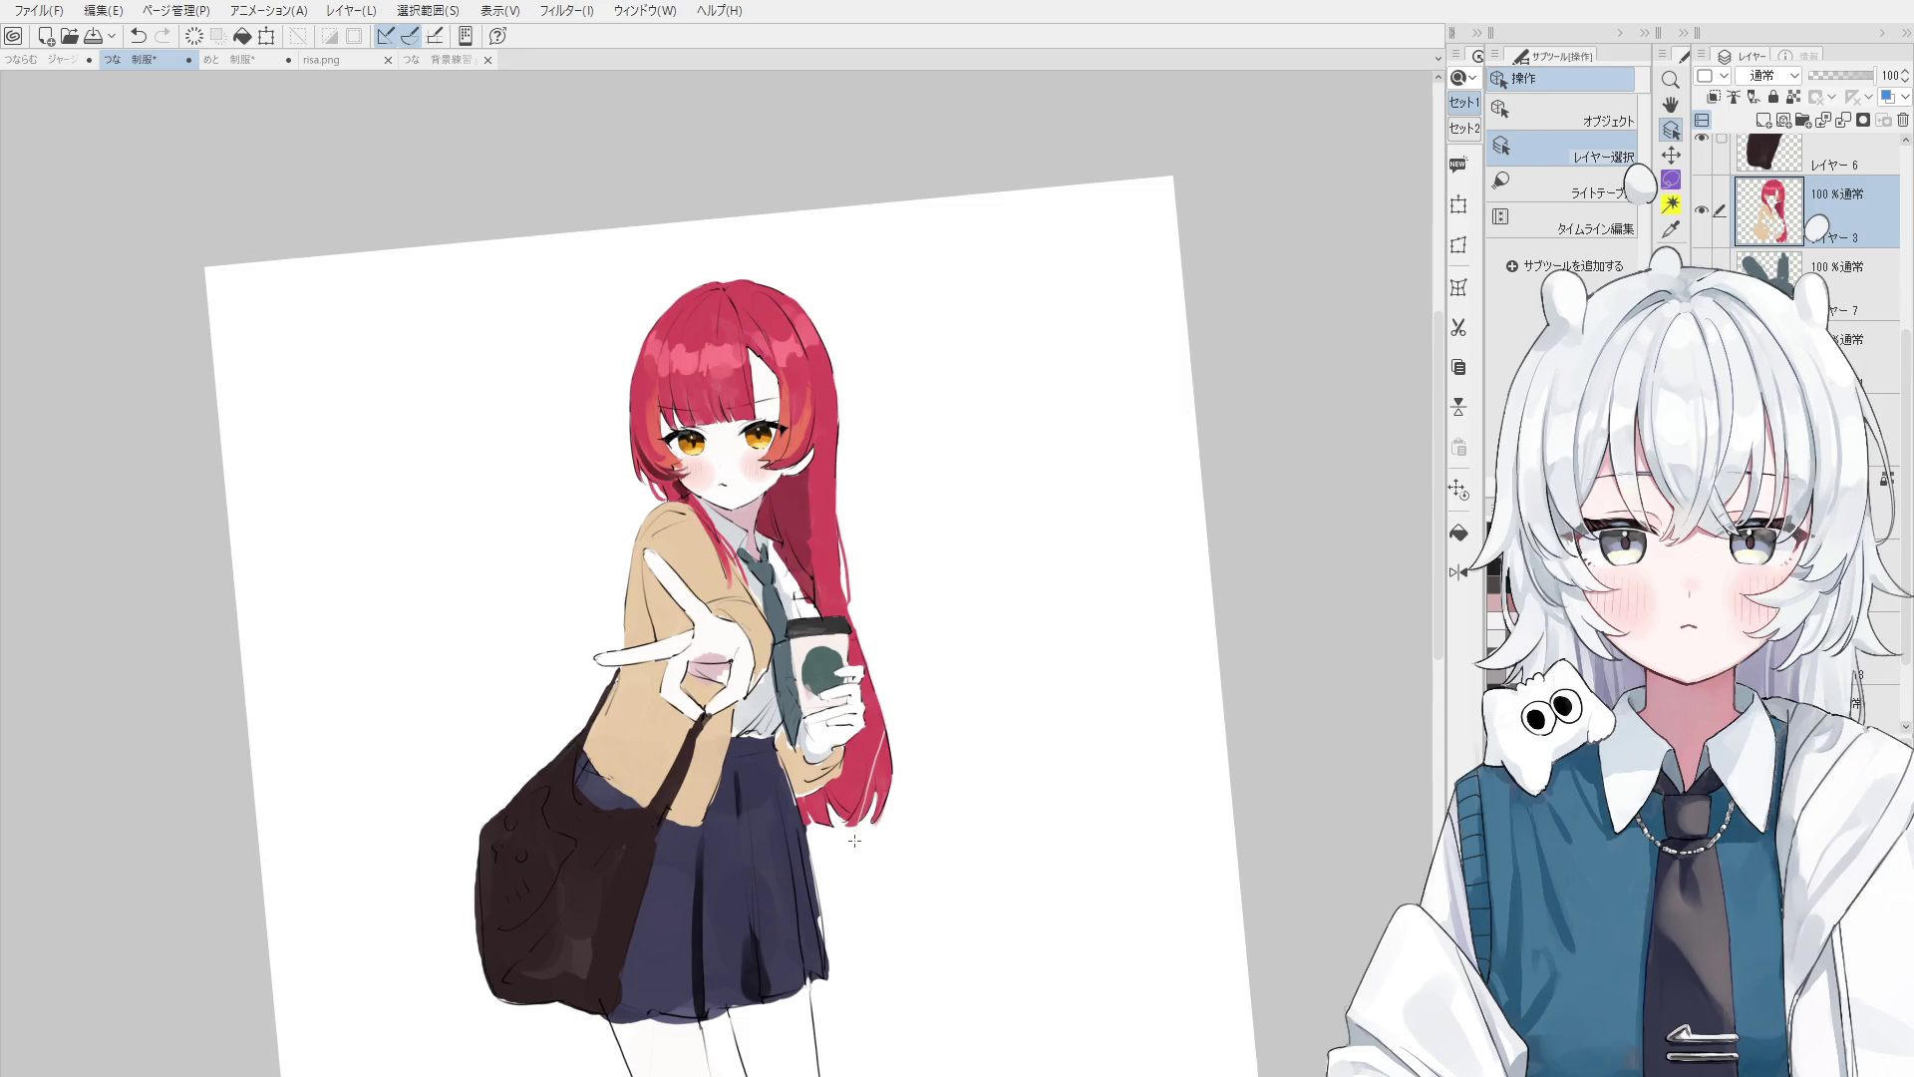
scroll(746, 601, down, 1)
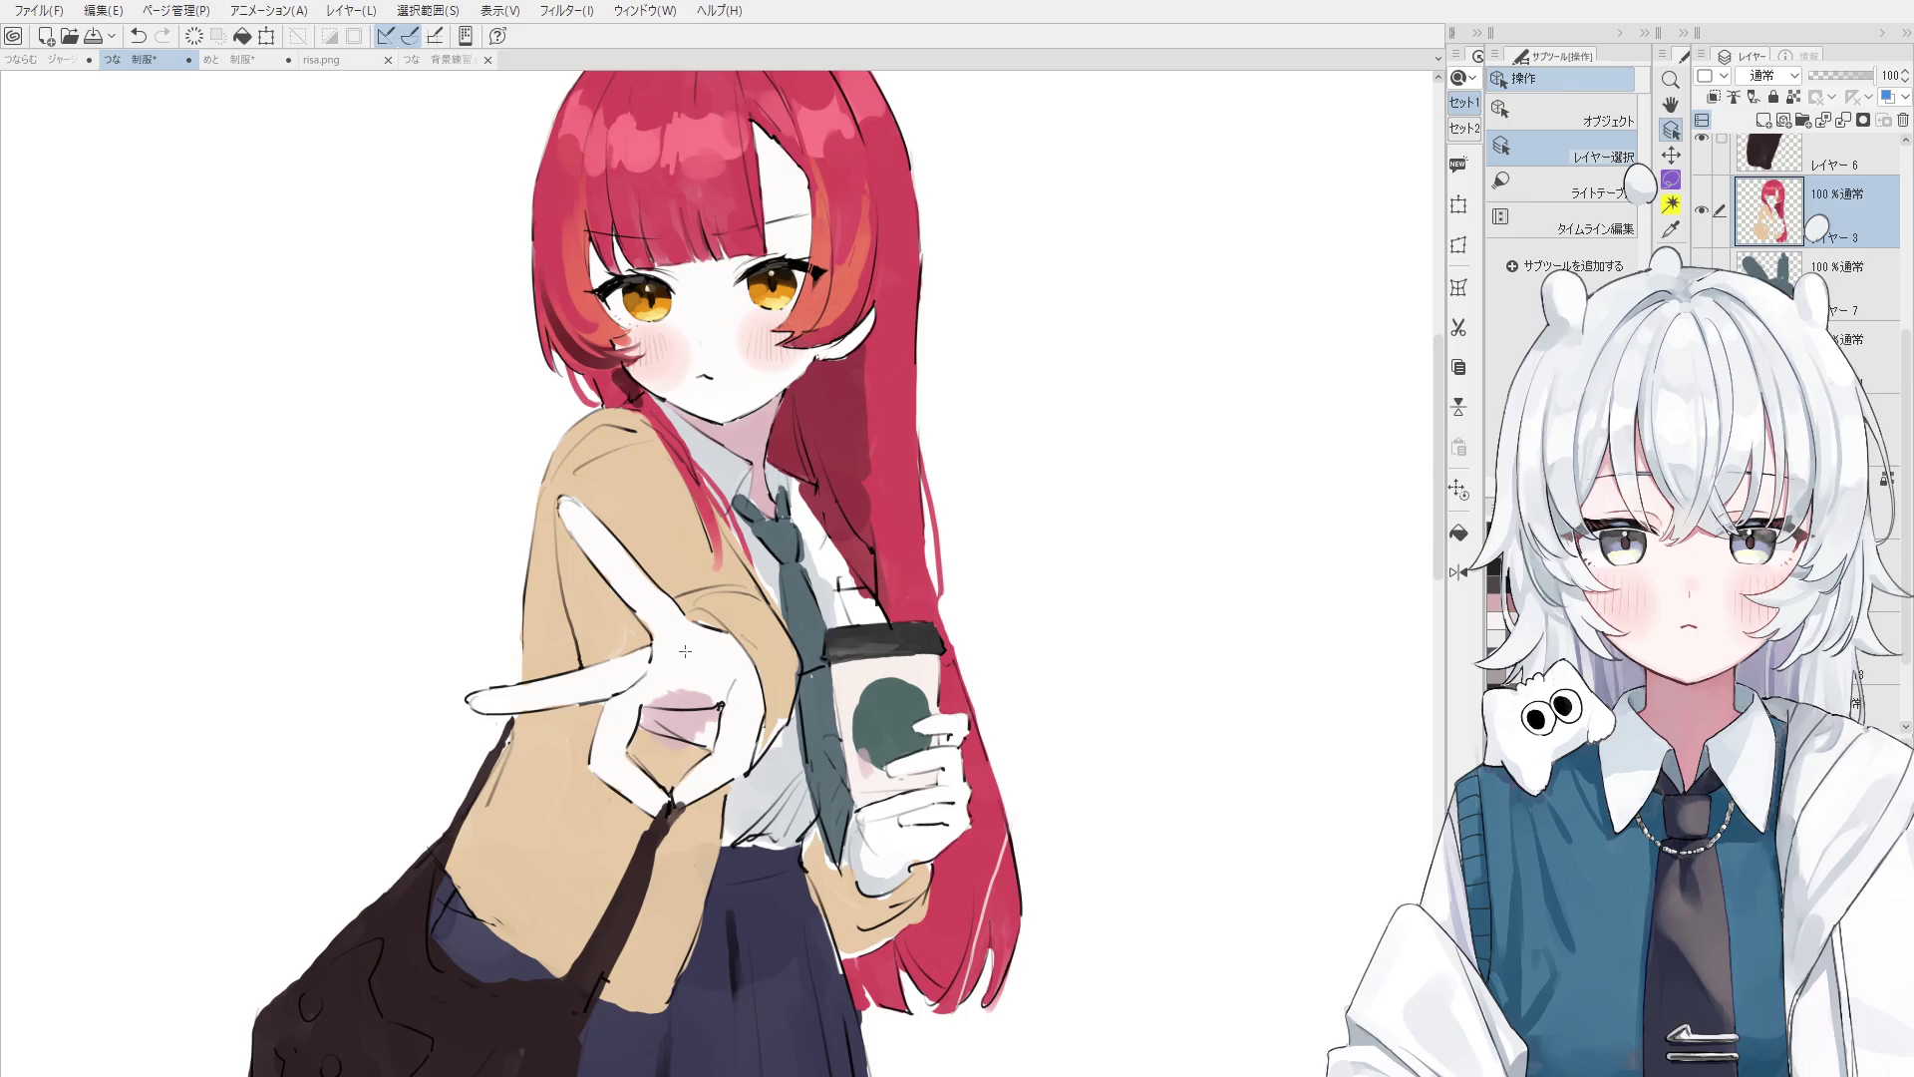
- Blend the pink inside the V-sign hand and repaint the palm white
click(654, 649)
key(b)
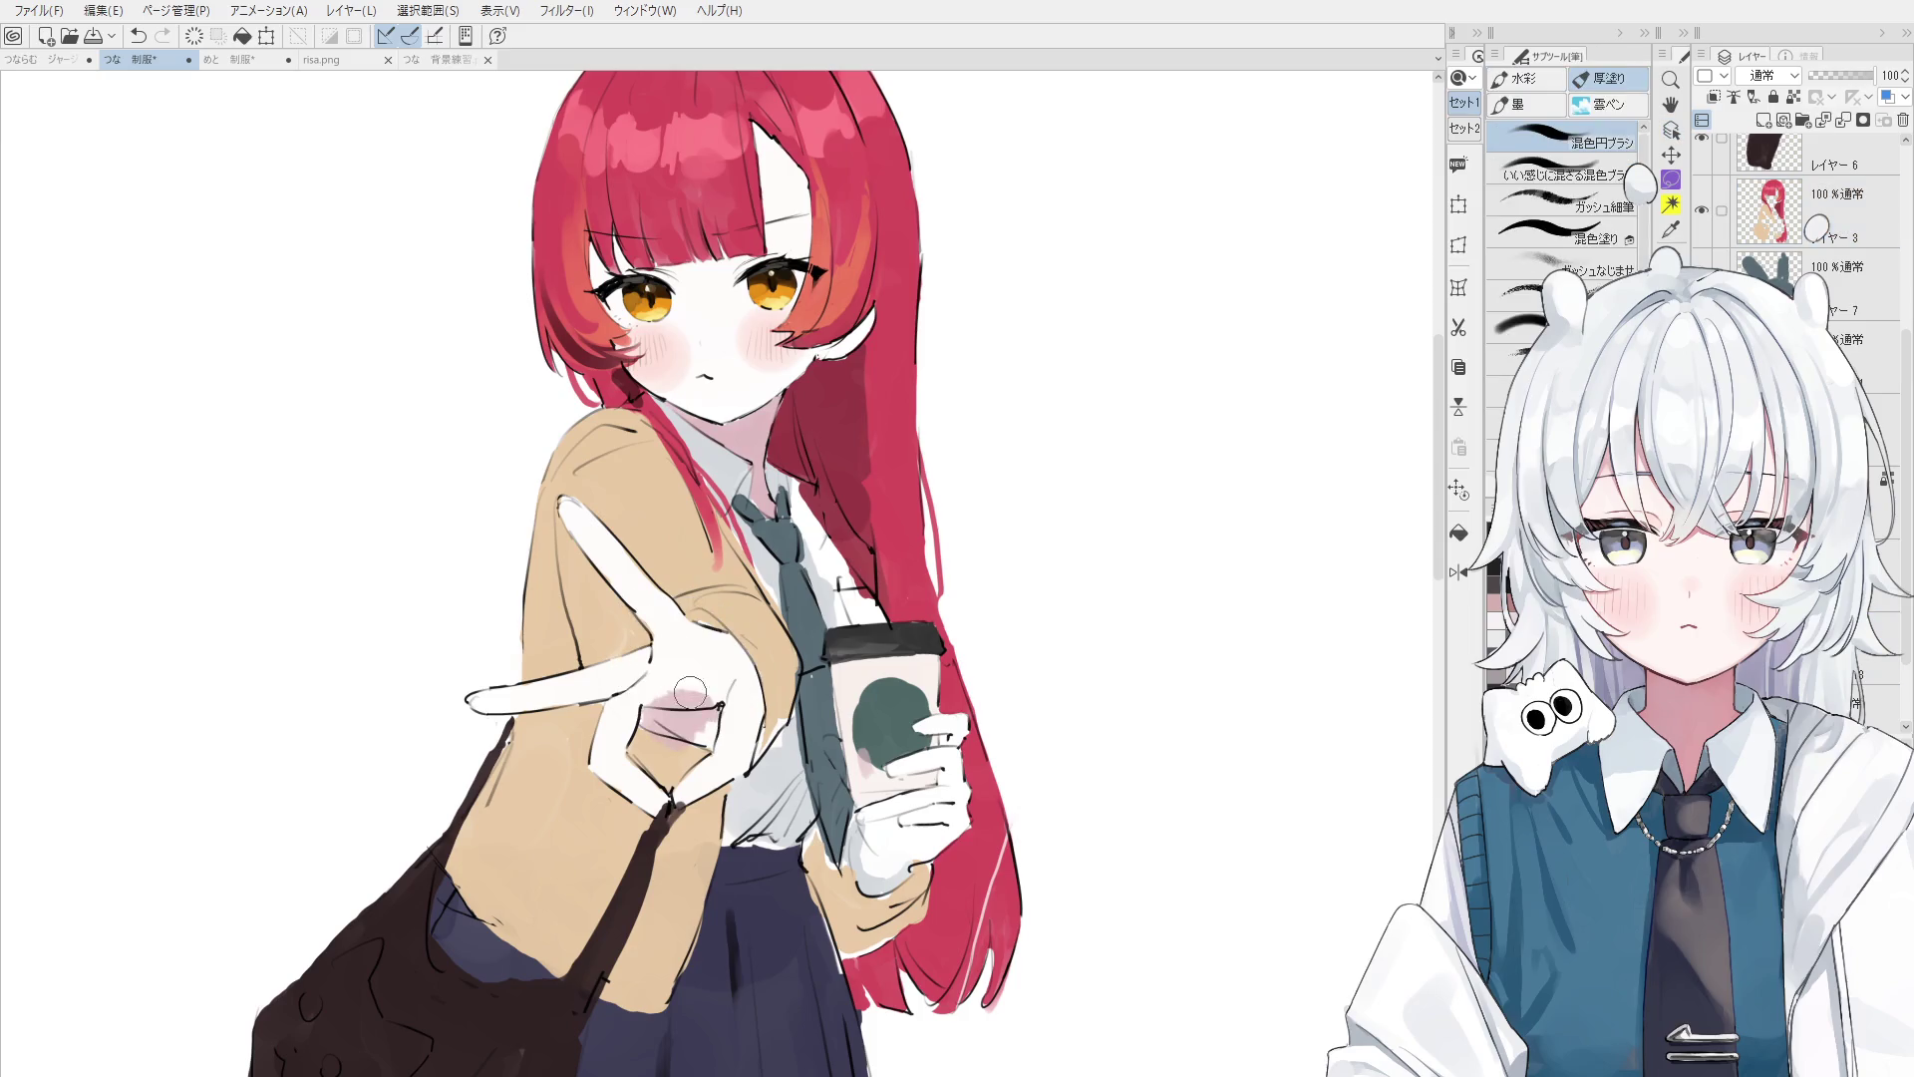
mouse_move(660, 686)
mouse_down()
mouse_move(698, 700)
mouse_move(708, 735)
mouse_up()
key(ctrl+z)
mouse_move(688, 618)
mouse_down()
mouse_move(751, 666)
mouse_move(733, 743)
mouse_up()
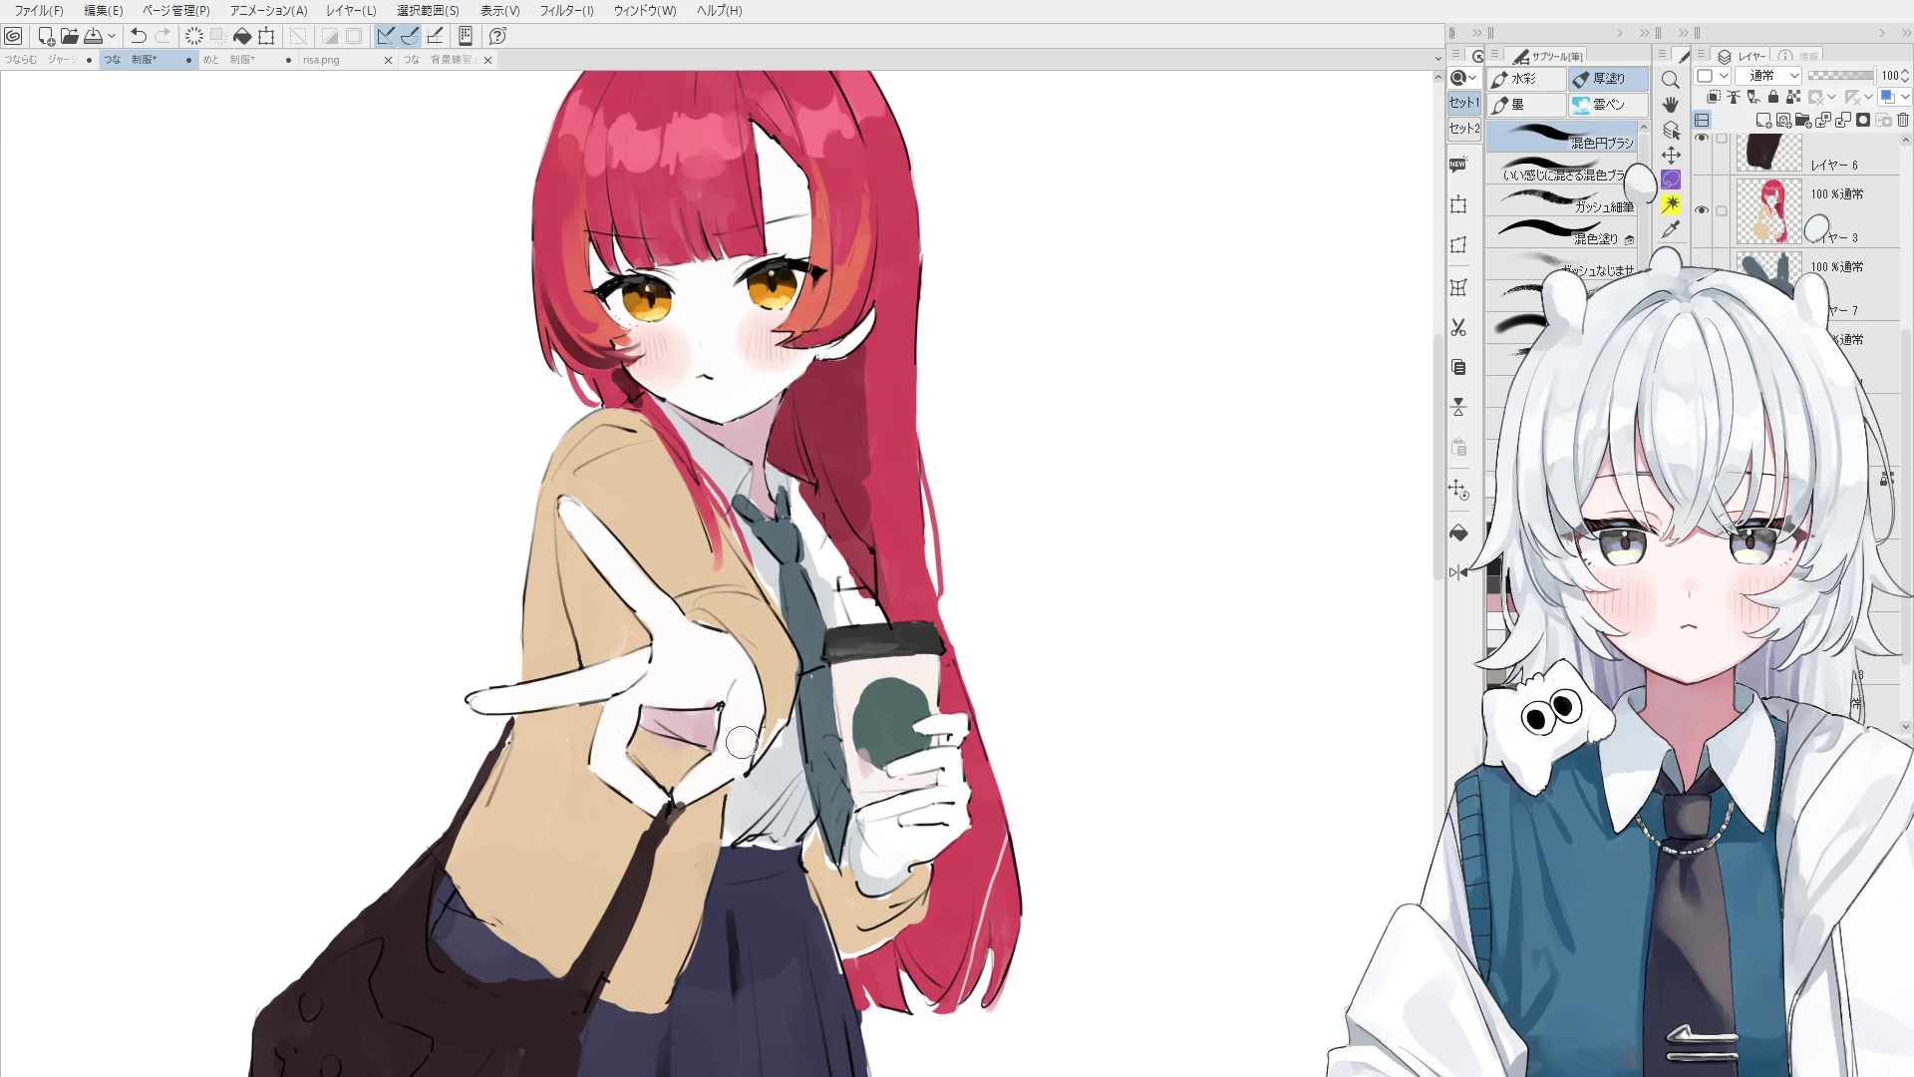
scroll(758, 618, down, 3)
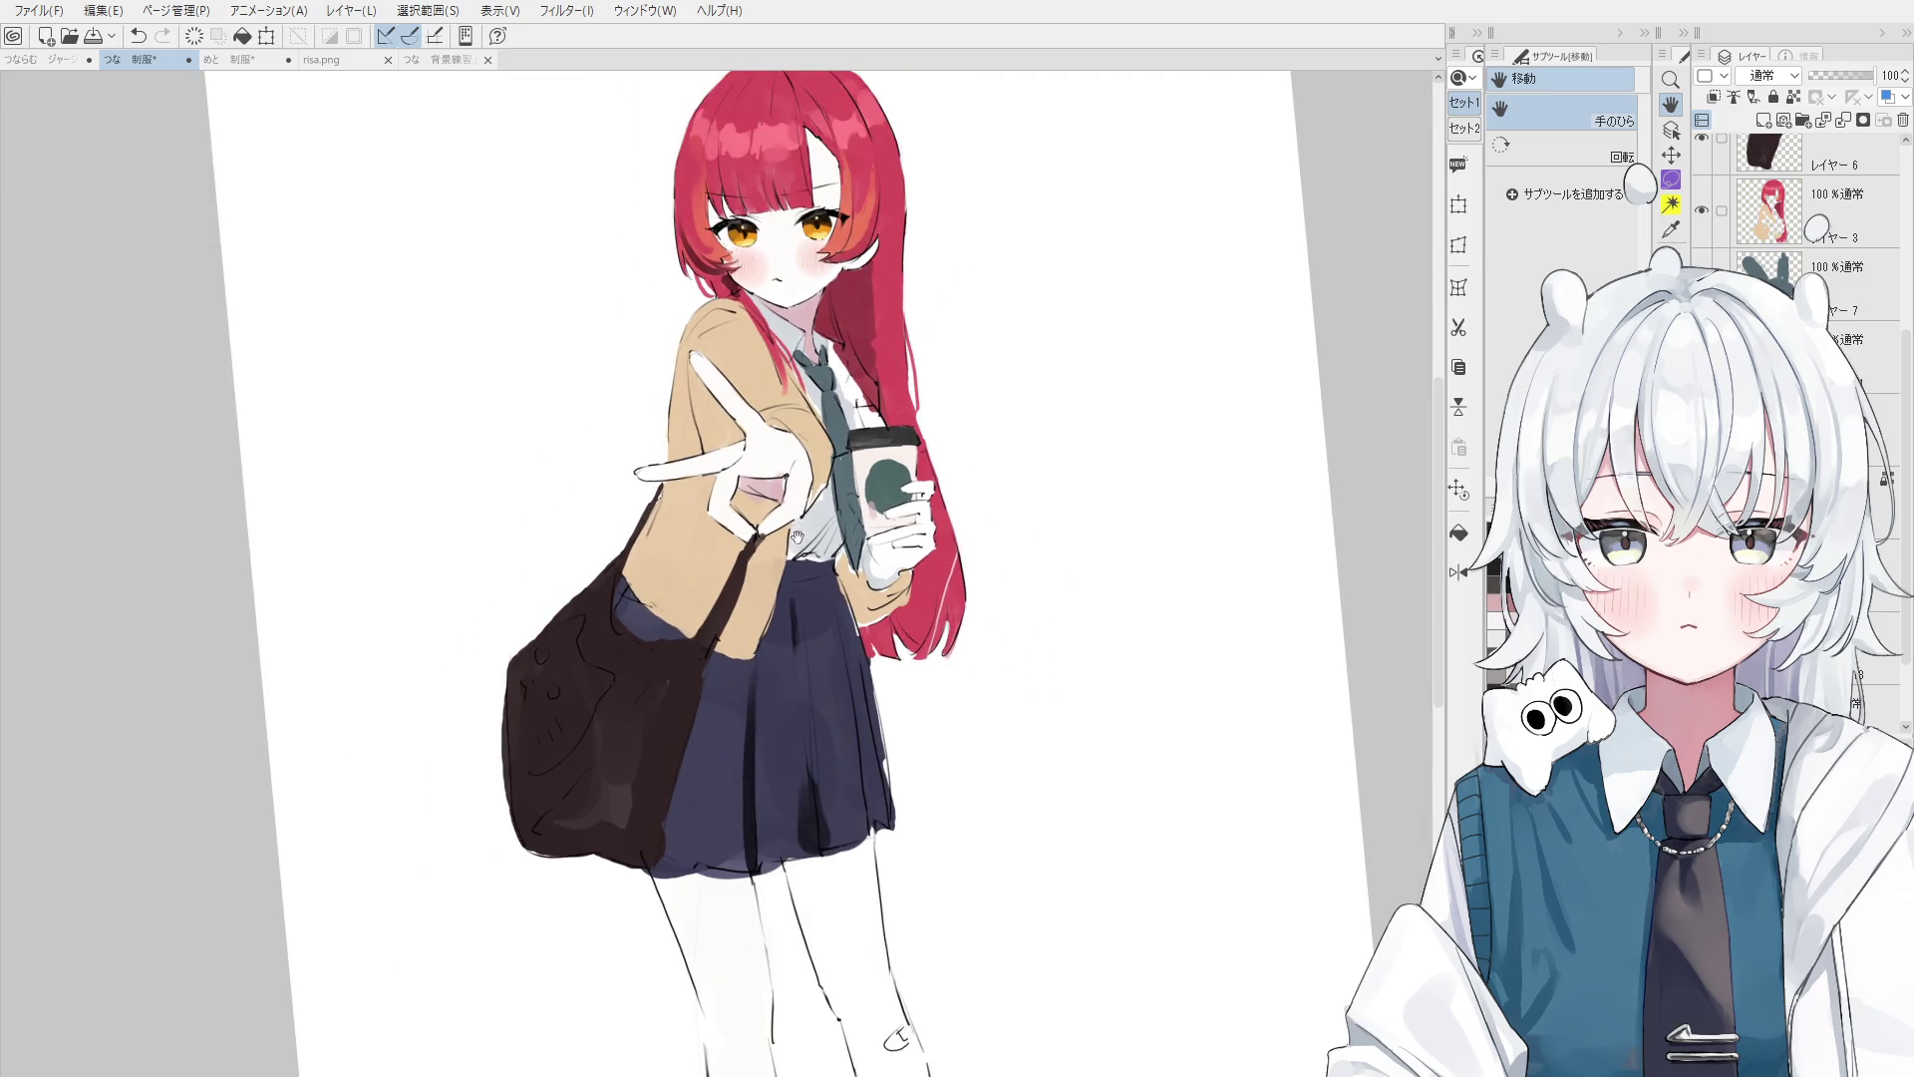
scroll(776, 580, down, 2)
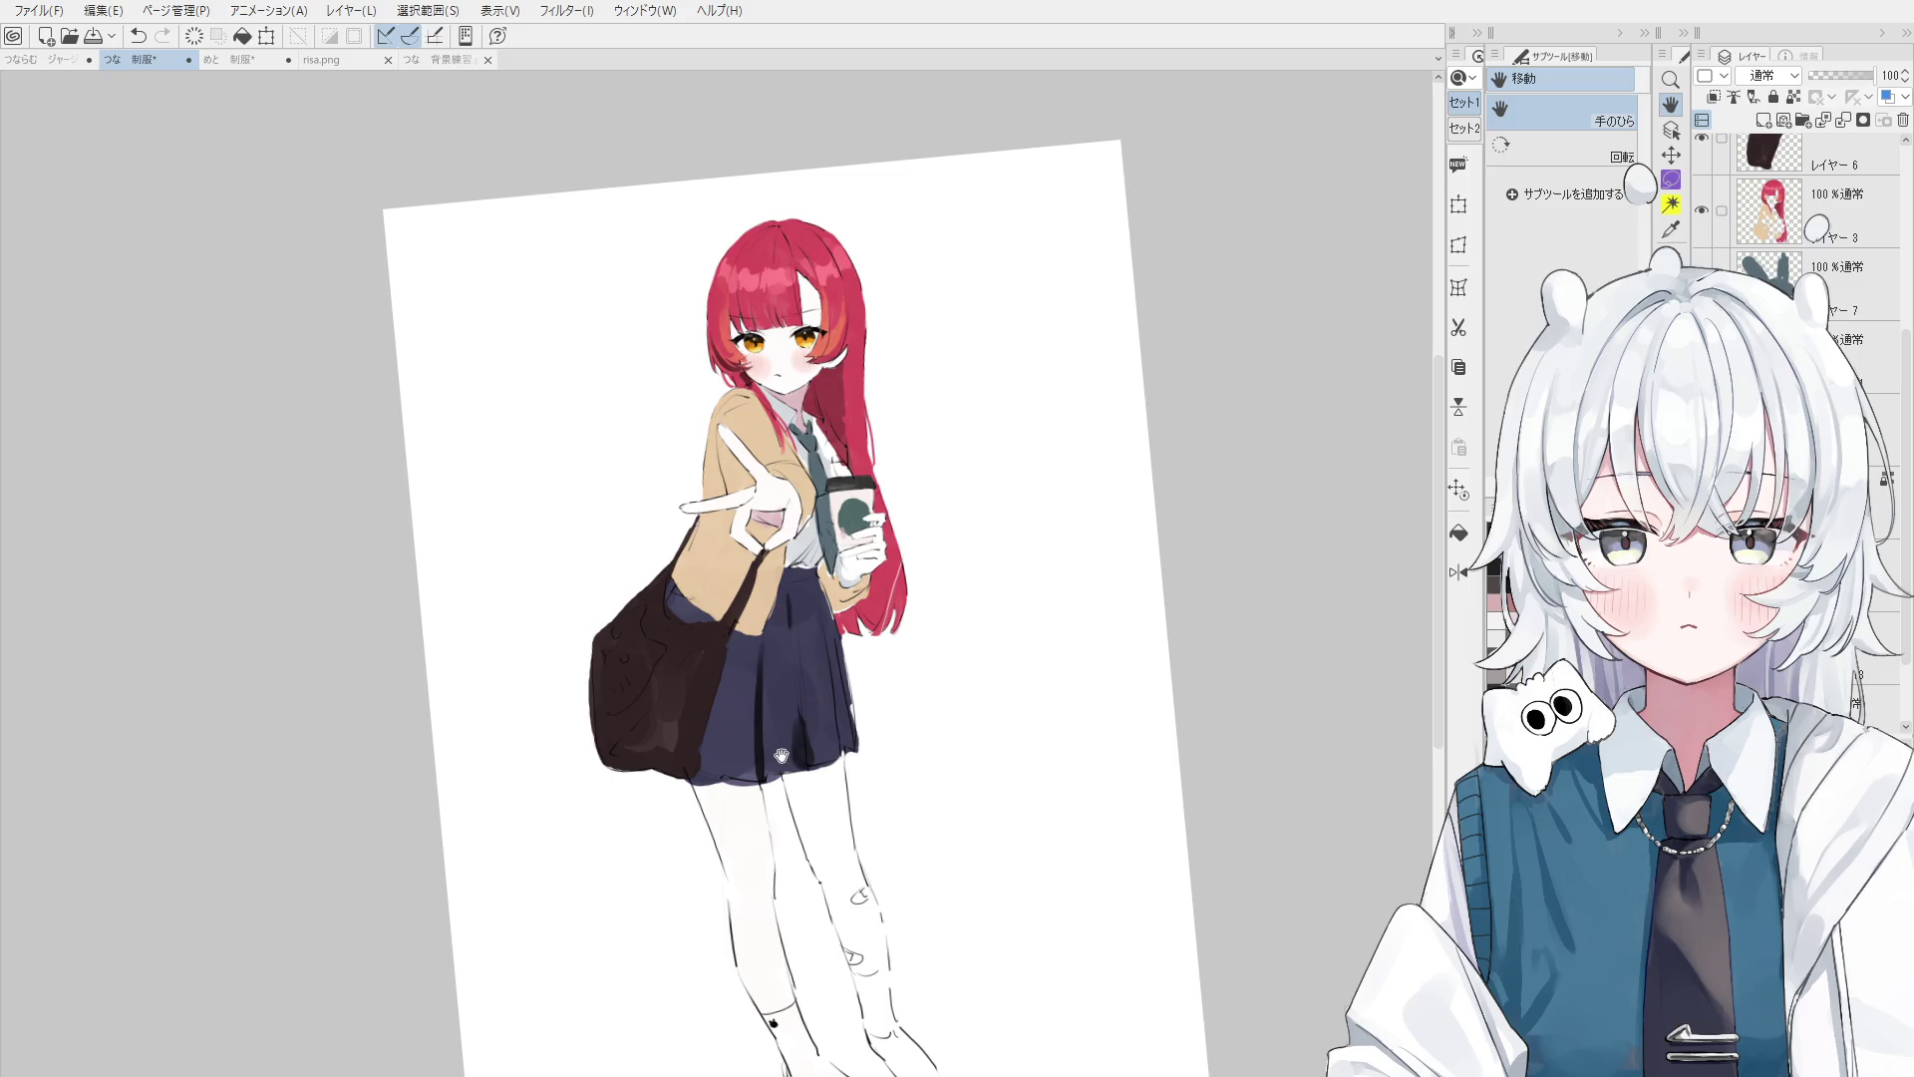
drag(785, 765, 783, 767)
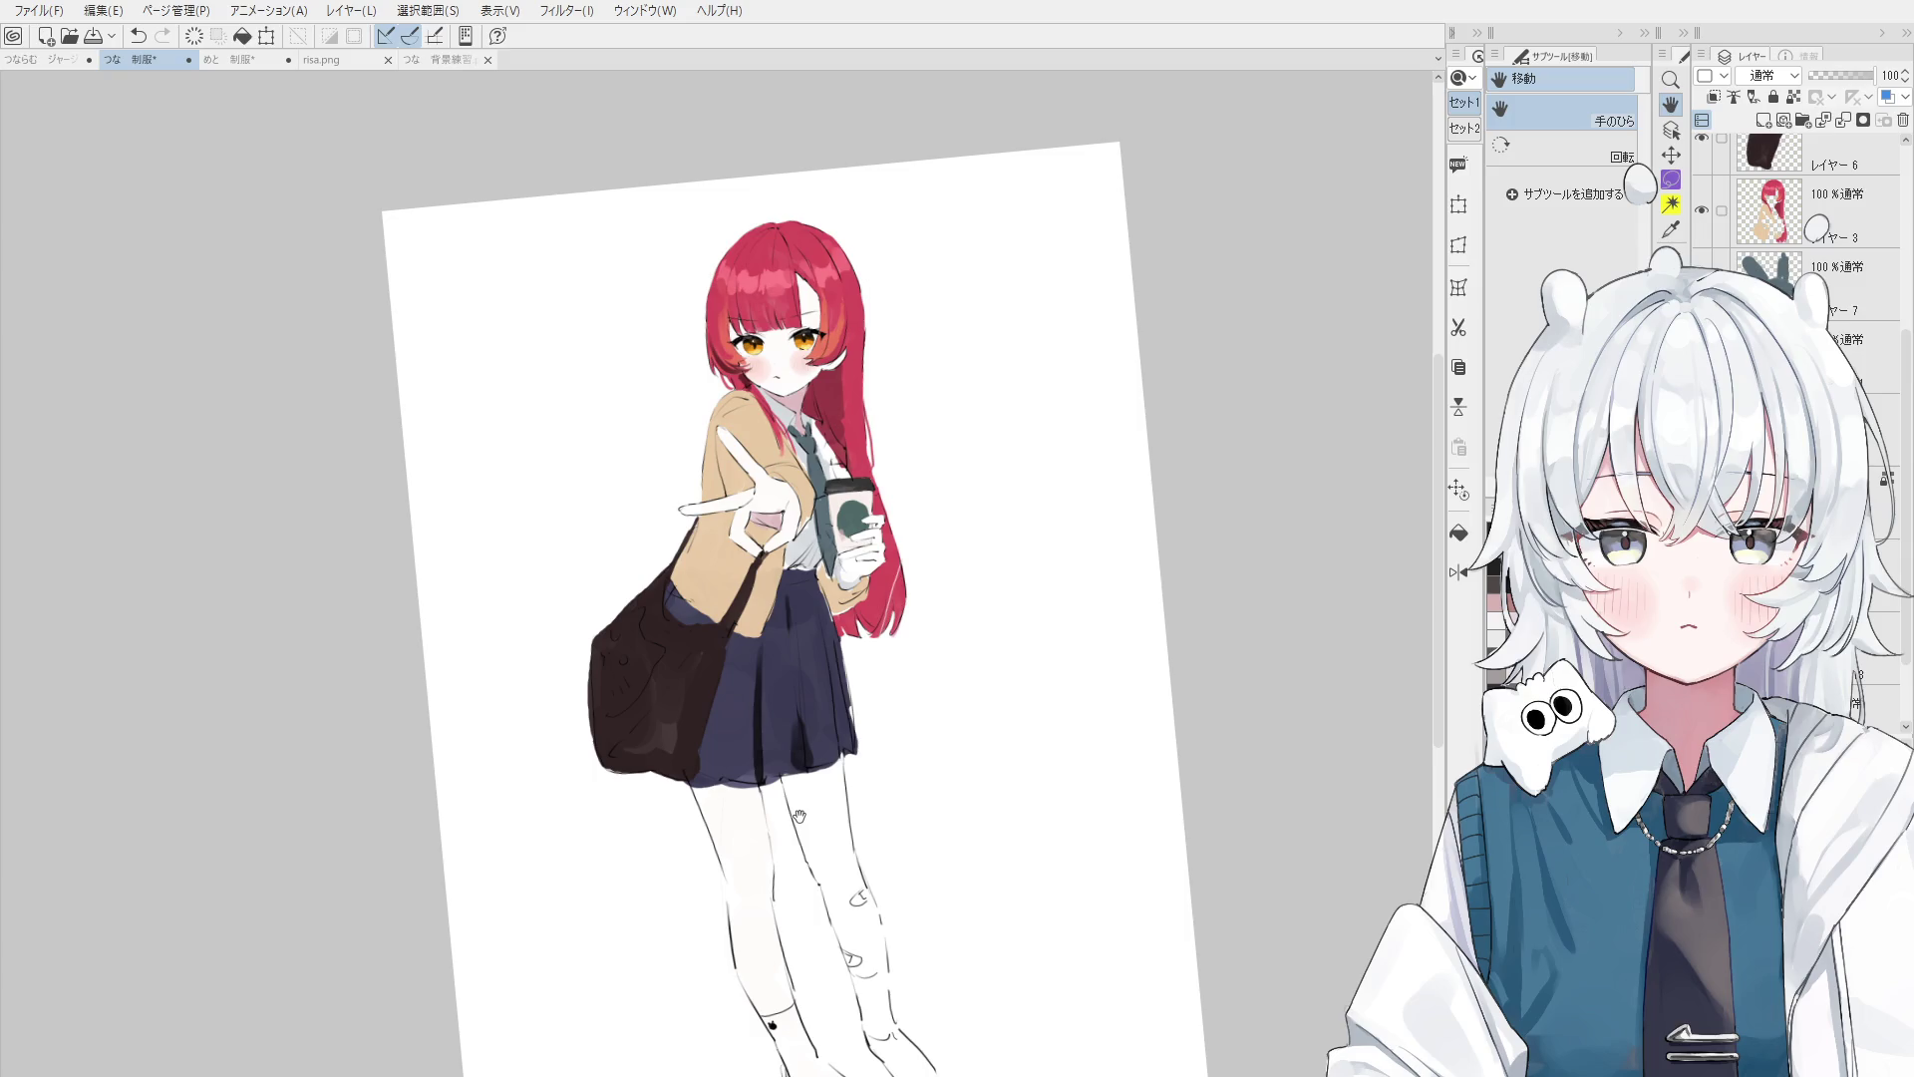
scroll(799, 816, down, 2)
scroll(799, 815, up, 1)
scroll(799, 815, up, 4)
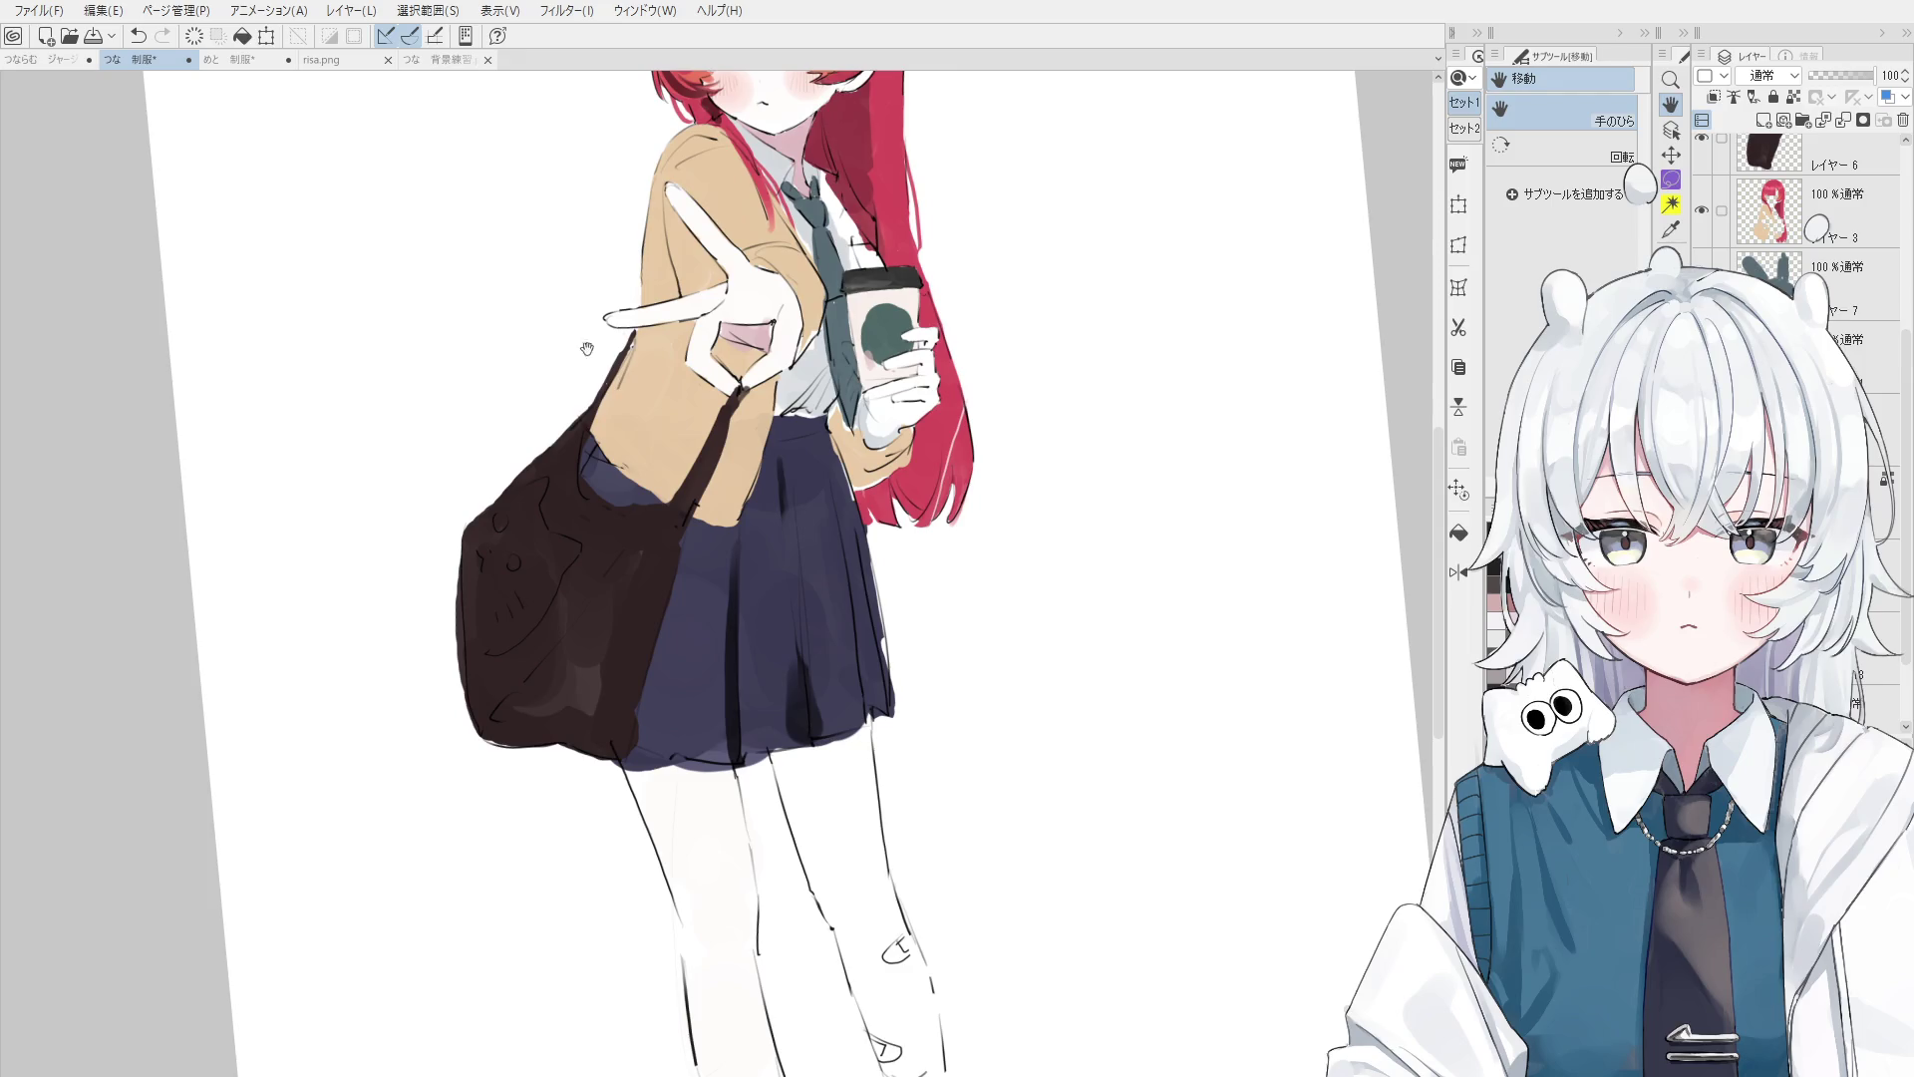
- Select the colour layer at the hand and blend the pink between the V-sign fingers
key(o)
scroll(737, 339, up, 3)
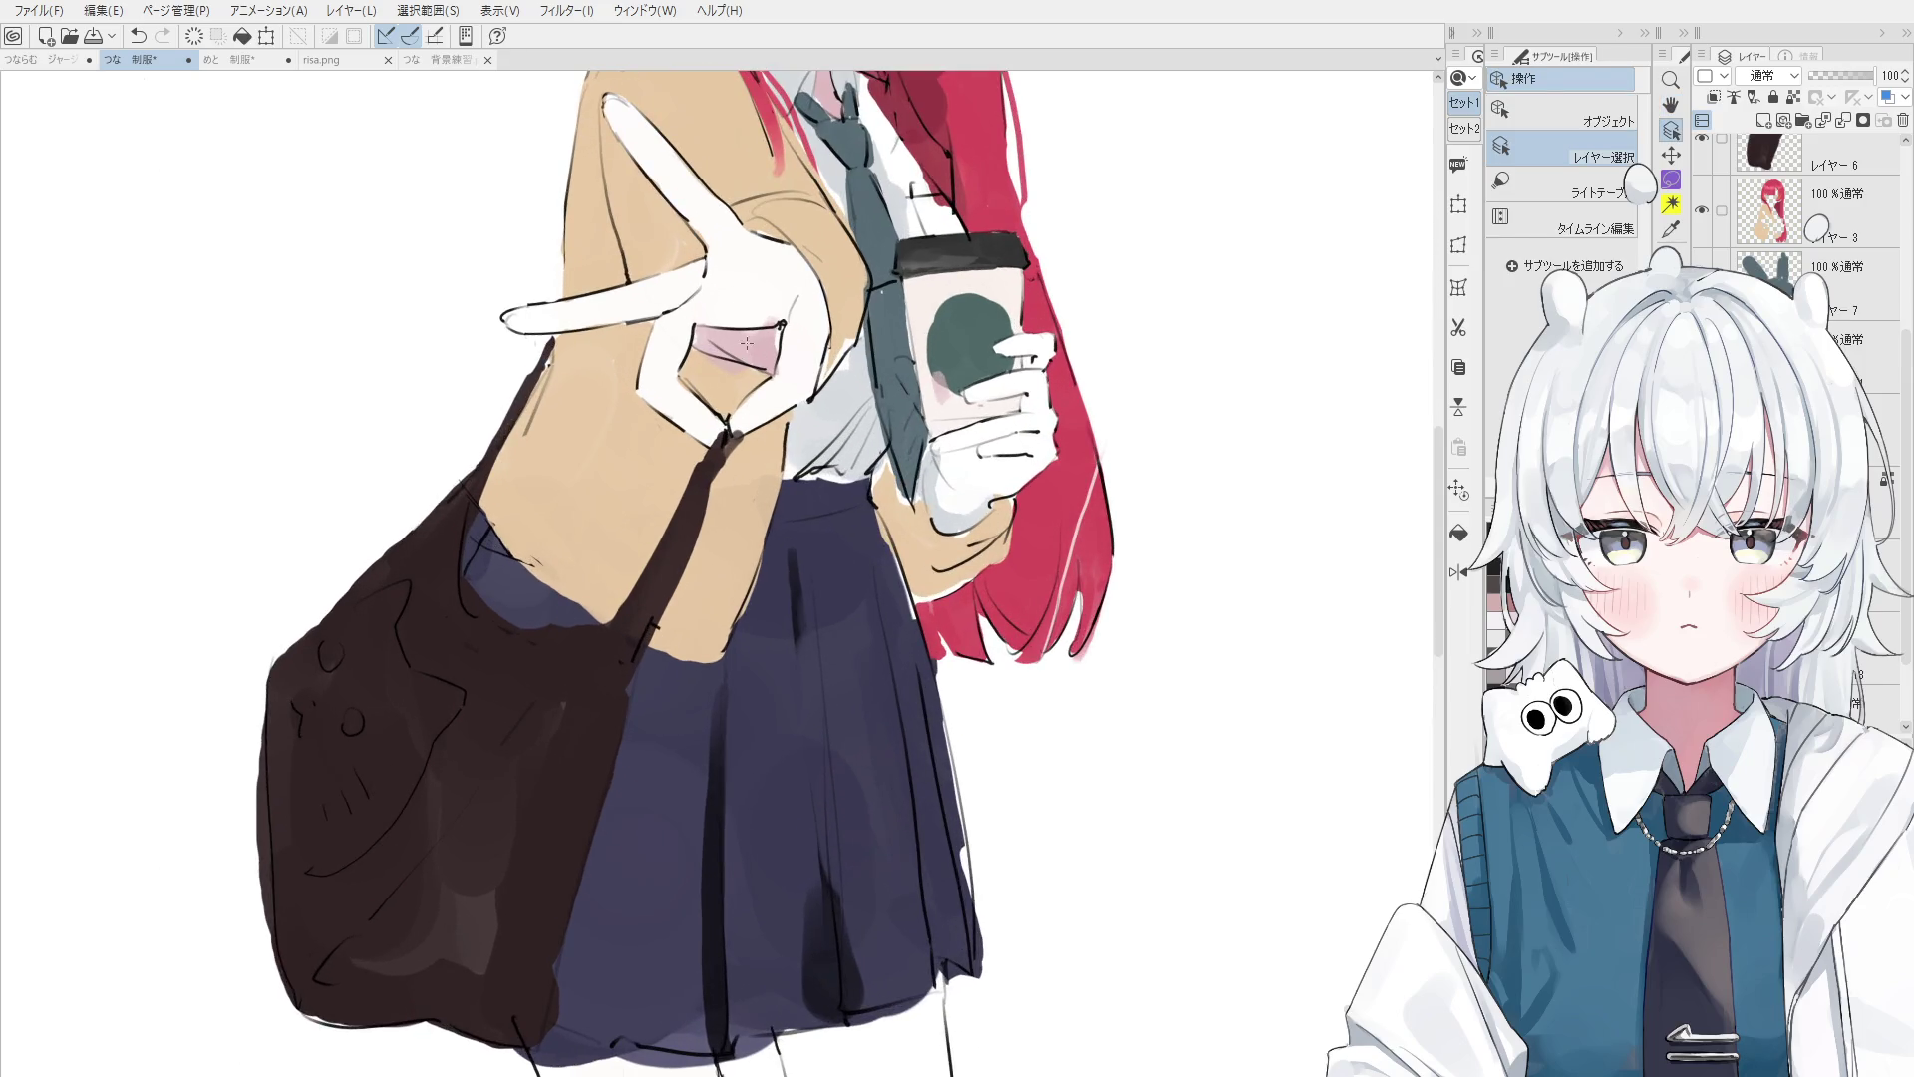
click(757, 344)
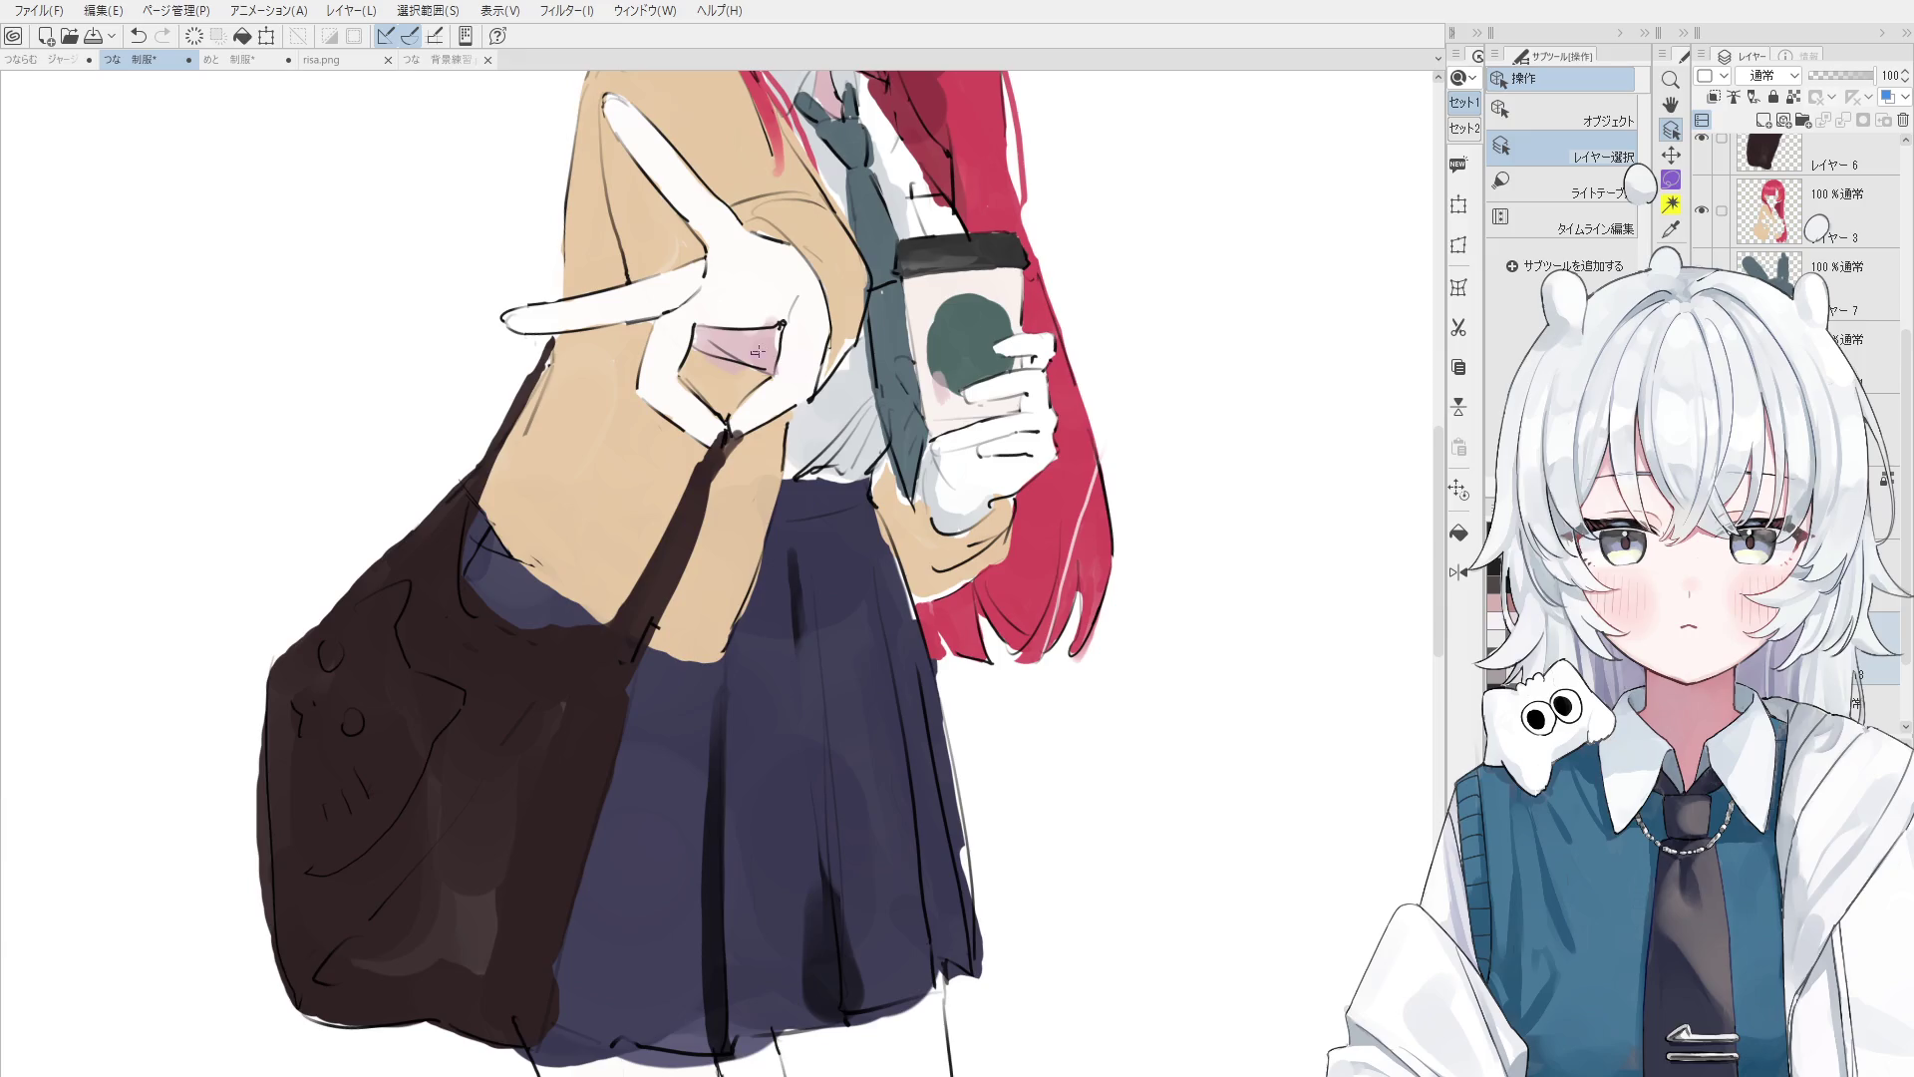
click(741, 384)
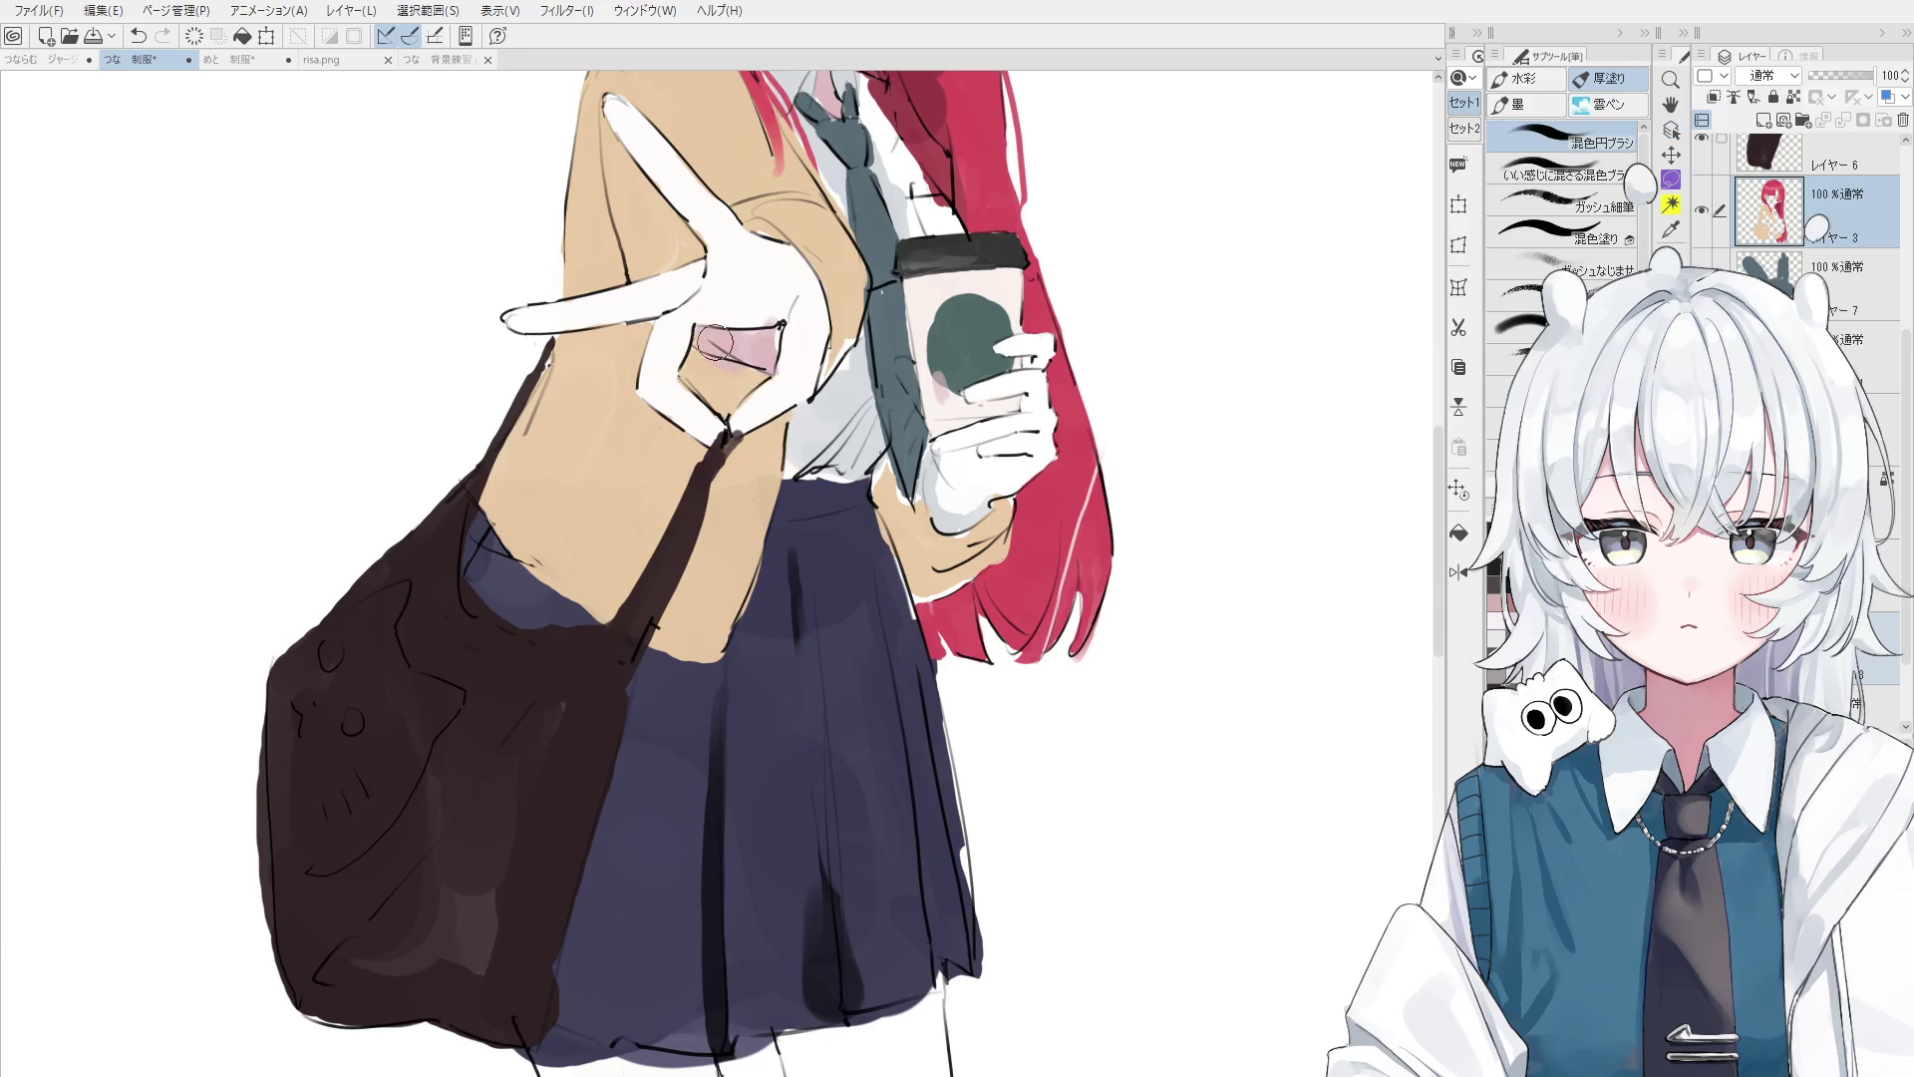
key(b)
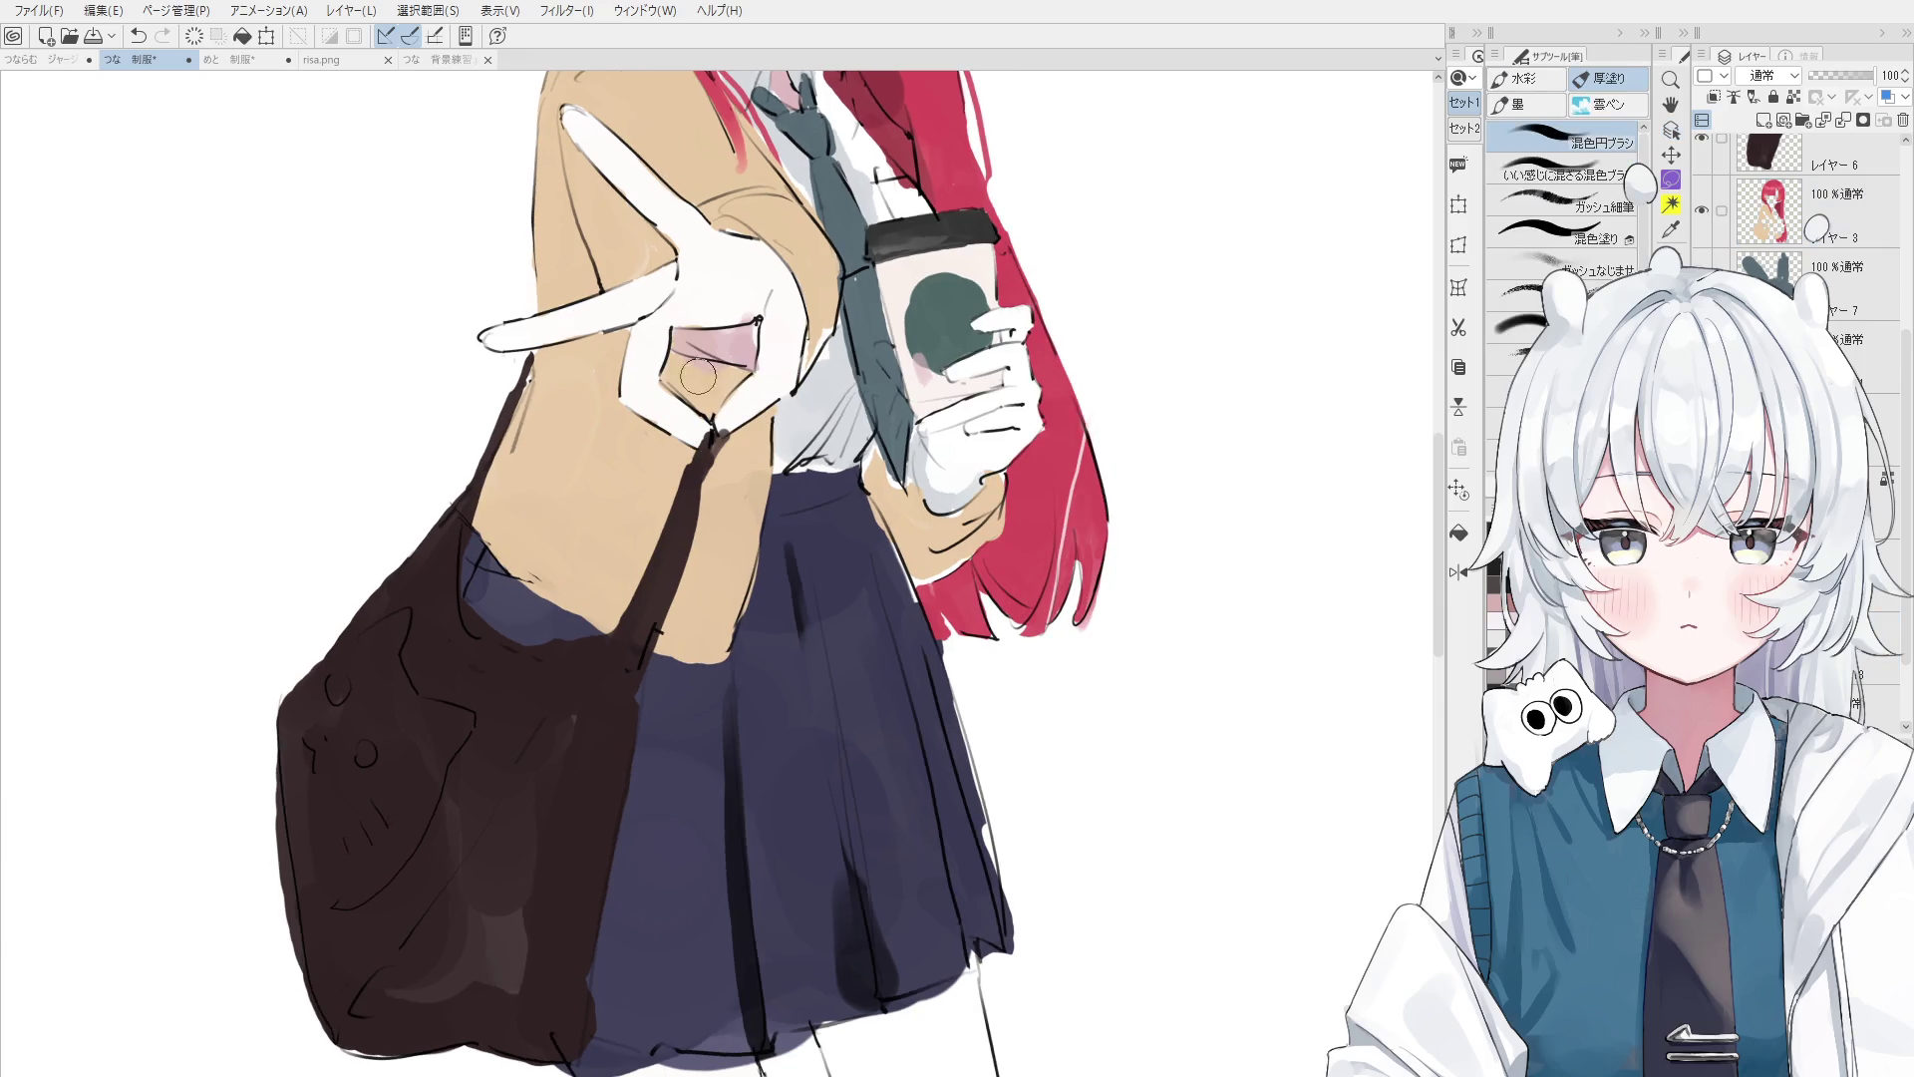
drag(743, 339, 752, 334)
key(ctrl+z)
key(o)
click(748, 336)
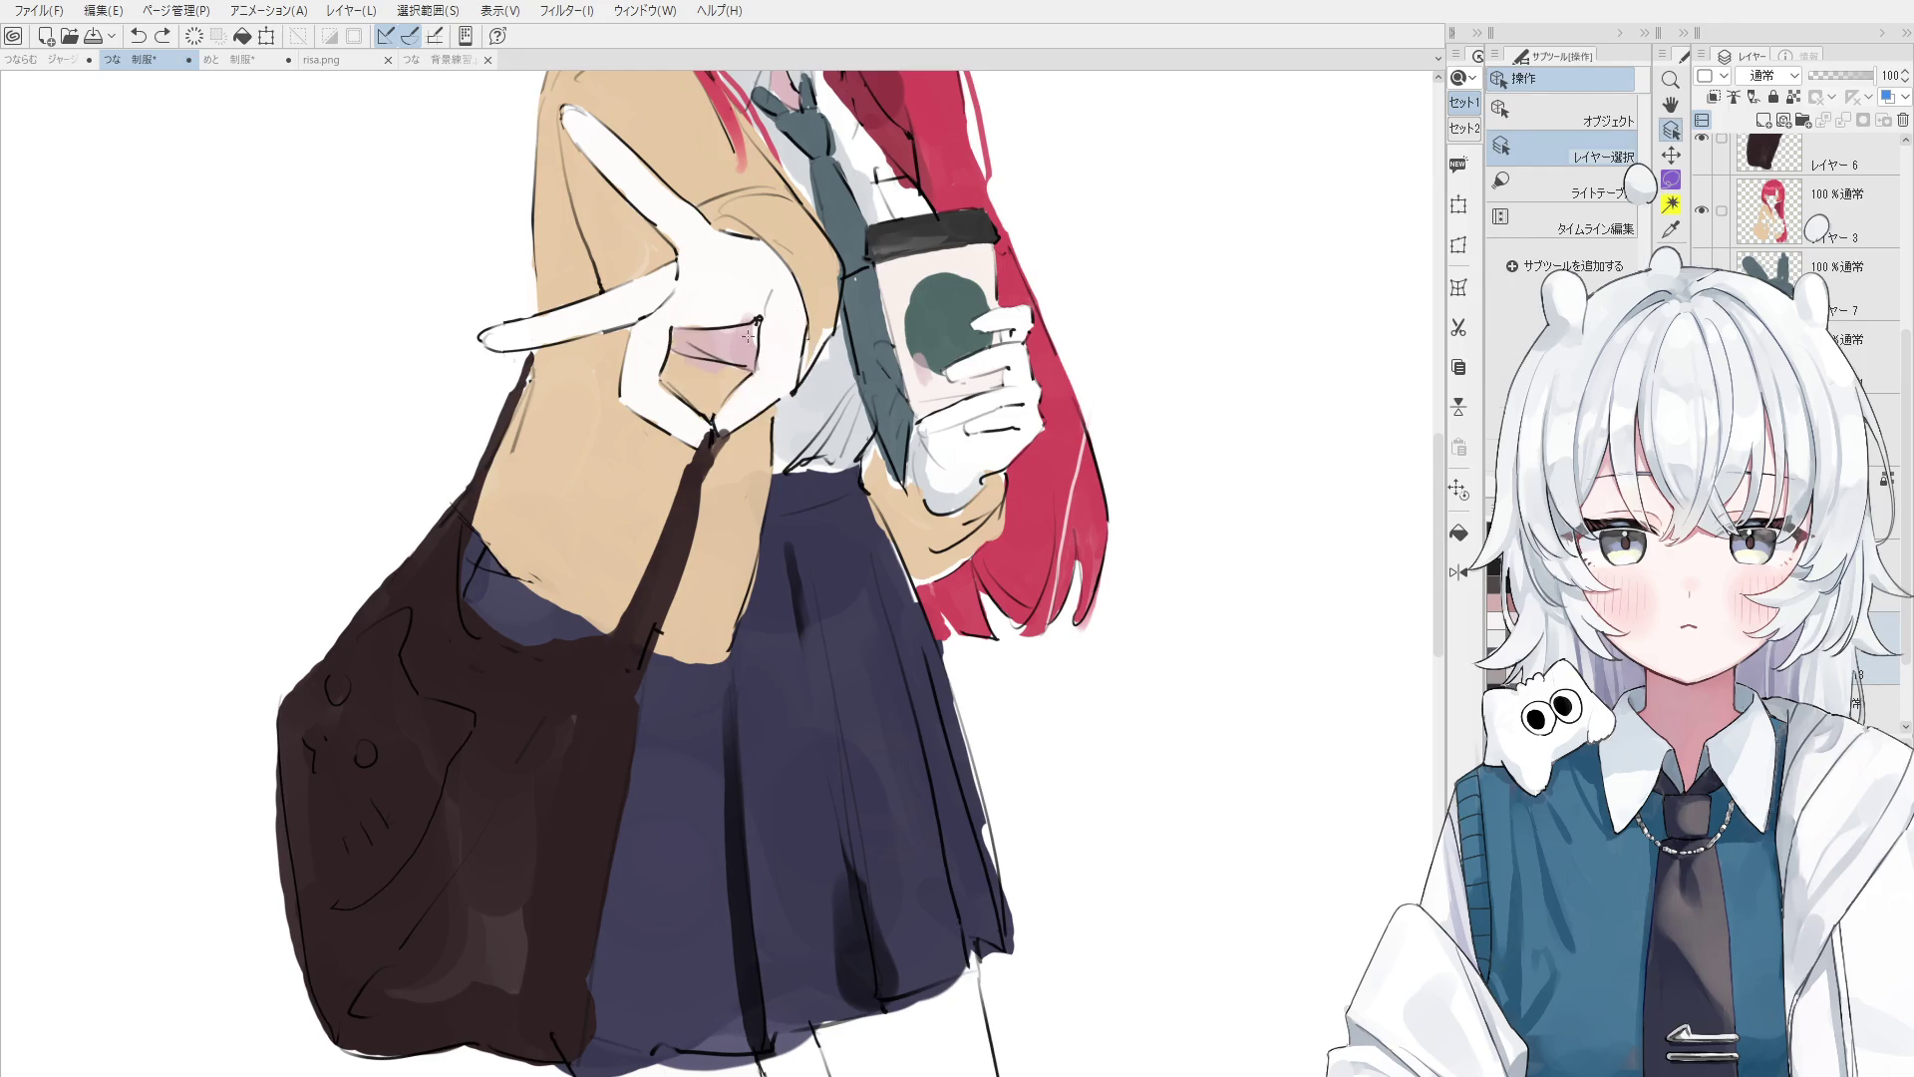
key(b)
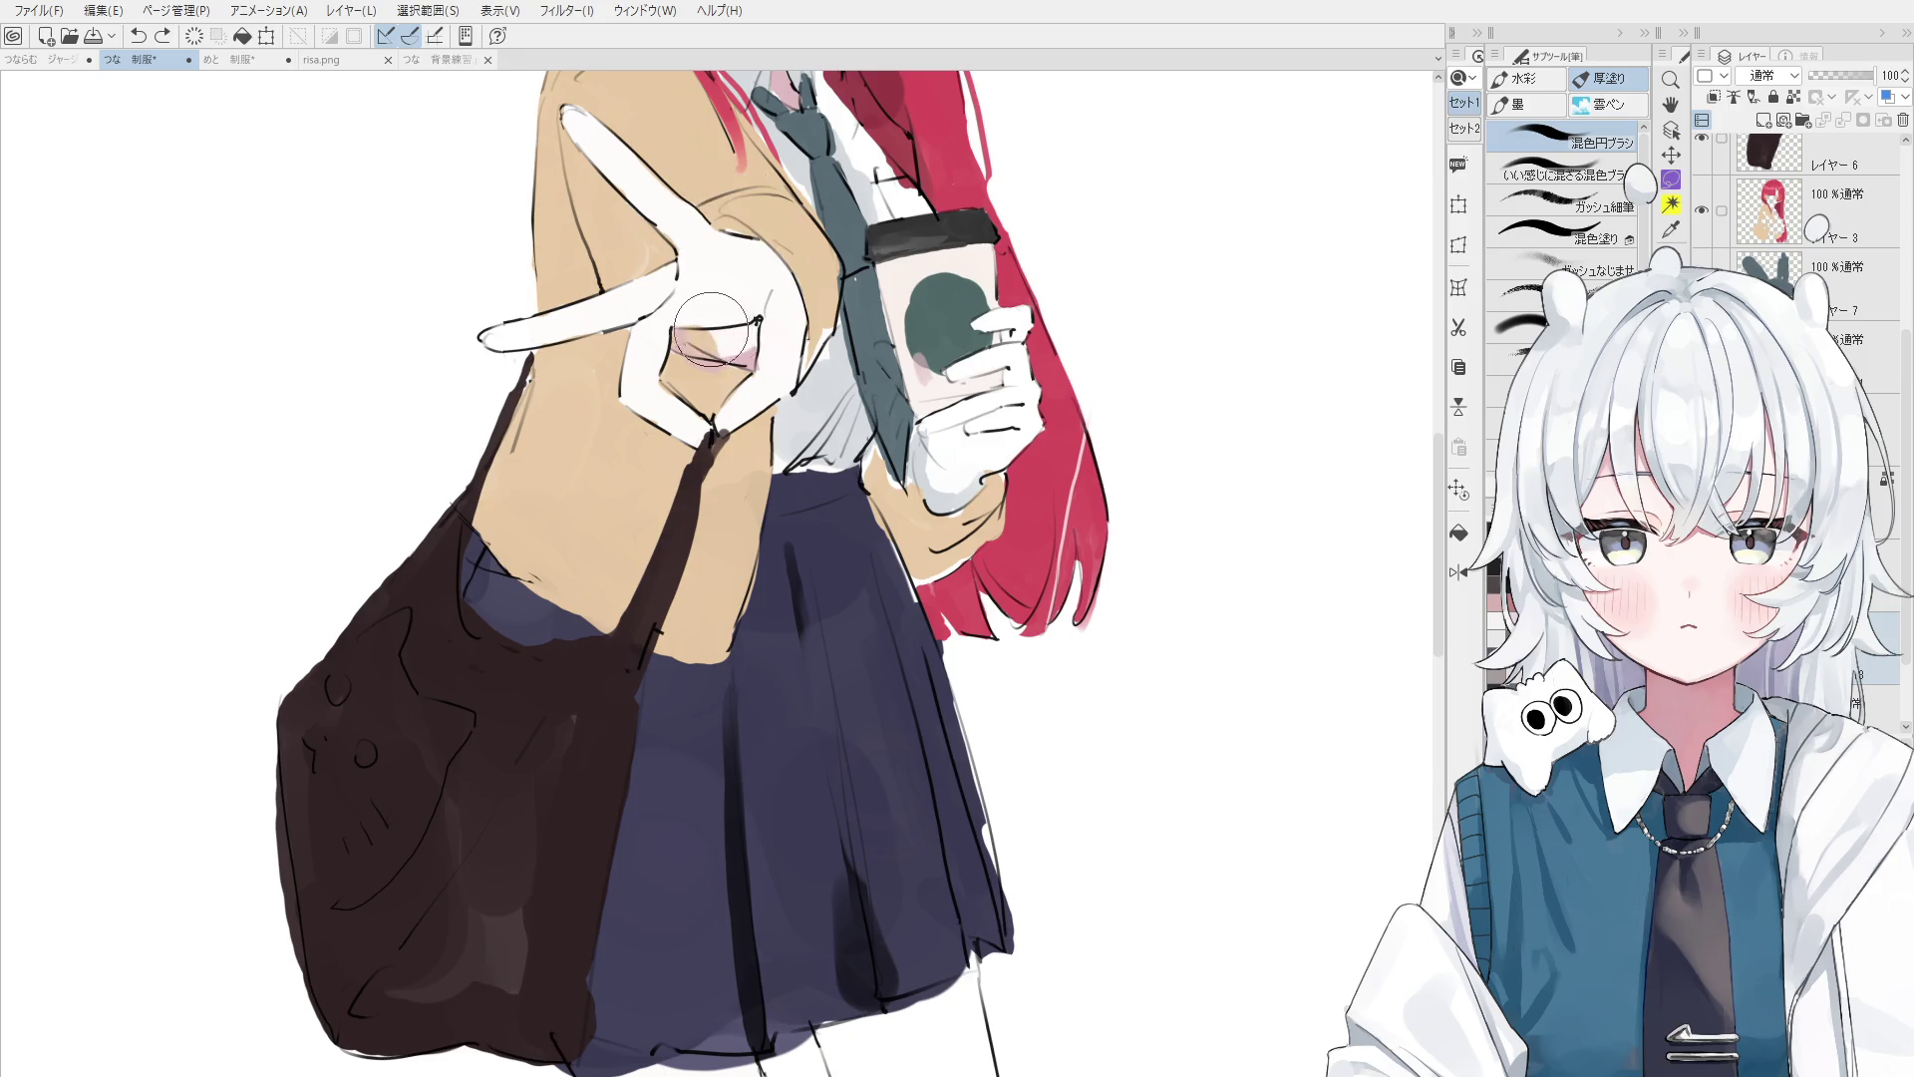
- Redraw a small dark line at the thumb tip, then view the whole figure mirrored
scroll(711, 329, down, 1)
key(o)
click(714, 324)
click(718, 332)
click(722, 339)
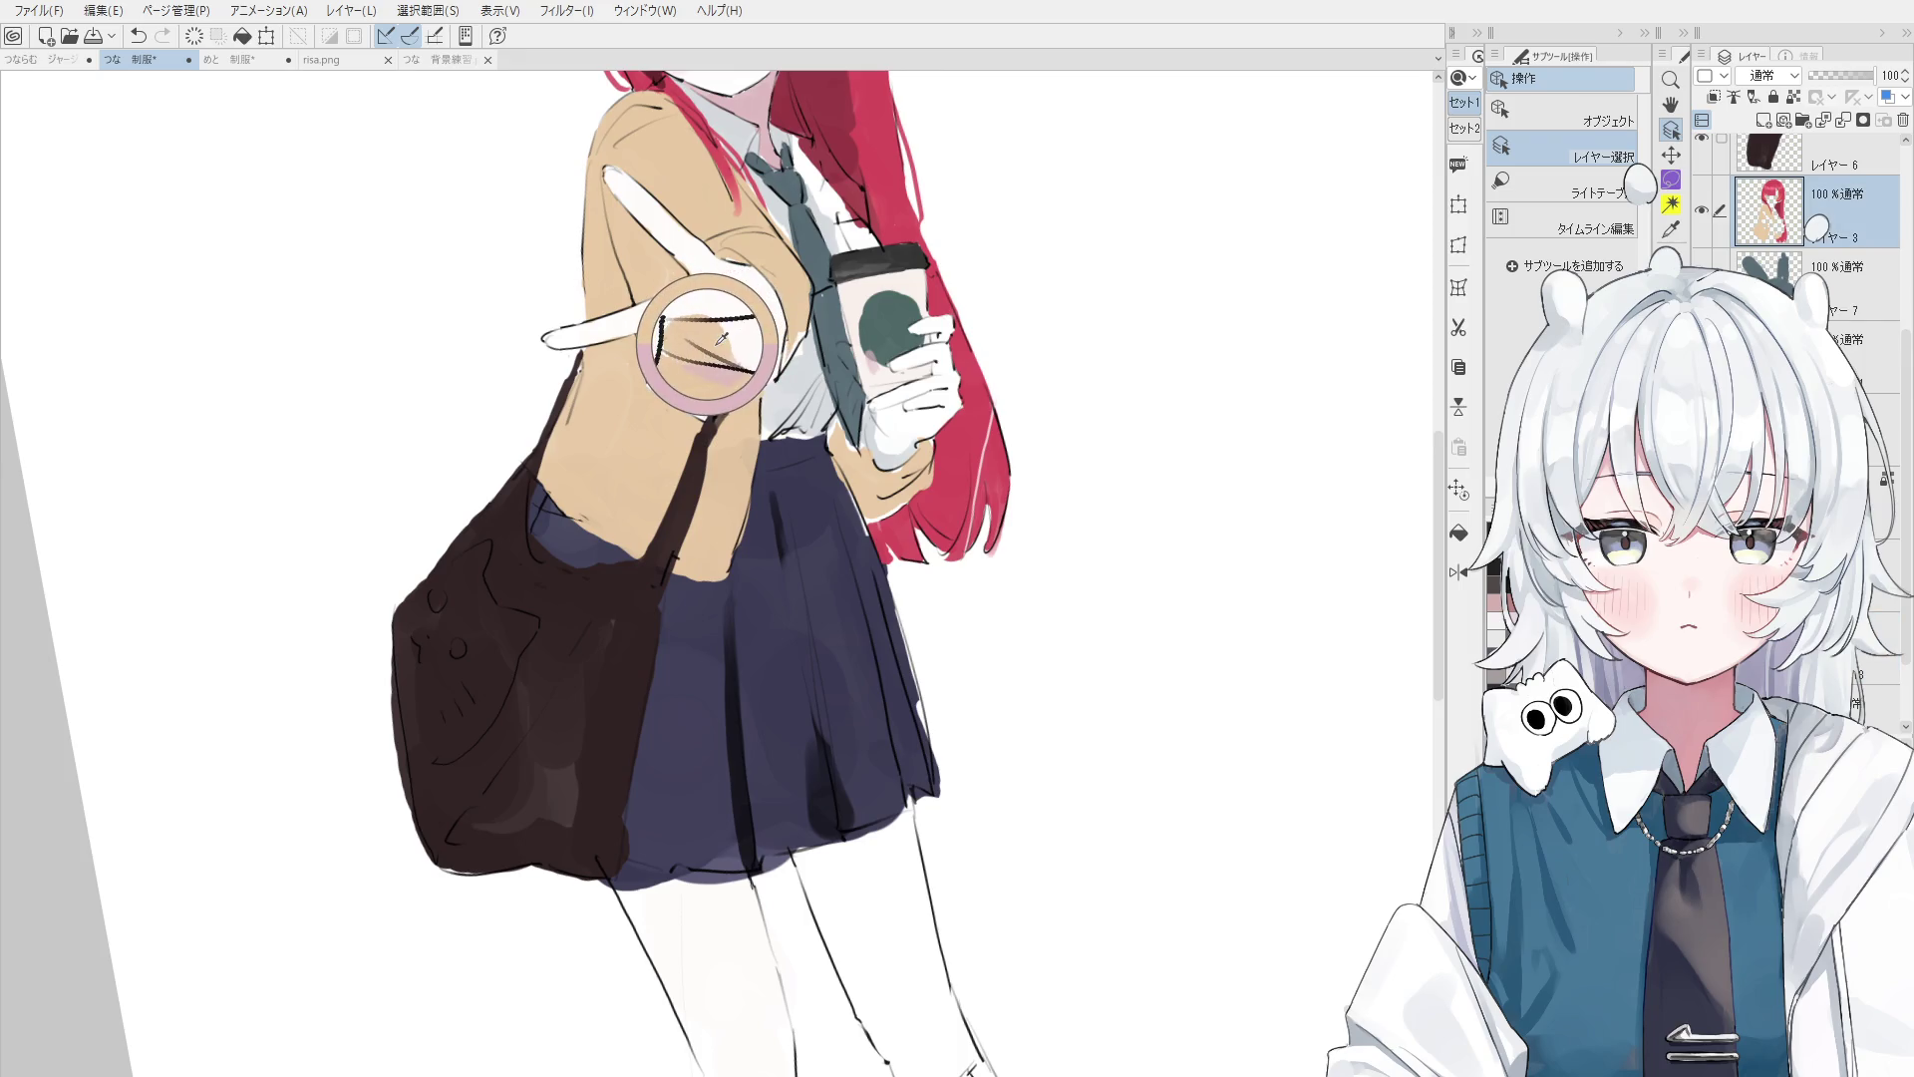
key(b)
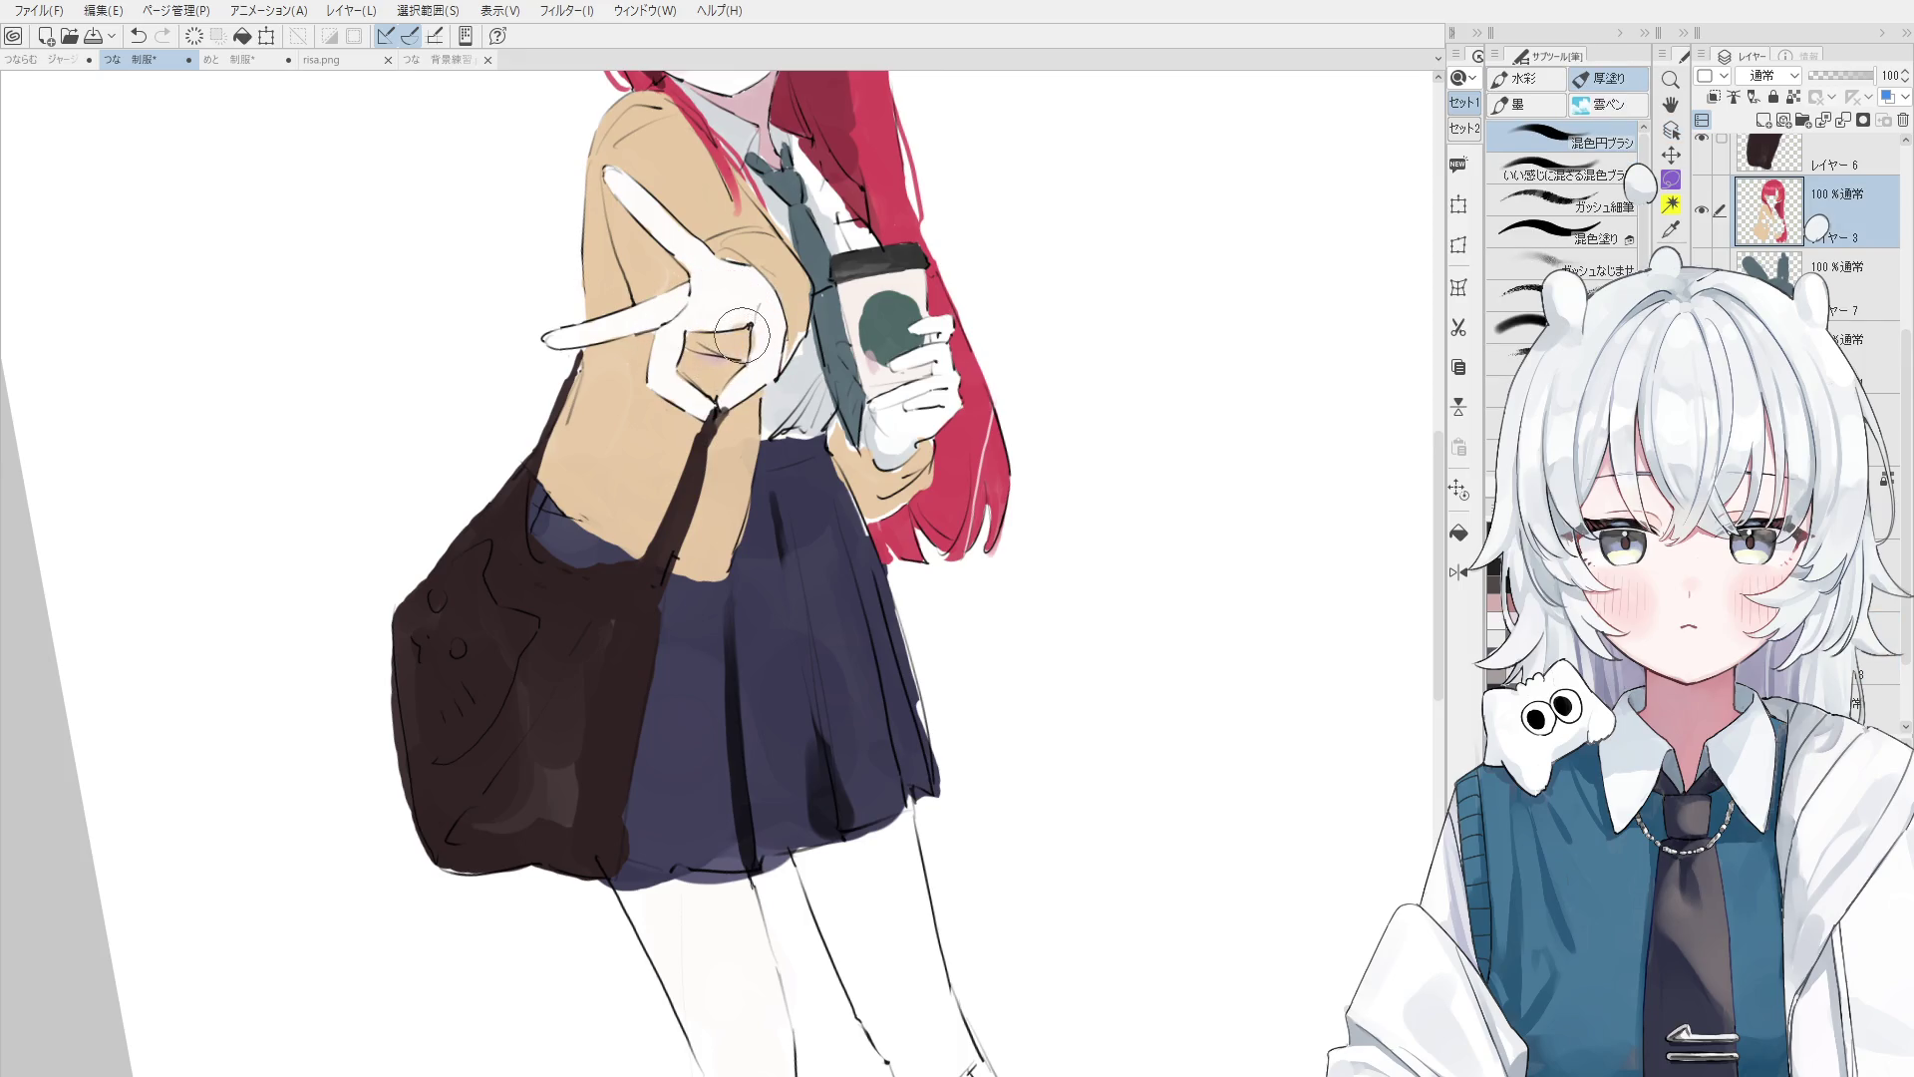
key(ctrl+z)
drag(746, 320, 751, 329)
key(ctrl+0)
key(h)
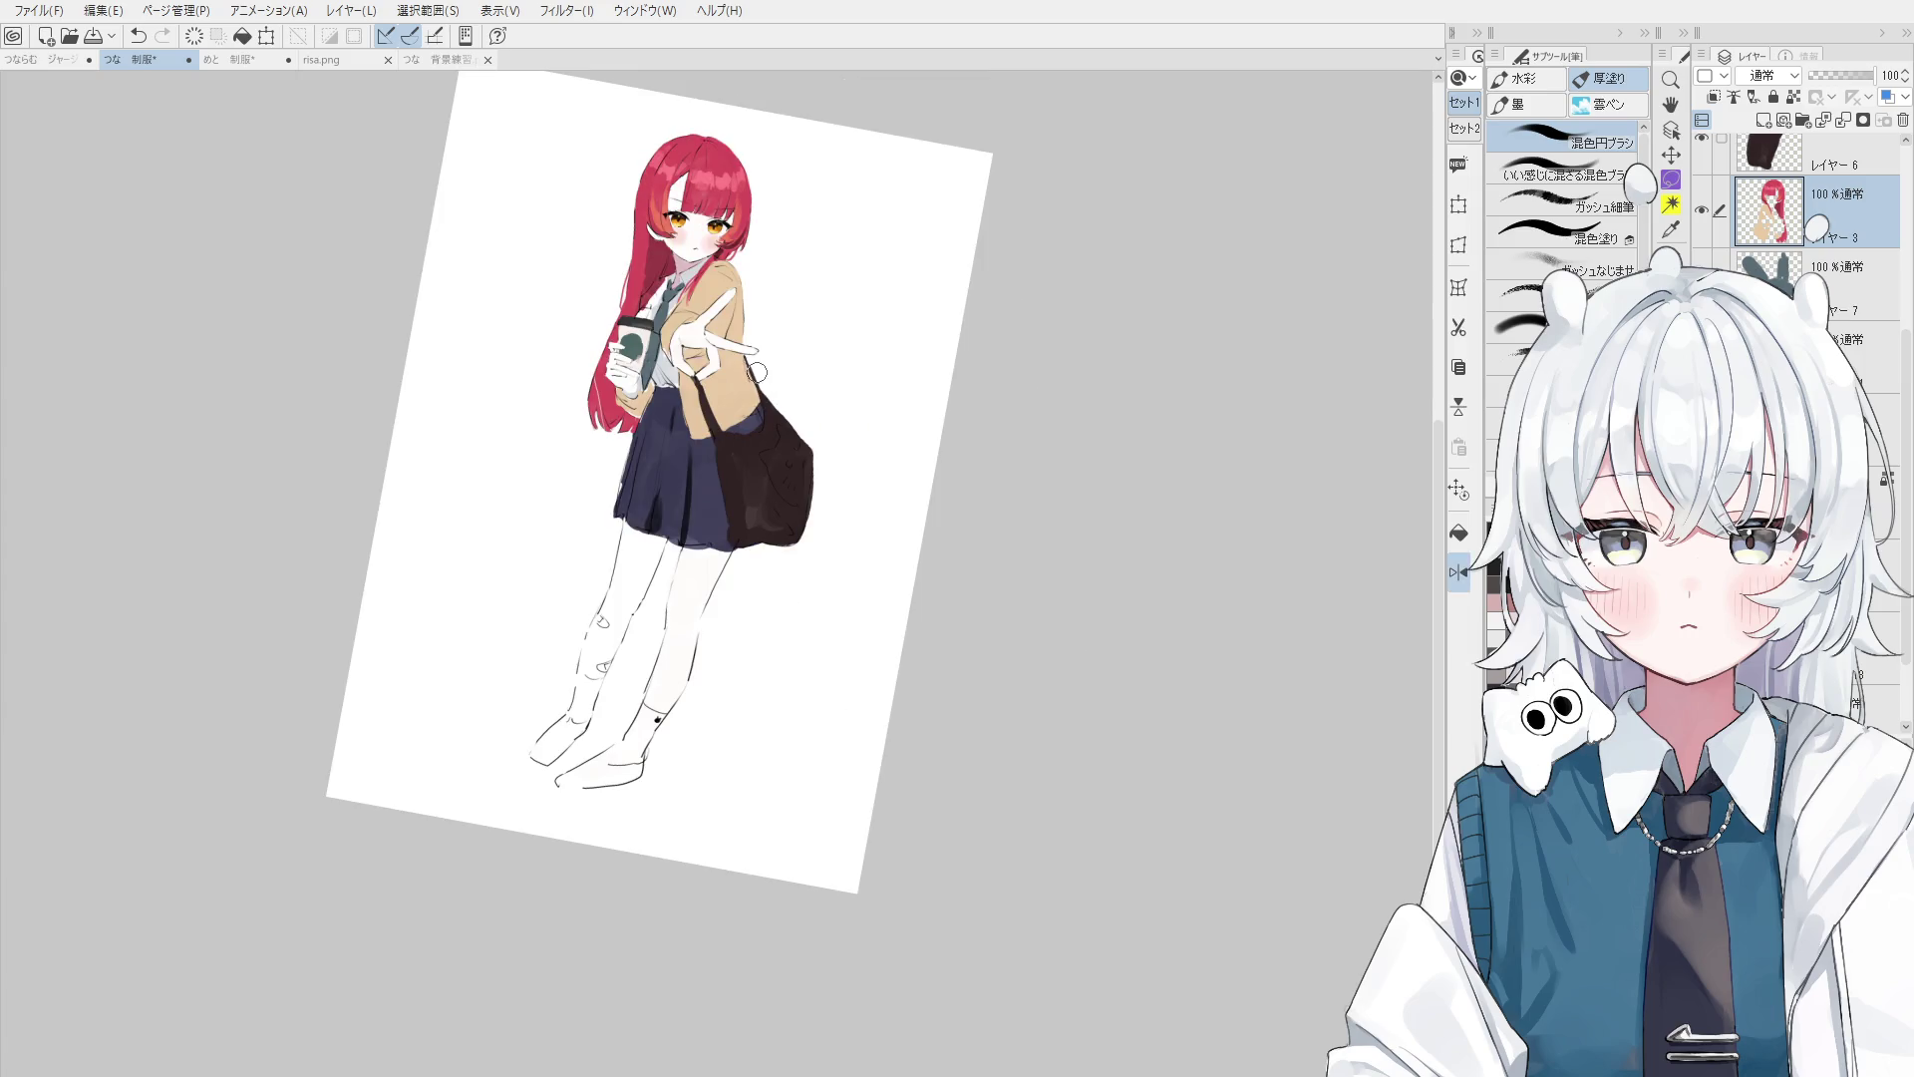
key(minus)
key(minus)
key(h)
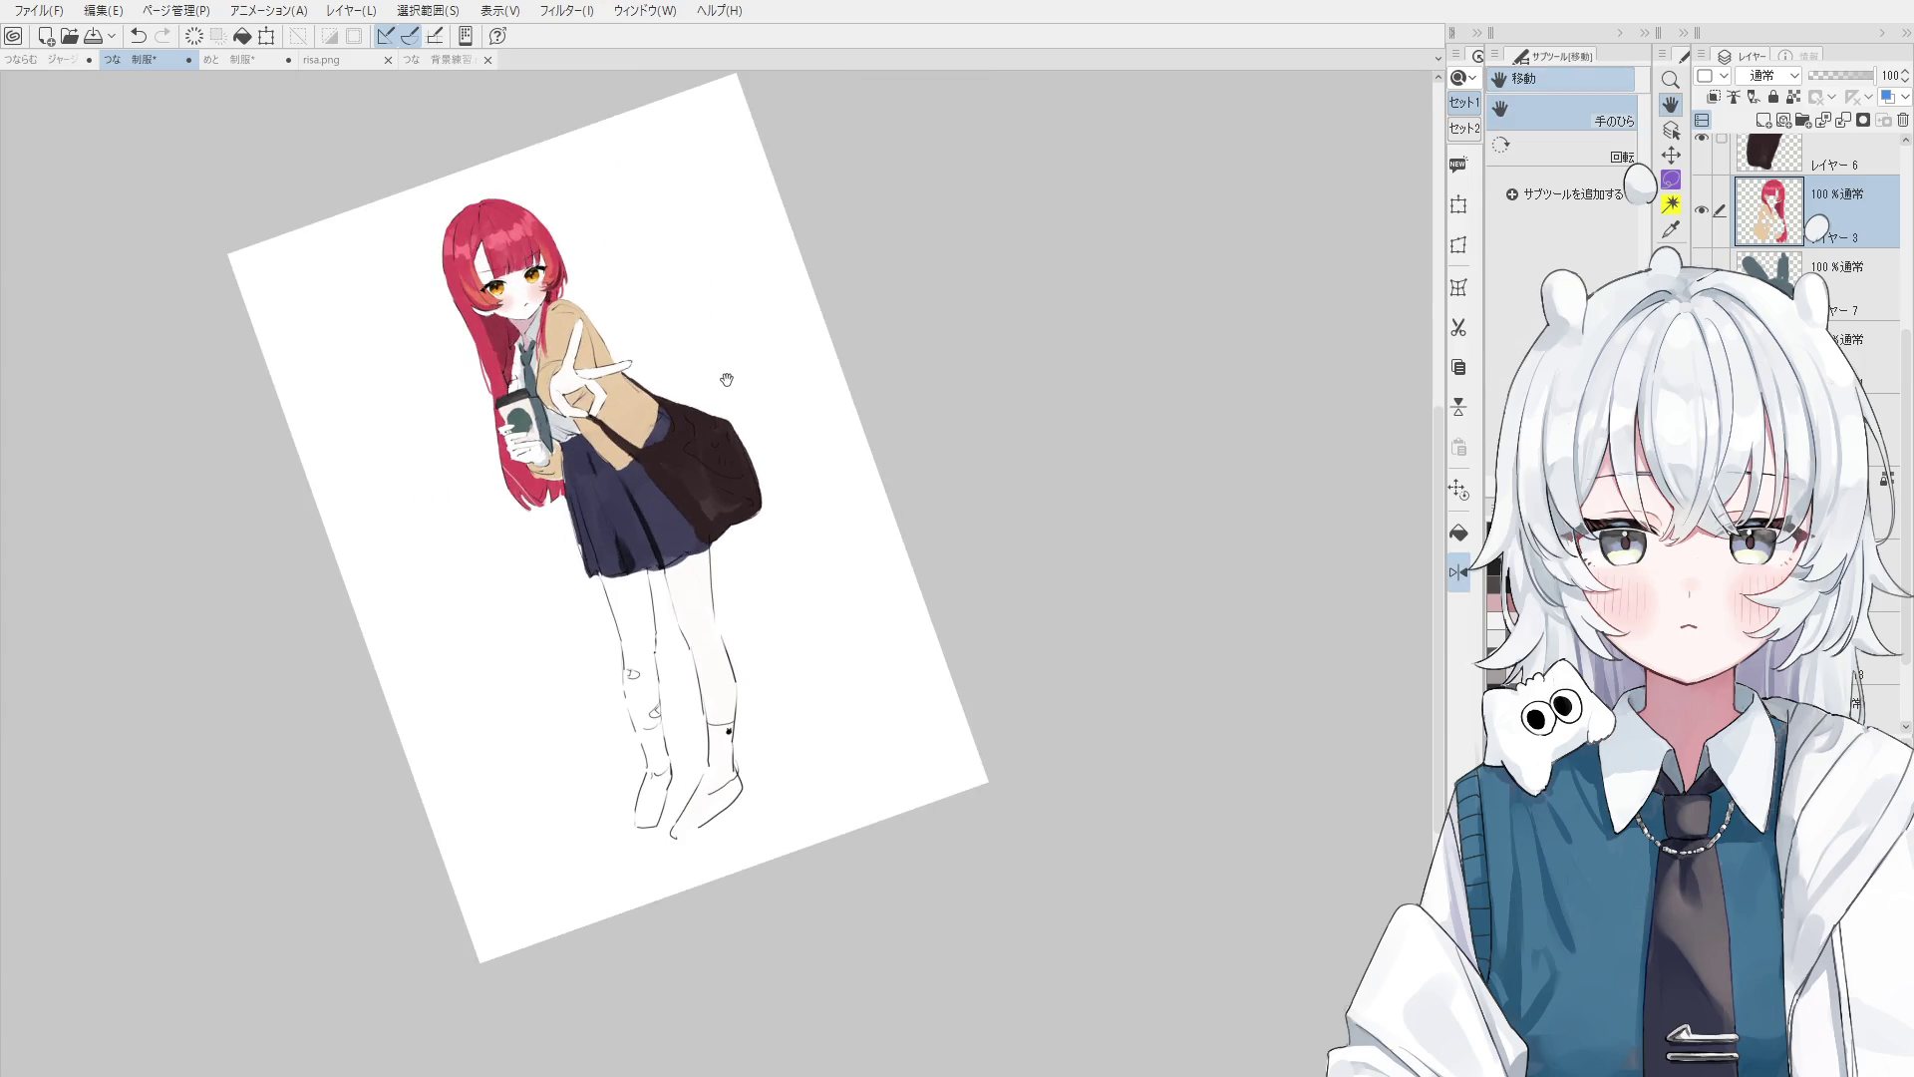
key(asciicircum)
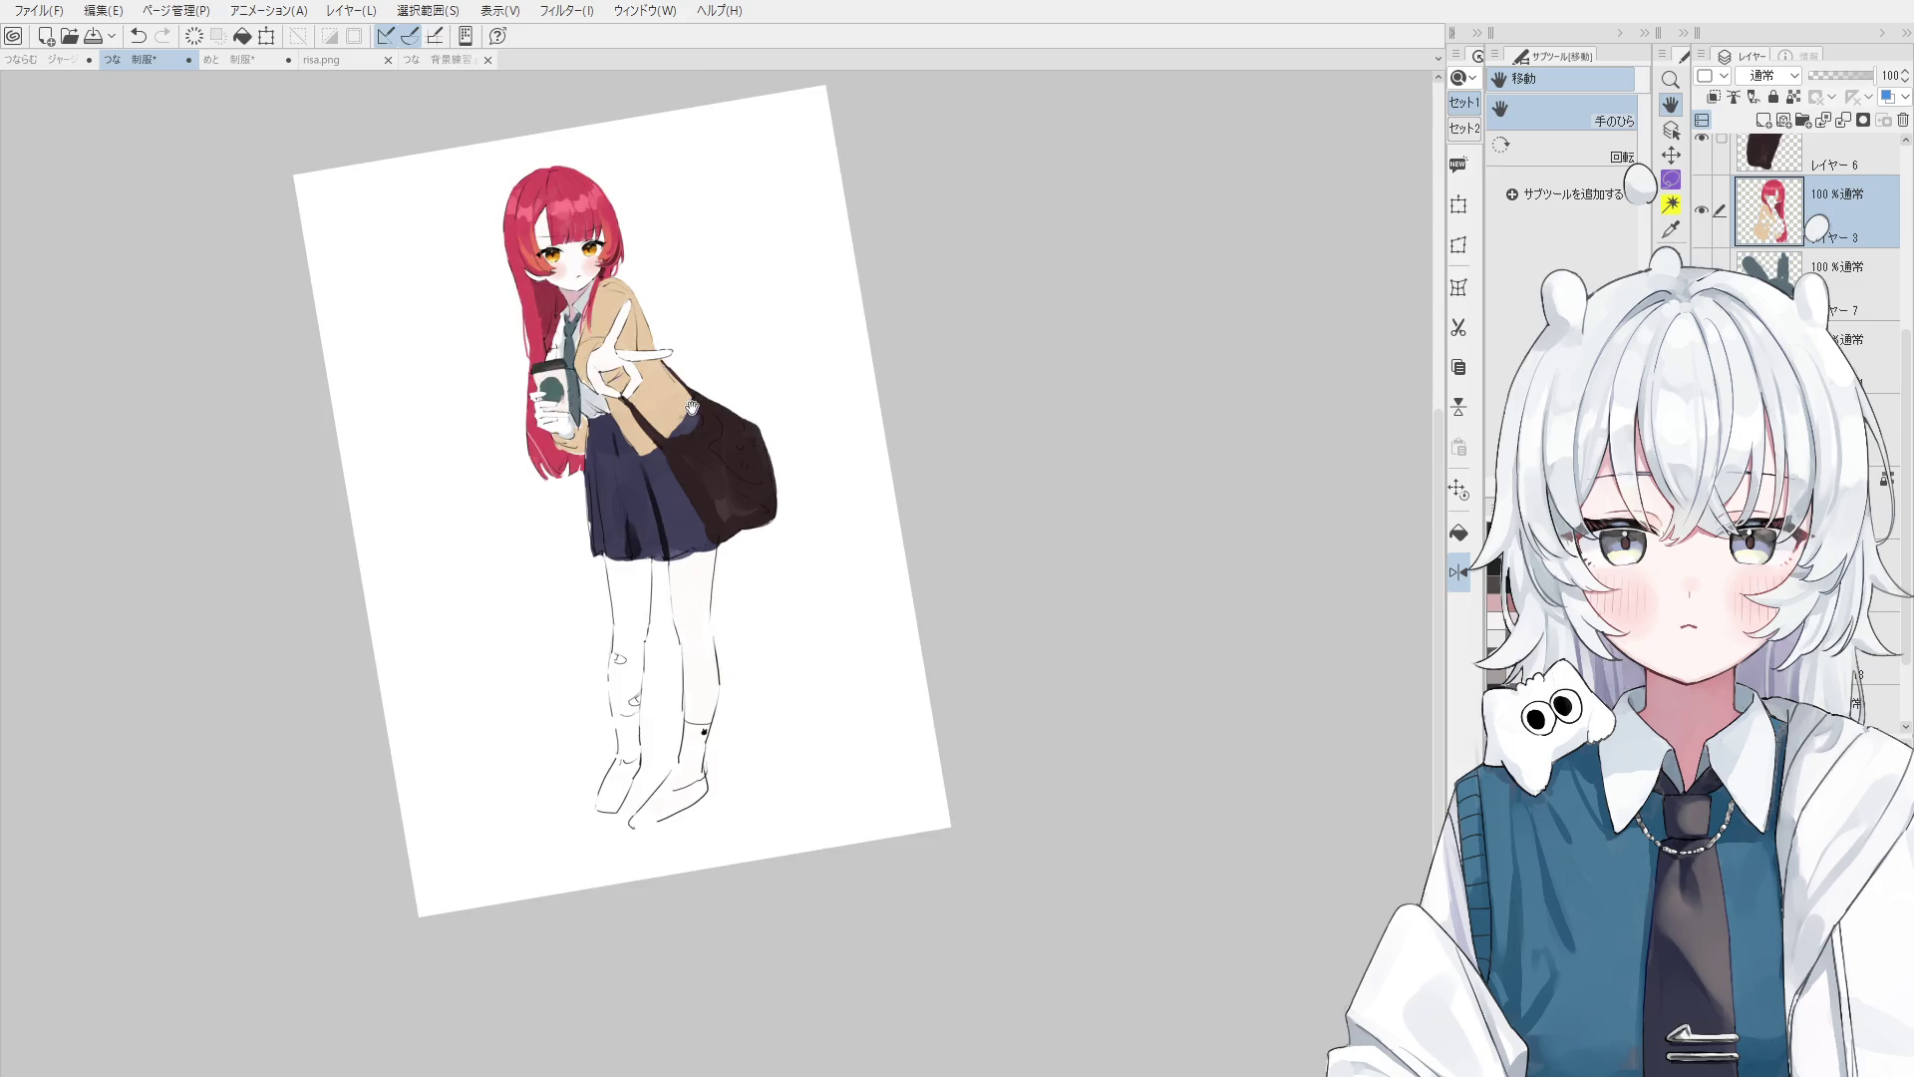
drag(653, 408, 785, 546)
scroll(673, 409, up, 5)
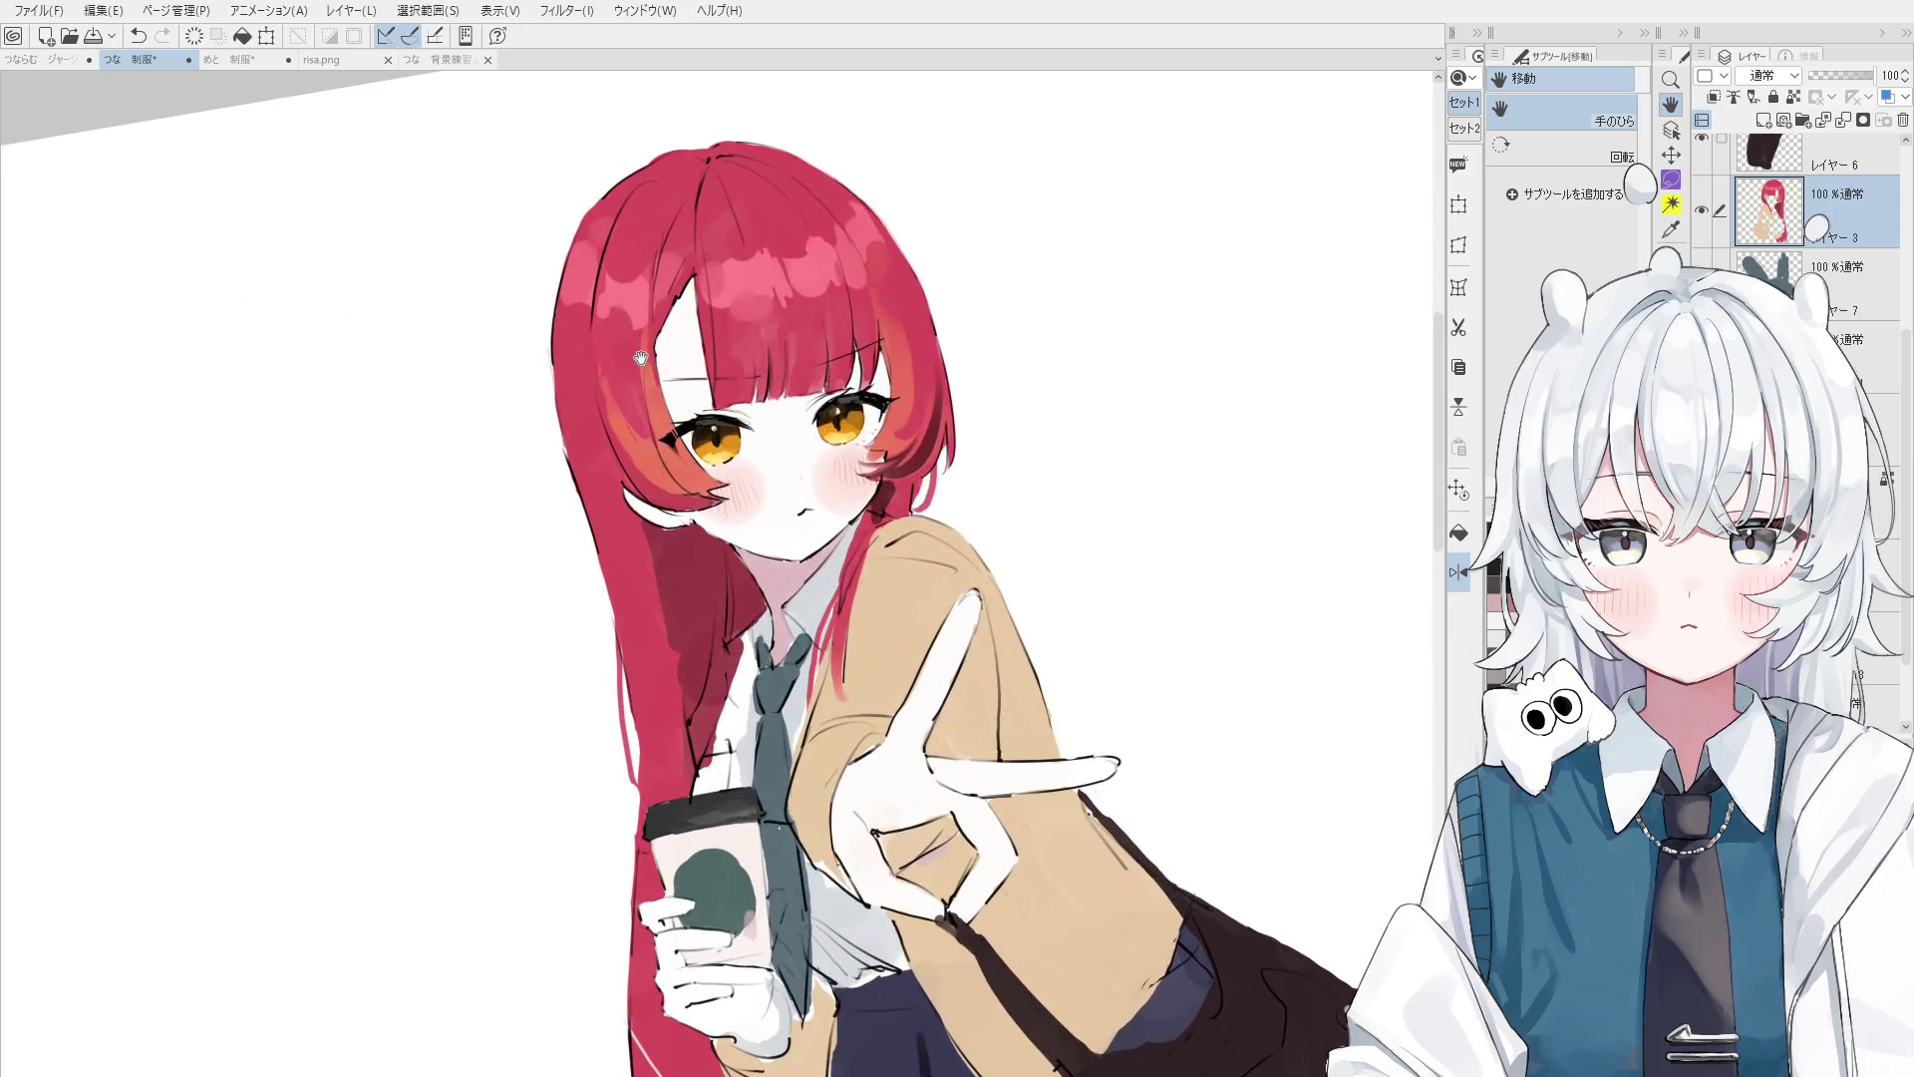
key(o)
scroll(841, 412, up, 2)
click(844, 400)
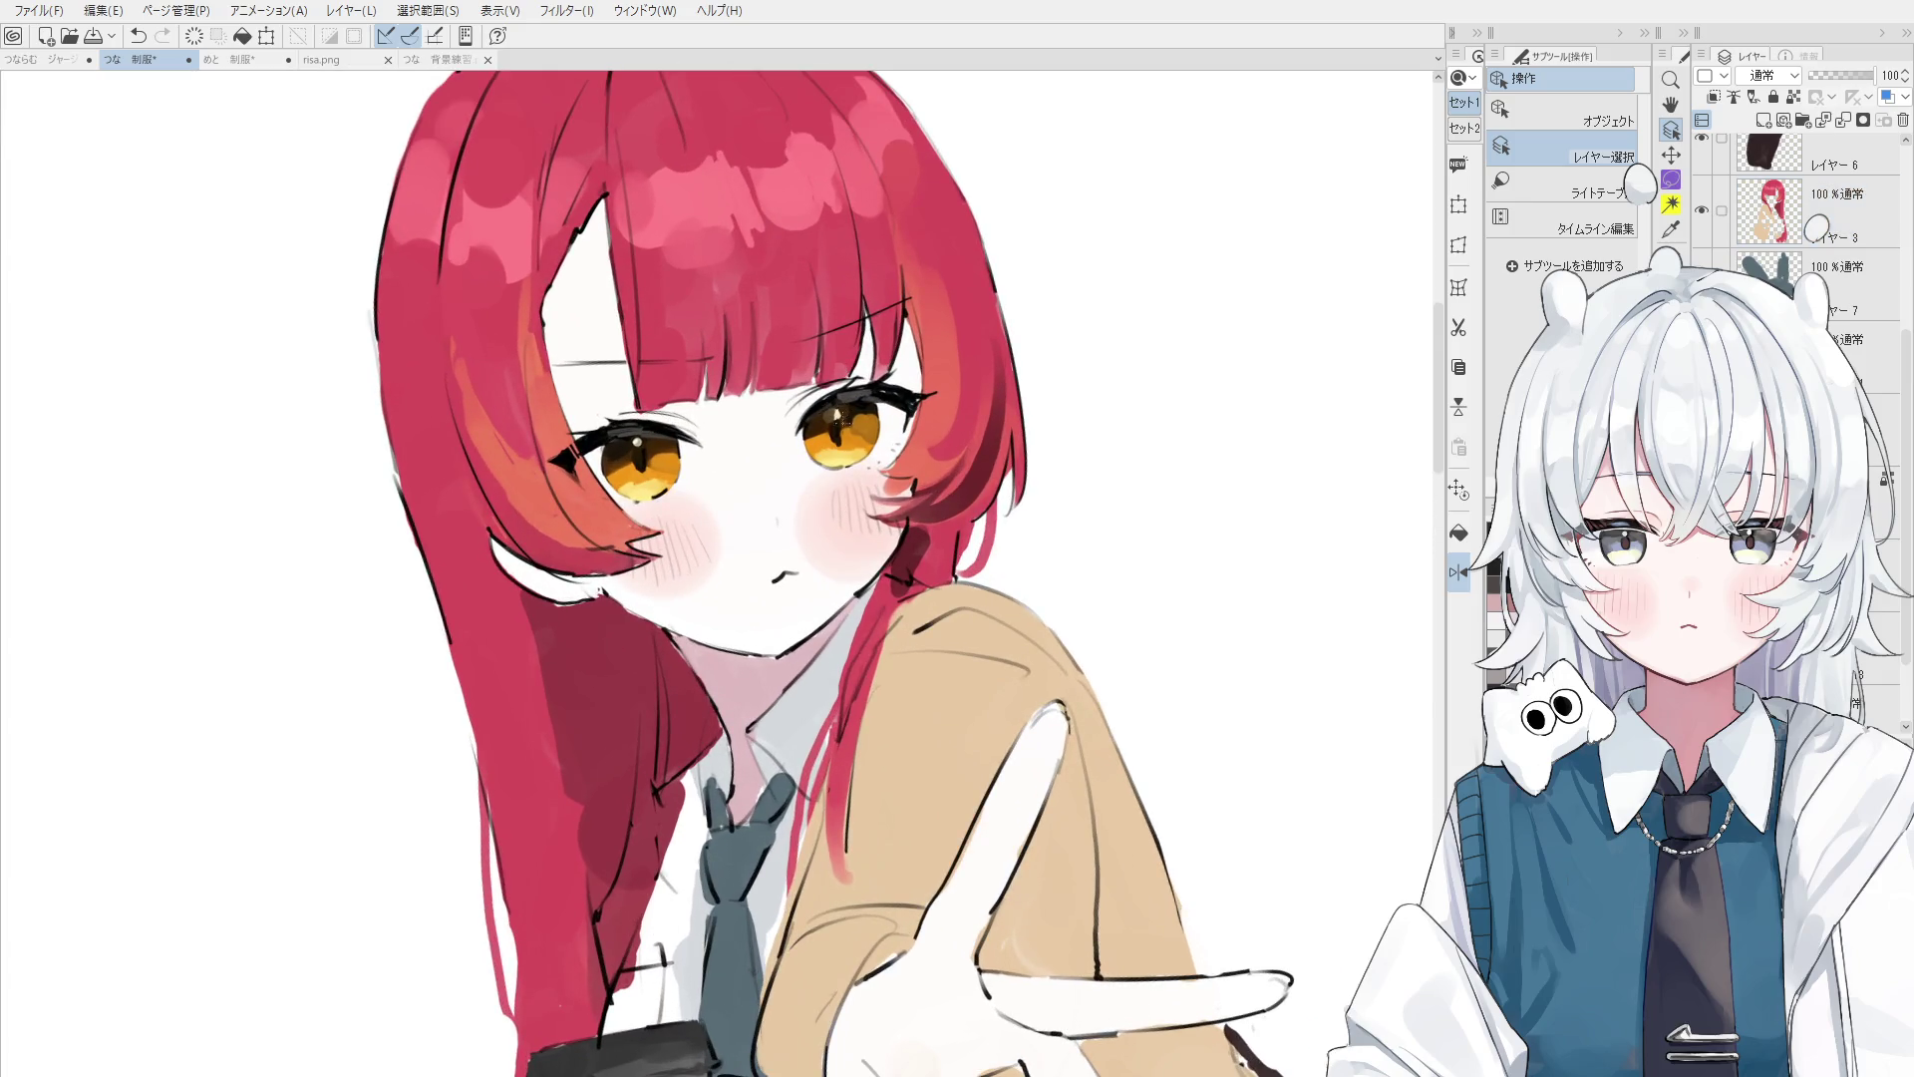
click(843, 414)
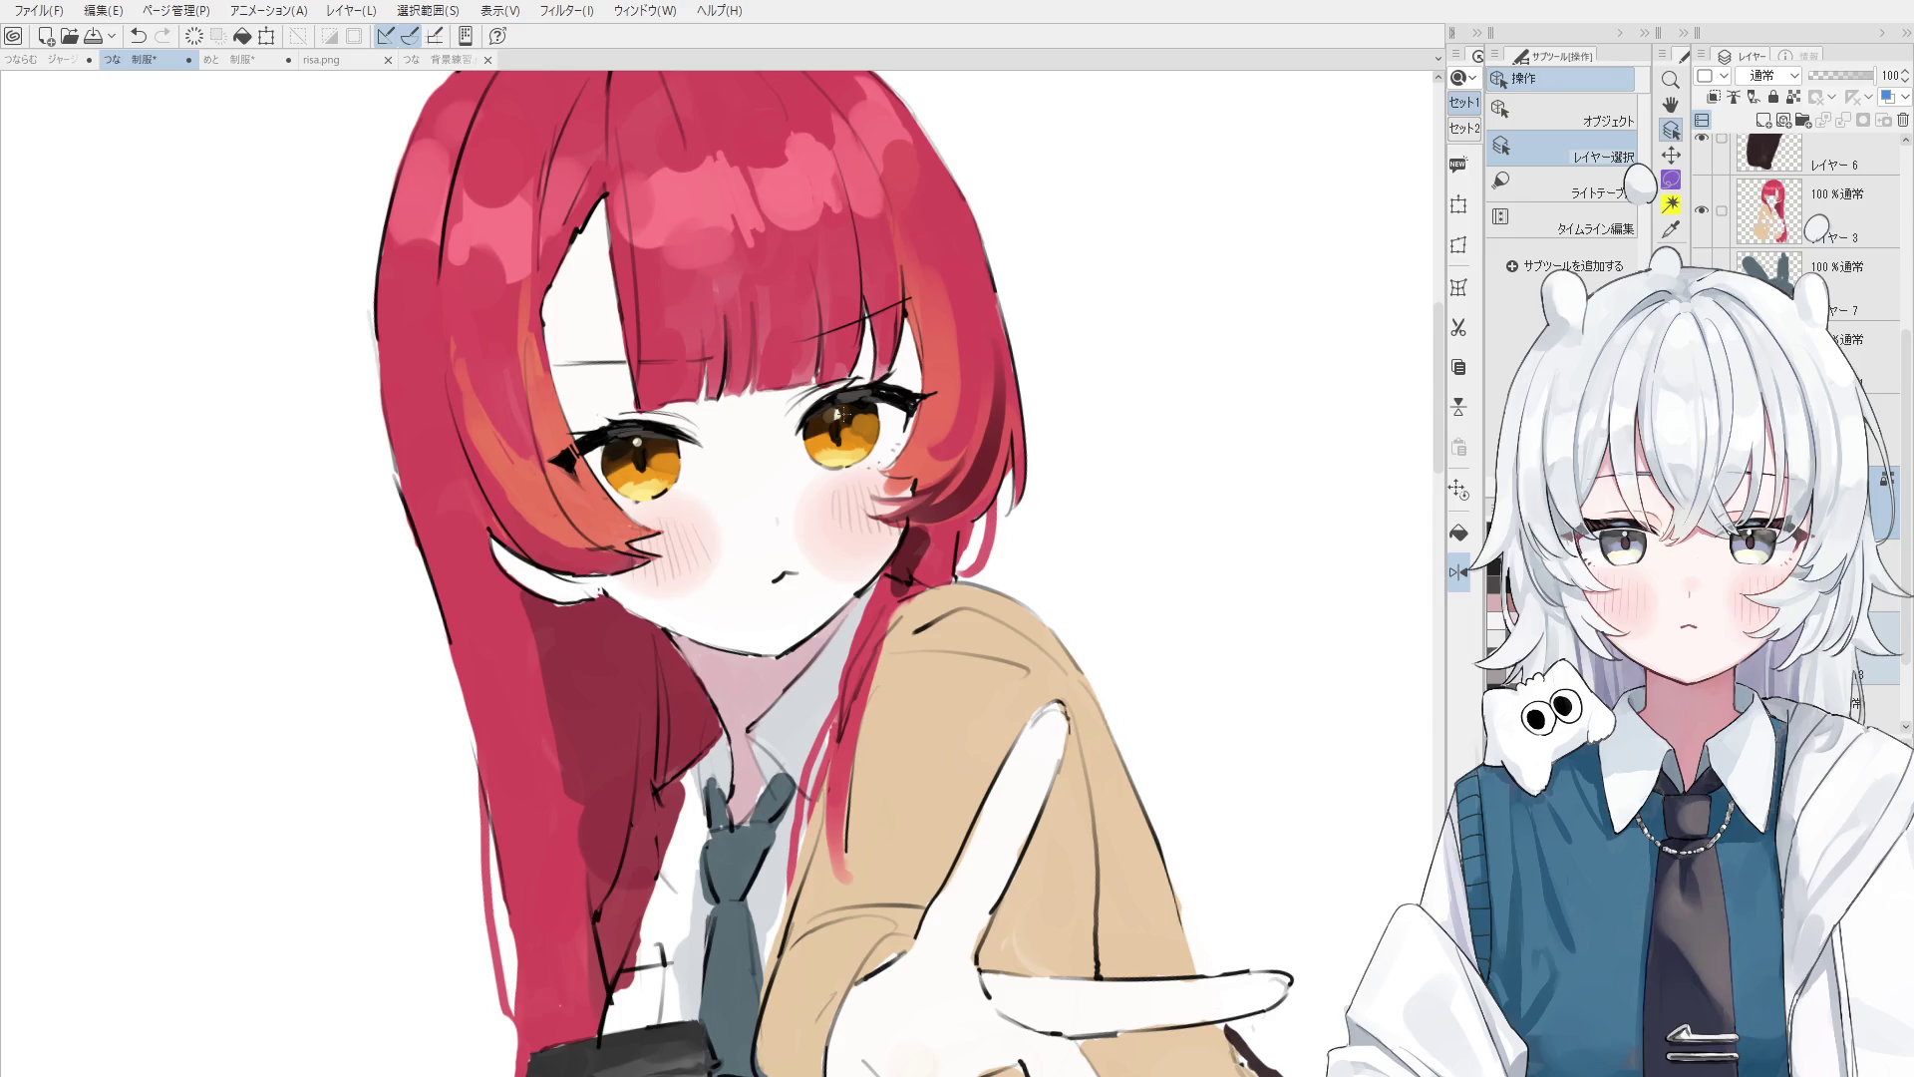
scroll(840, 412, down, 3)
drag(840, 412, 834, 669)
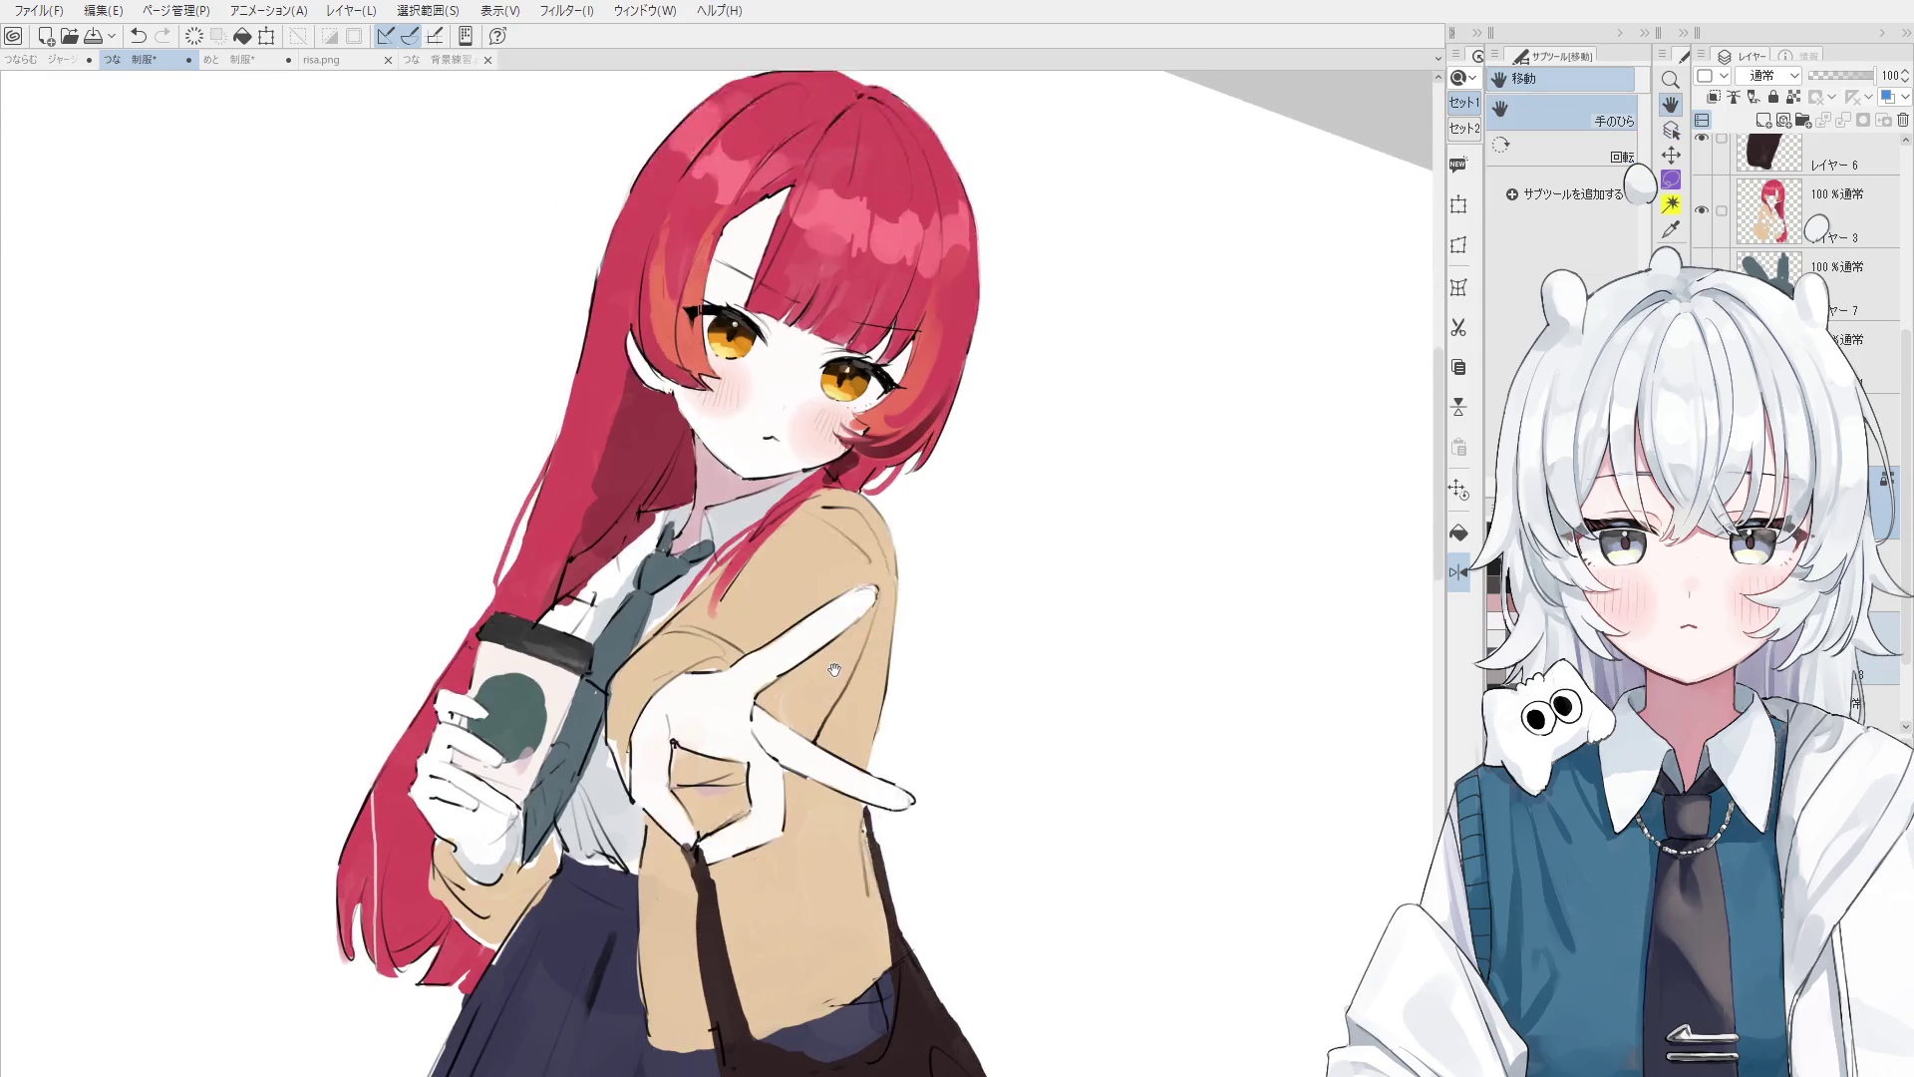
- Select the bag layer and paint the dark strap under the peace-sign hand with a fine brush
key(o)
click(846, 669)
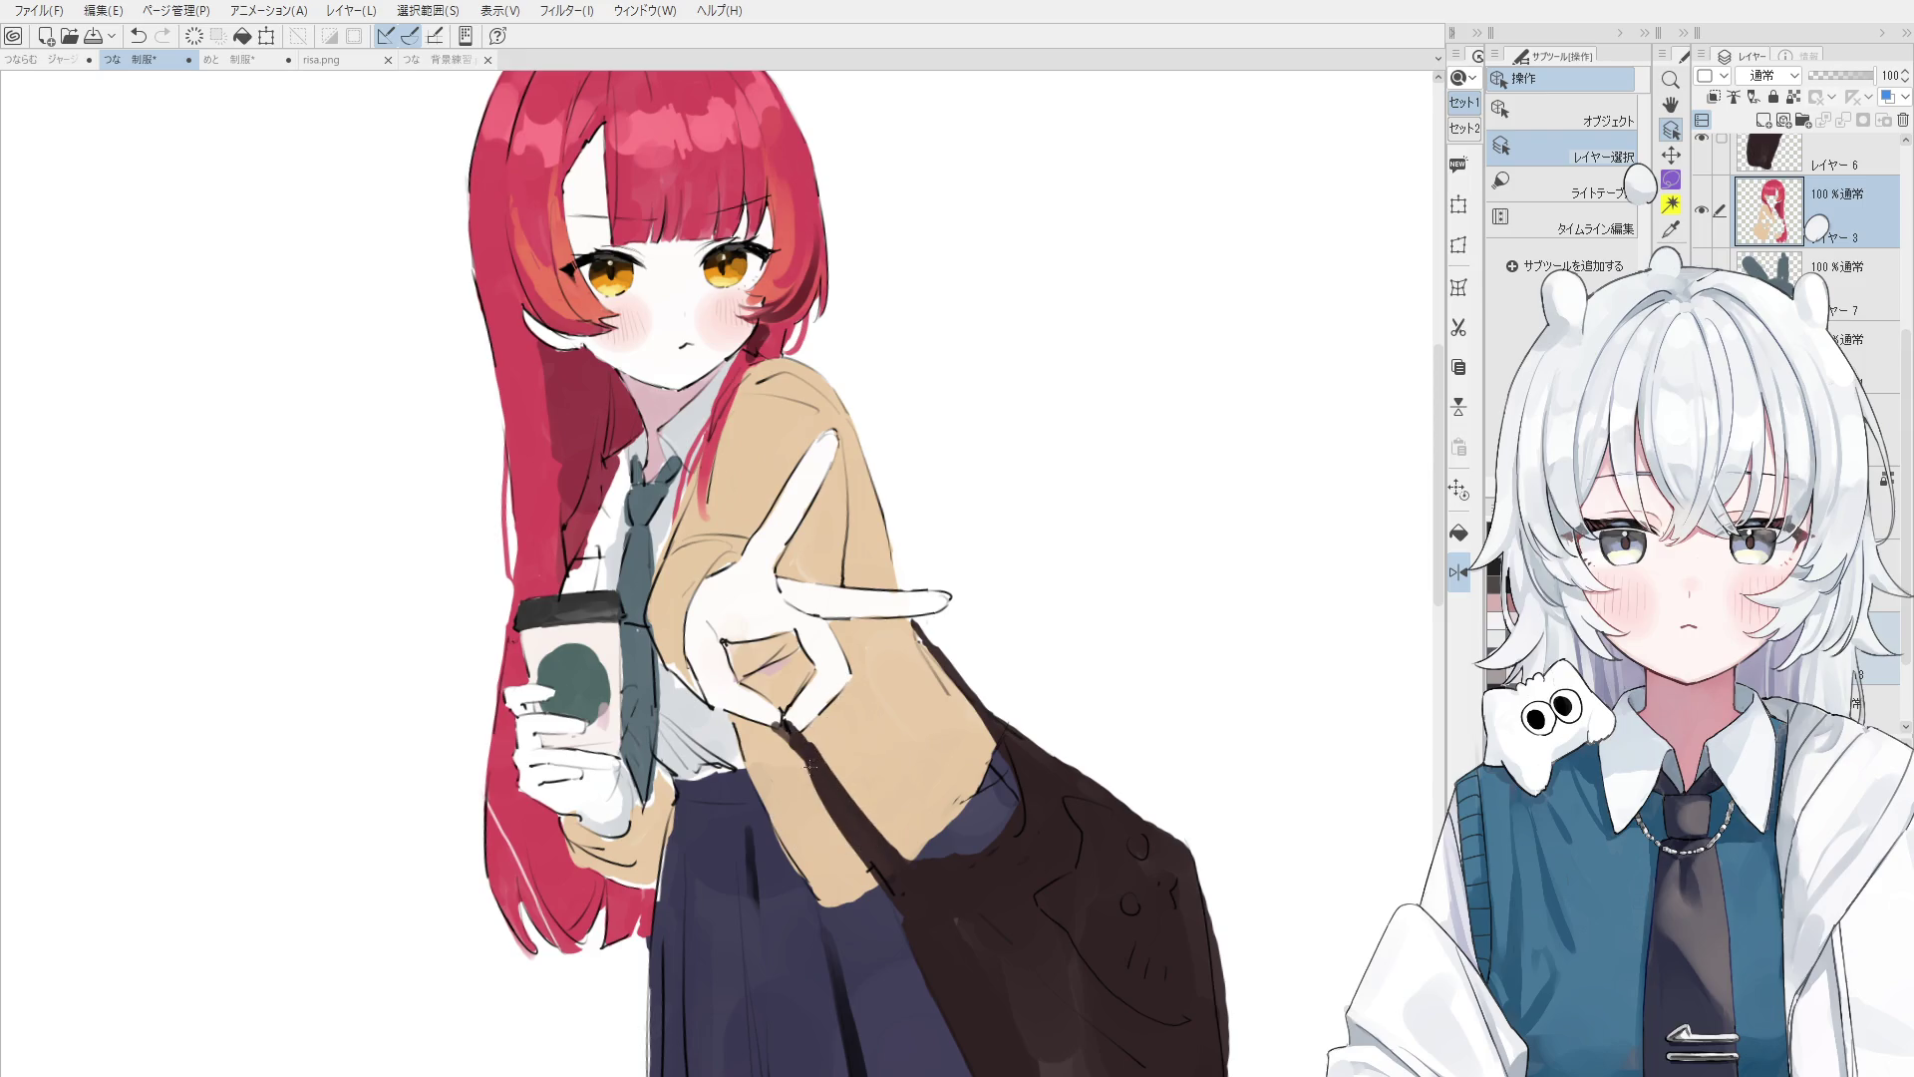
click(845, 749)
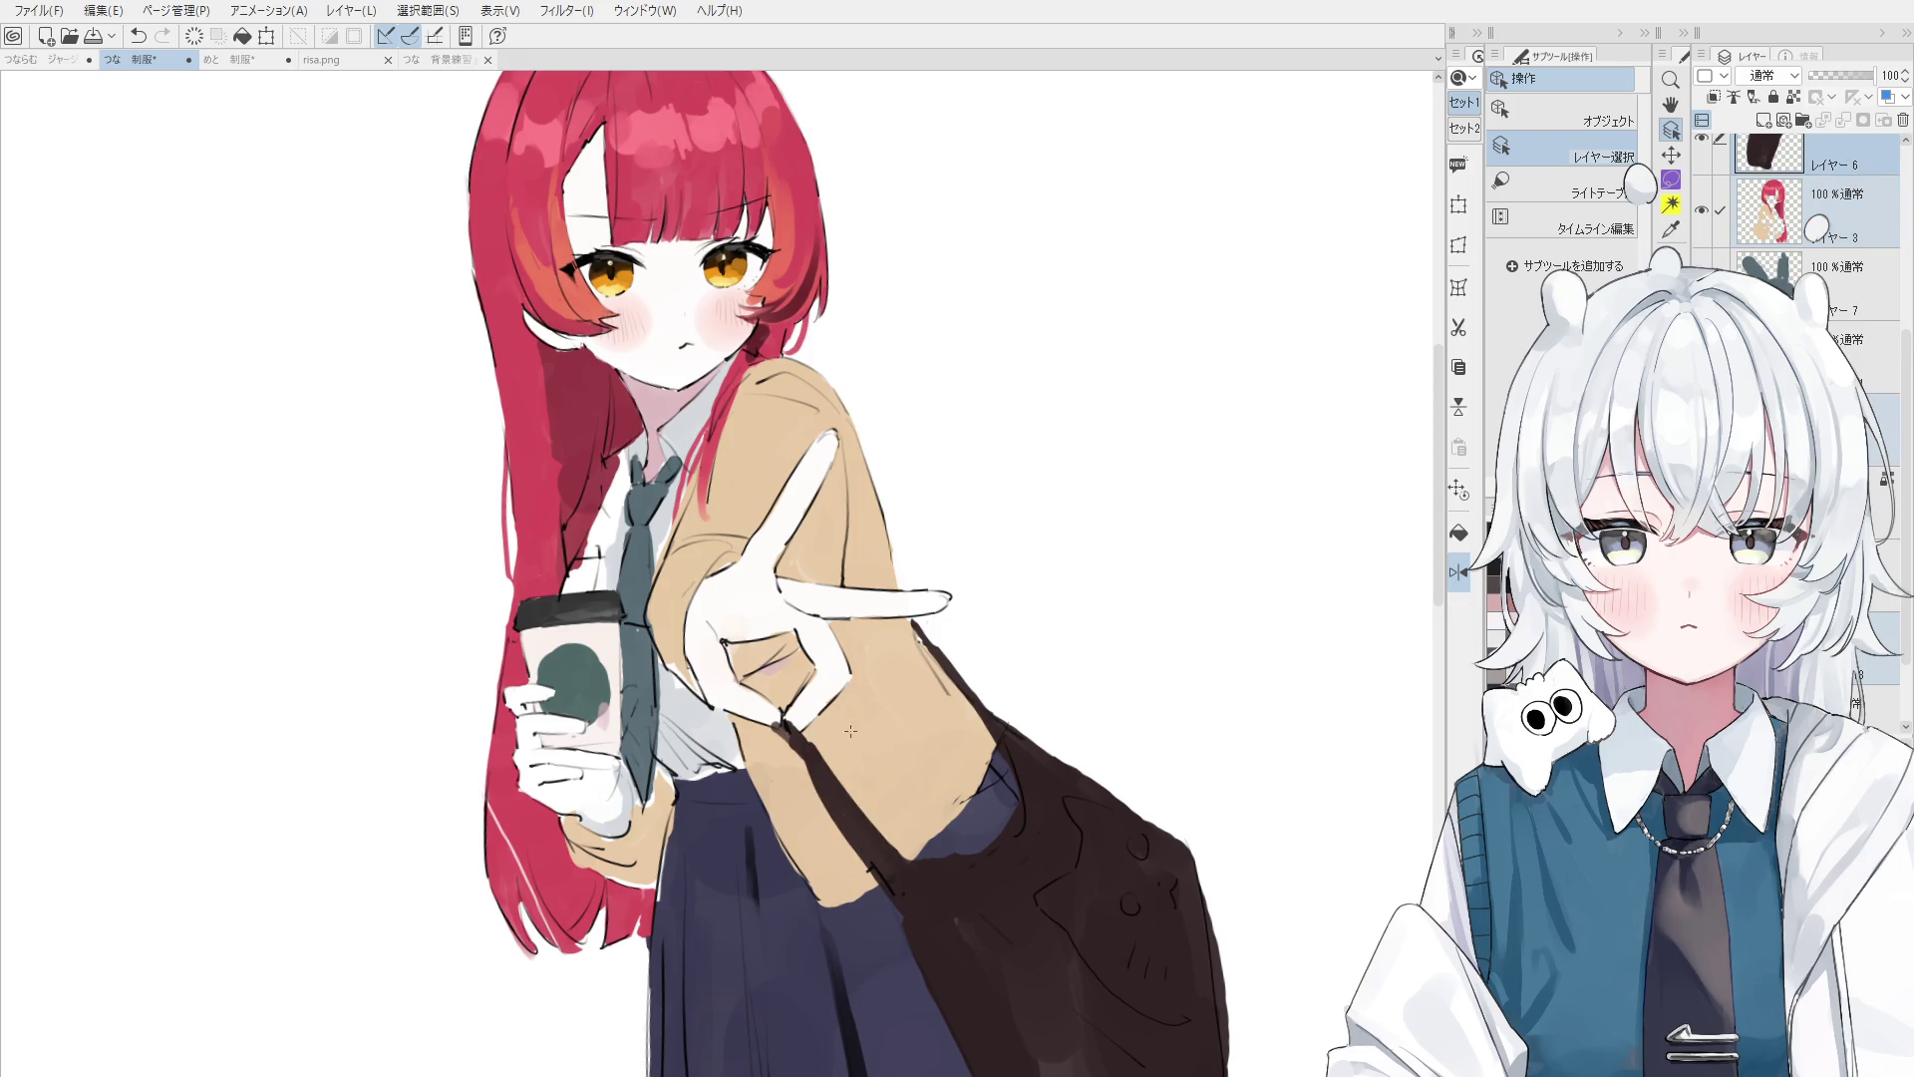
key(b)
key(b)
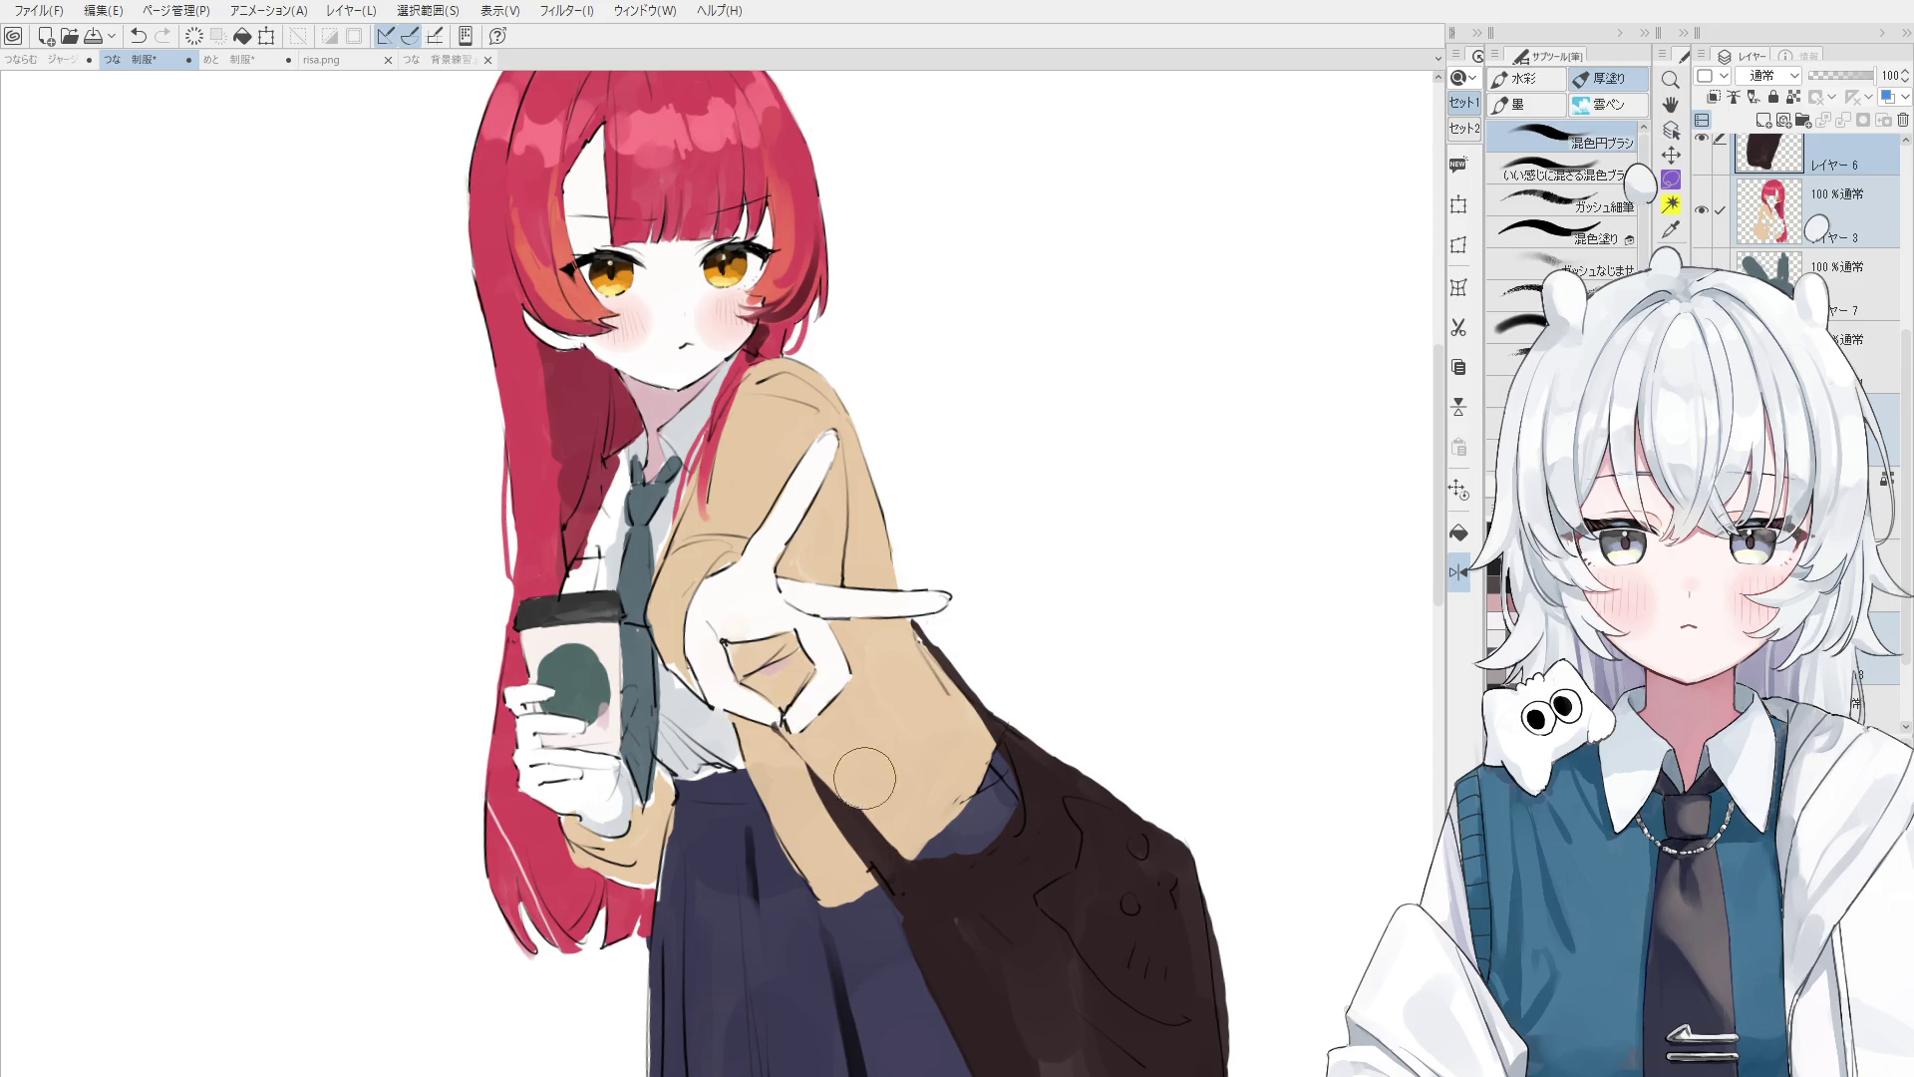
key(b)
drag(736, 696, 787, 727)
key(ctrl+z)
mouse_move(847, 798)
mouse_down()
mouse_move(779, 720)
mouse_move(852, 803)
mouse_up()
key(ctrl+z)
drag(782, 720, 853, 808)
mouse_move(688, 583)
mouse_down()
mouse_move(683, 551)
mouse_move(757, 399)
mouse_move(782, 399)
mouse_up()
key(ctrl+z)
key(ctrl+z)
- Paint the strap up across her shoulder, removing stray strokes near the collar
key(h)
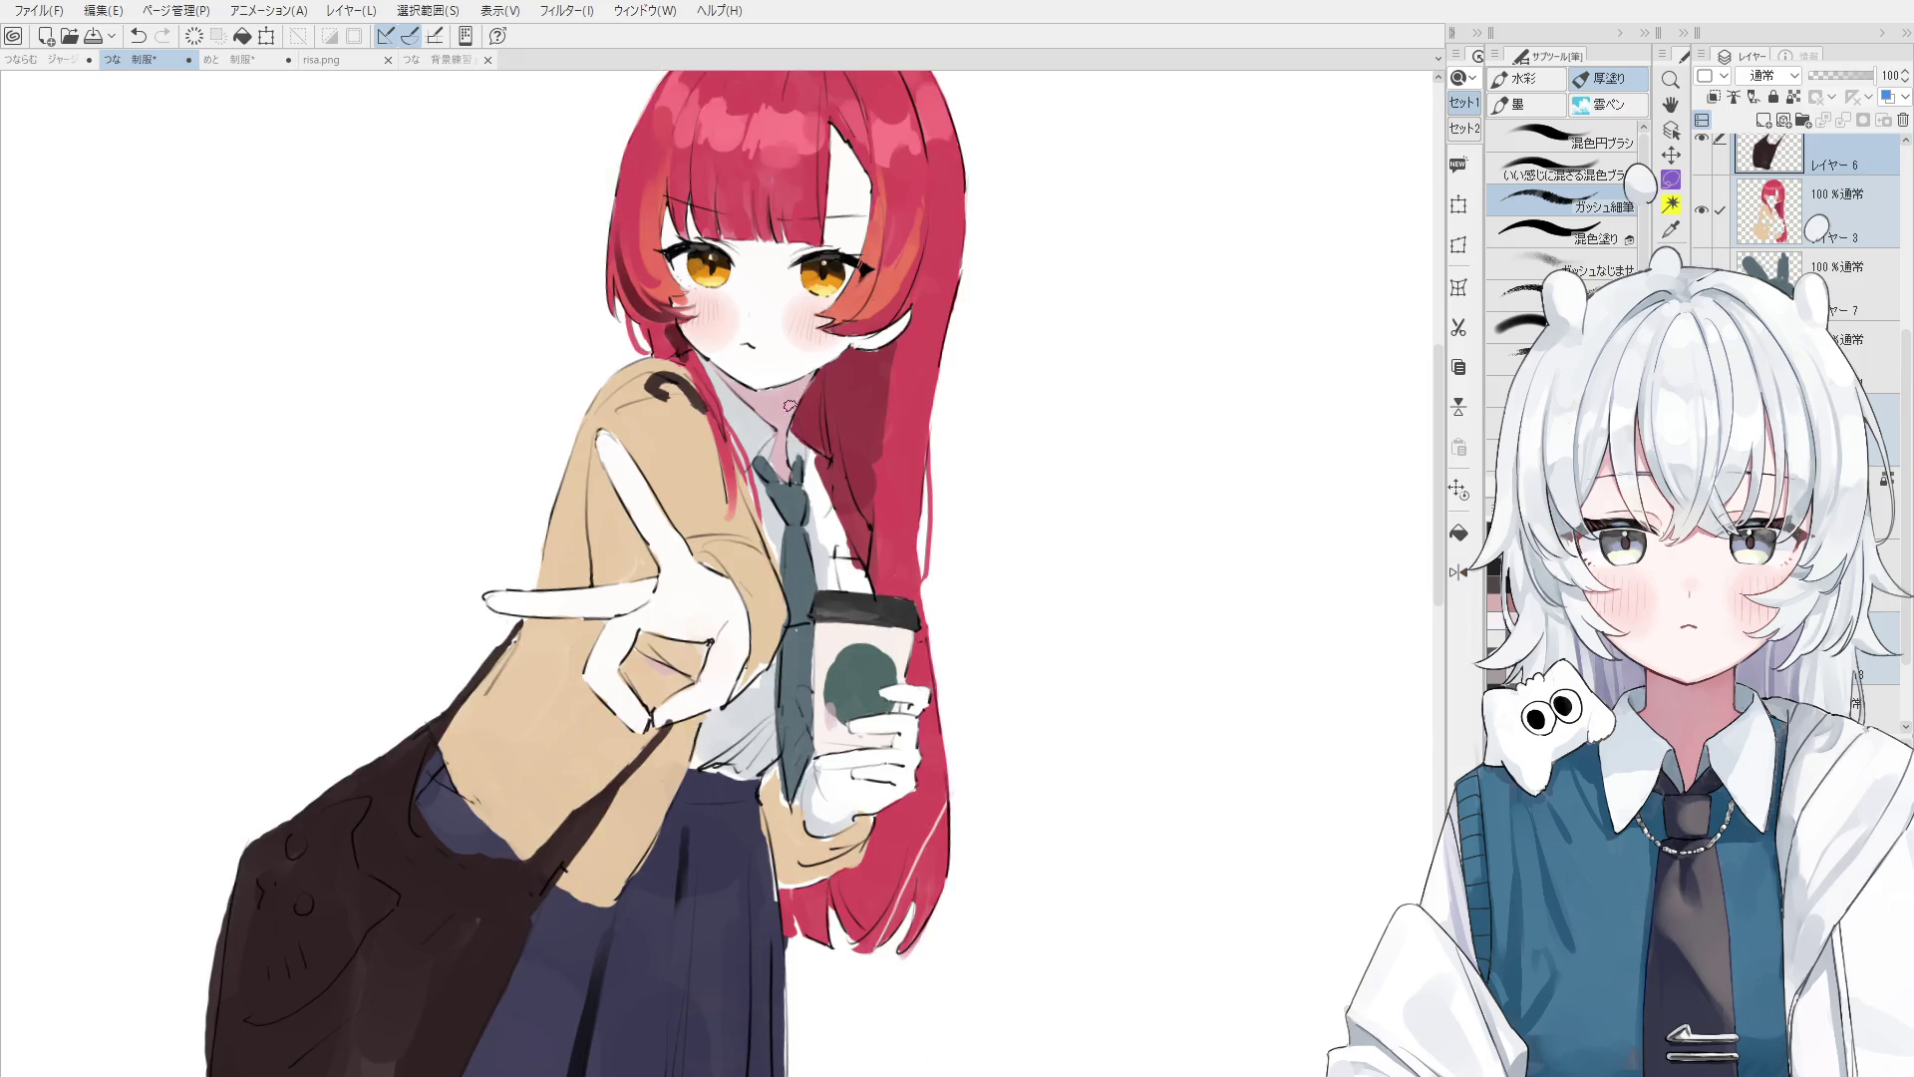
scroll(788, 399, down, 4)
key(ctrl+z)
mouse_move(666, 427)
mouse_down()
mouse_move(678, 439)
mouse_move(668, 339)
mouse_up()
key(minus)
key(ctrl+alt+0)
key(ctrl+z)
drag(596, 417, 666, 357)
key(ctrl+z)
mouse_move(590, 428)
mouse_down()
mouse_move(703, 319)
mouse_move(788, 464)
mouse_move(753, 454)
mouse_up()
scroll(771, 426, down, 3)
key(ctrl+z)
scroll(758, 413, down, 2)
scroll(755, 408, down, 2)
key(e)
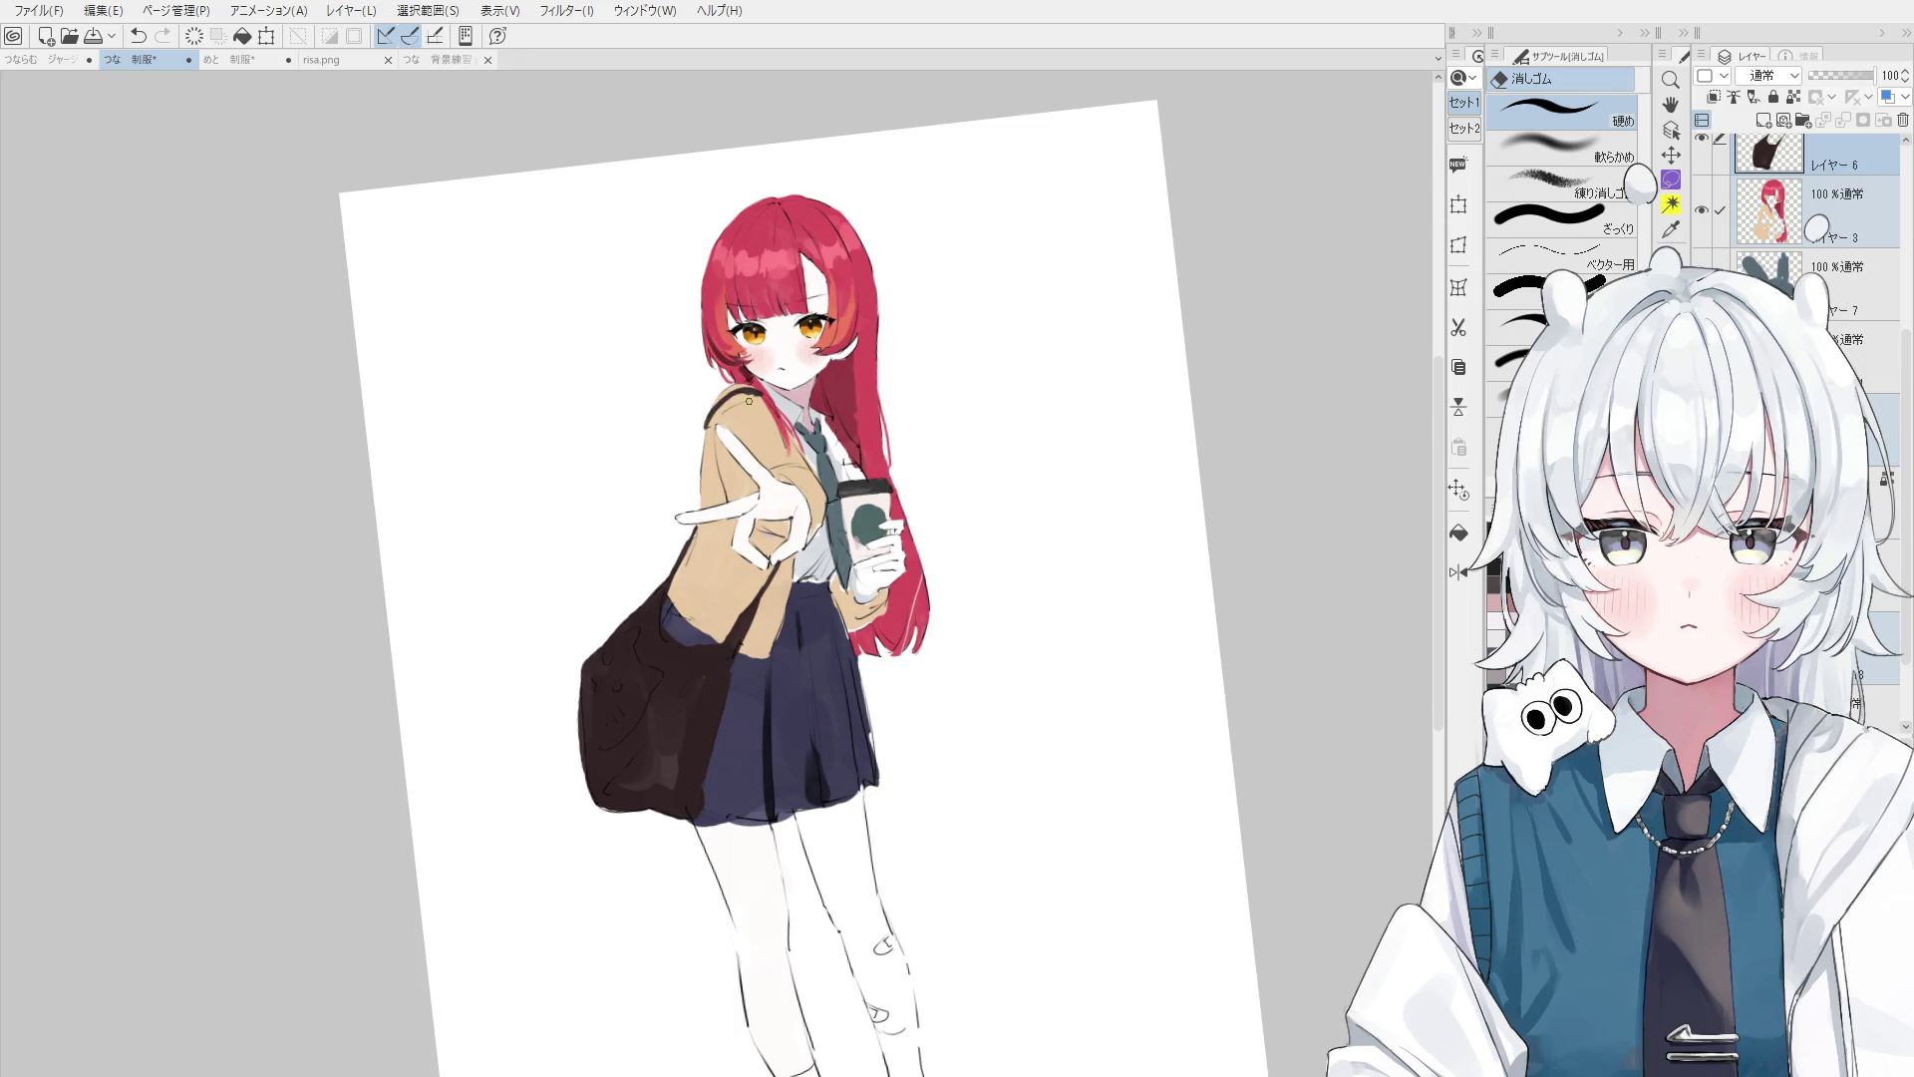
drag(749, 401, 482, 402)
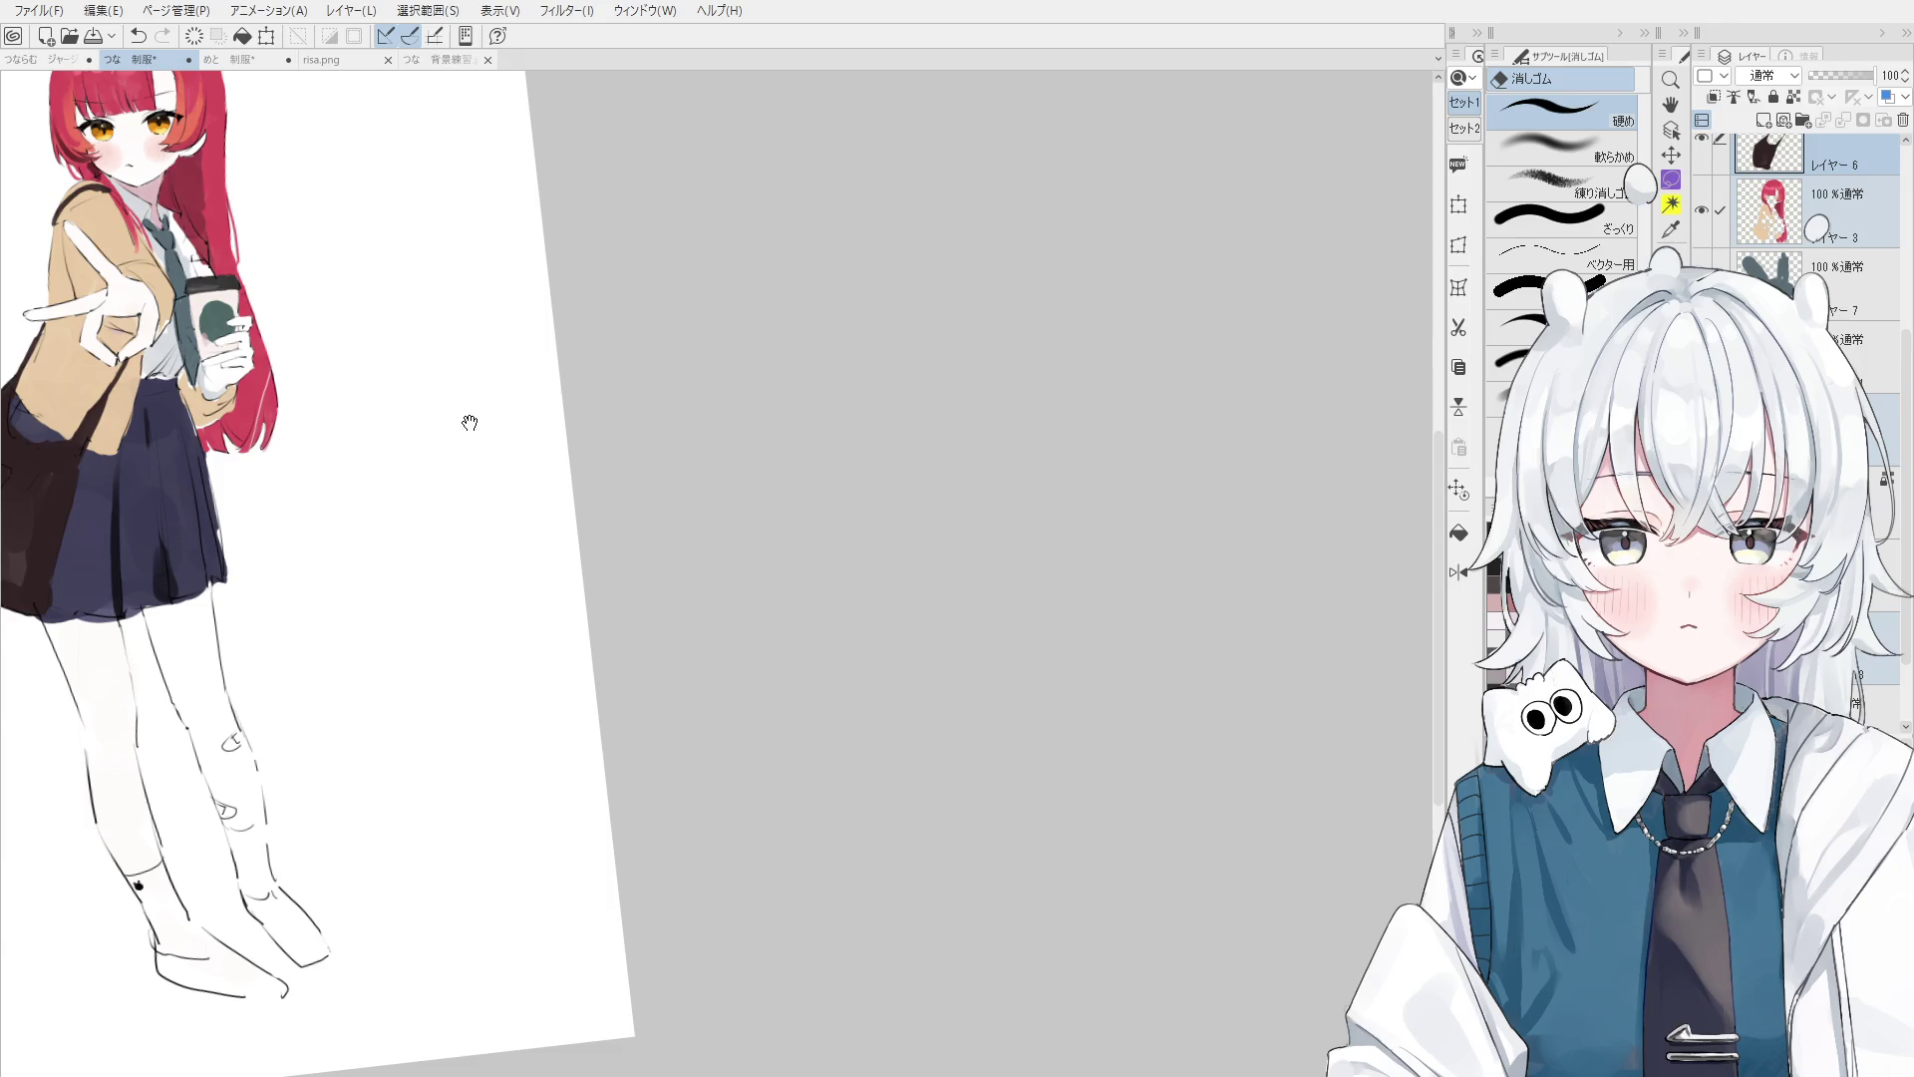
key(h)
mouse_move(576, 641)
mouse_down()
mouse_move(540, 562)
mouse_move(770, 597)
mouse_move(619, 641)
mouse_up()
key(o)
click(619, 641)
drag(709, 708, 963, 758)
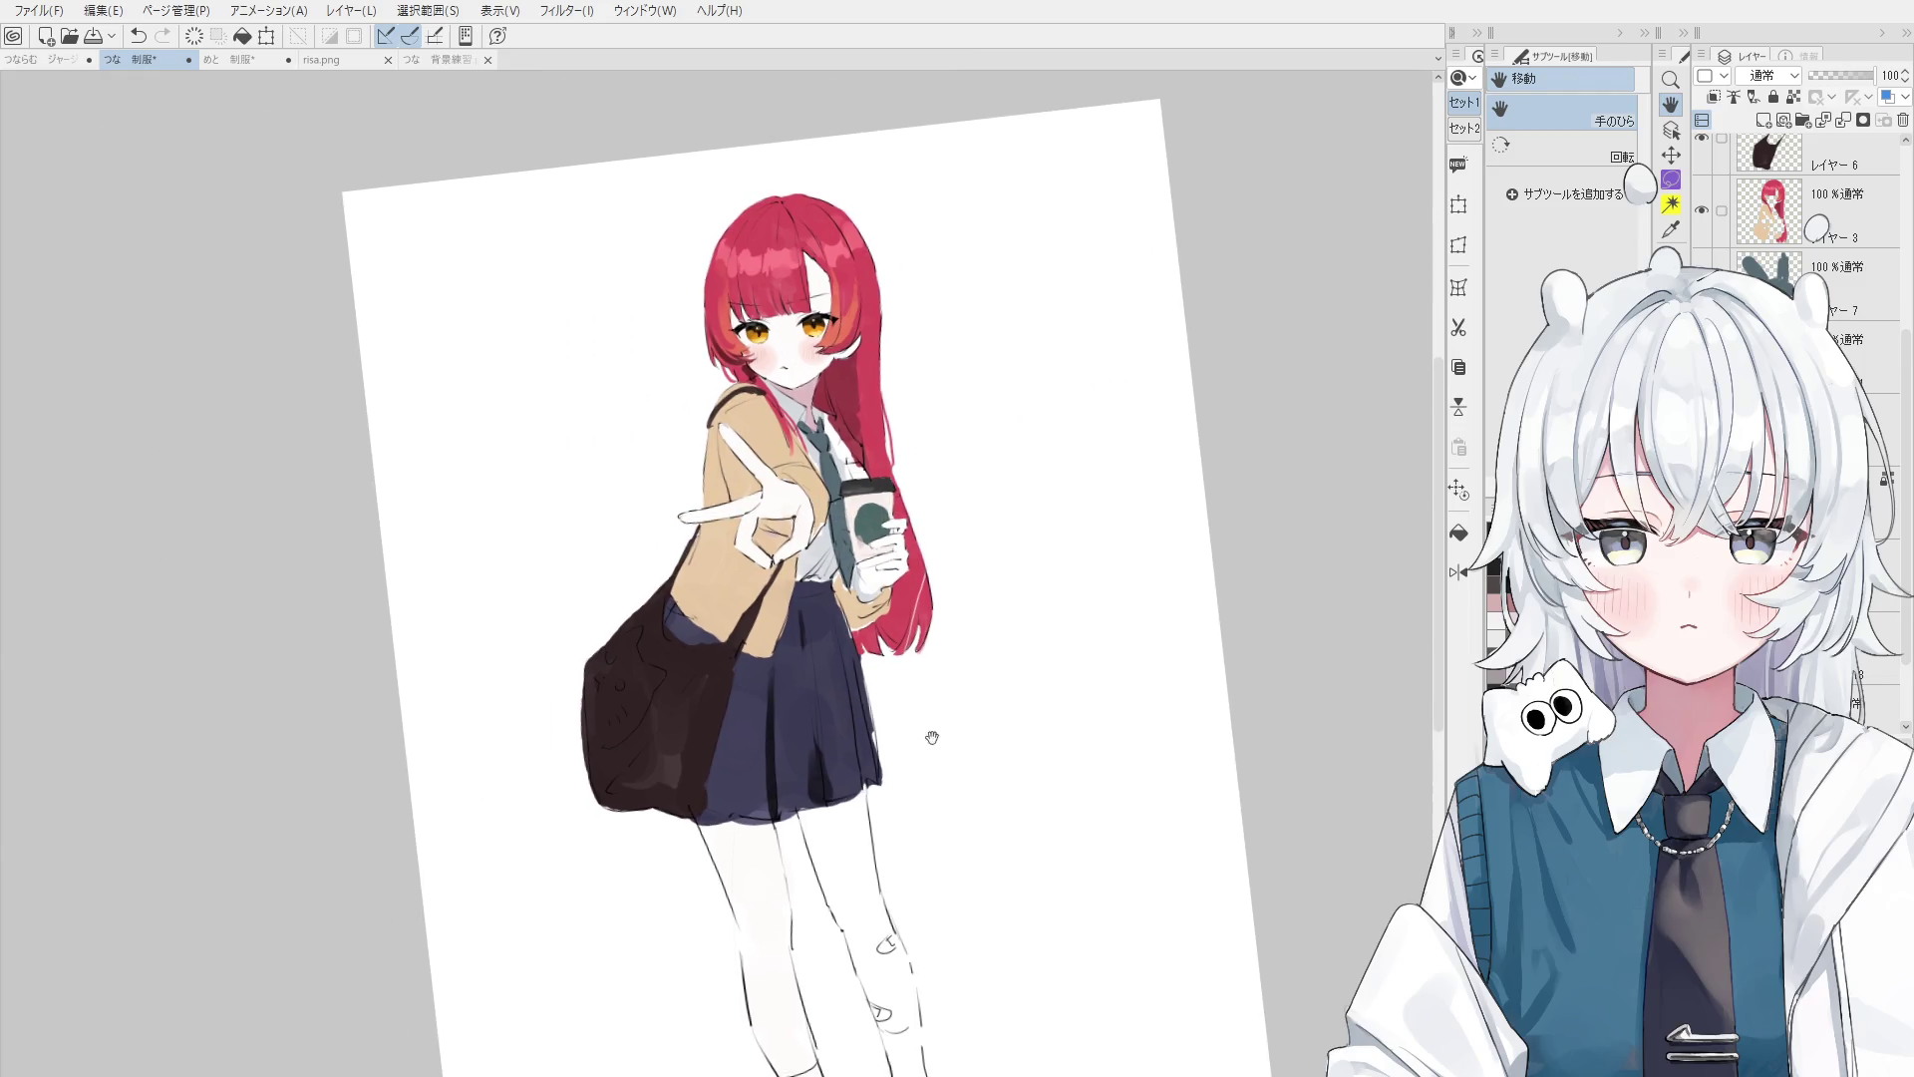
mouse_move(744, 675)
mouse_down()
mouse_move(768, 634)
mouse_move(739, 478)
mouse_up()
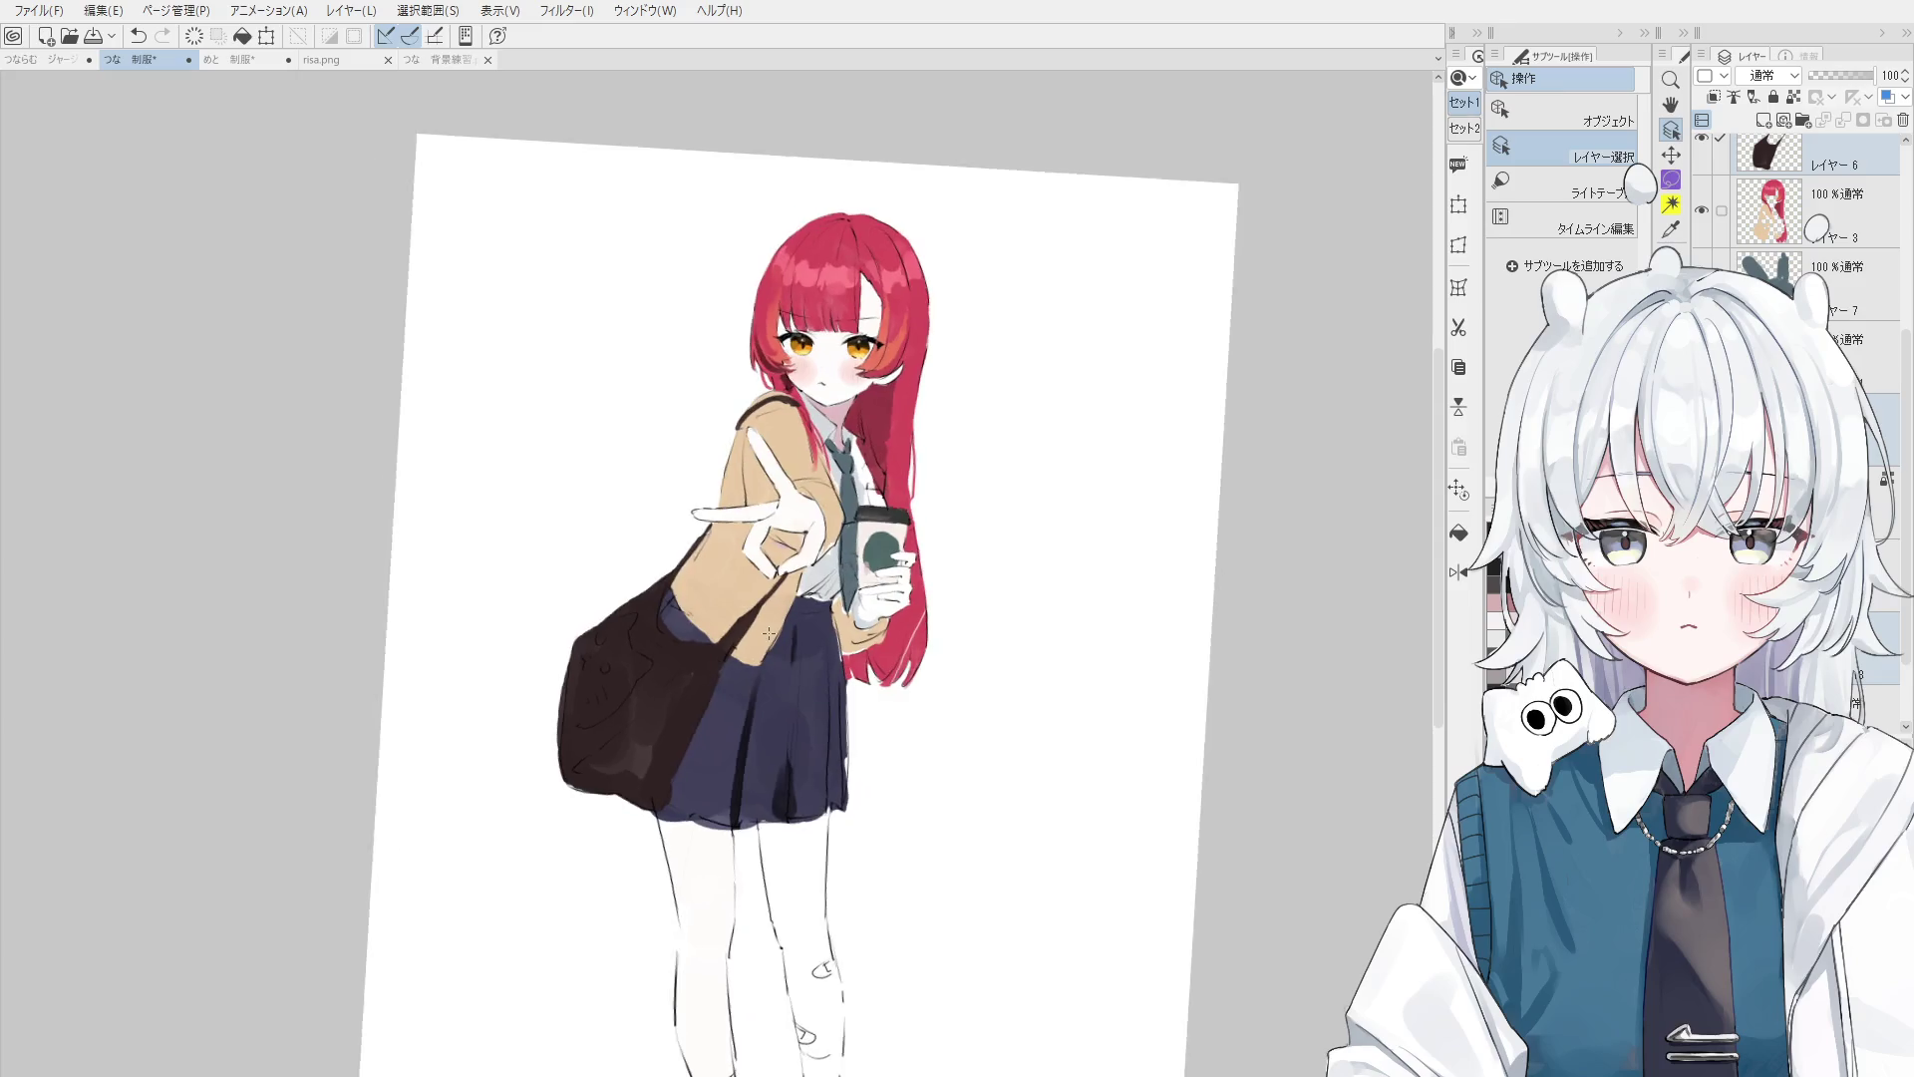
key(h)
scroll(739, 427, up, 2)
key(o)
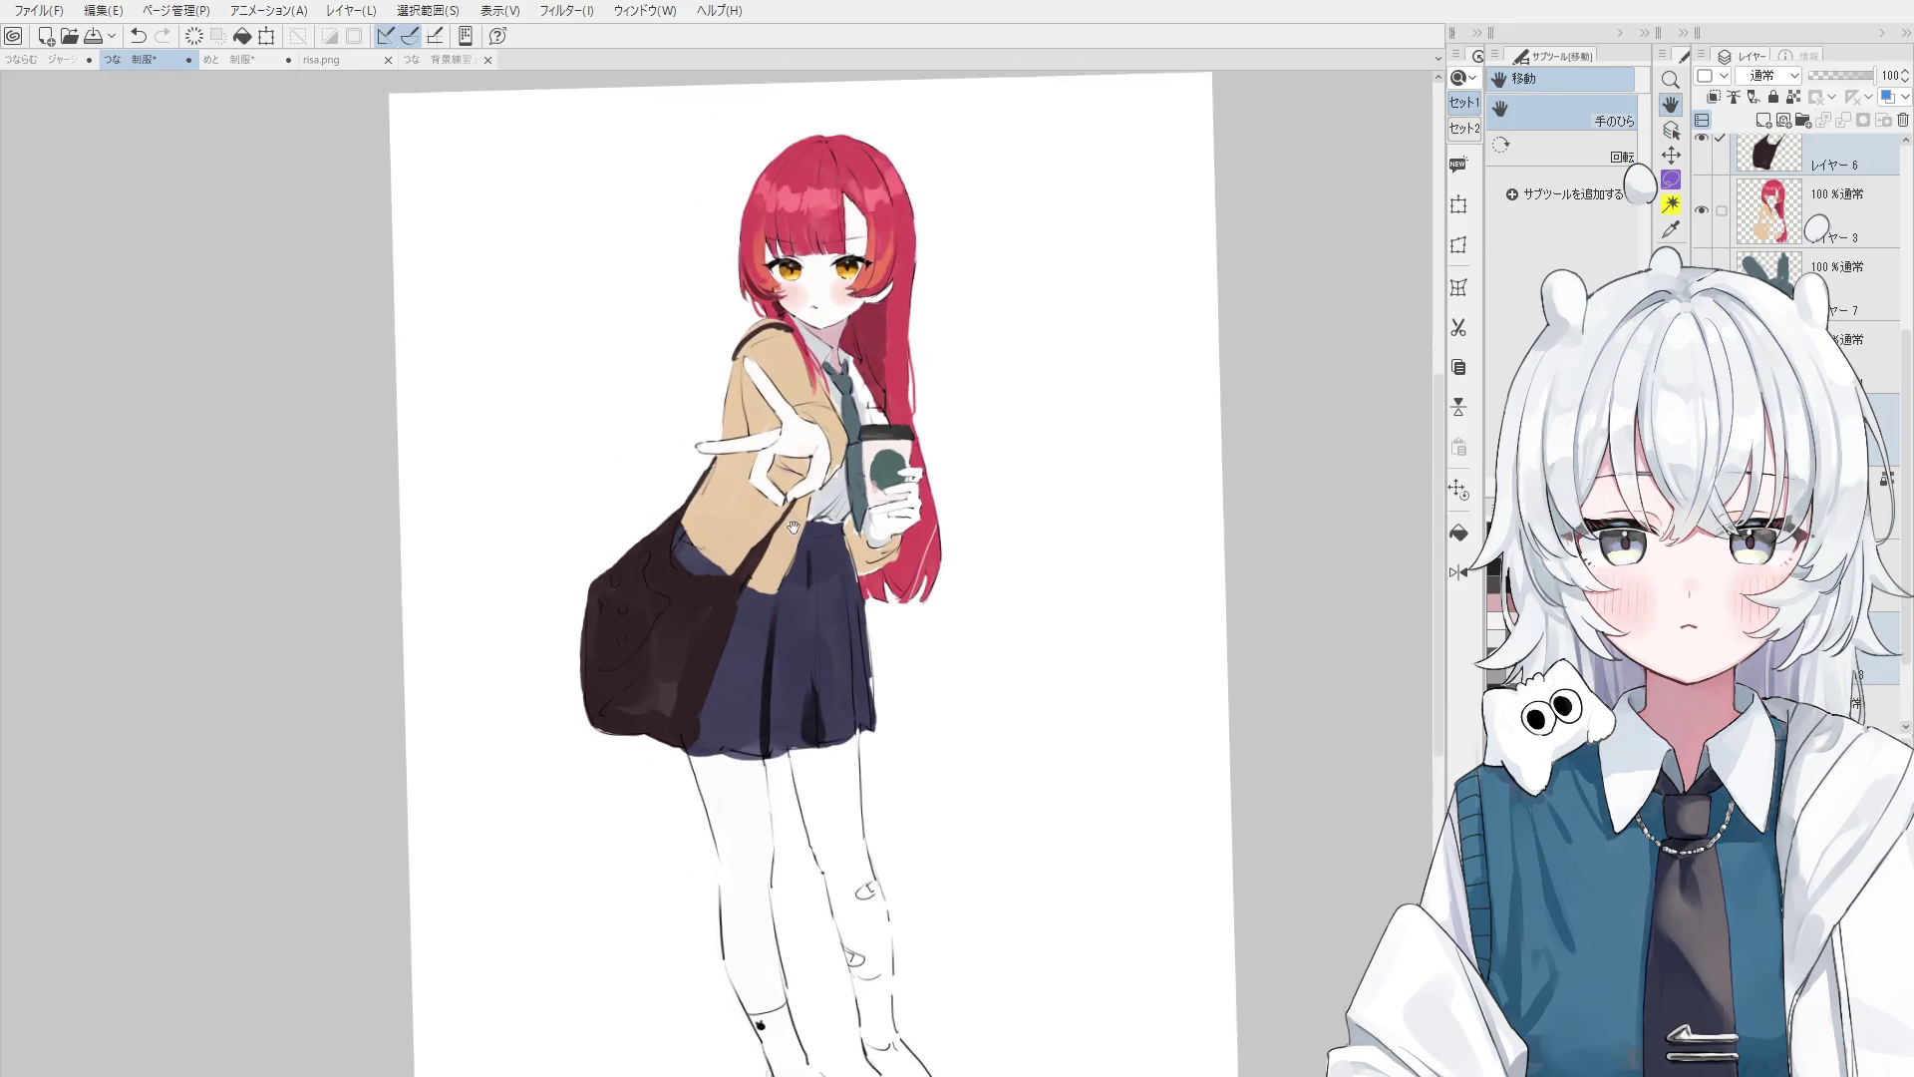
scroll(822, 490, up, 5)
- Erase the old mouth line and draw a new one extending to the right
scroll(822, 490, up, 4)
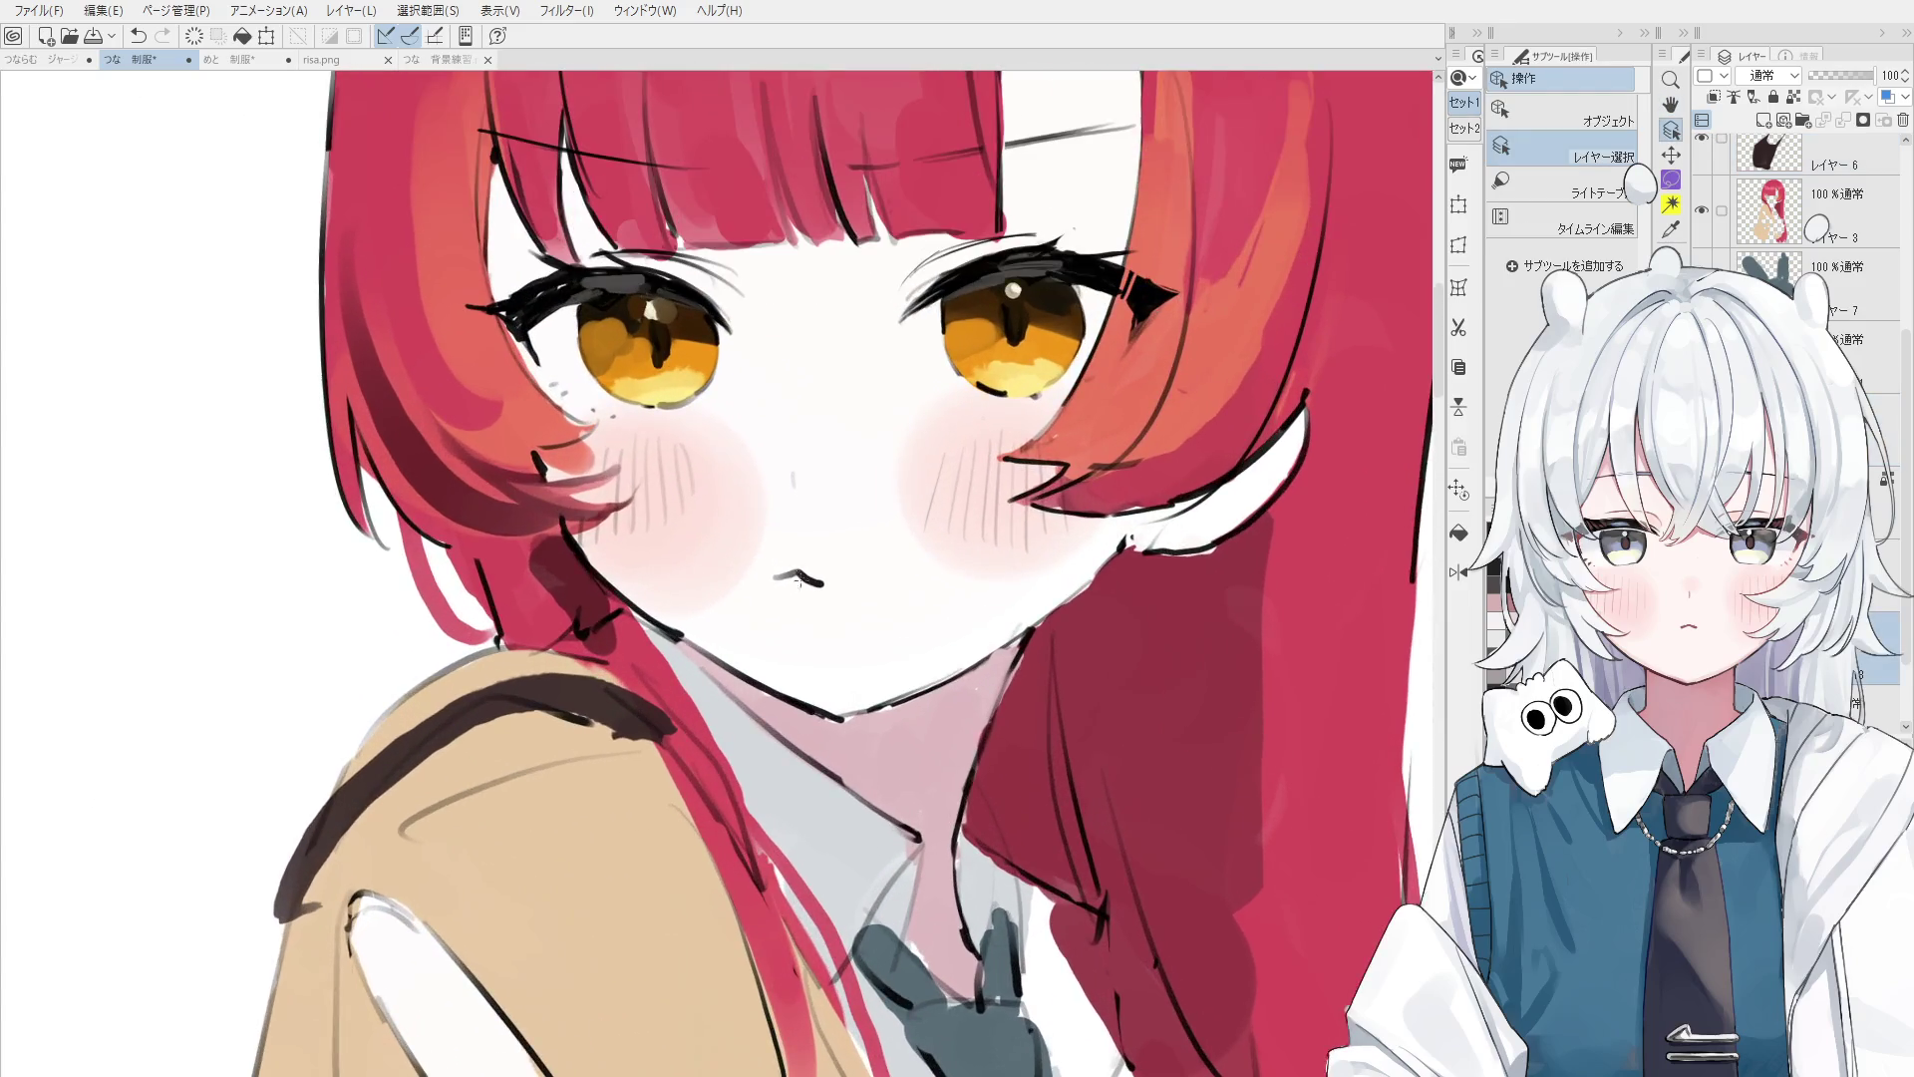
scroll(823, 490, up, 3)
key(e)
mouse_move(789, 546)
mouse_down()
mouse_move(798, 571)
mouse_move(933, 573)
mouse_up()
key(p)
key(ctrl+z)
key(ctrl+z)
key(ctrl+z)
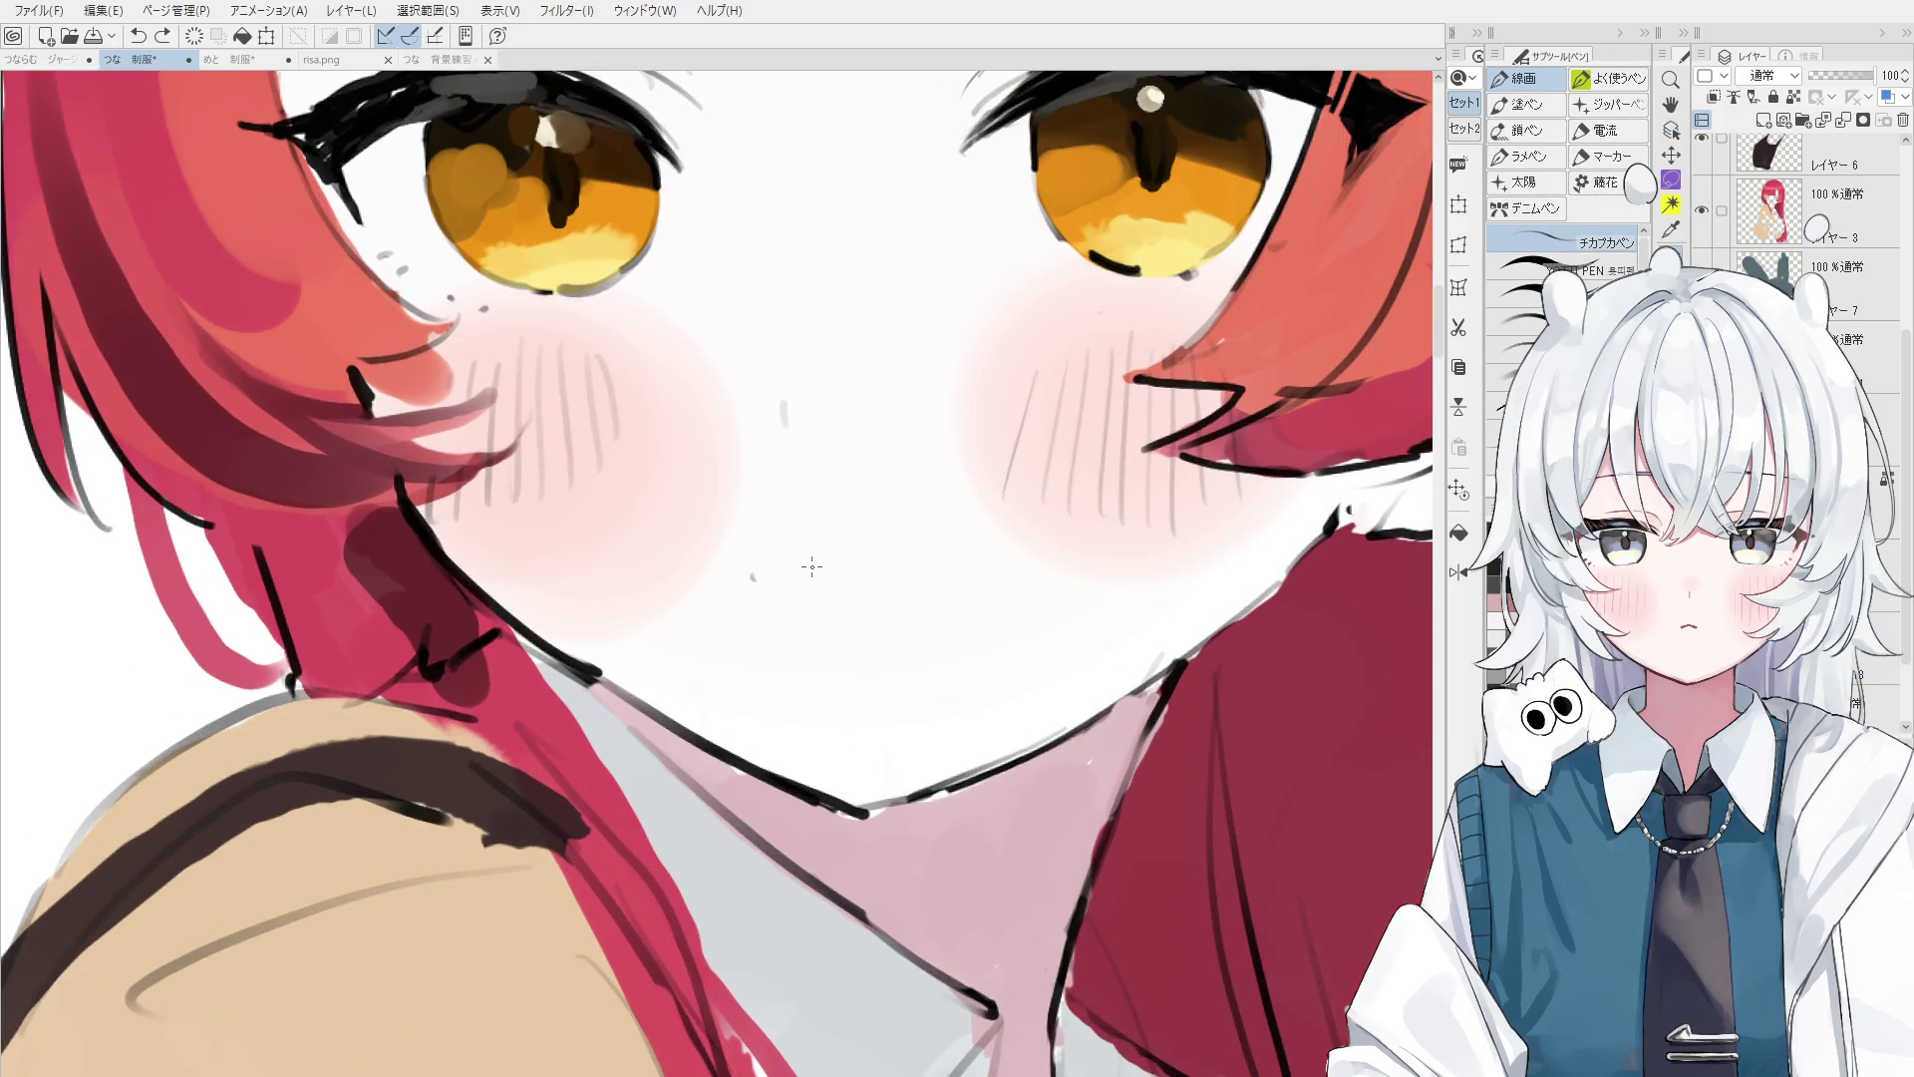
drag(738, 580, 901, 568)
scroll(890, 581, down, 3)
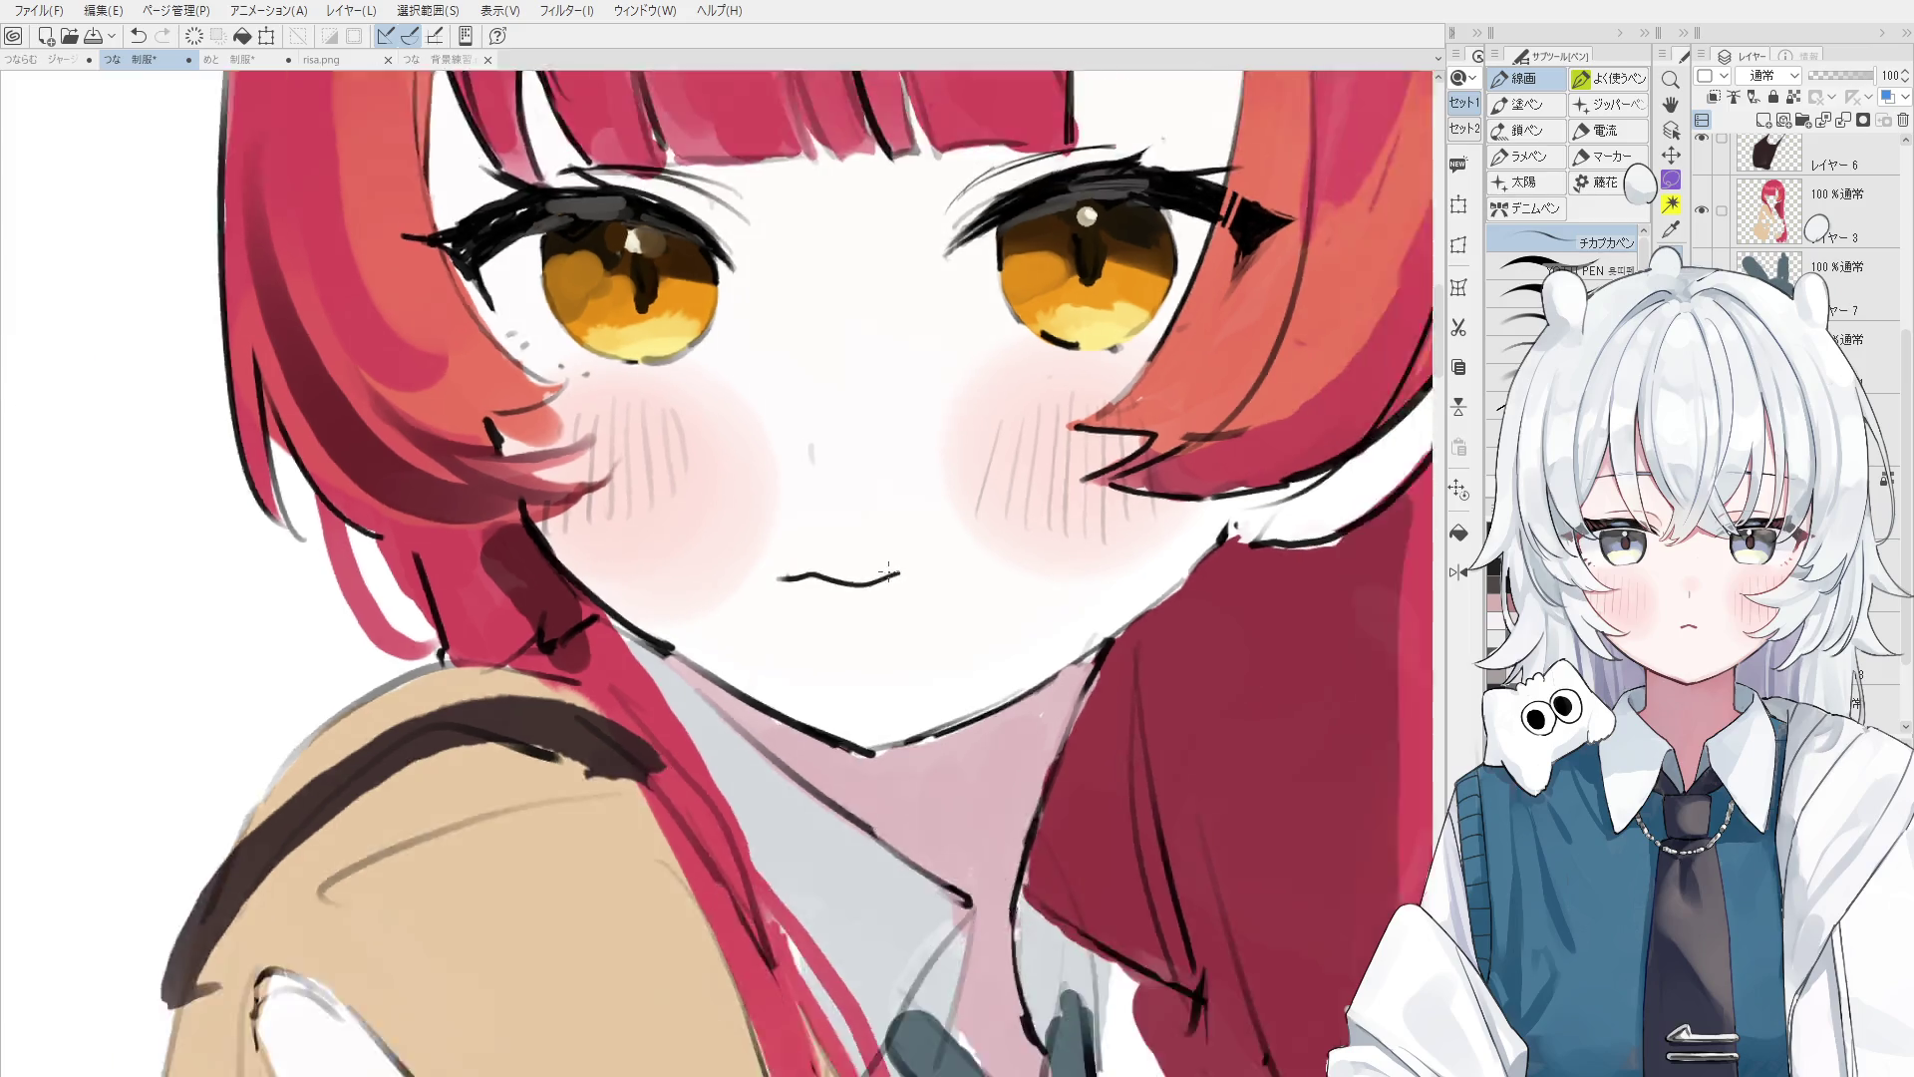
scroll(891, 581, down, 2)
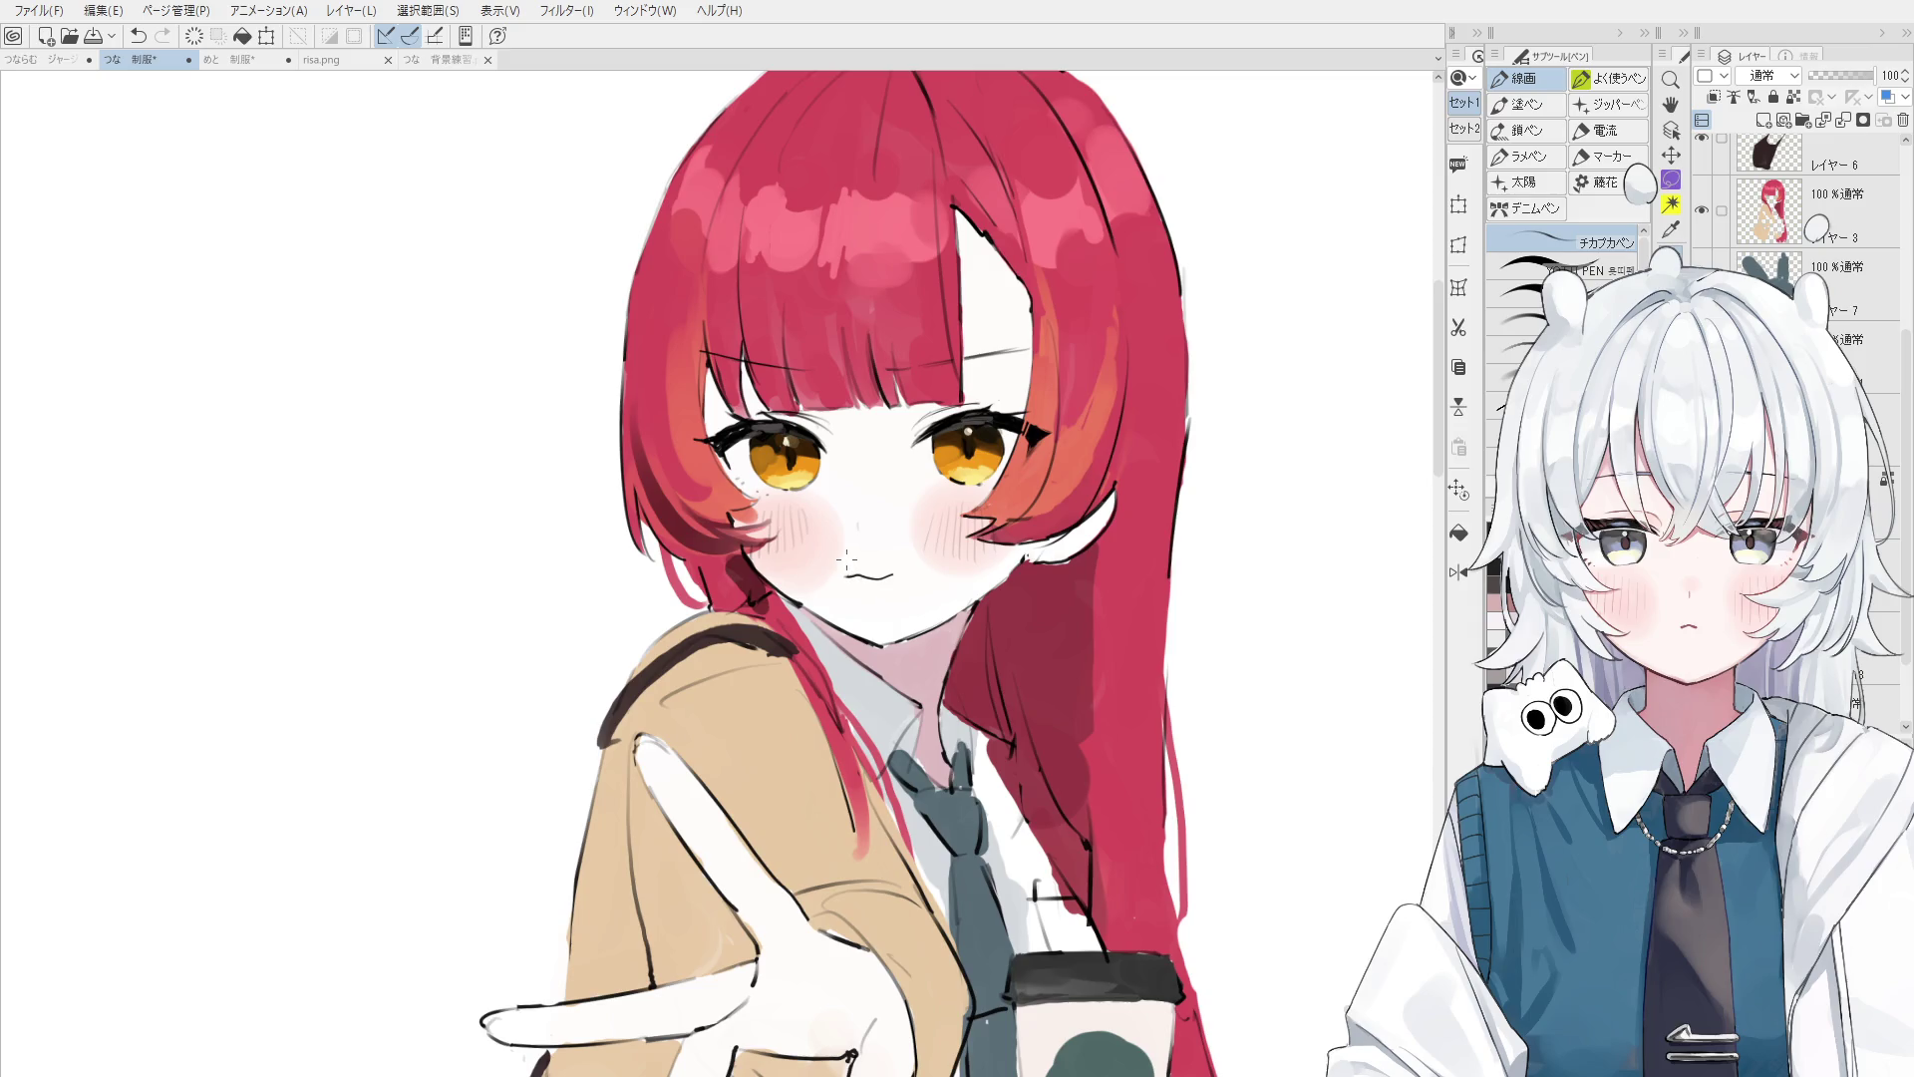
- Erase the middle of the mouth line and remove the messy doubled strokes
scroll(837, 554, up, 1)
scroll(838, 555, up, 1)
key(e)
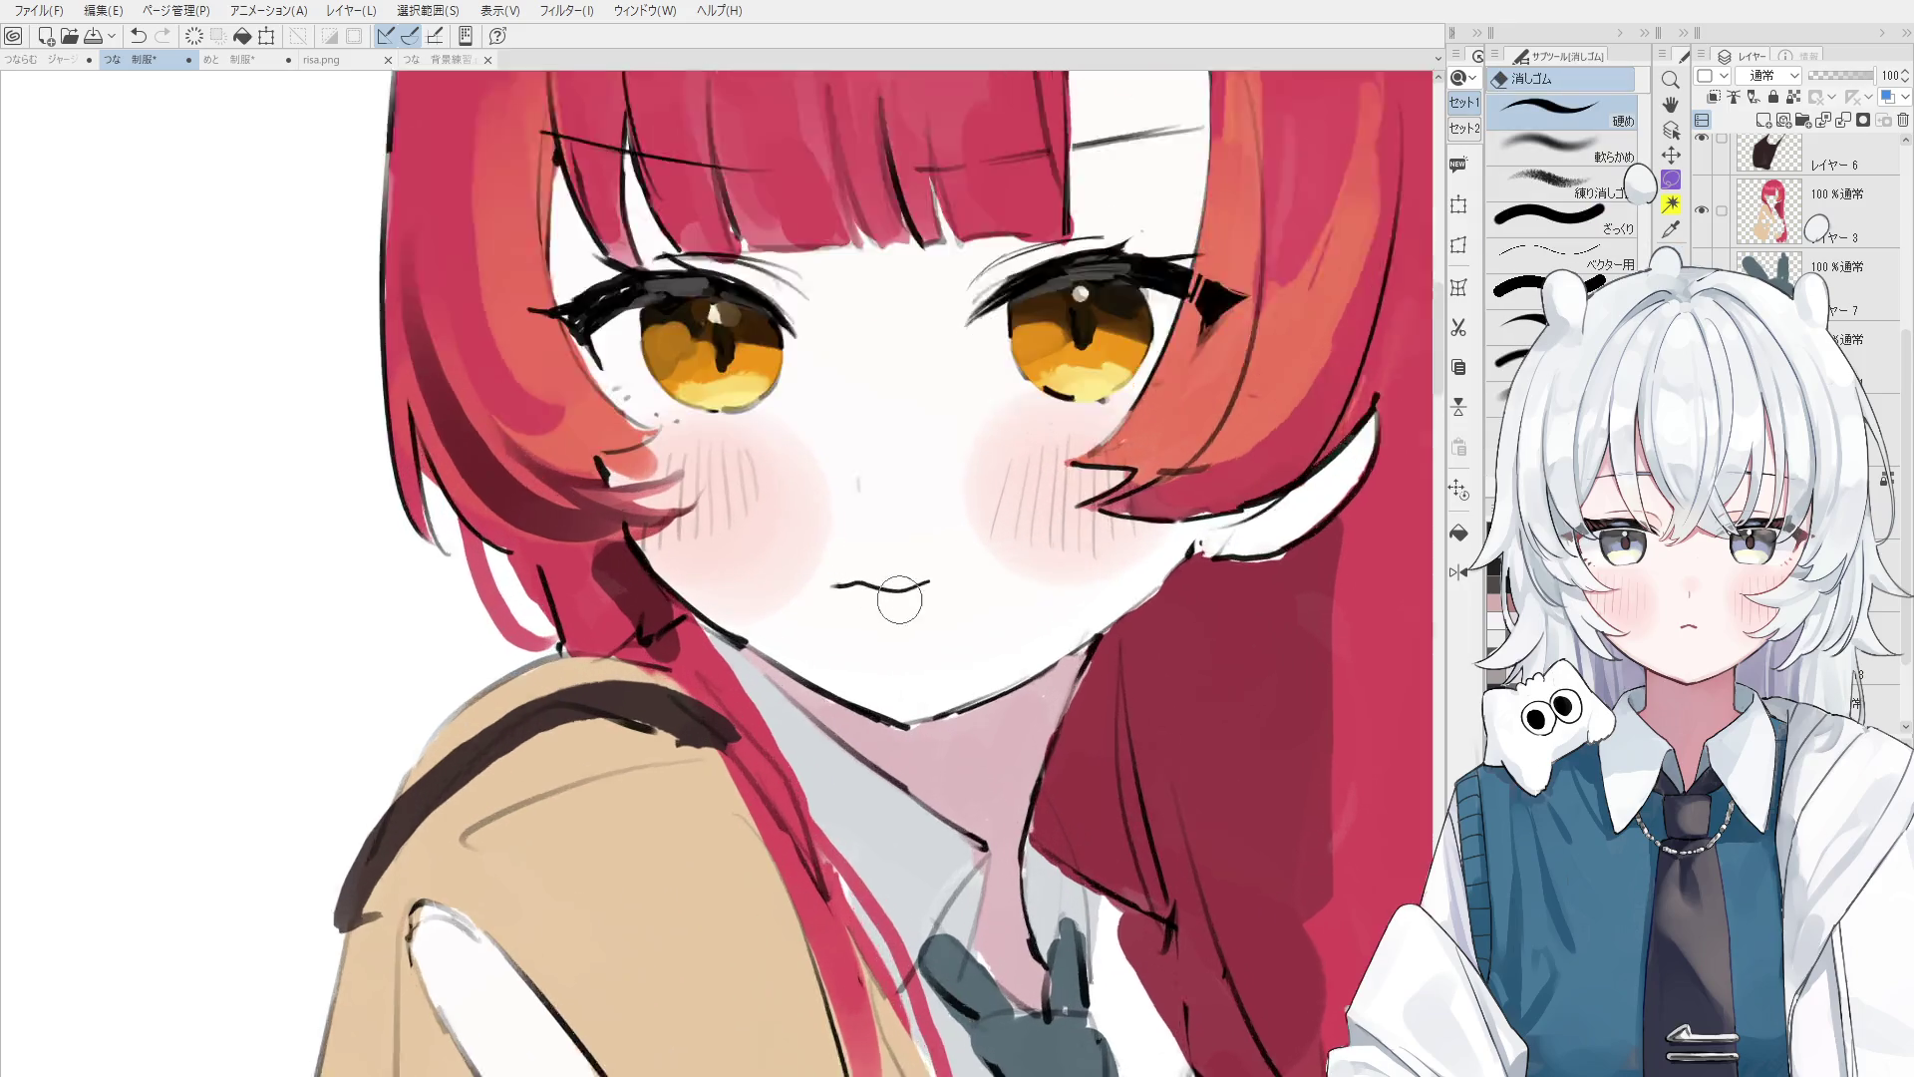
scroll(843, 568, up, 2)
mouse_move(838, 579)
mouse_down()
mouse_move(897, 574)
mouse_move(878, 594)
mouse_move(897, 578)
mouse_up()
key(p)
key(ctrl+z)
key(ctrl+z)
key(ctrl+z)
key(ctrl+z)
key(ctrl+z)
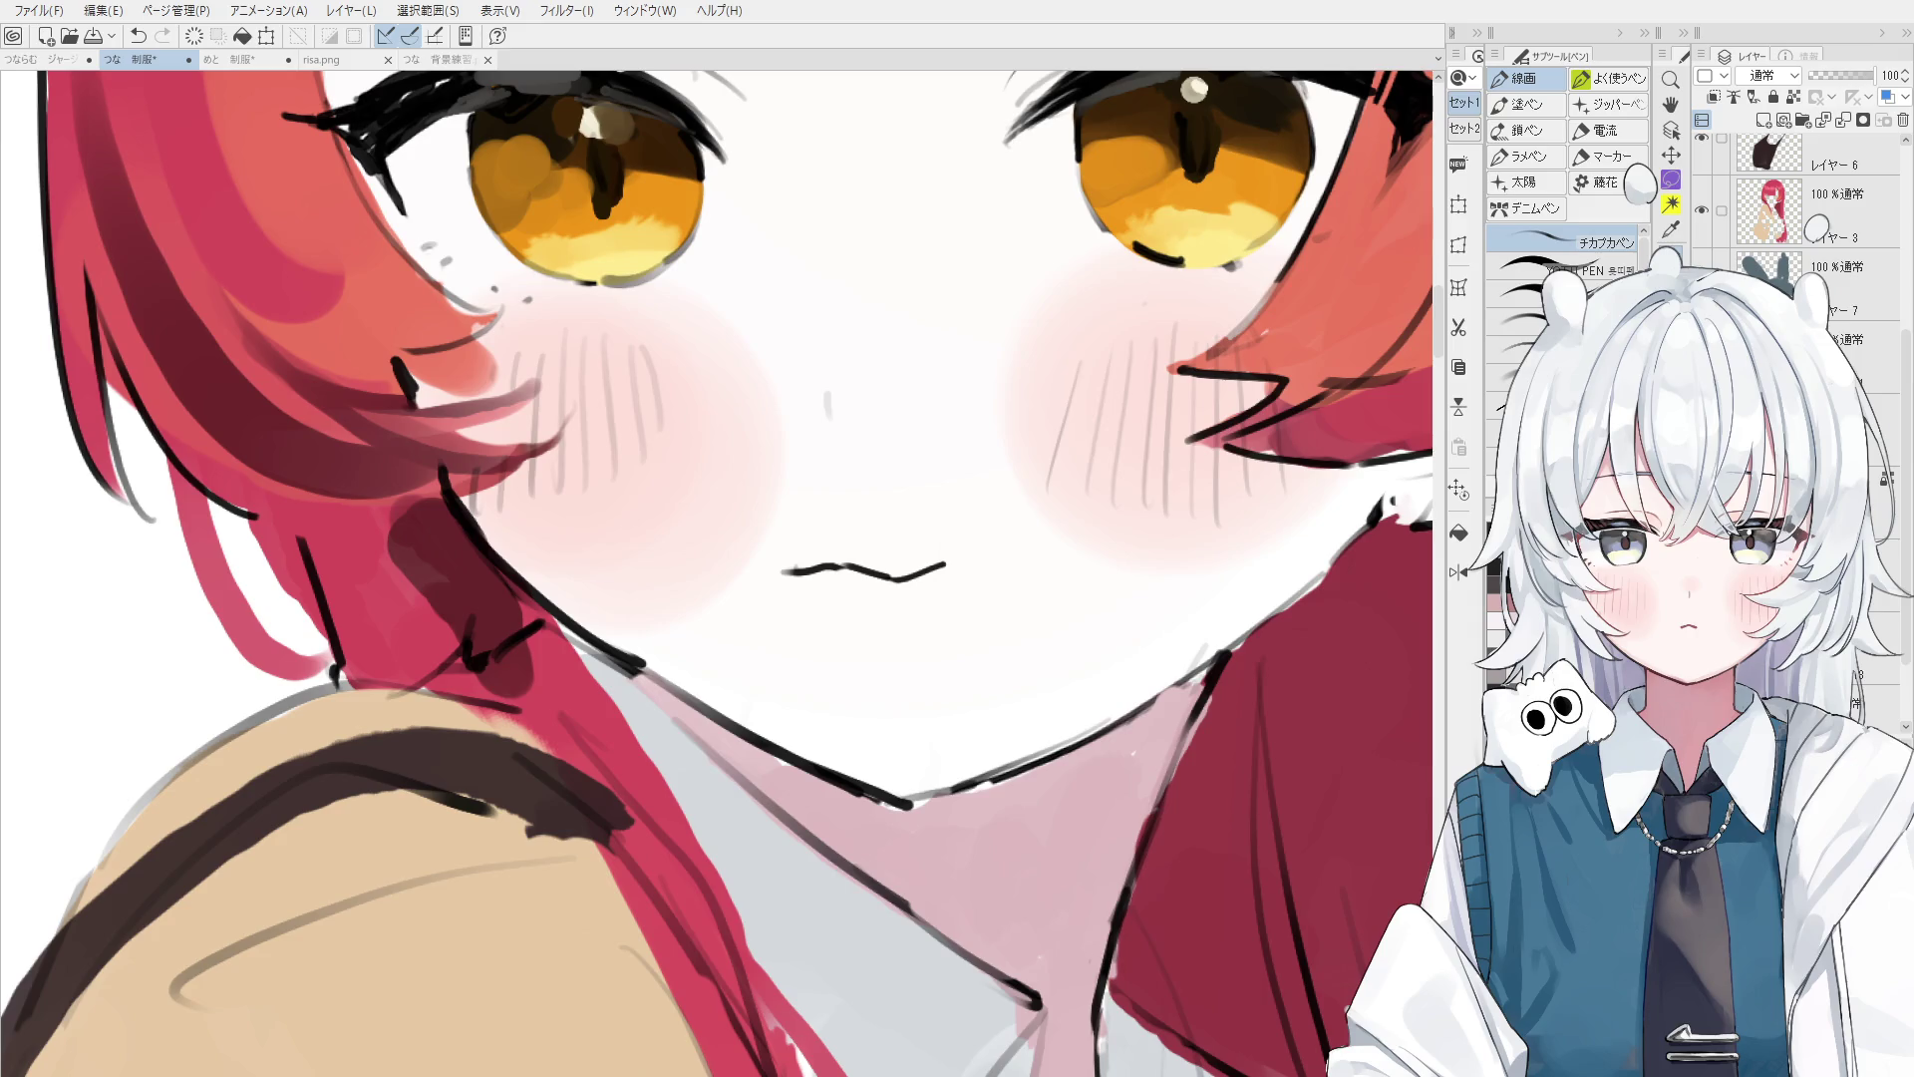
- Select the layer drawn at the chin and switch to the eraser
scroll(714, 521, down, 1)
scroll(714, 521, down, 2)
key(o)
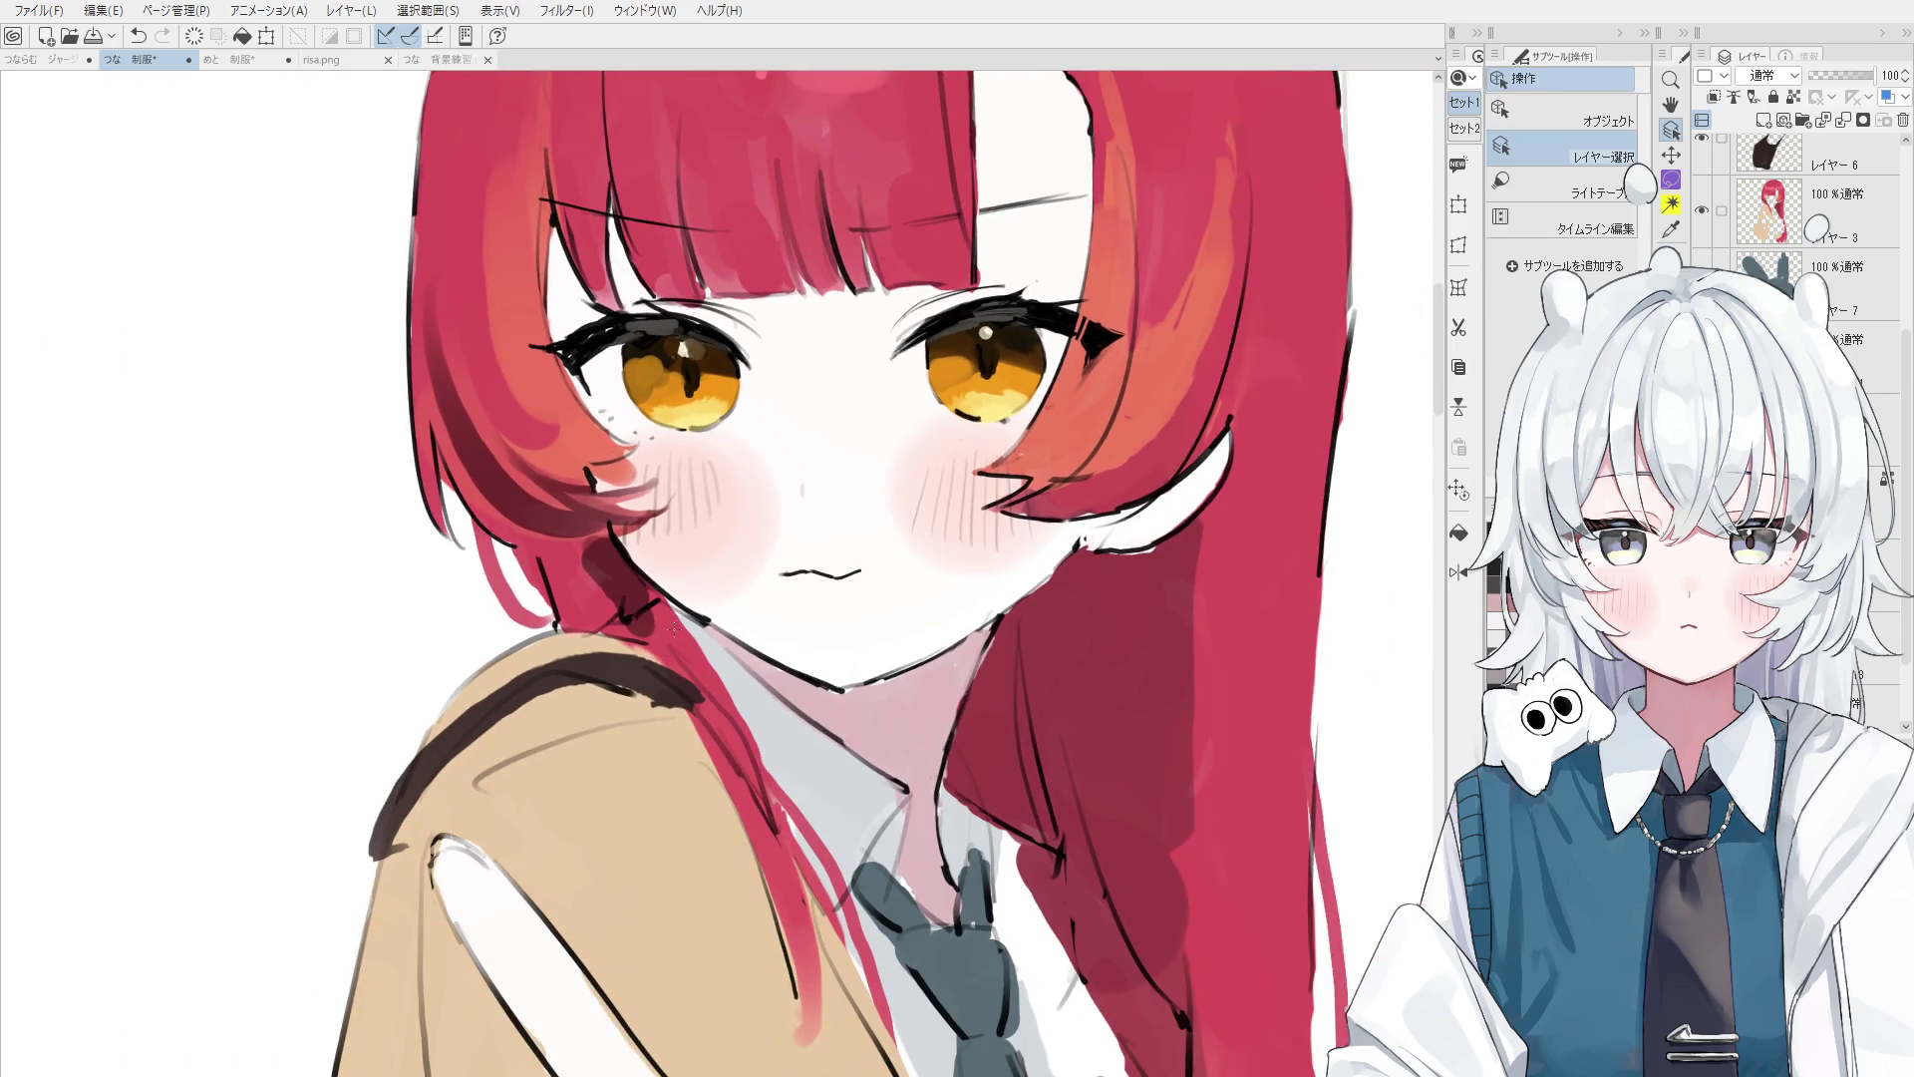
scroll(709, 543, up, 2)
click(755, 585)
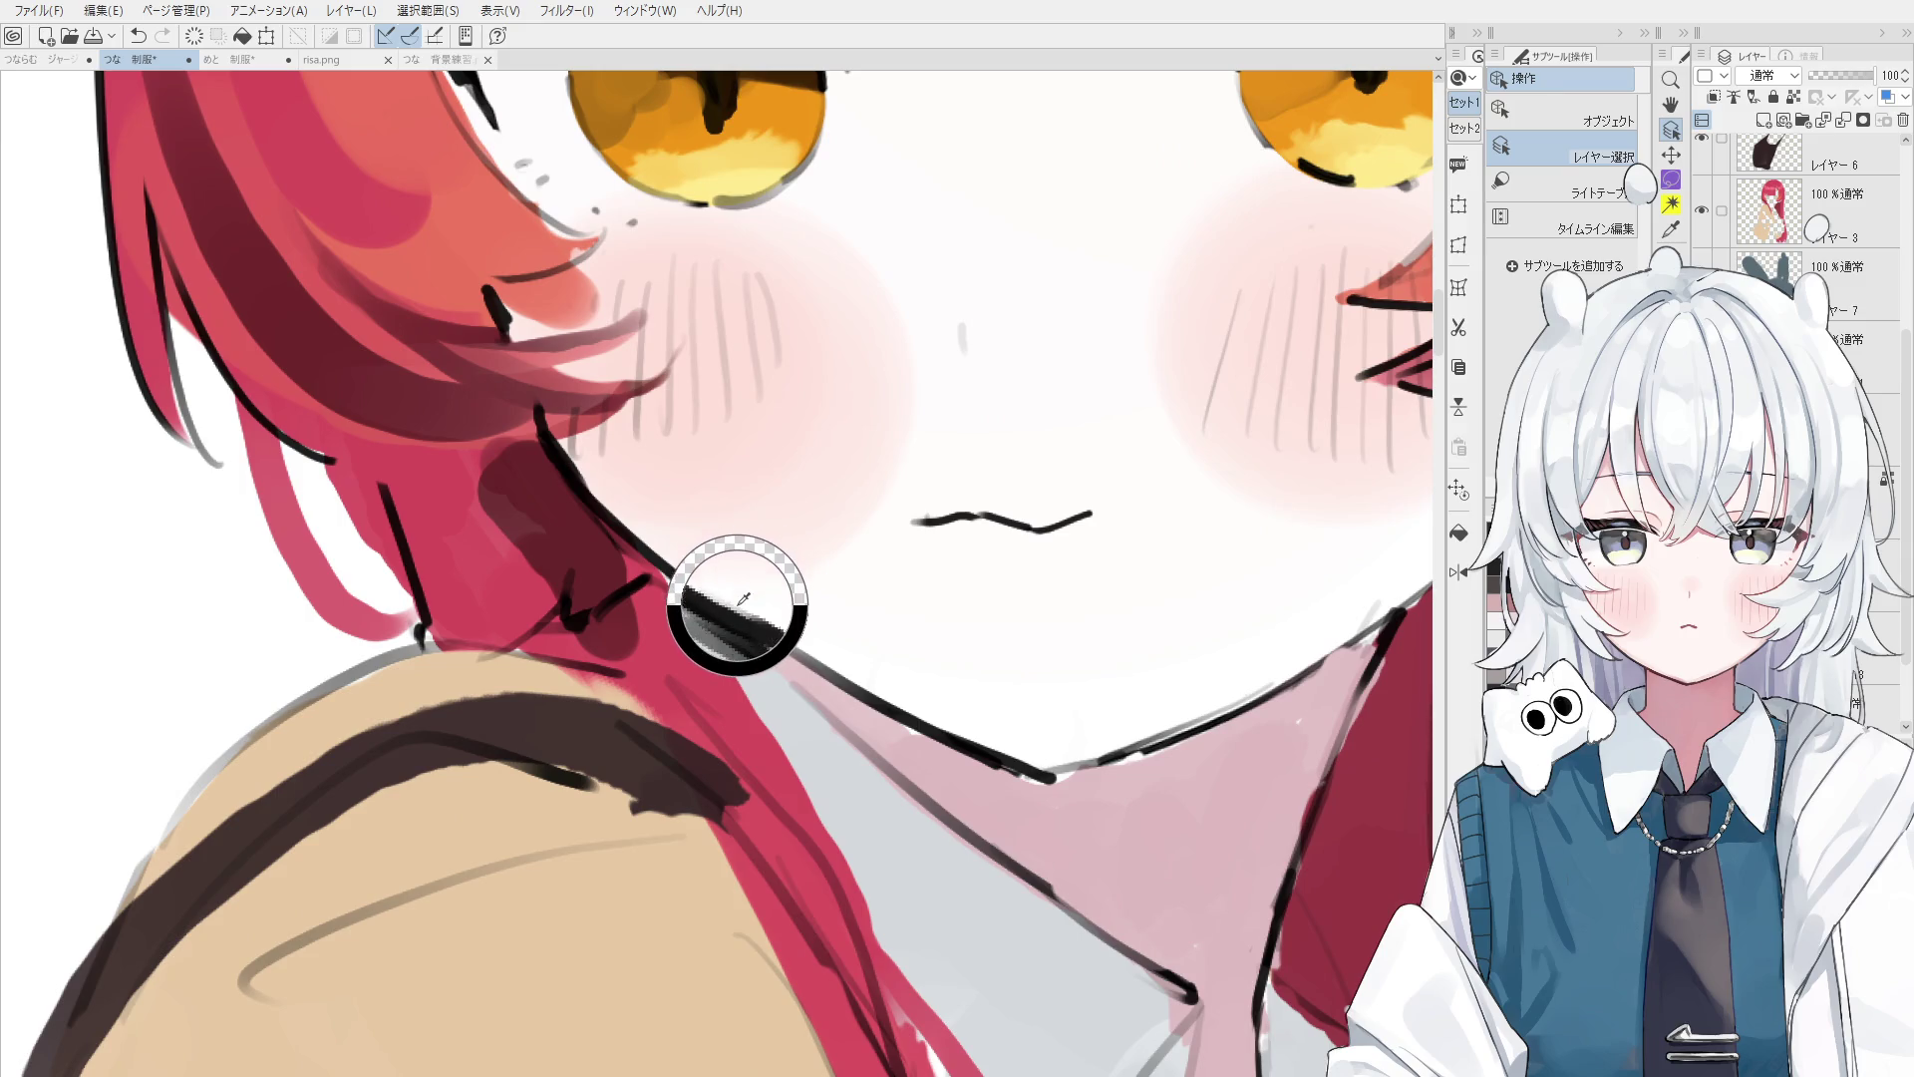
key(e)
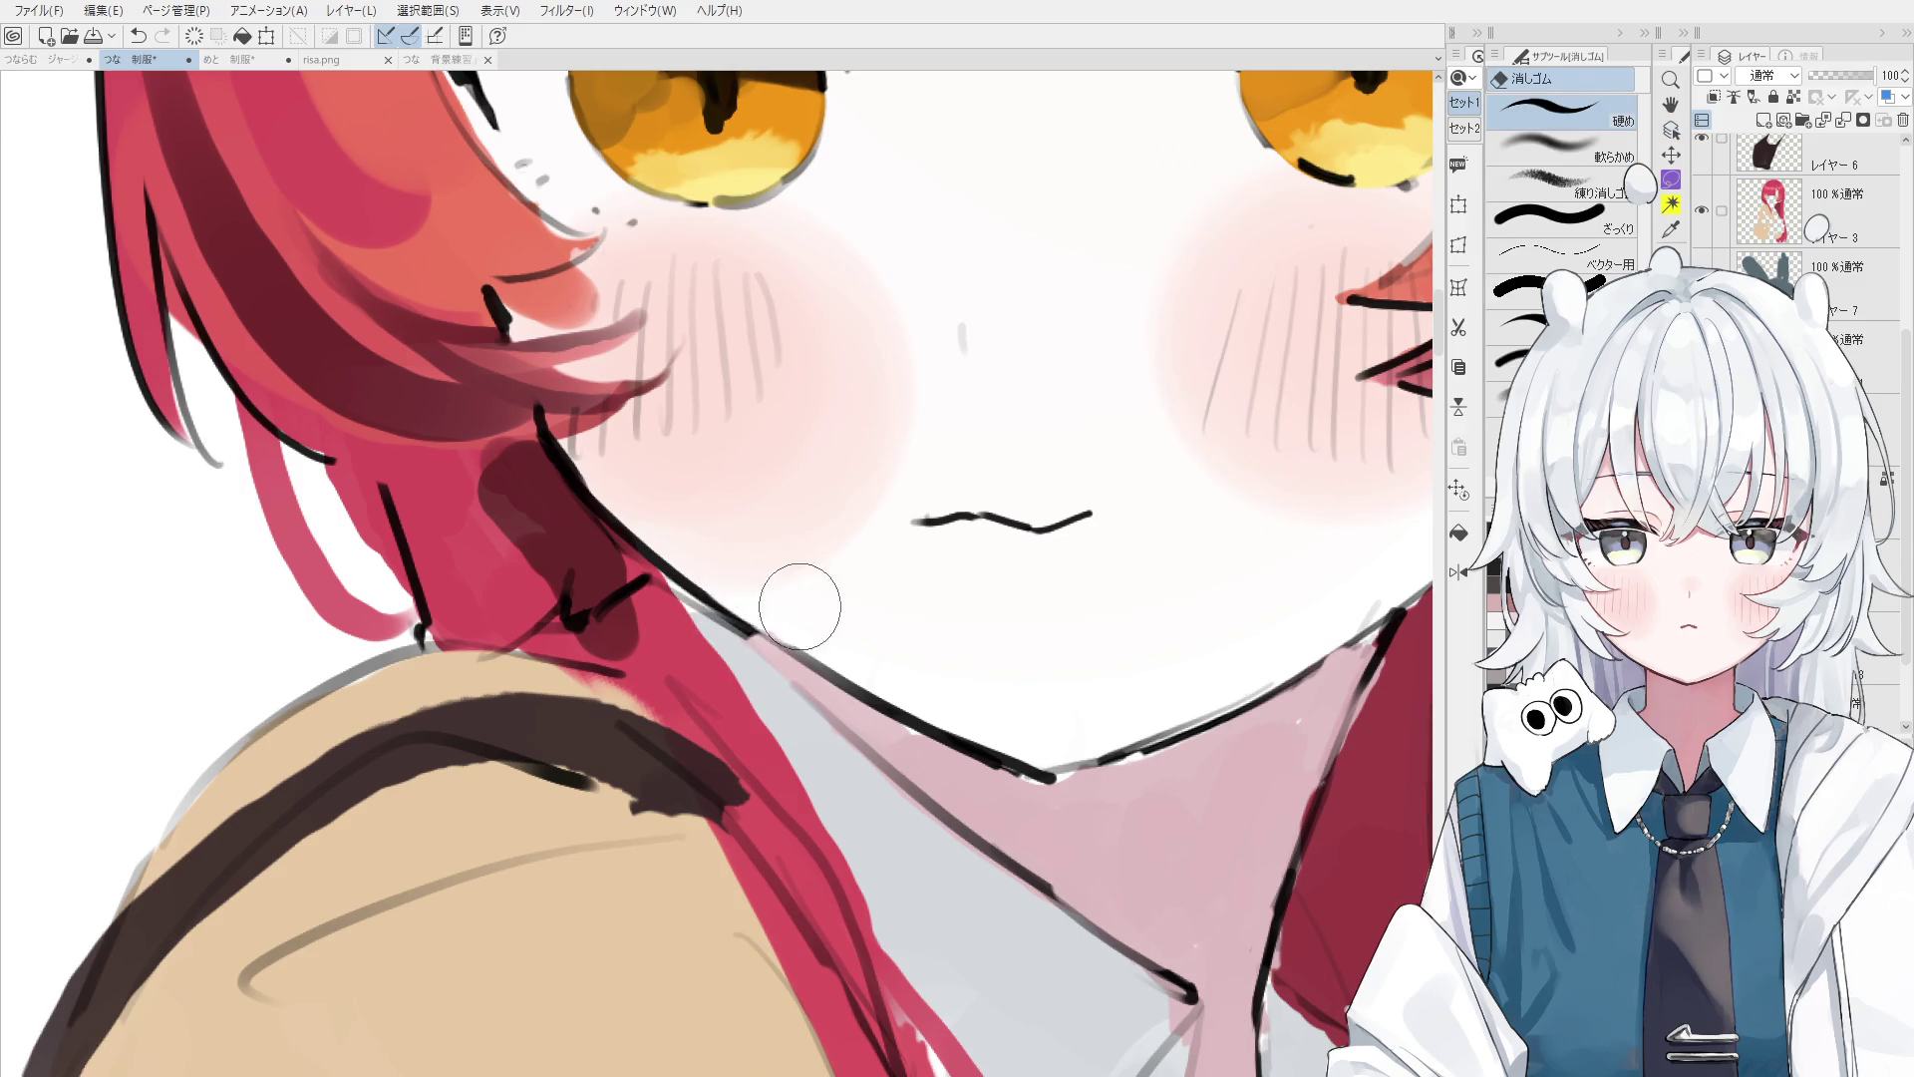
scroll(794, 598, down, 2)
- Rotate the canvas to tilt the girl diagonally and zoom in on her face and peace sign
key(ctrl+minus)
key(ctrl+minus)
key(ctrl+minus)
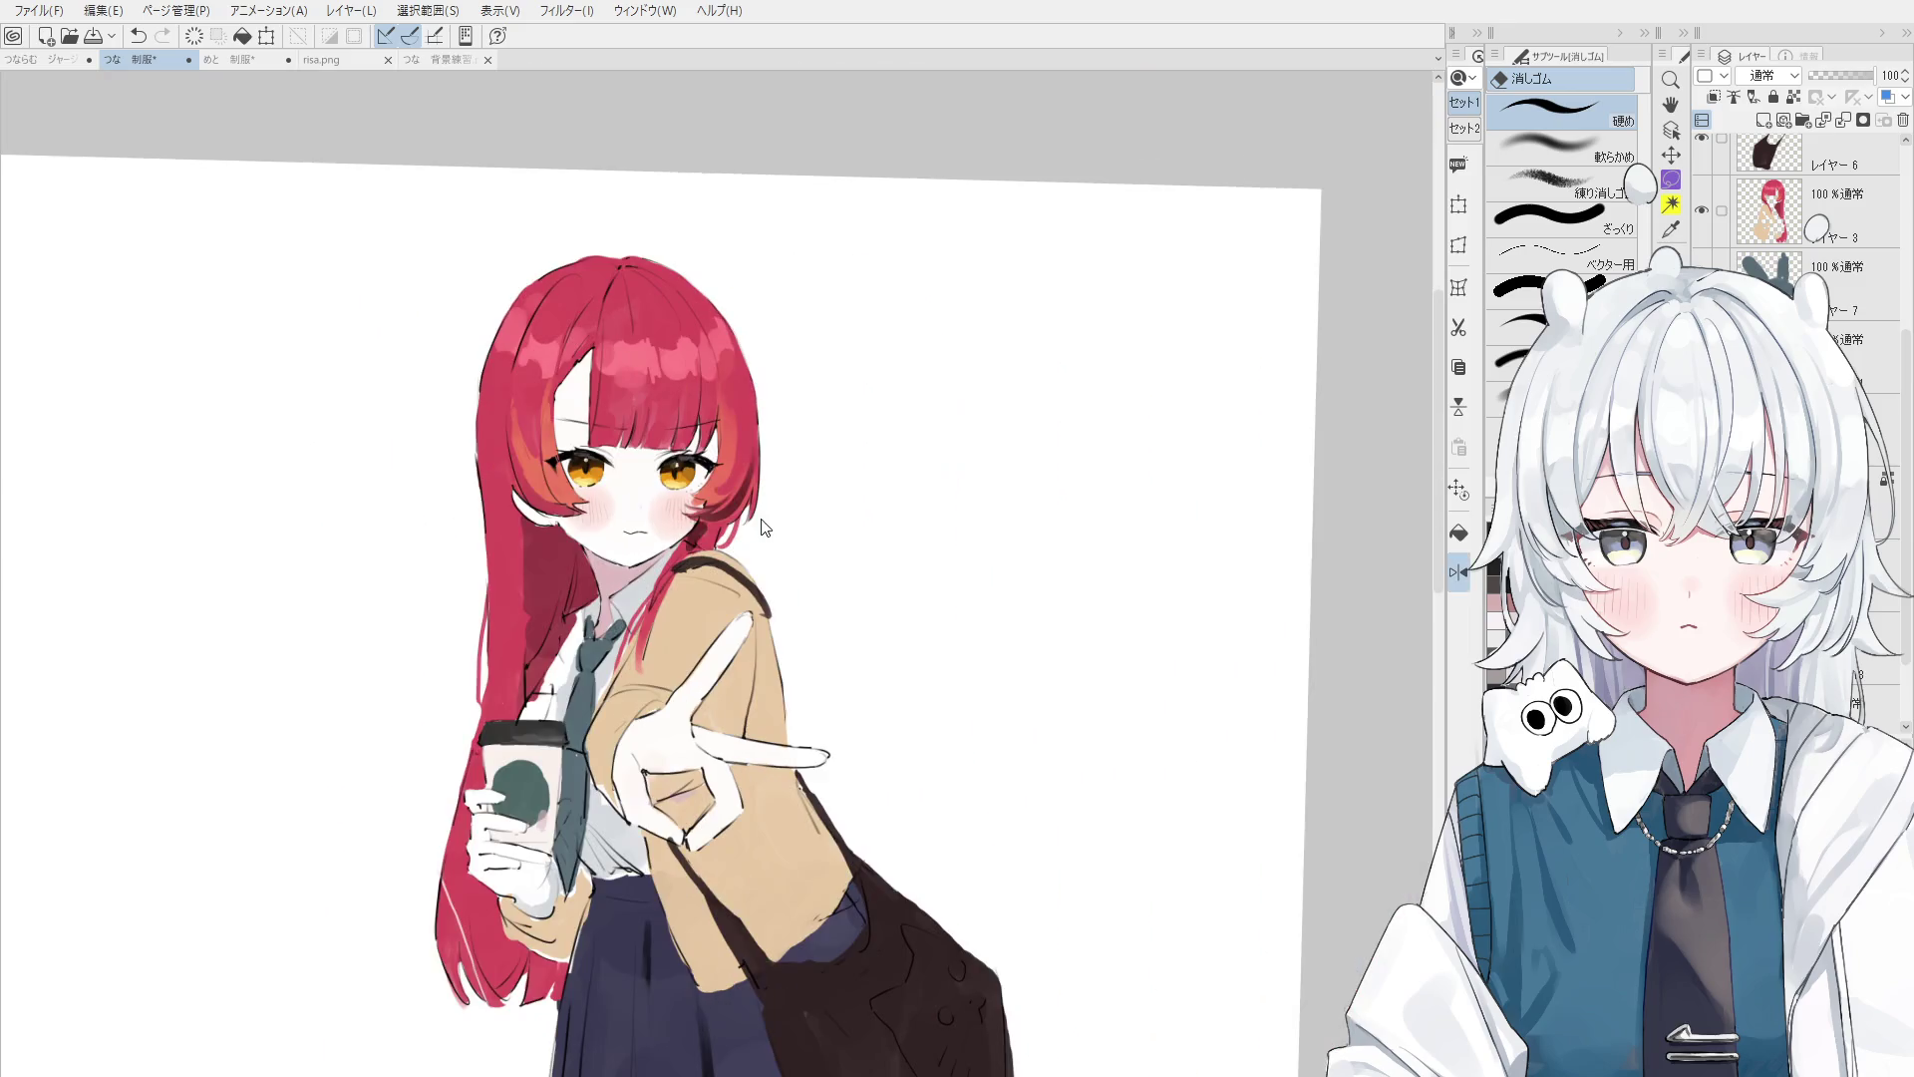
drag(758, 520, 758, 513)
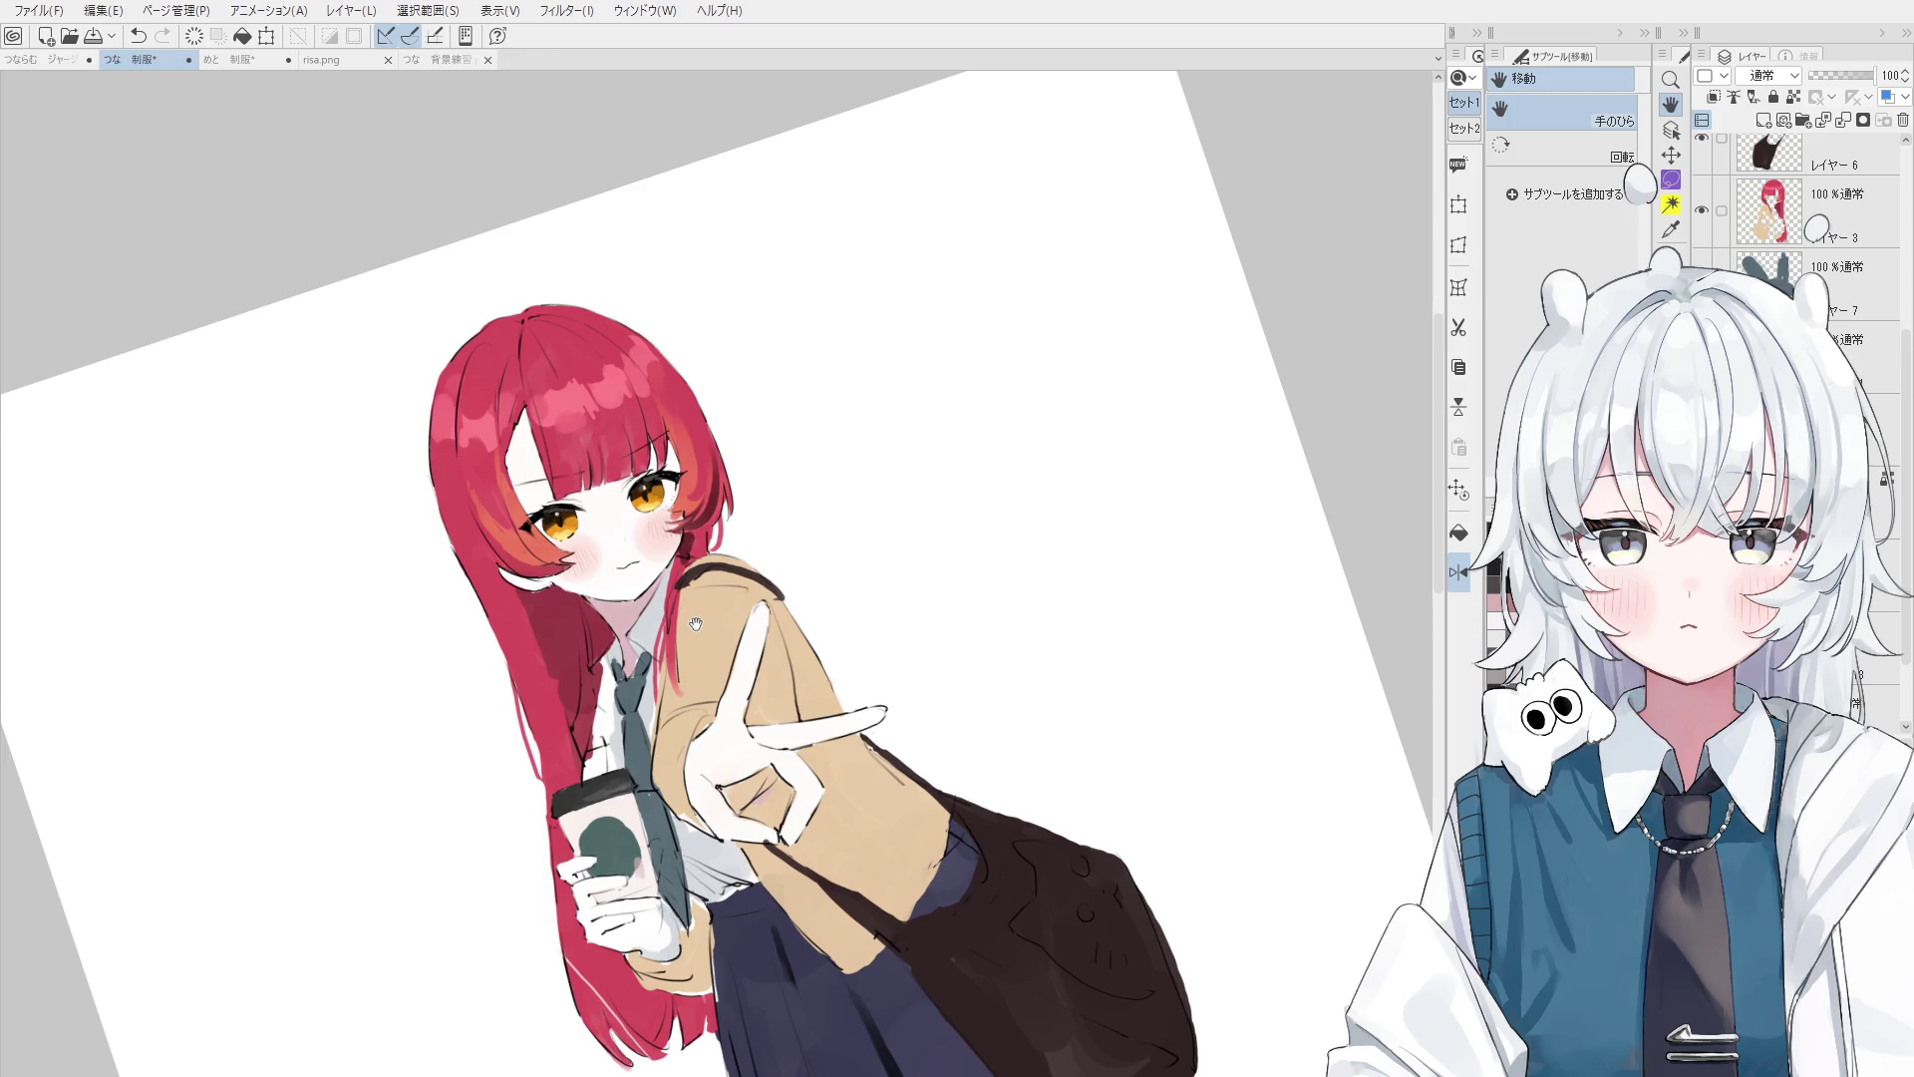
scroll(696, 624, up, 2)
scroll(696, 624, up, 1)
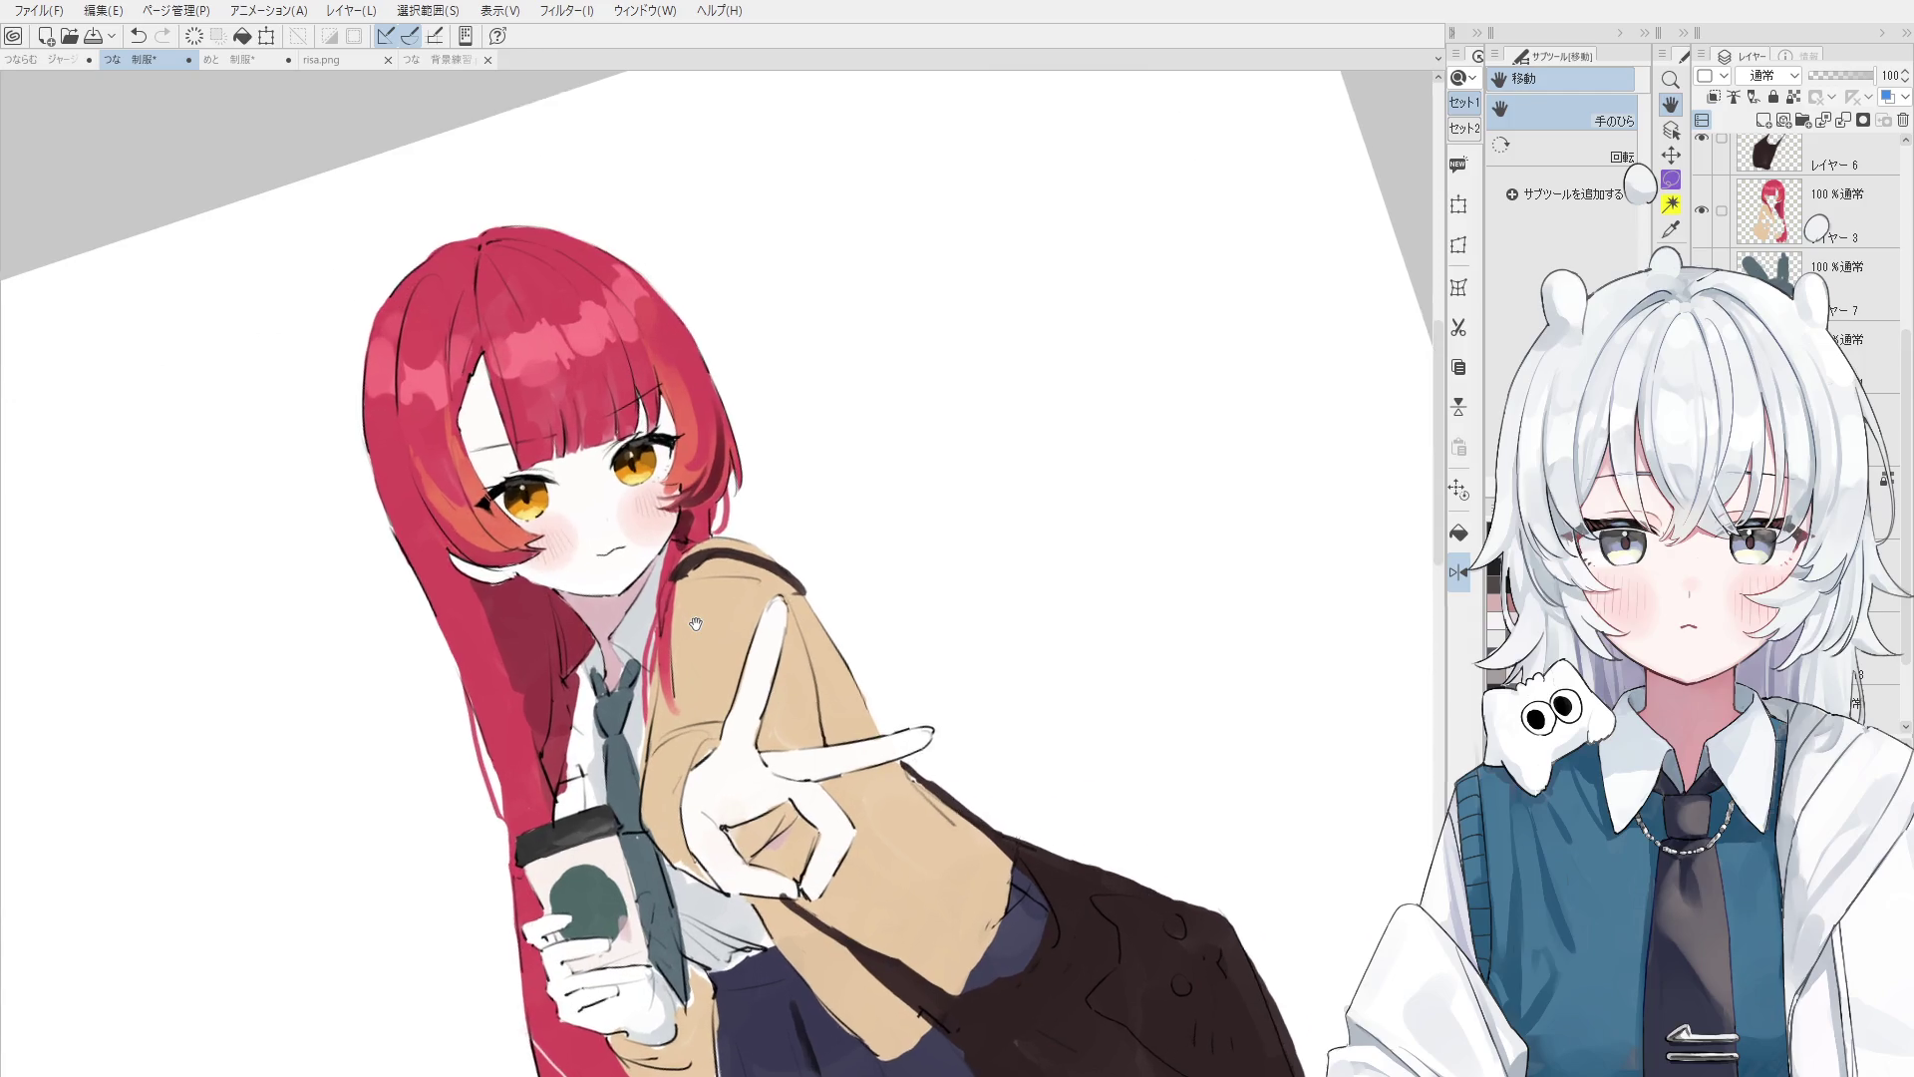
scroll(695, 624, up, 1)
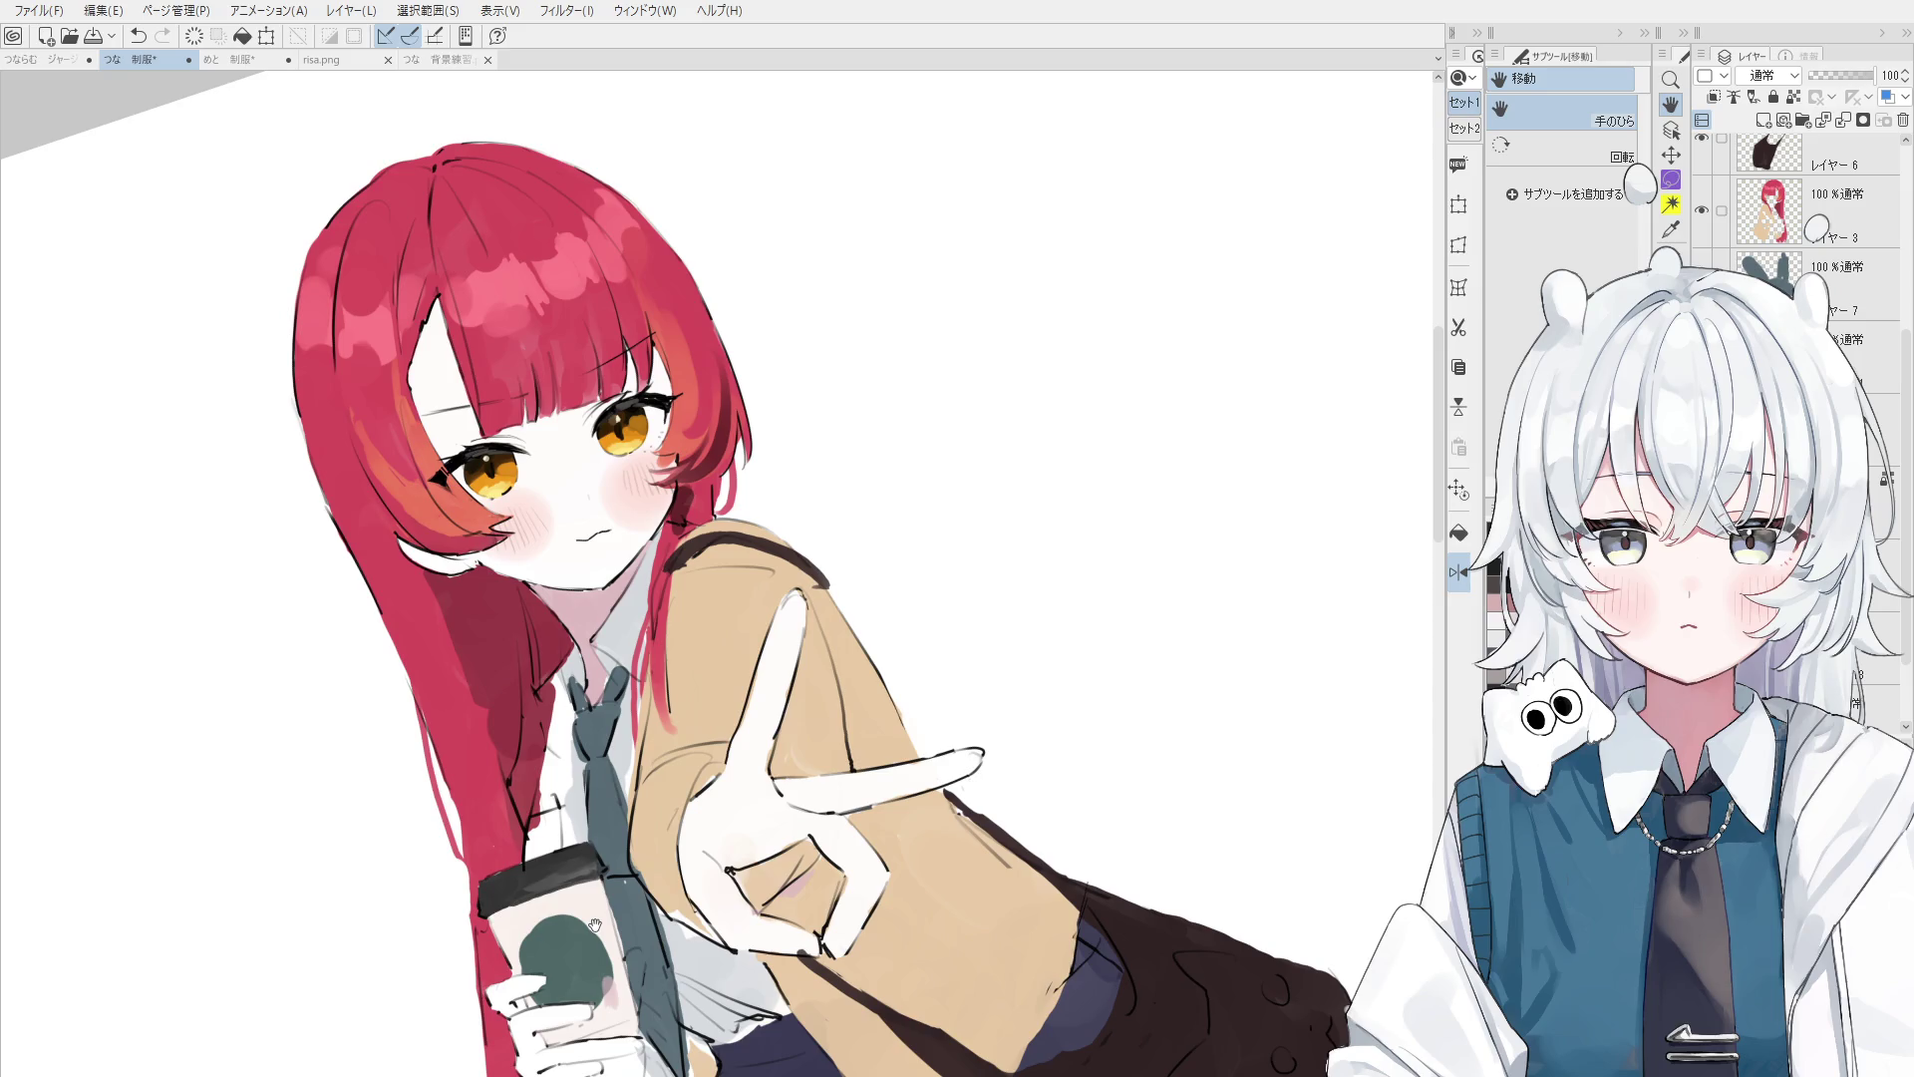
scroll(594, 924, down, 1)
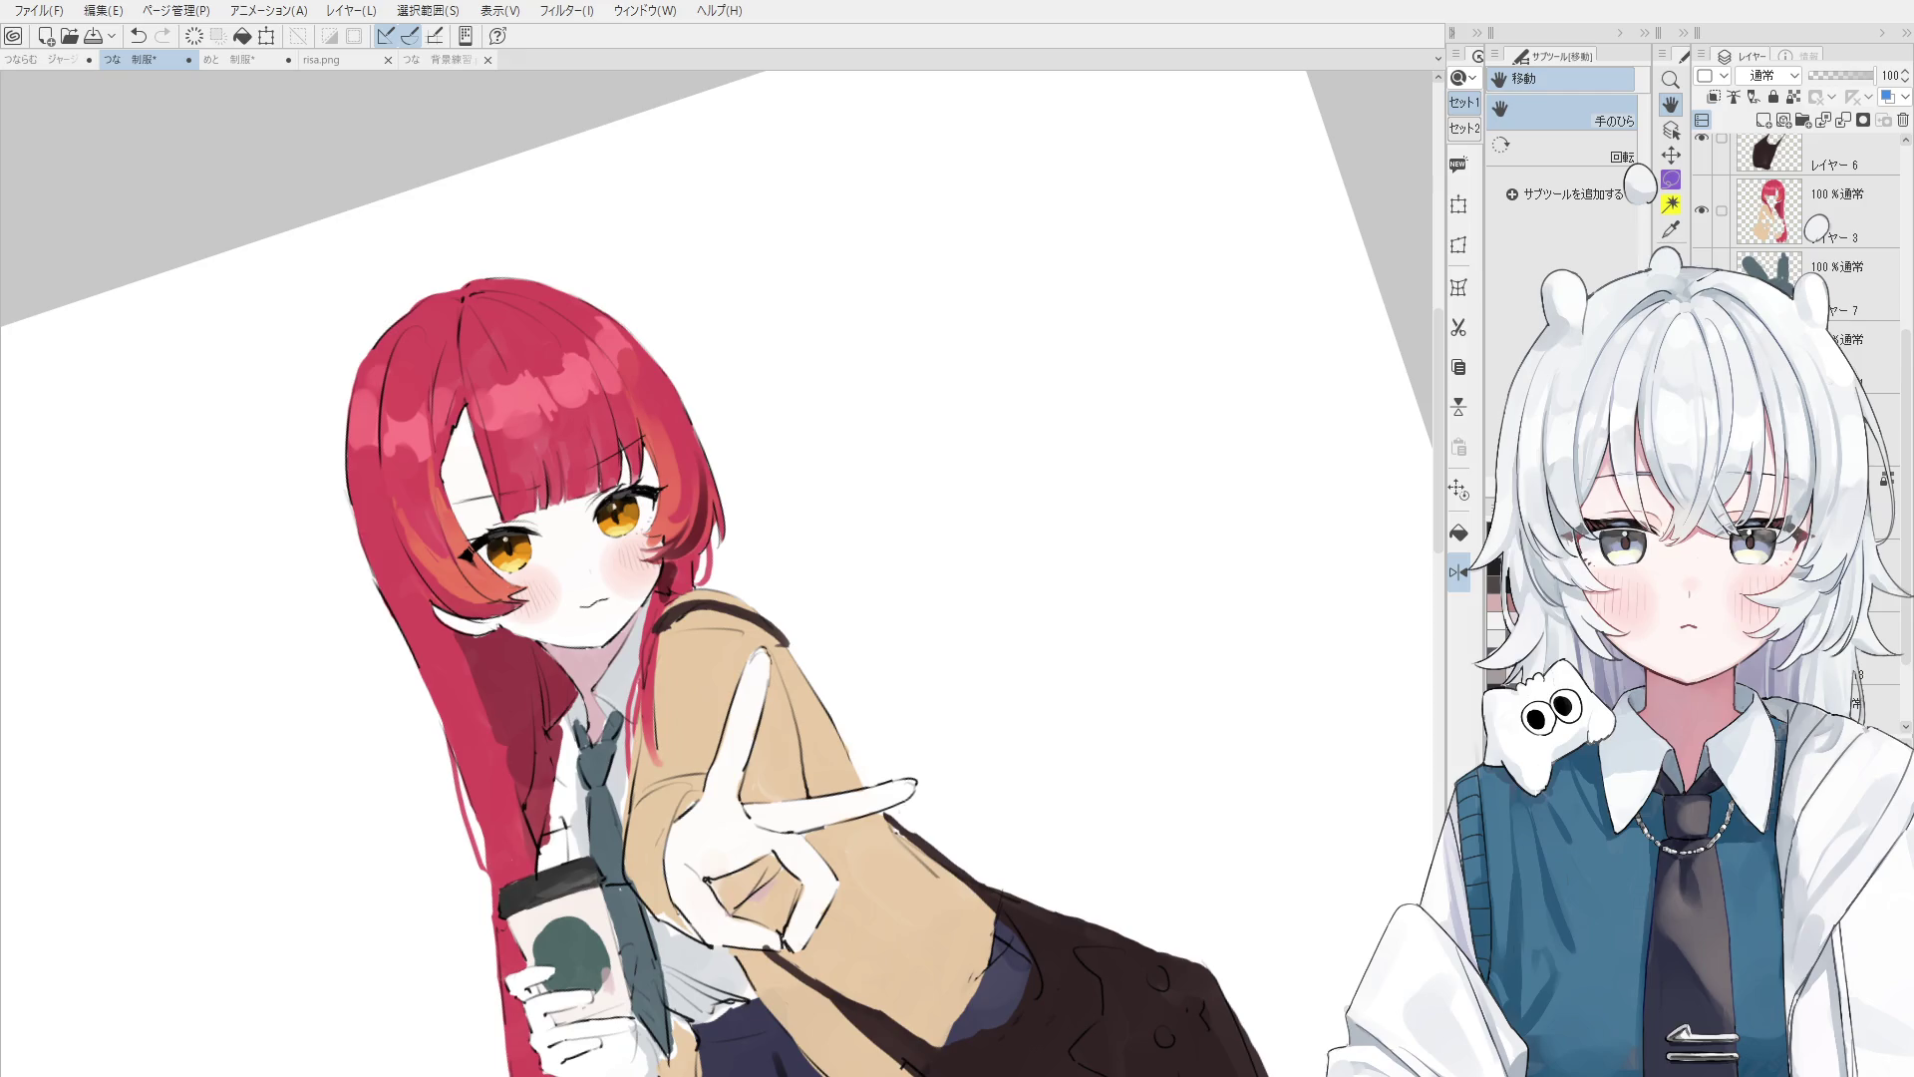
key(ctrl+minus)
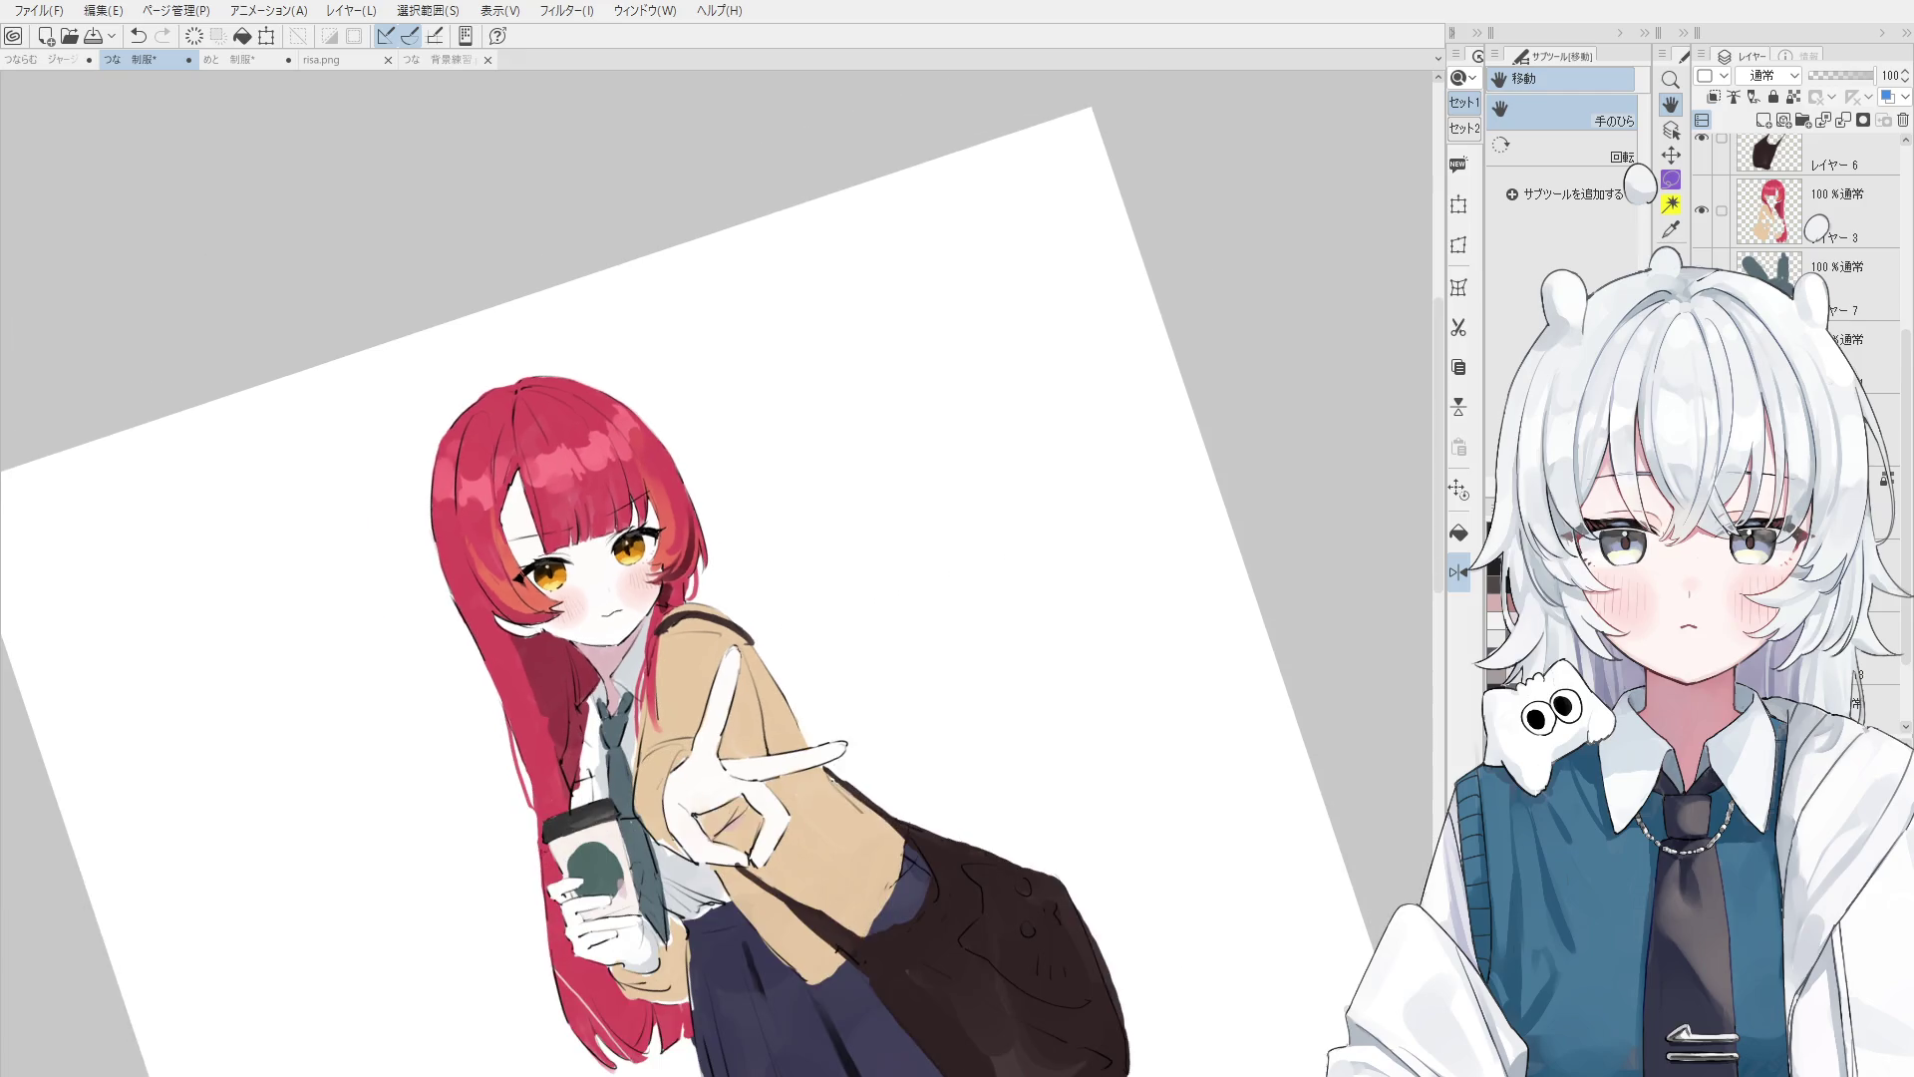
- Blend soft pink blush onto the cup-holding hand and the cardigan shoulder
drag(639, 657, 746, 670)
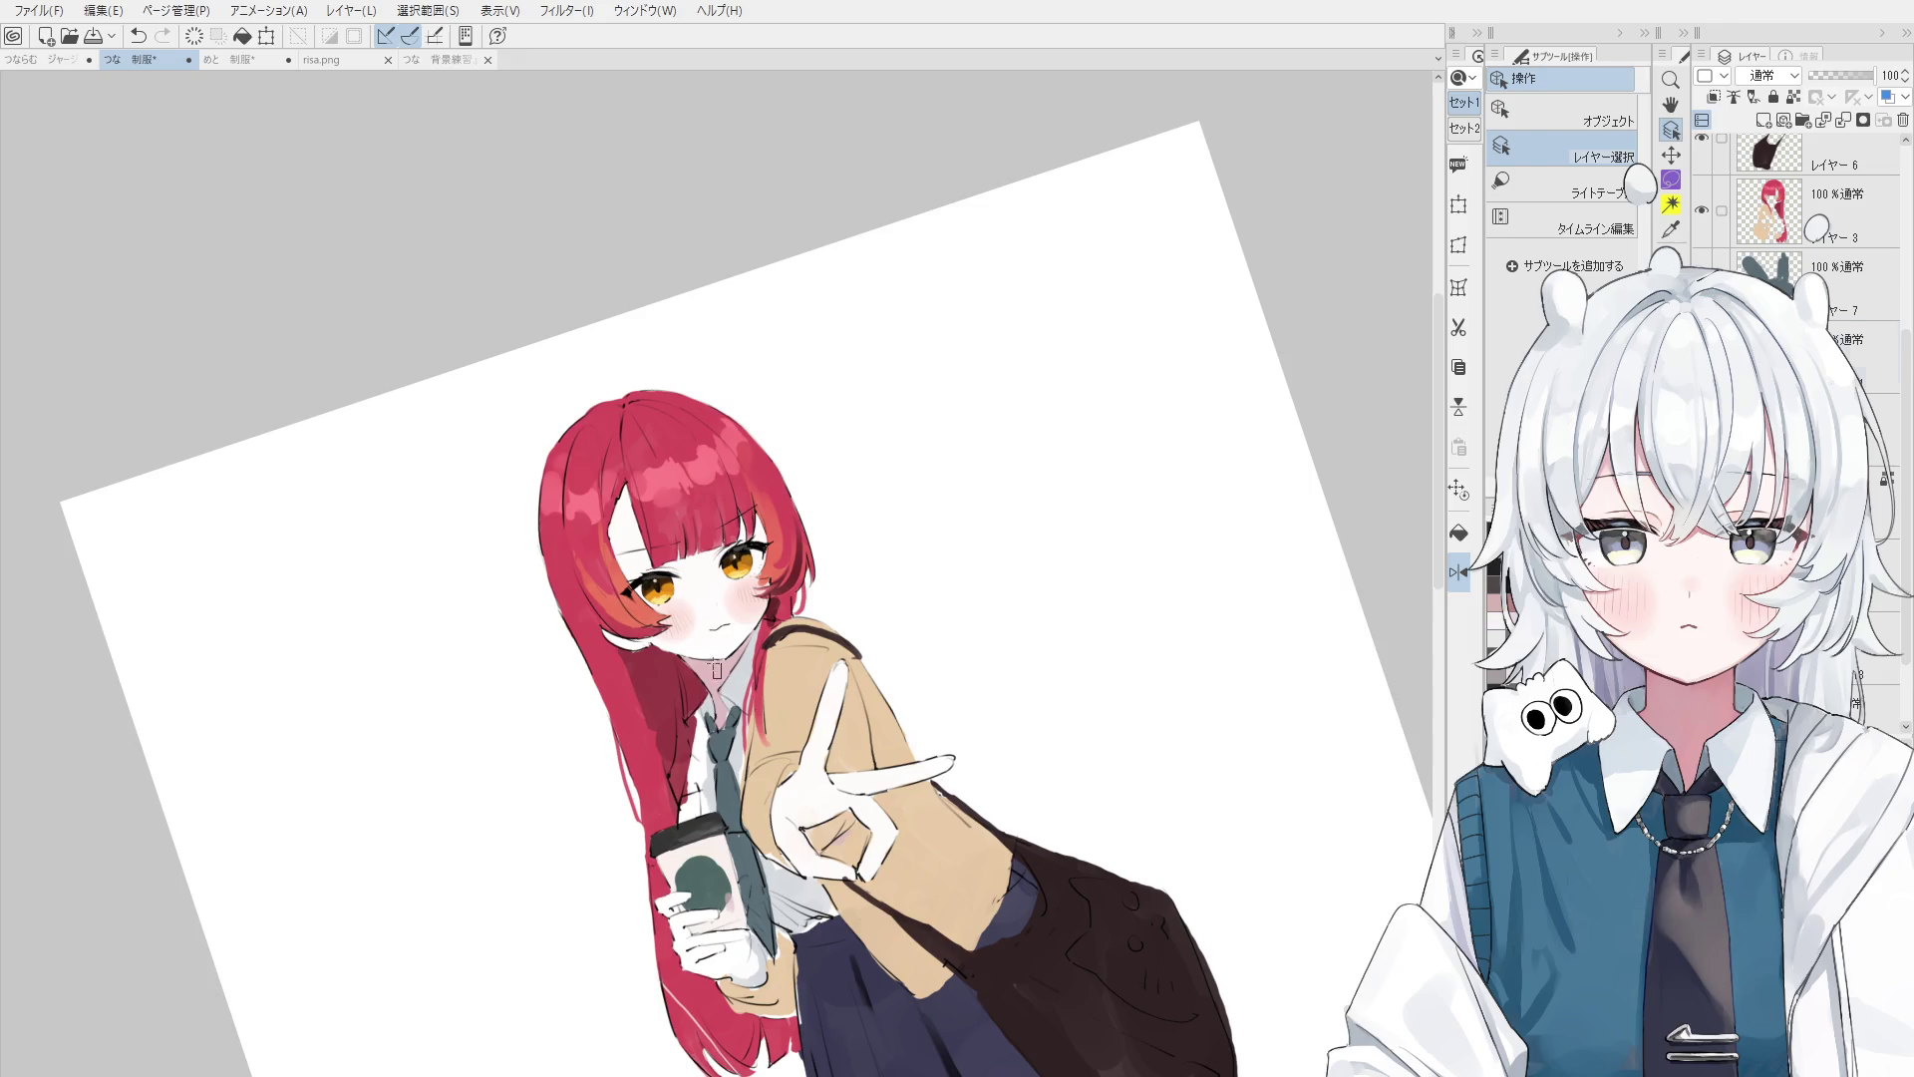
ctrl+shift+click(746, 670)
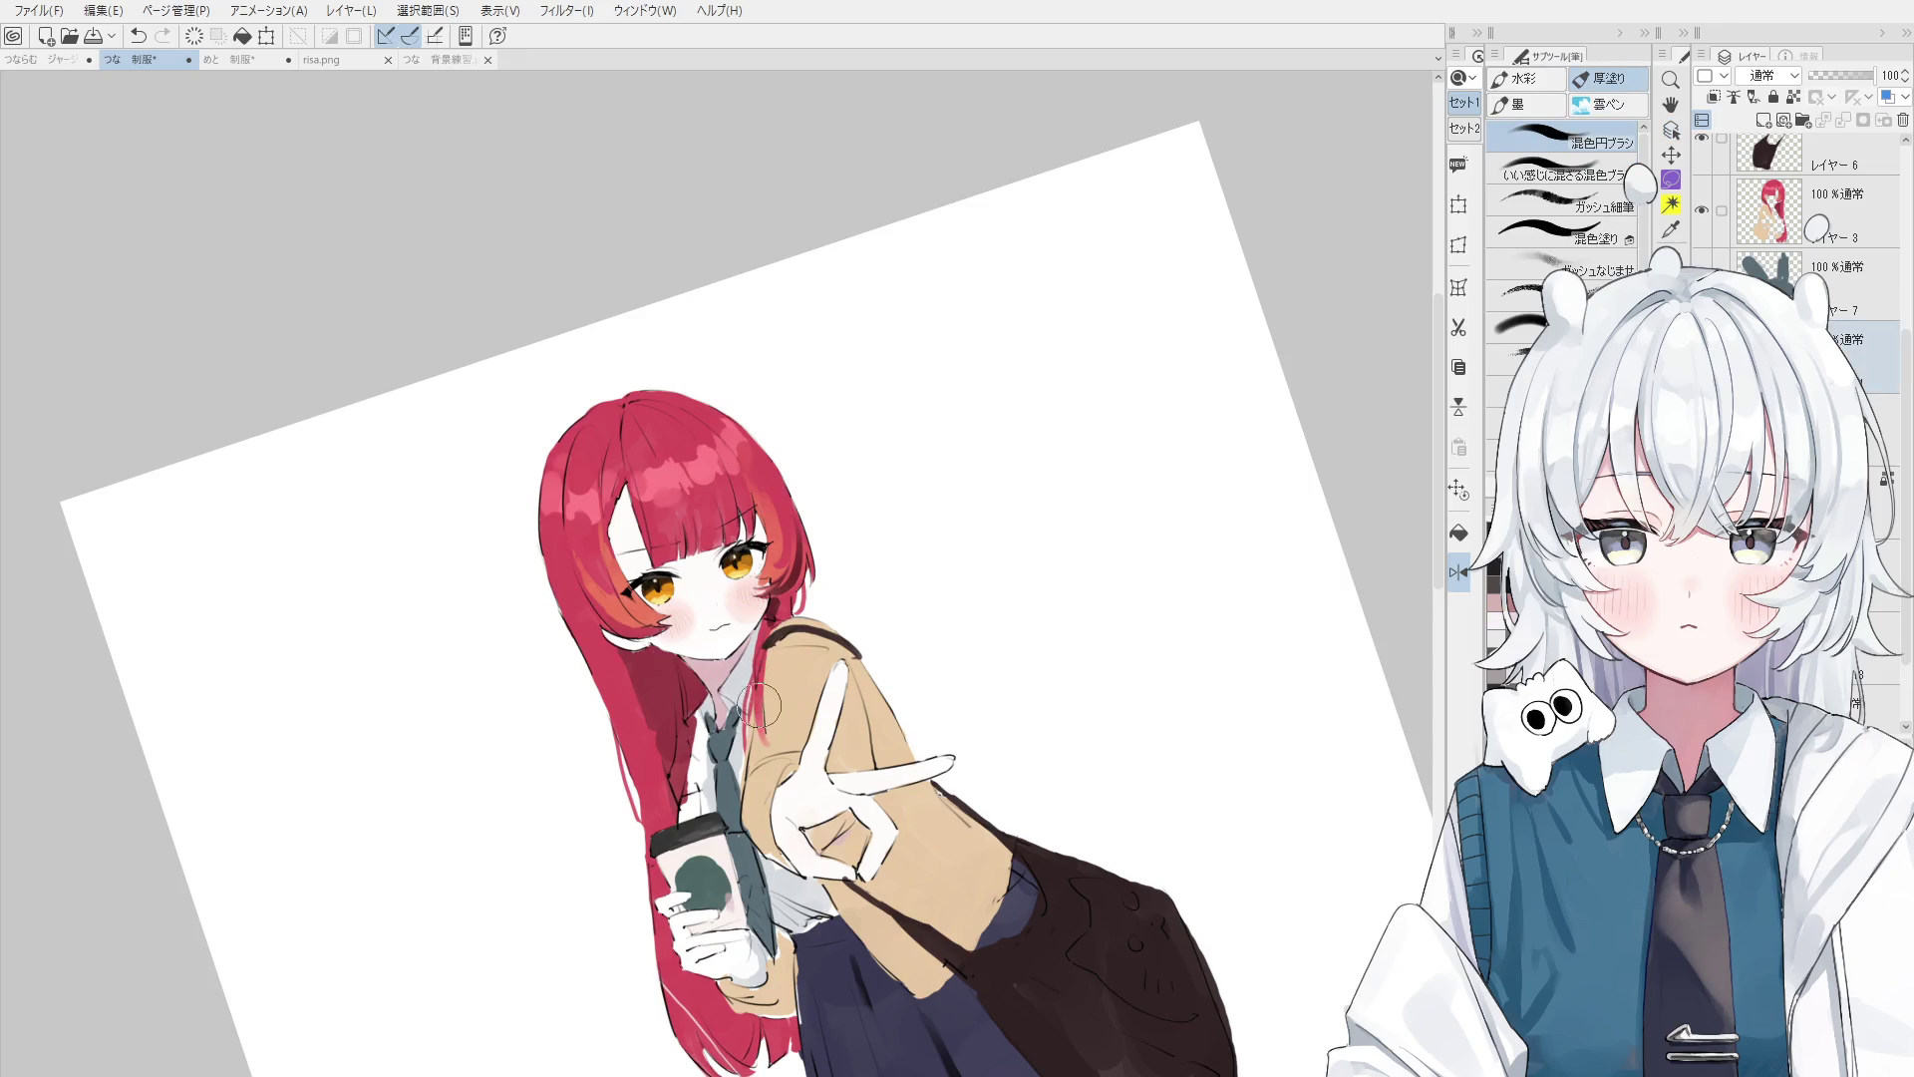
drag(811, 769, 826, 500)
scroll(768, 670, up, 2)
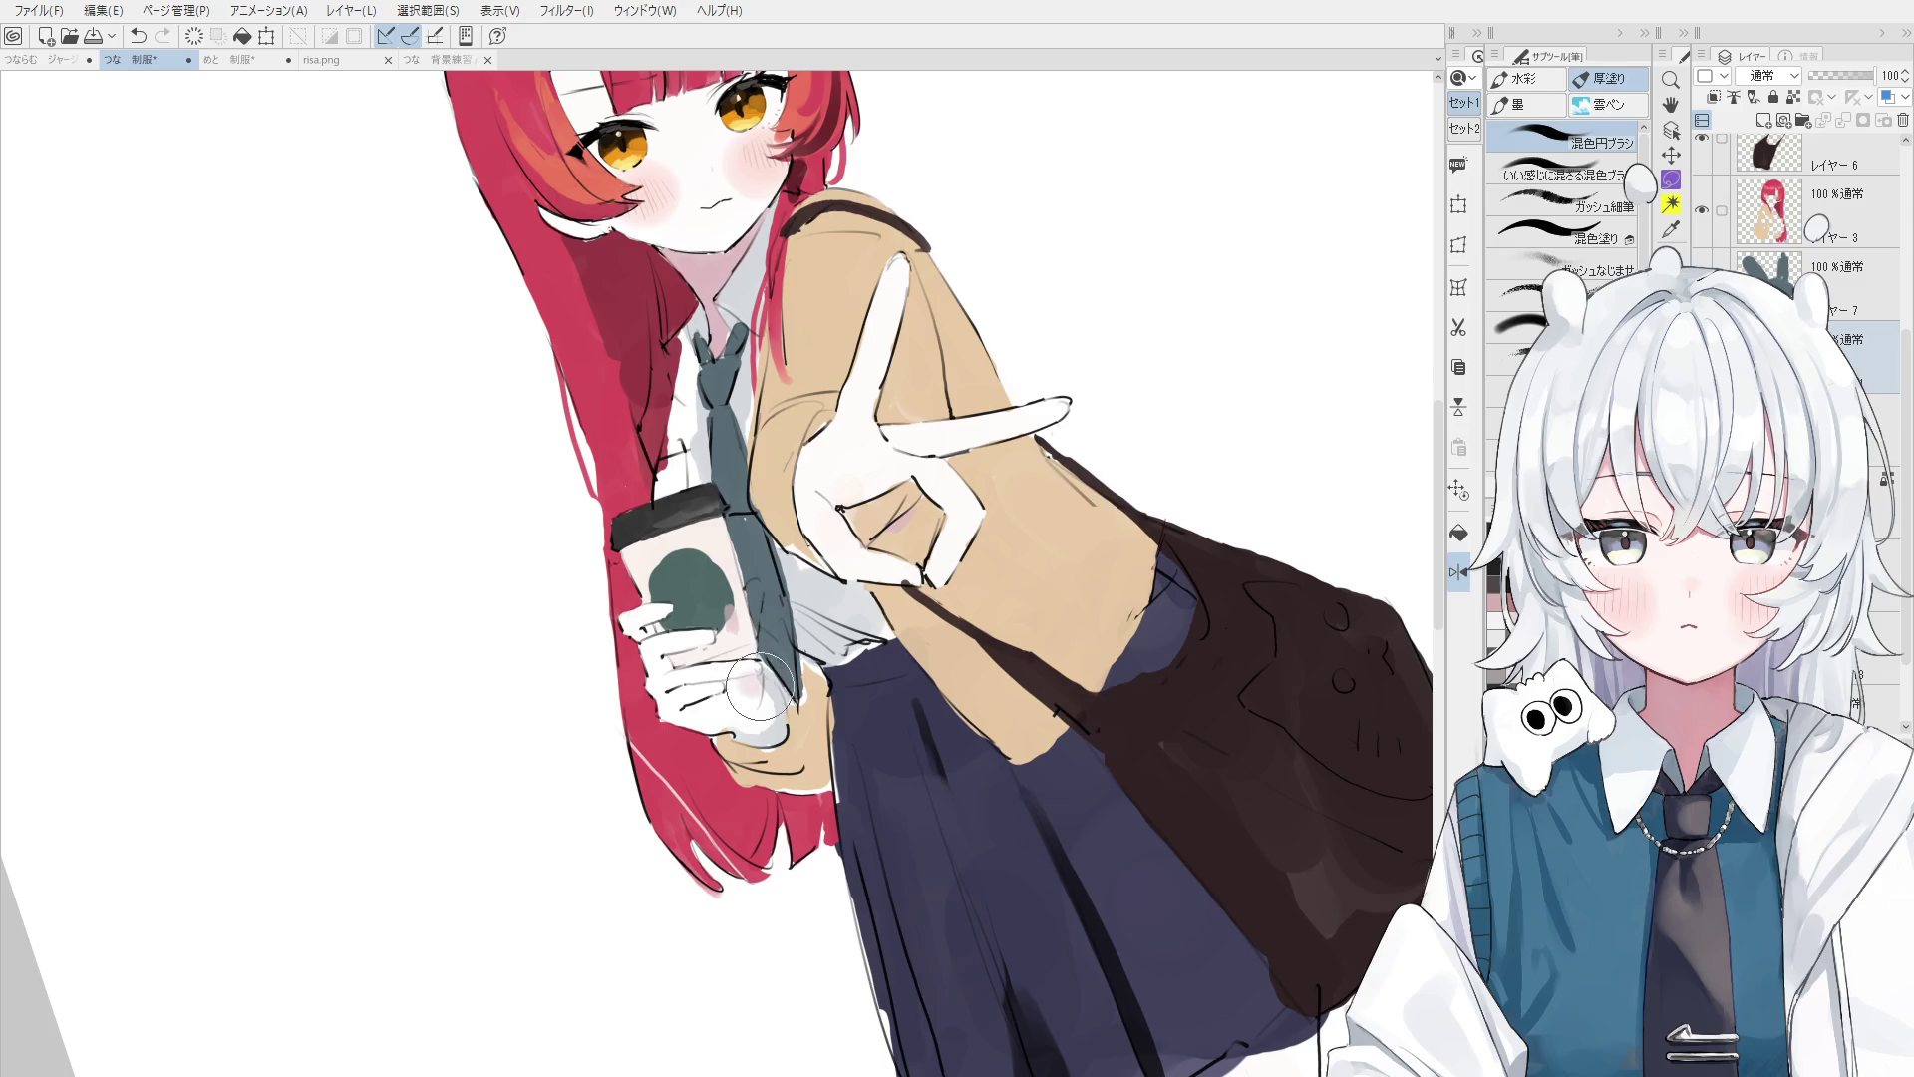
scroll(753, 688, up, 1)
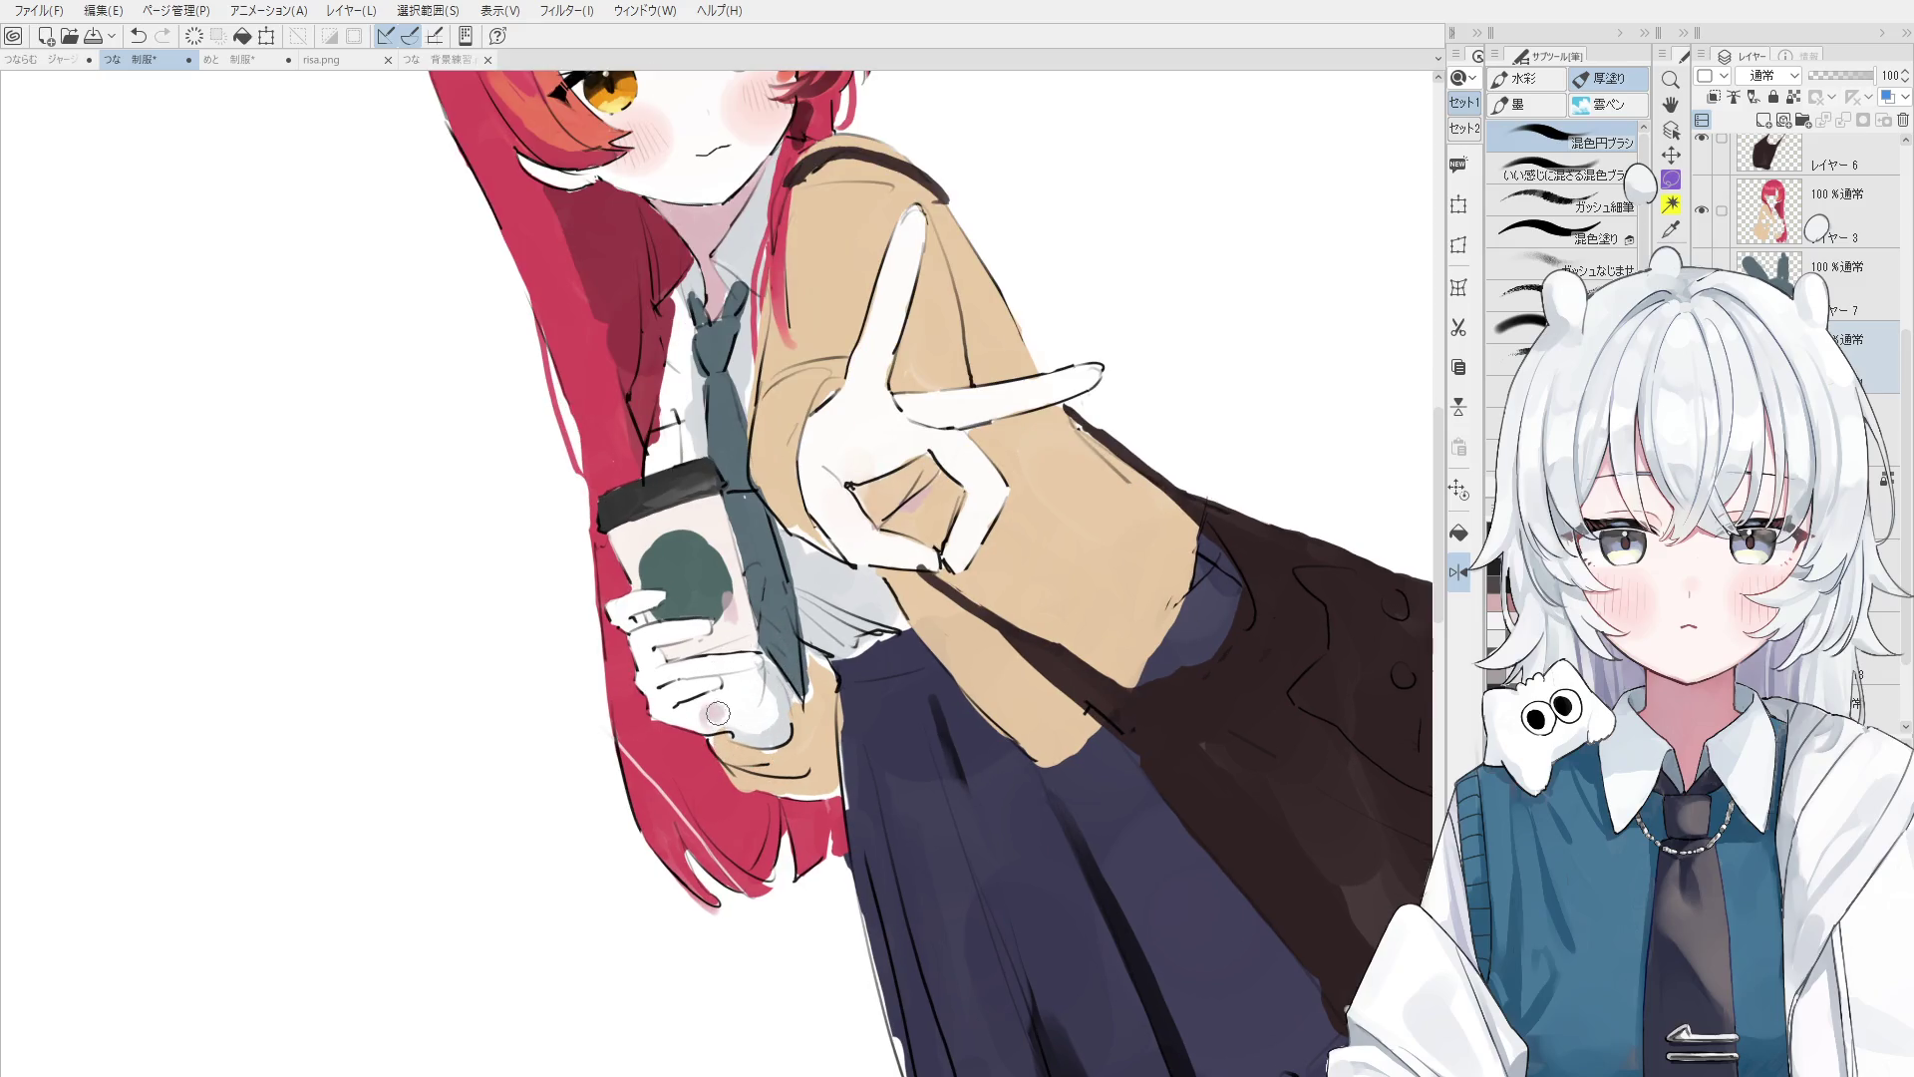
mouse_move(724, 709)
mouse_down()
mouse_move(686, 714)
mouse_move(727, 740)
mouse_move(743, 698)
mouse_up()
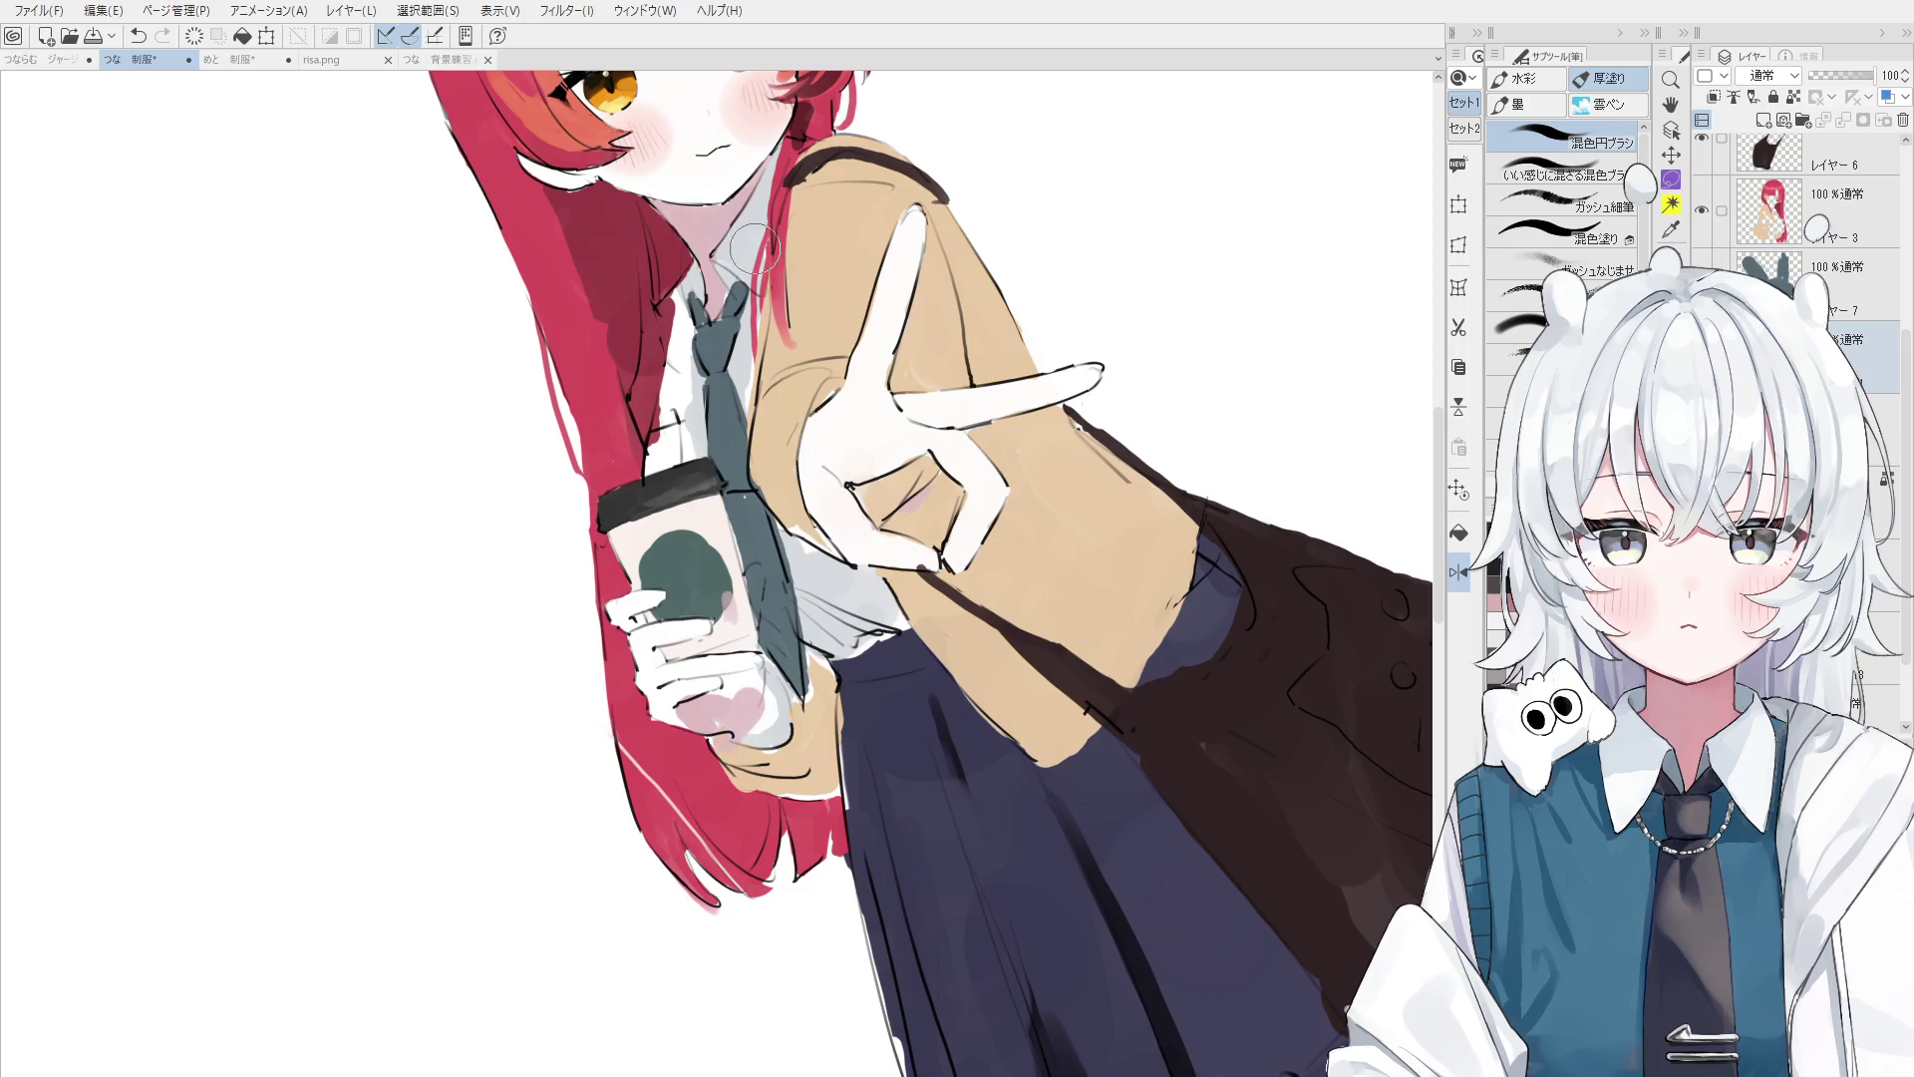
mouse_move(864, 240)
mouse_down()
mouse_move(868, 192)
mouse_move(864, 234)
mouse_up()
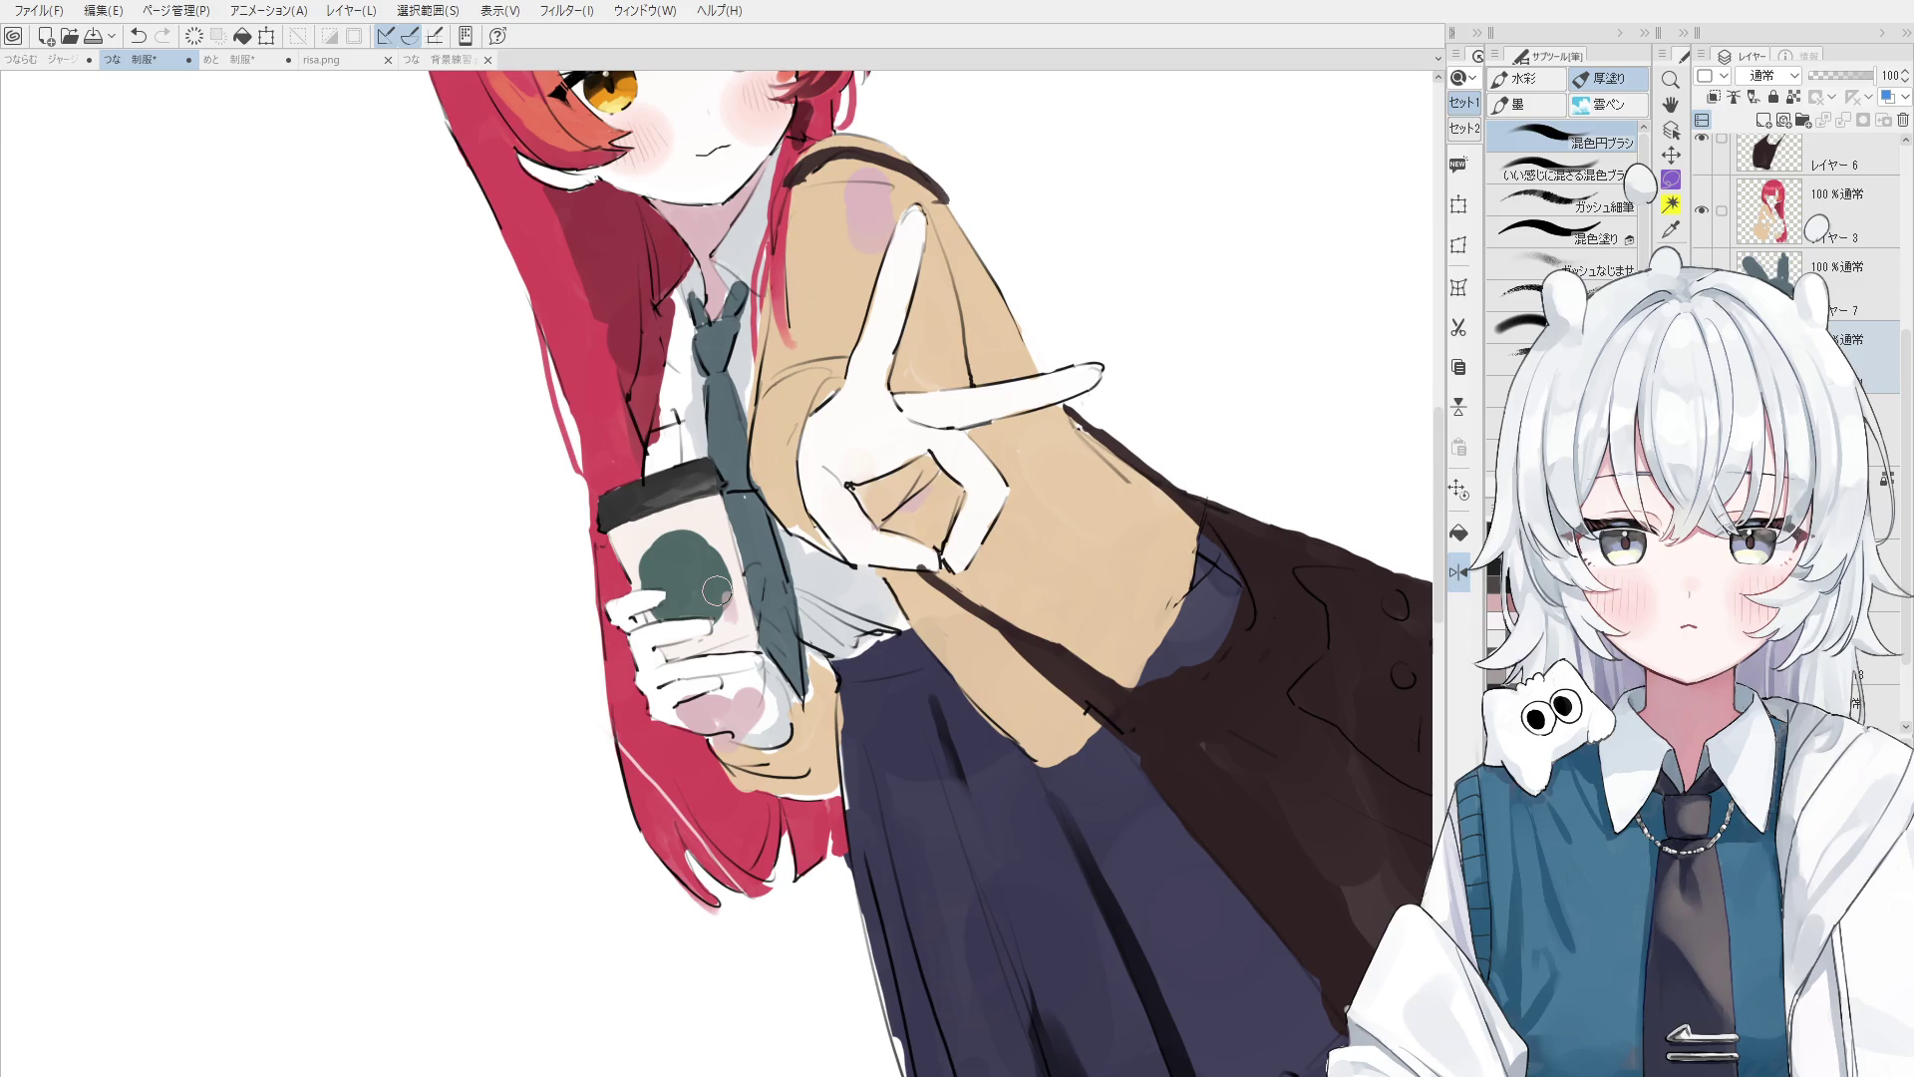
- Lock the layer's transparent pixels and return to the blending brush (混色円ブラシ)
key(o)
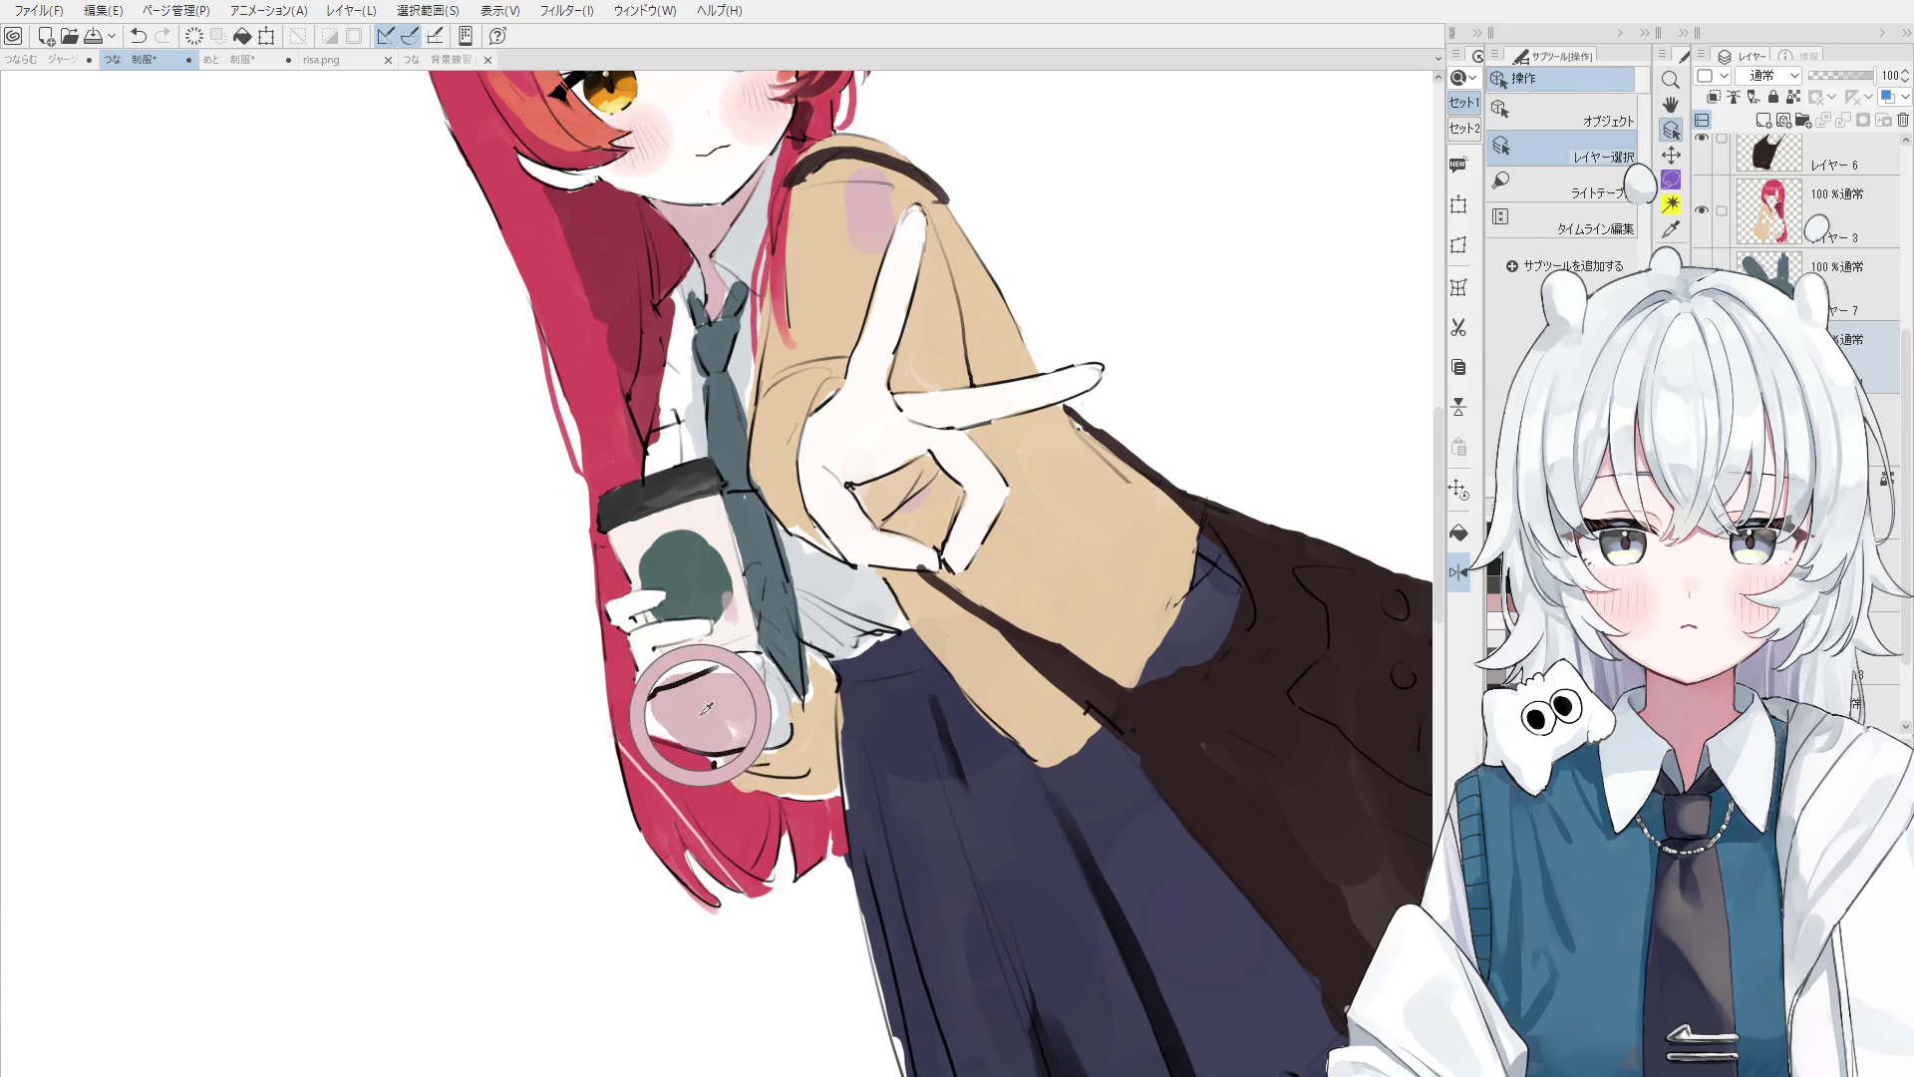
key(b)
key(slash)
scroll(725, 703, down, 2)
key(o)
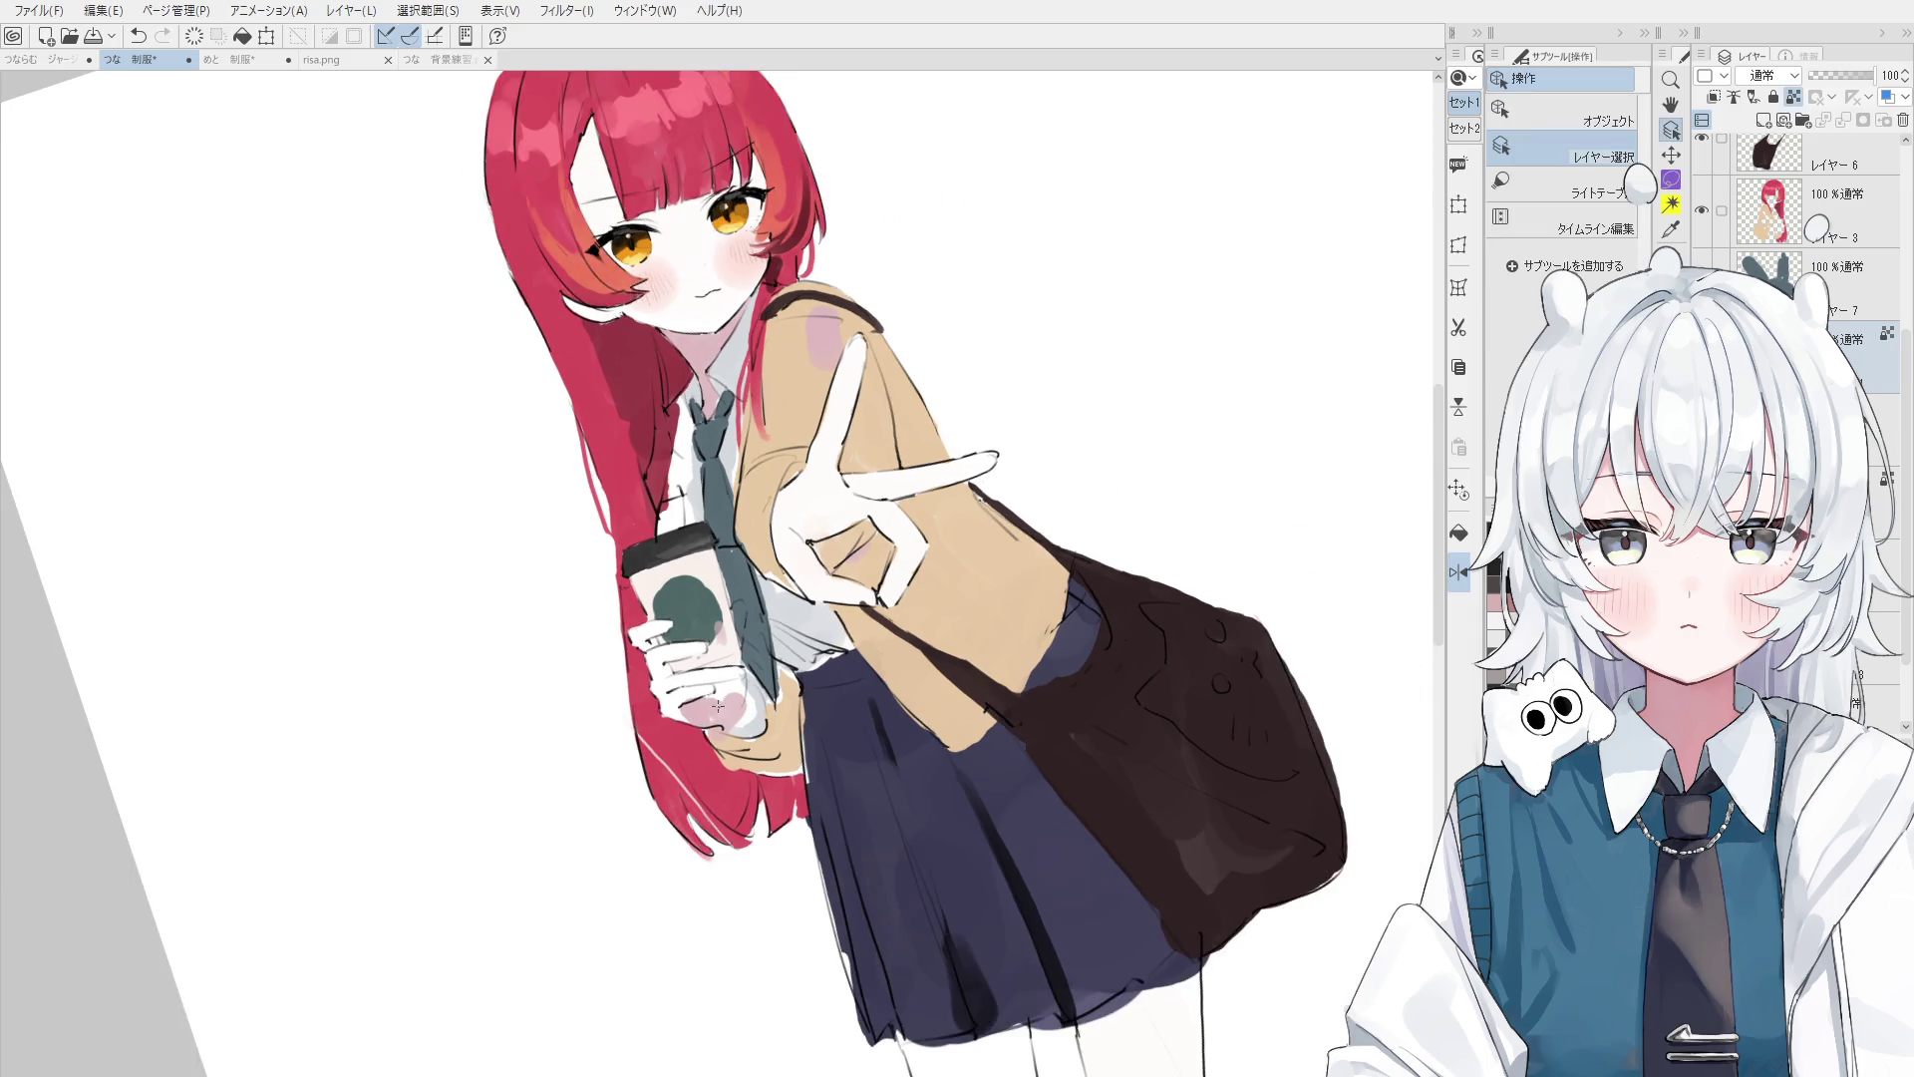
key(b)
- Undo and redo the last stroke on the hand to compare, keeping the stroke
key(ctrl+z)
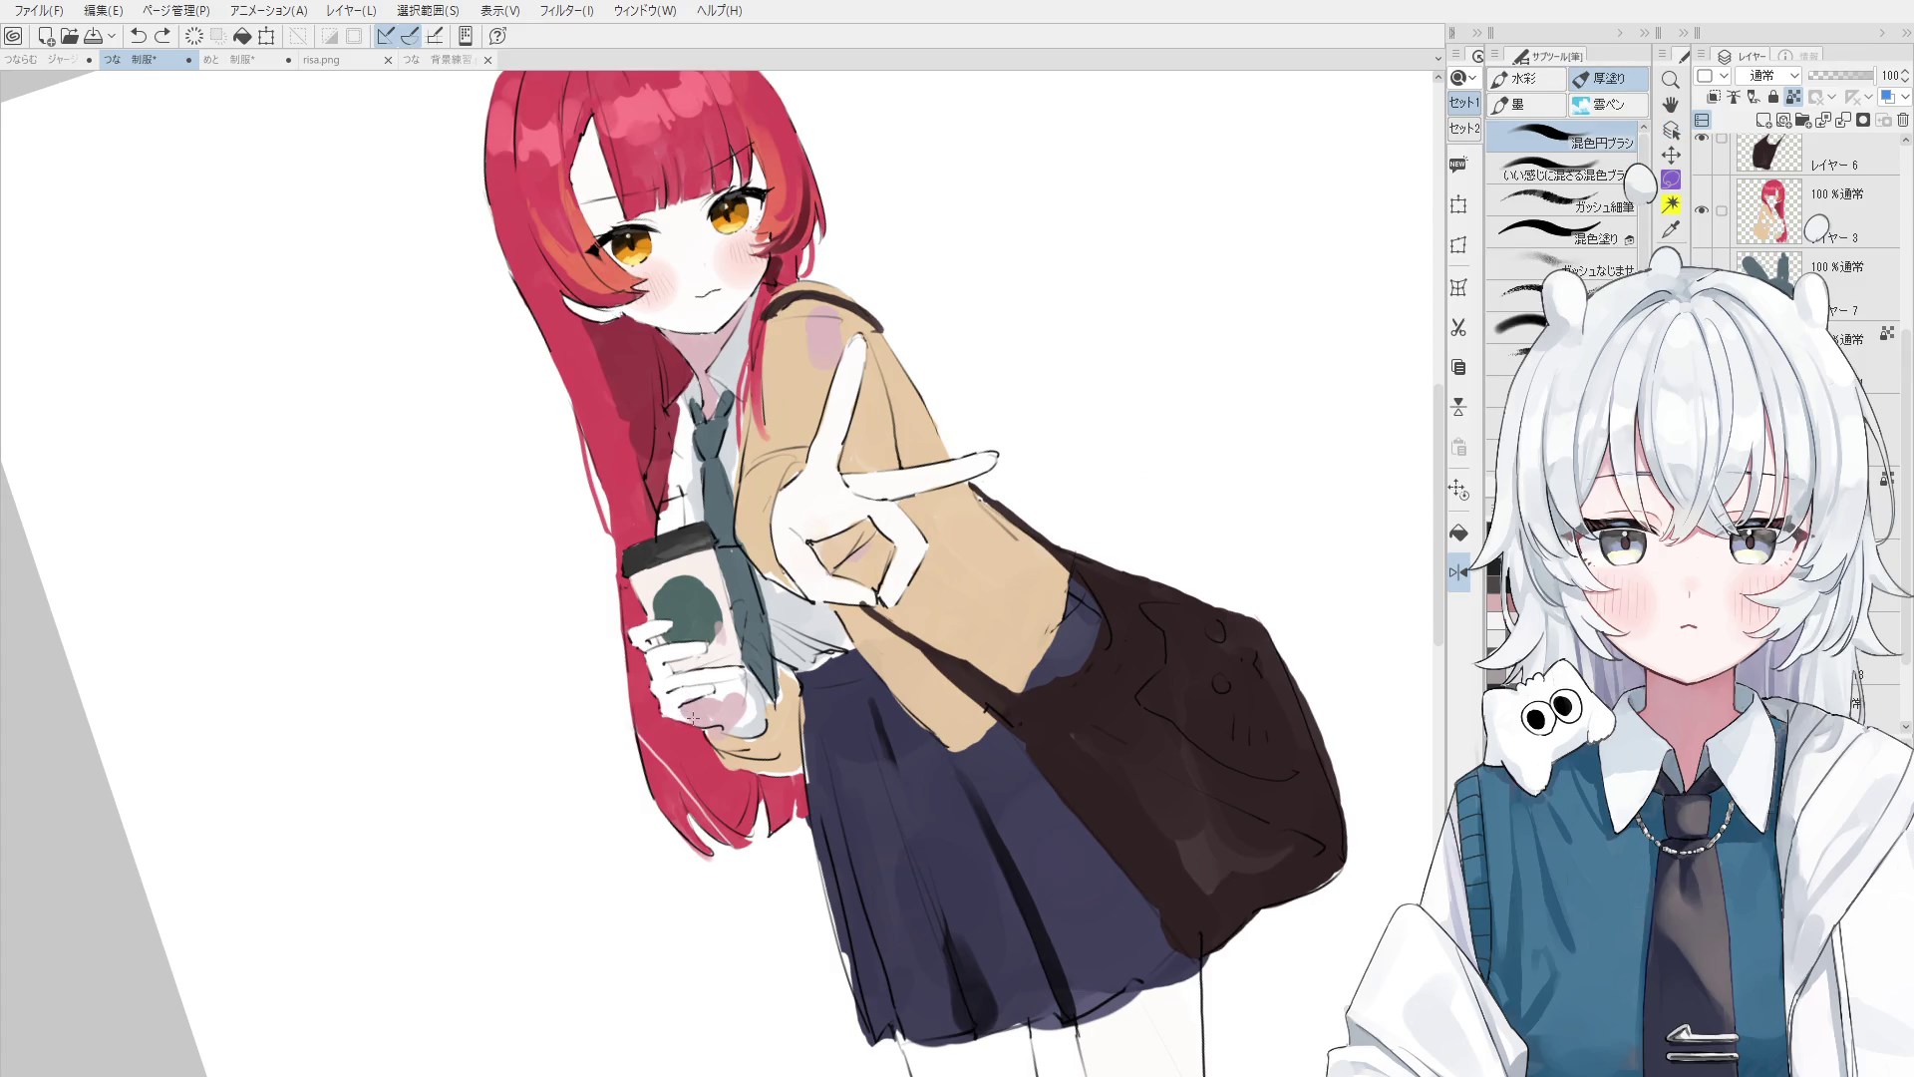
scroll(698, 708, down, 1)
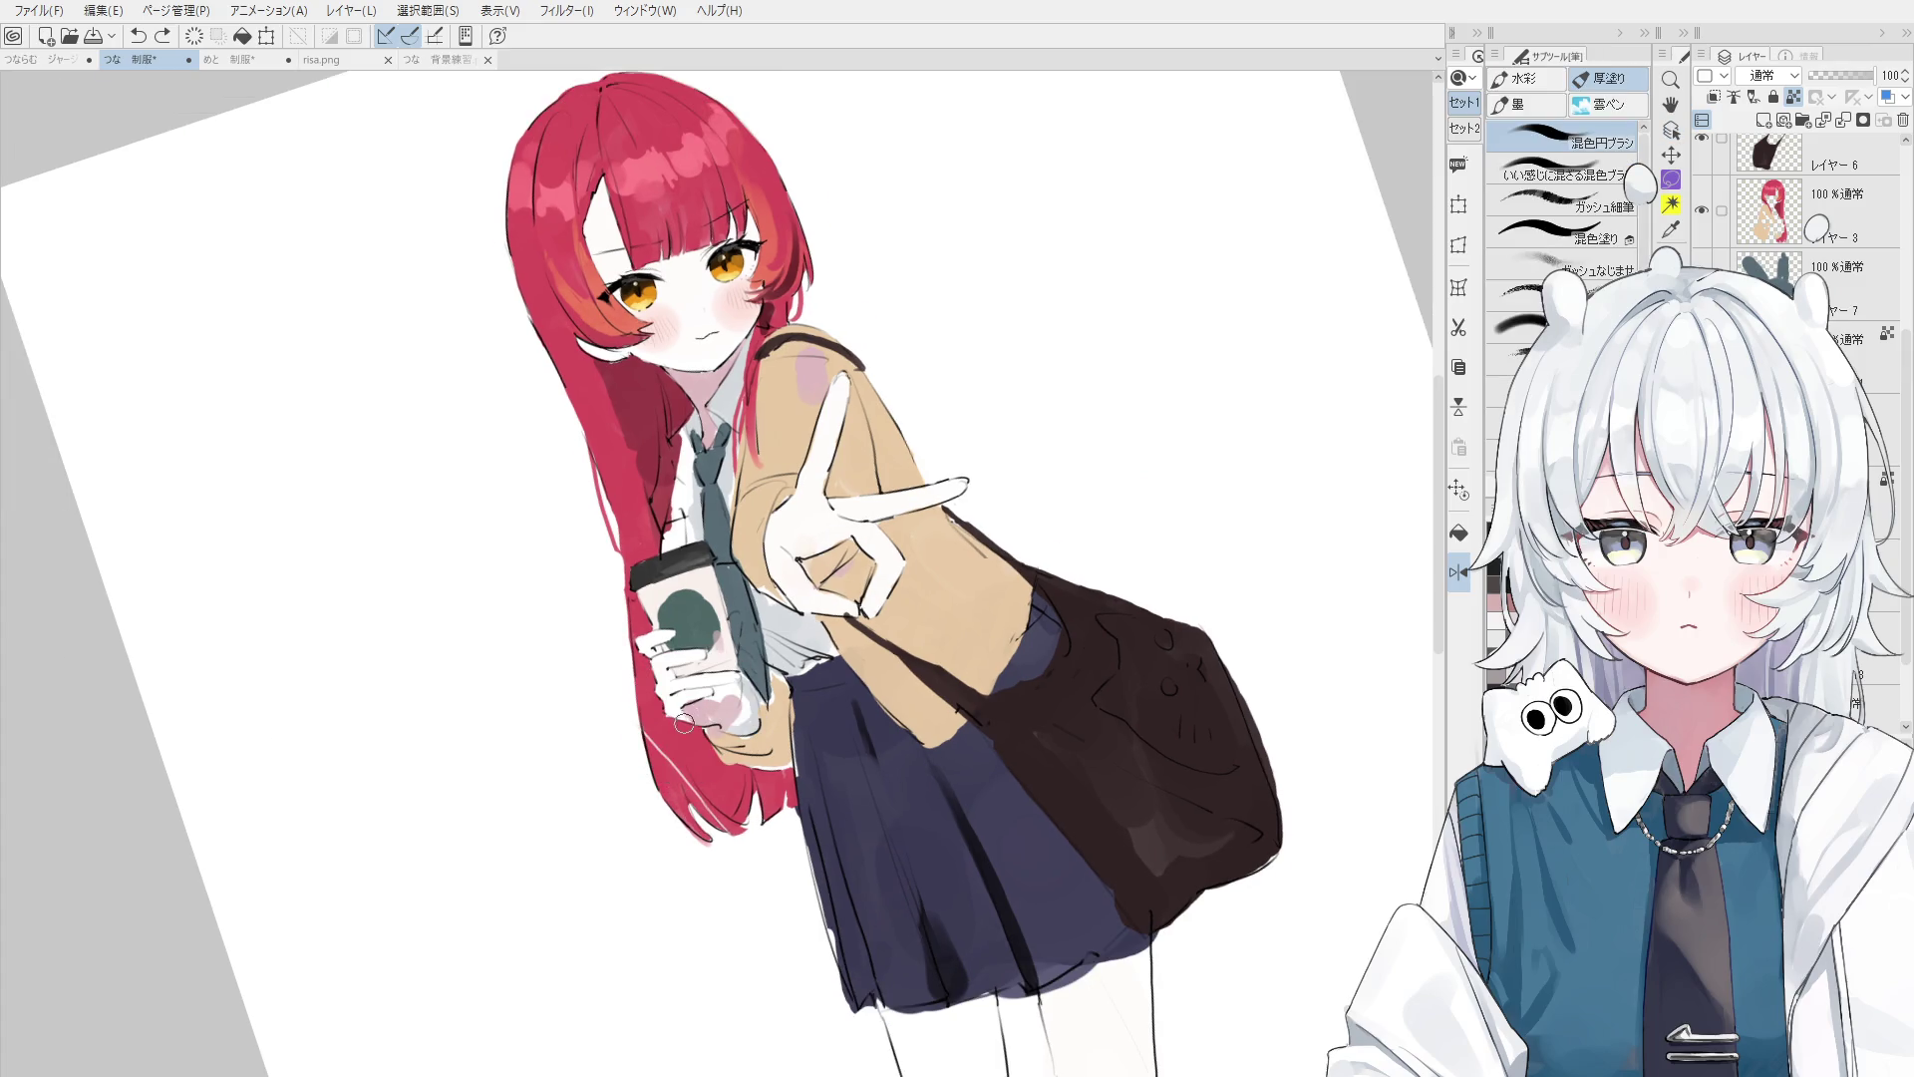
key(ctrl+y)
key(o)
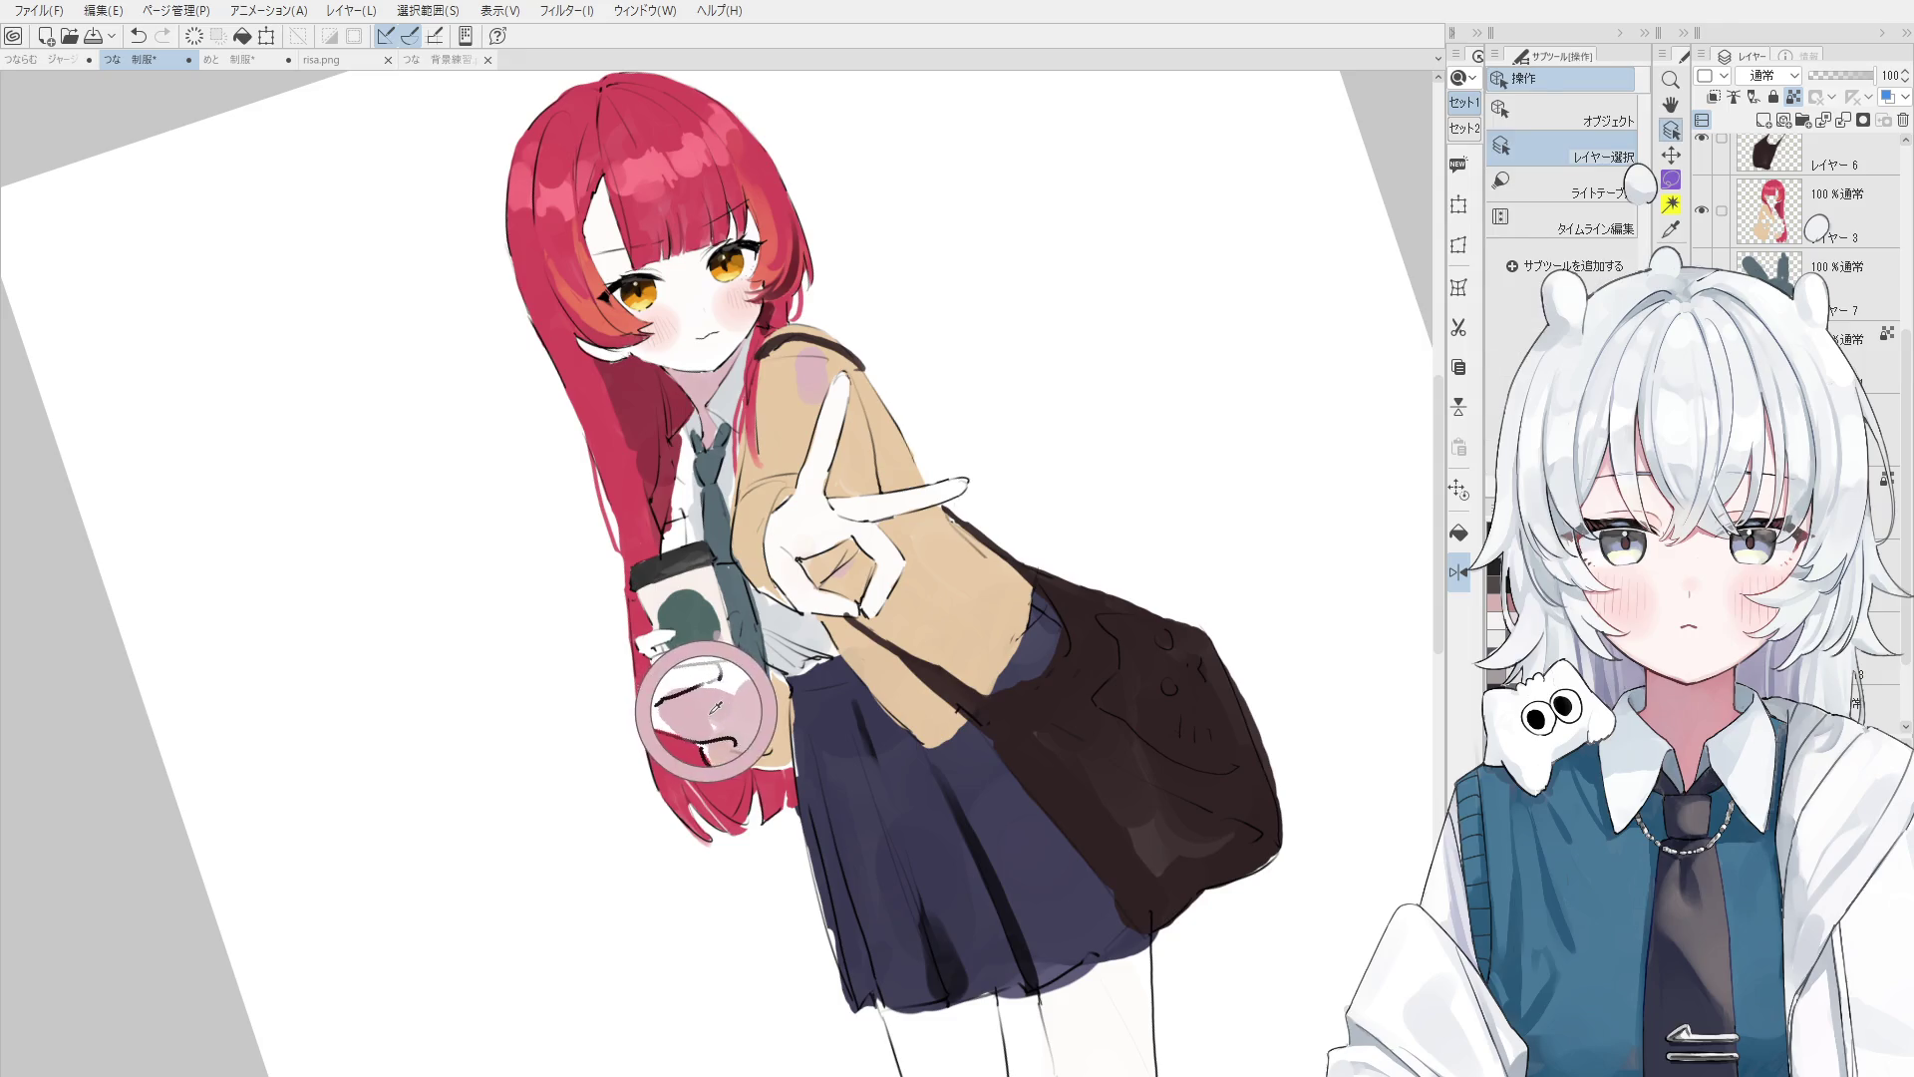
key(b)
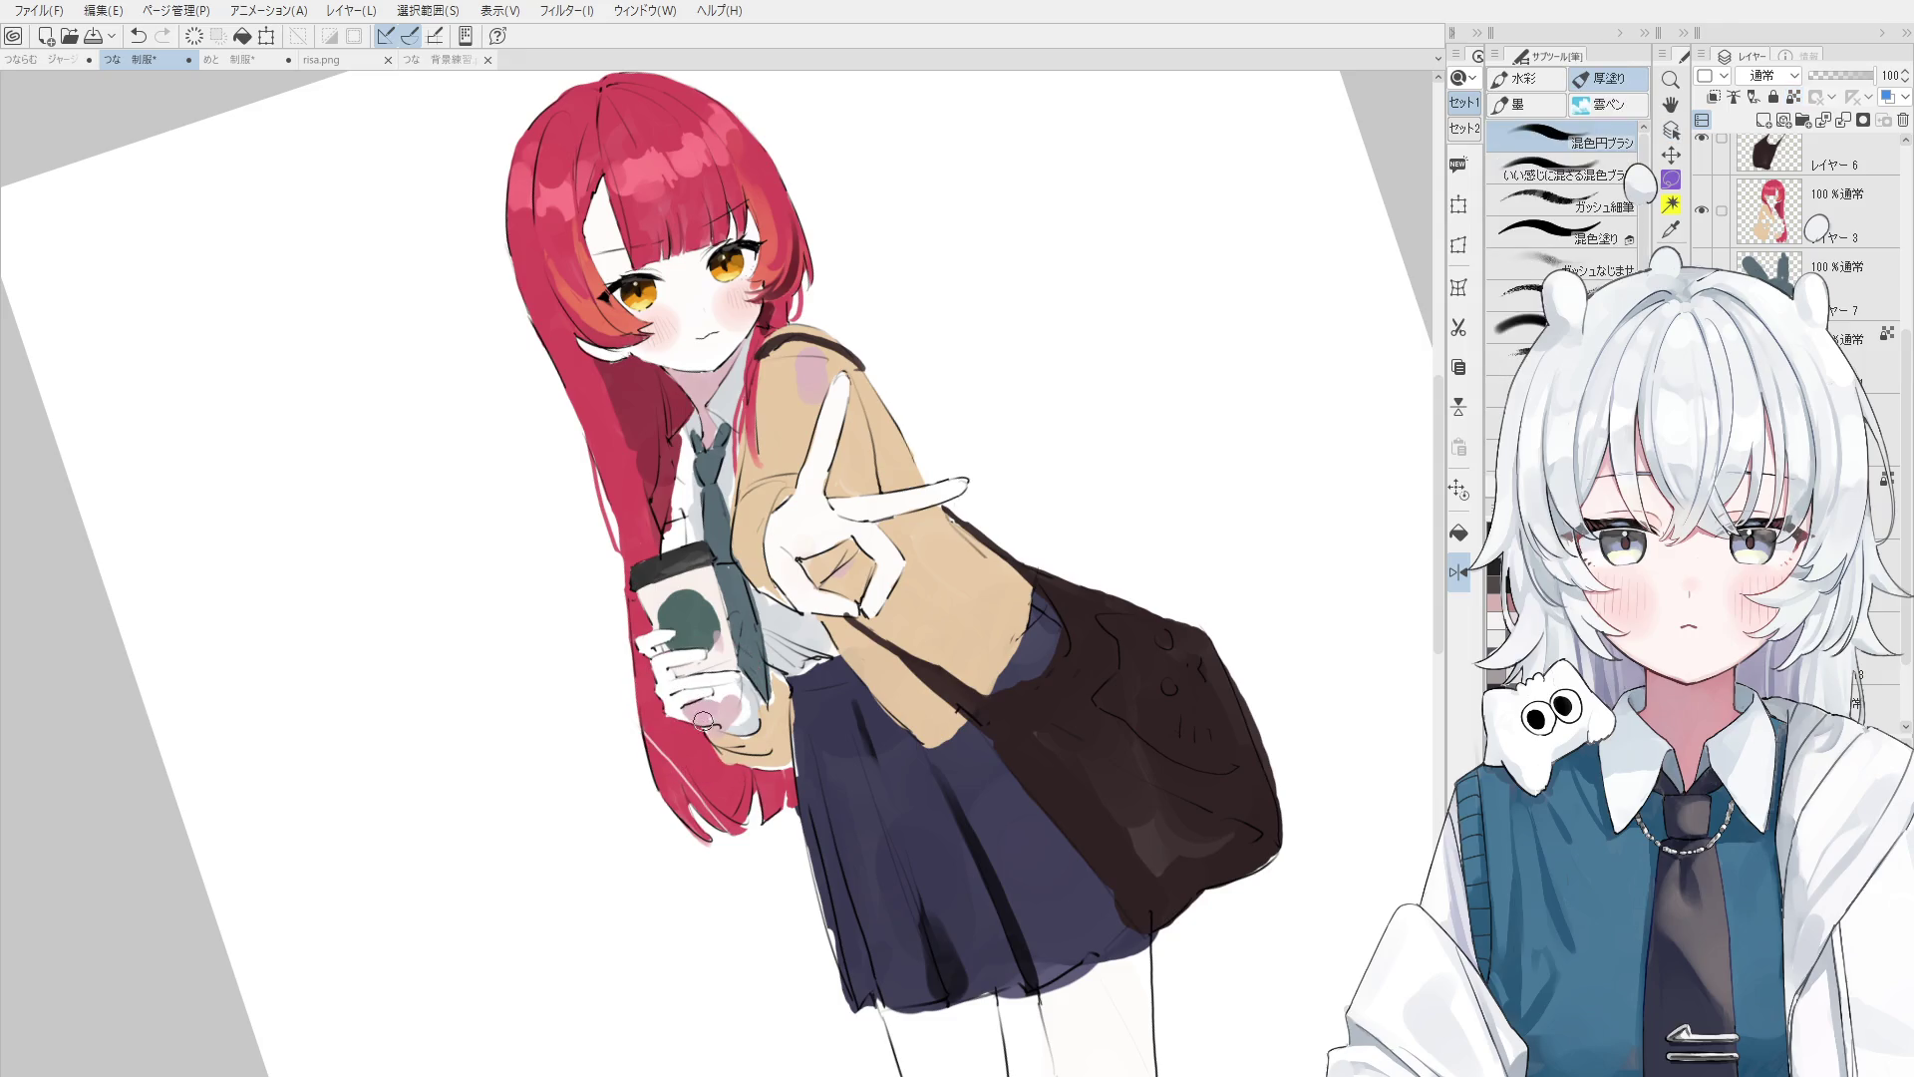
key(ctrl+z)
key(ctrl+y)
key(ctrl+z)
key(ctrl+y)
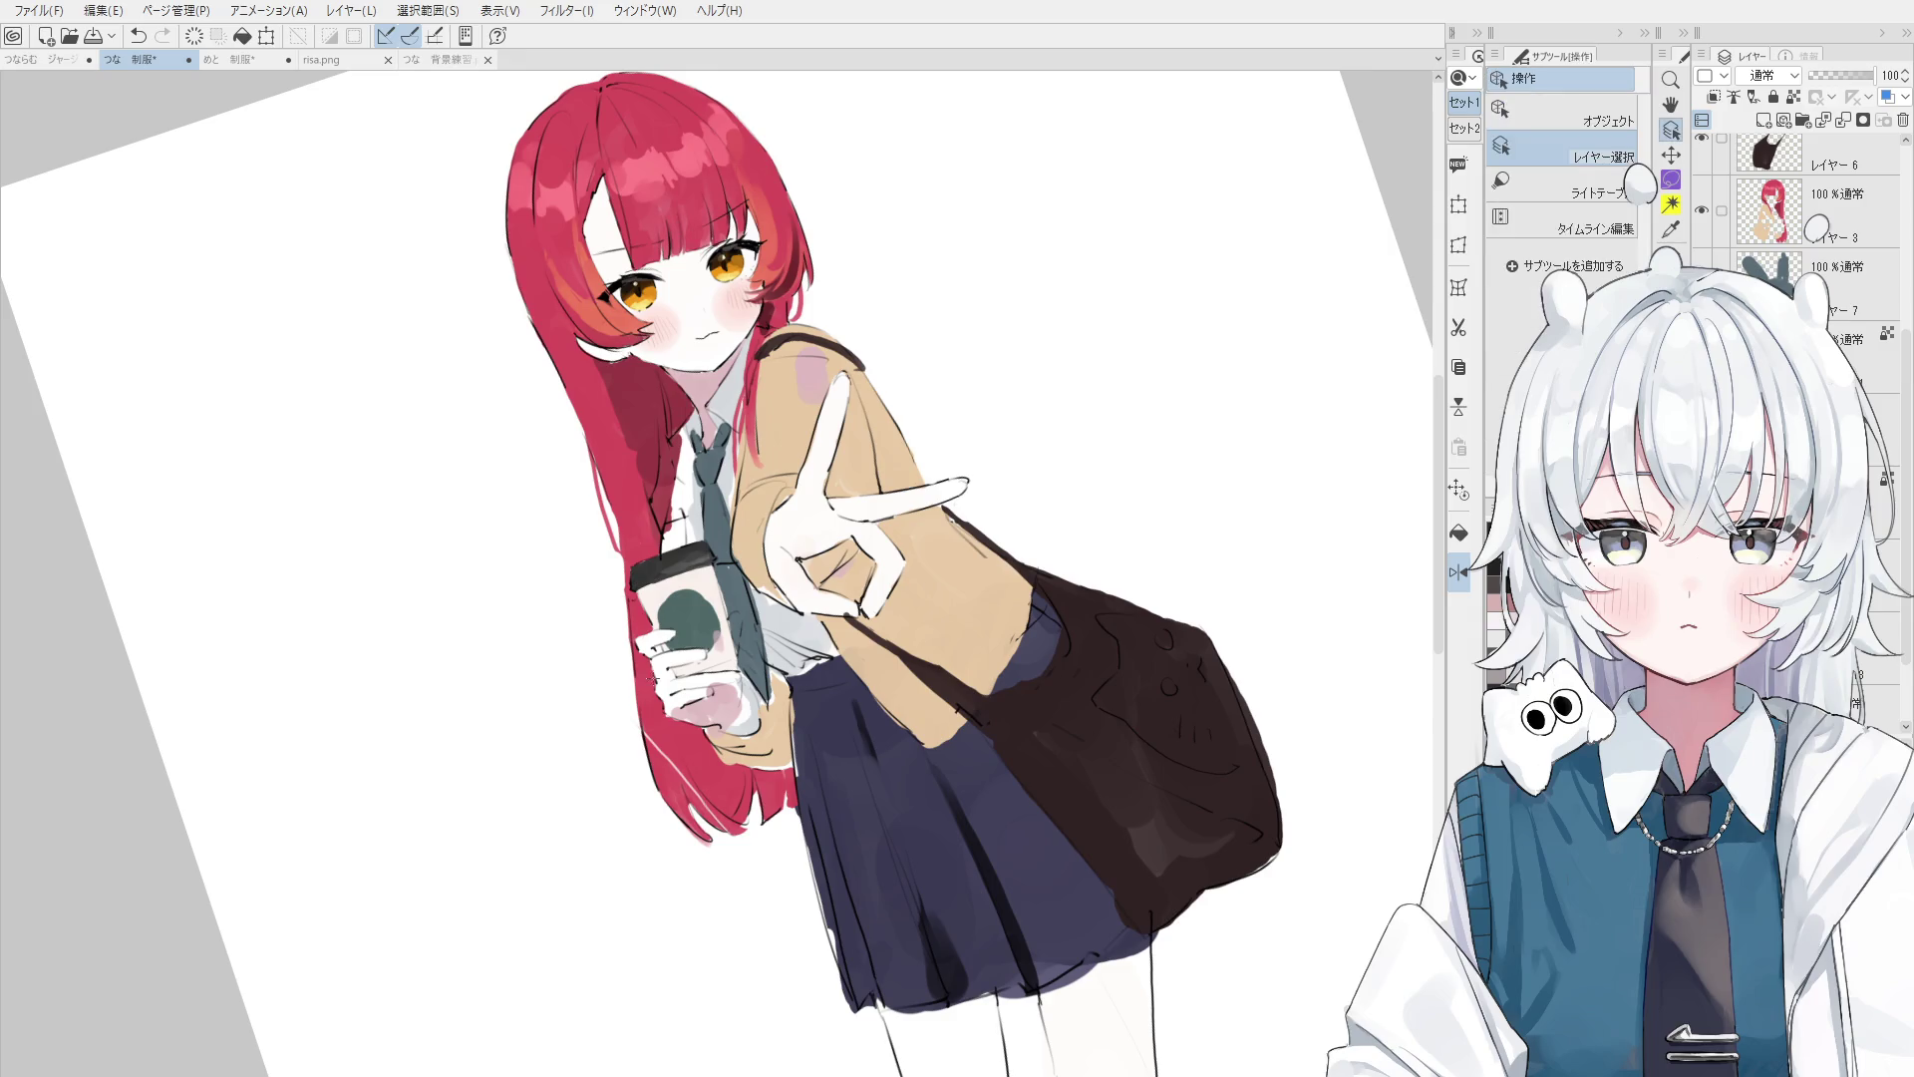
- On the girl's layer, paint red over the pale hair streak beside the cup and further down
ctrl+shift+click(657, 710)
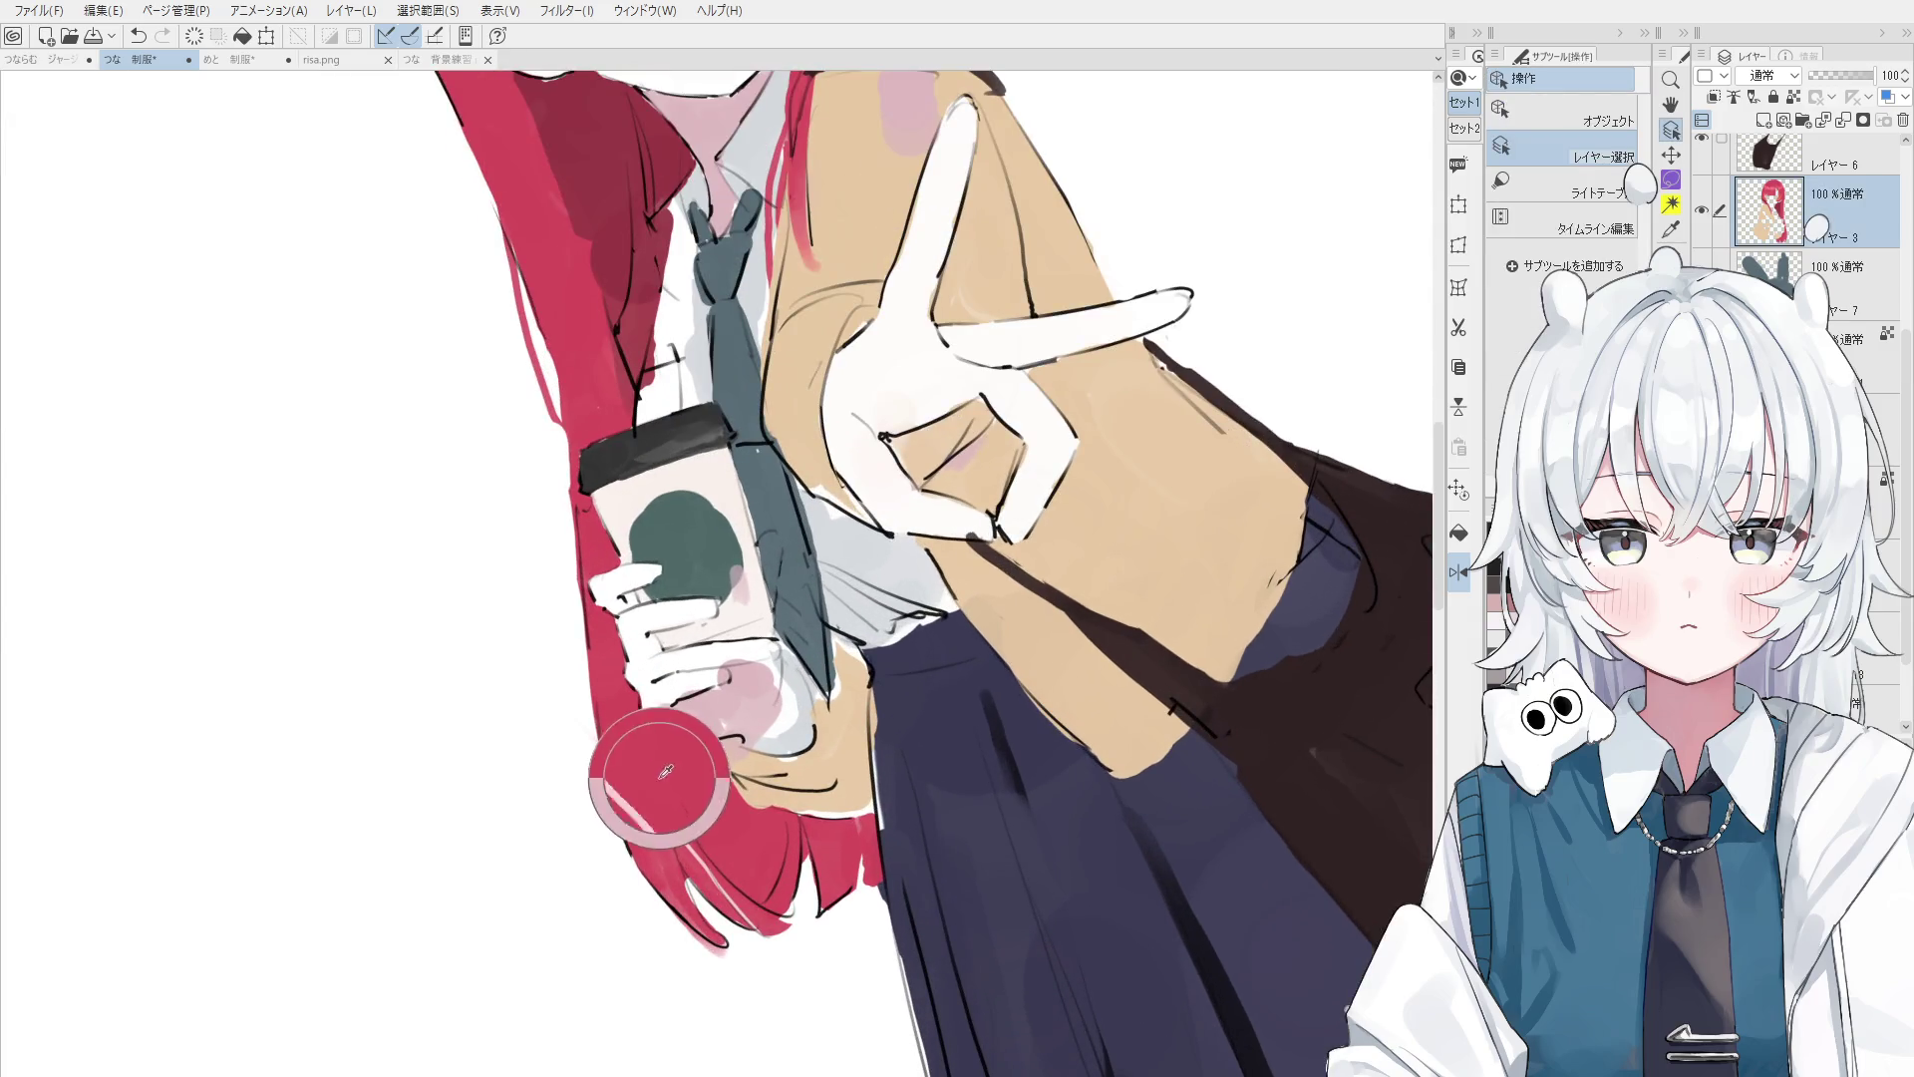
key(b)
drag(642, 763, 608, 743)
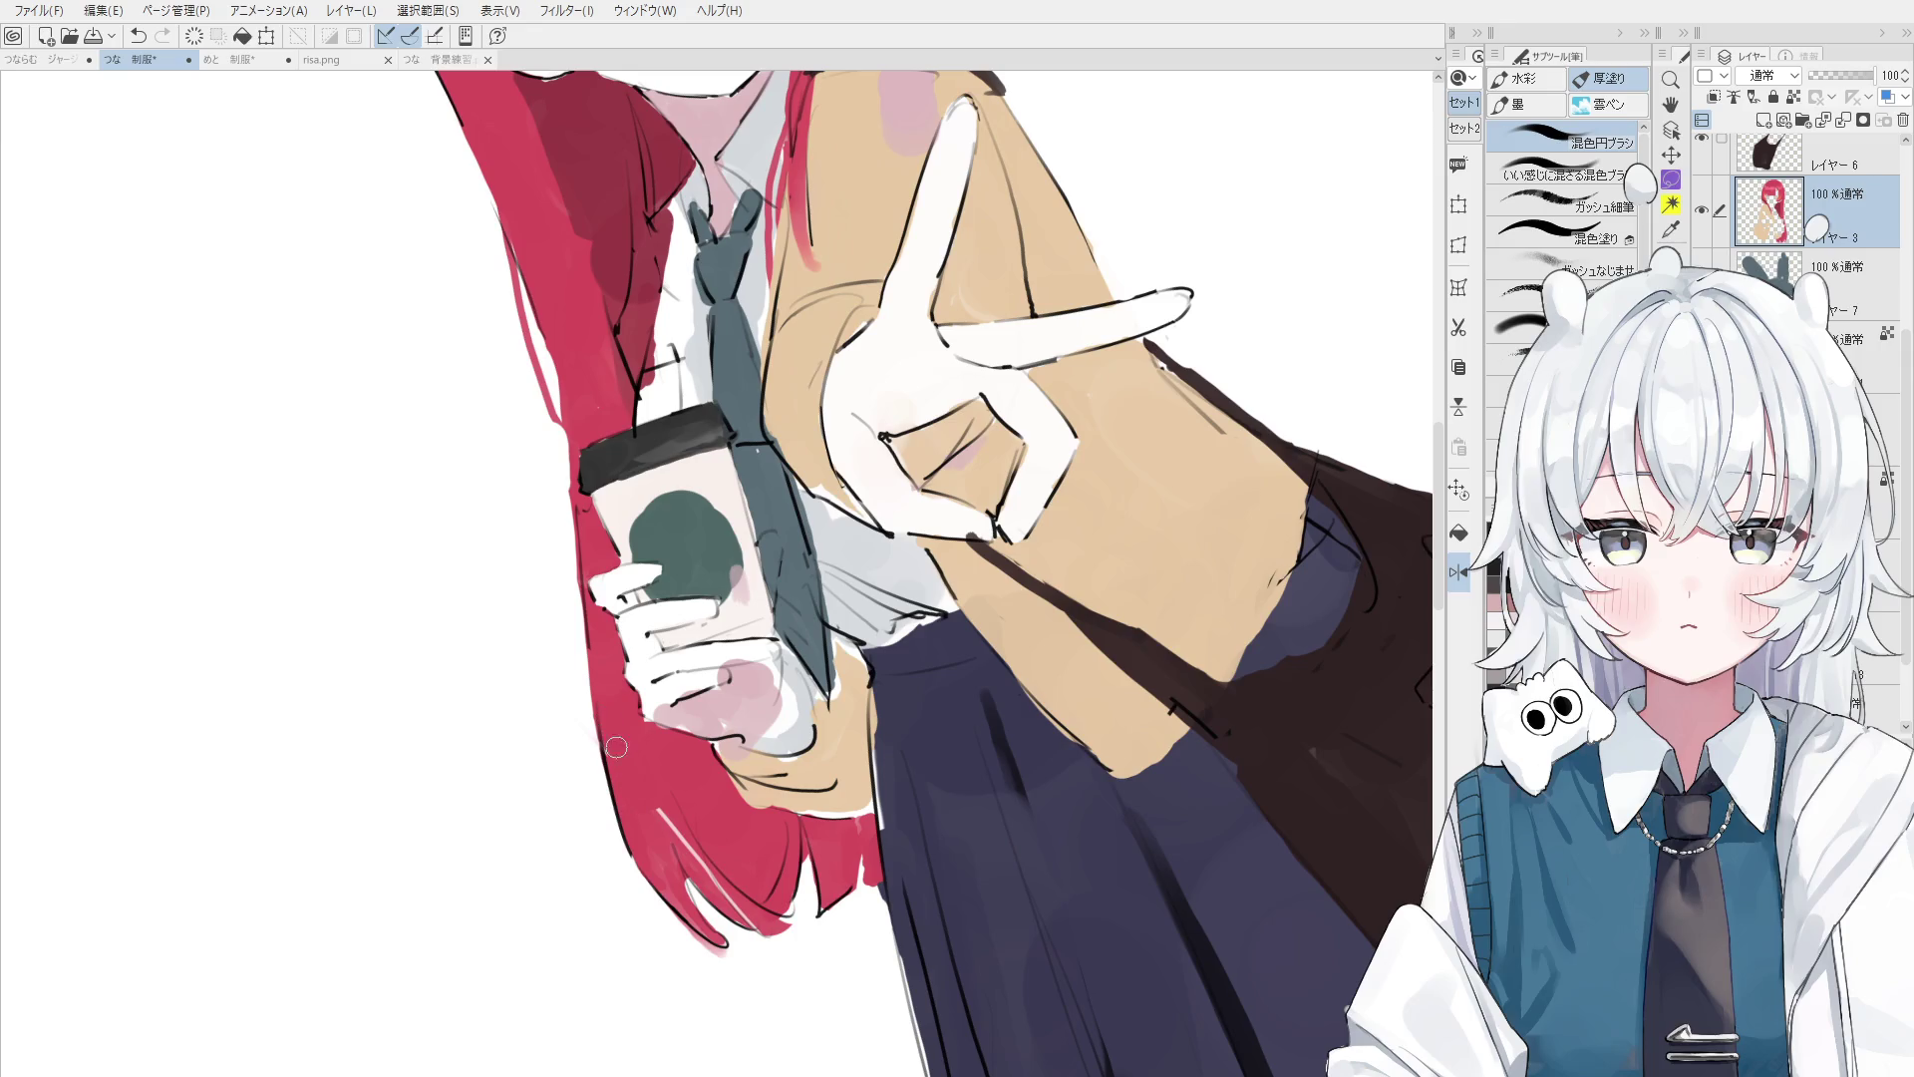
mouse_move(678, 828)
mouse_down()
mouse_move(772, 927)
mouse_move(762, 995)
mouse_up()
key(h)
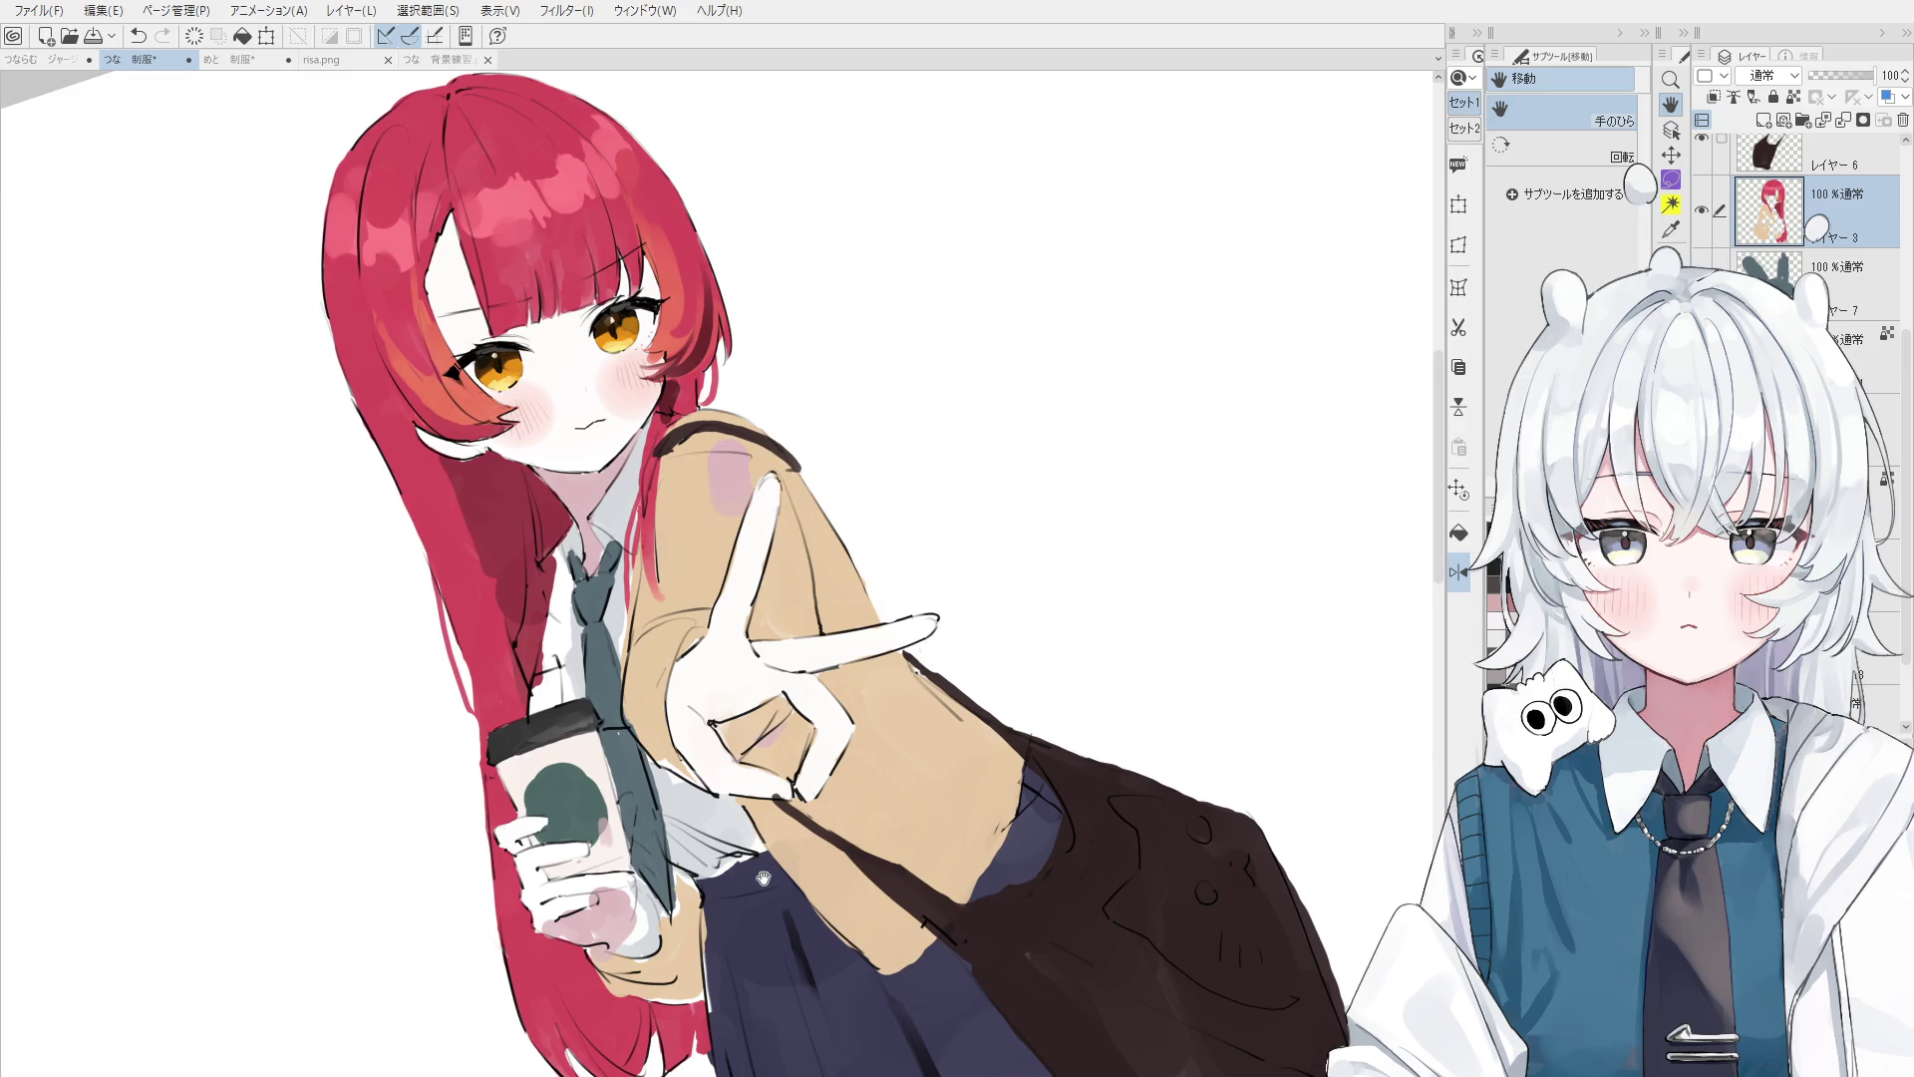
- Reselect the girl's layer and repaint the area where the bag meets the waist
scroll(764, 878, down, 3)
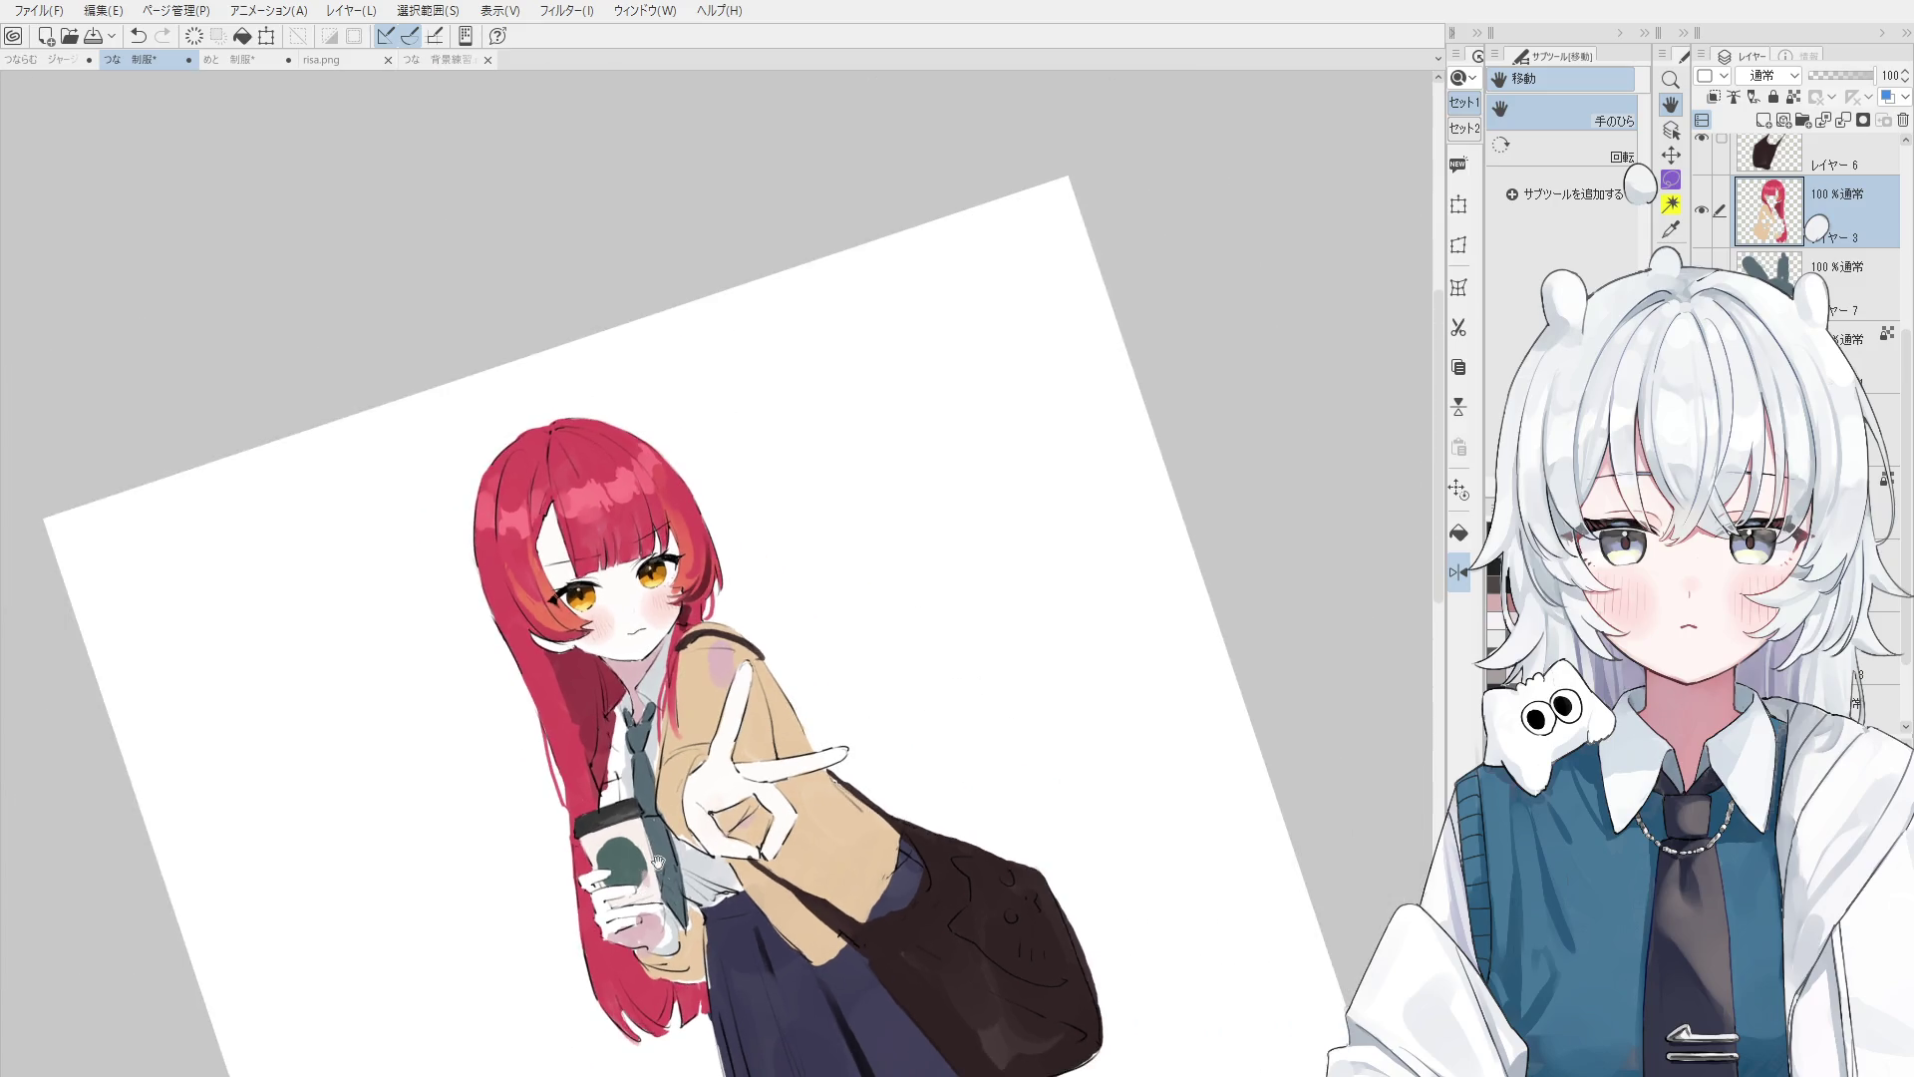
scroll(695, 1070, up, 2)
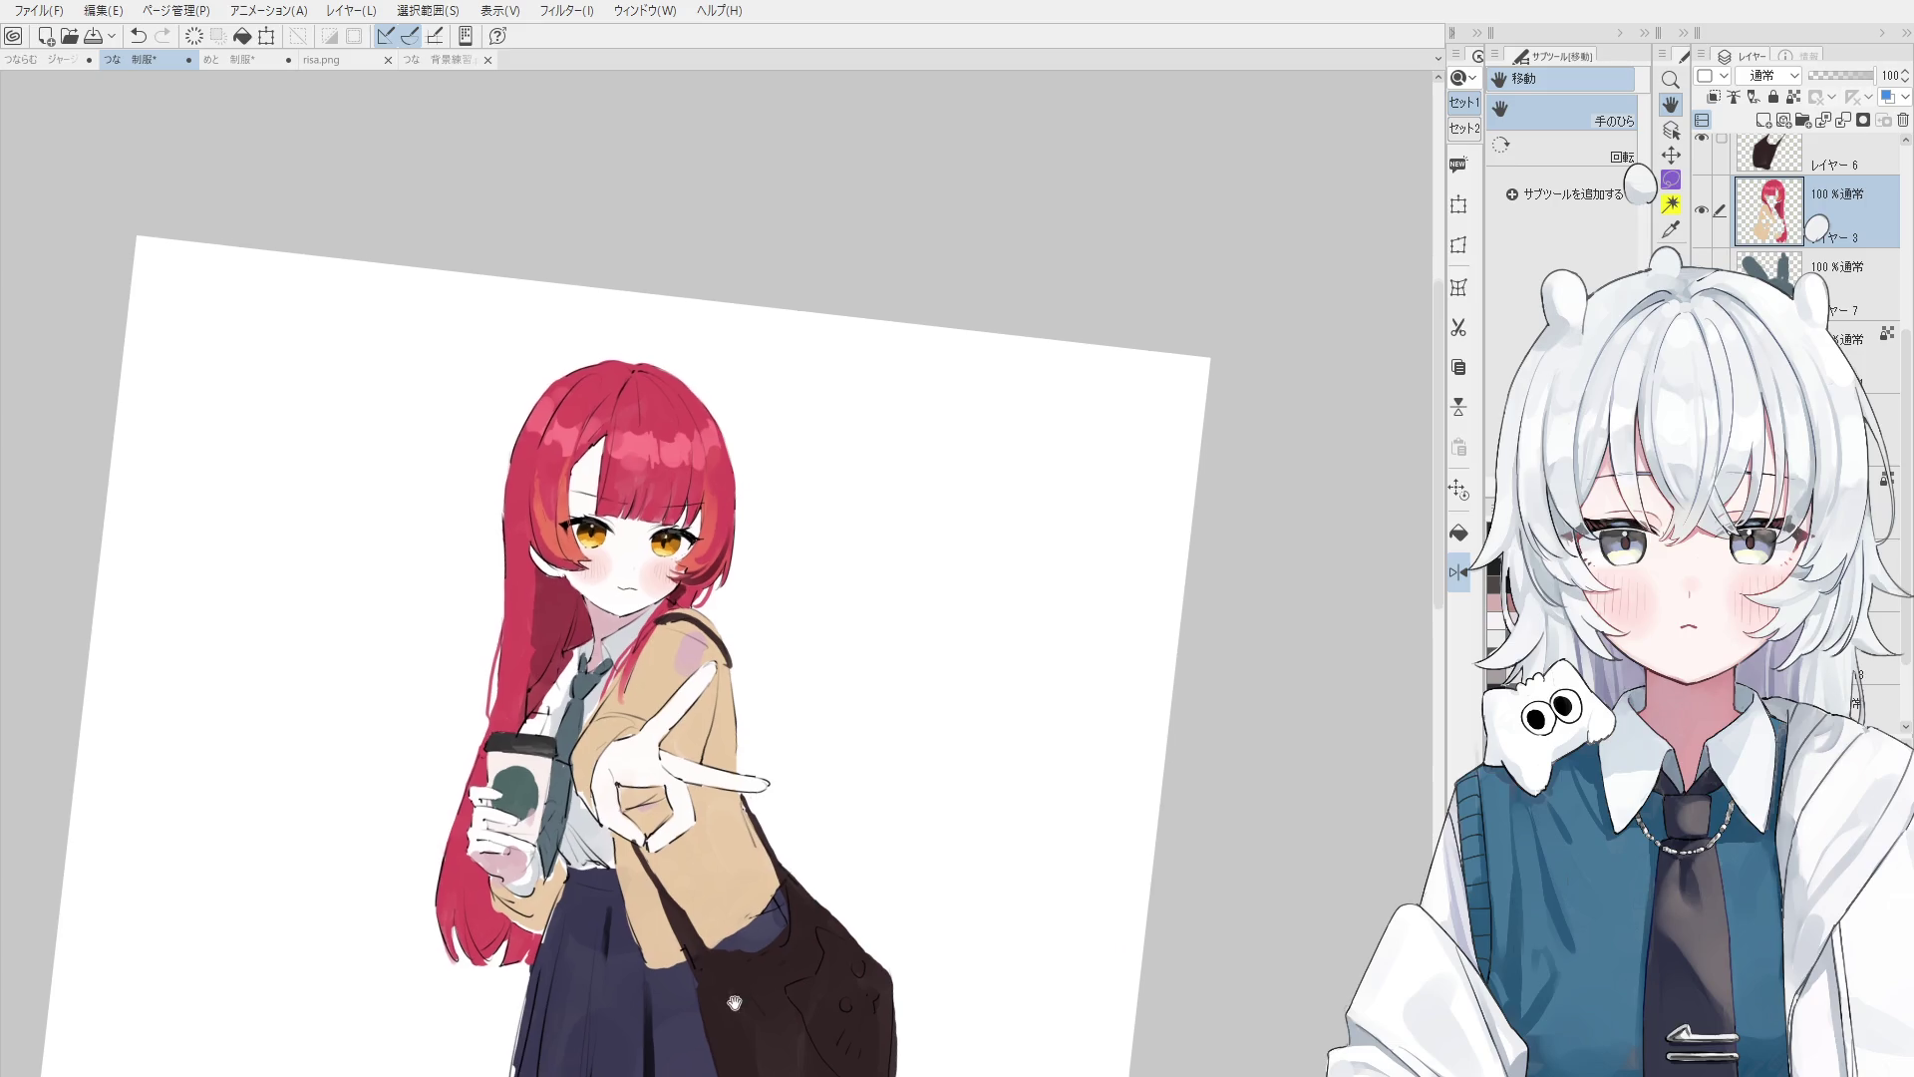
ctrl+shift+click(725, 930)
ctrl+shift+click(724, 925)
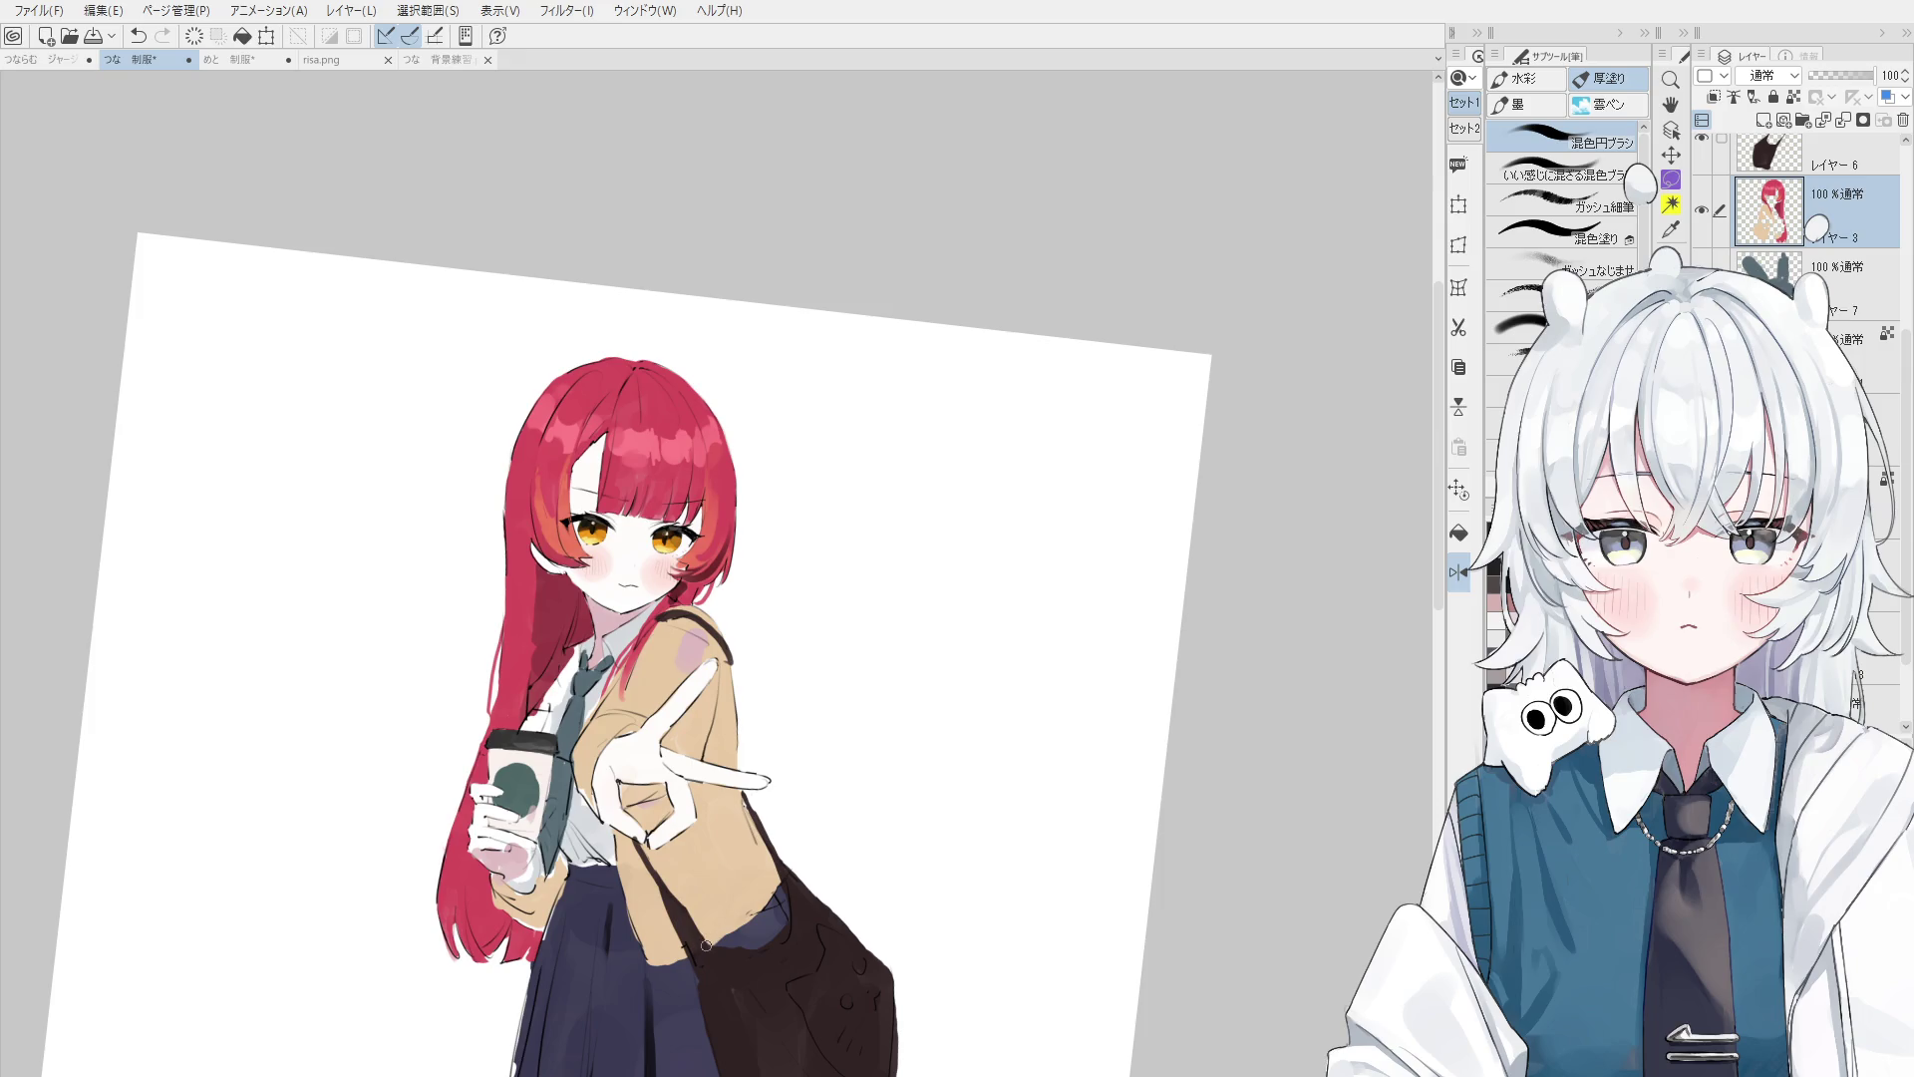
key(ctrl+z)
drag(738, 915, 781, 880)
- Erase the stray dark lines on the cardigan beside the bag strap
scroll(796, 911, up, 1)
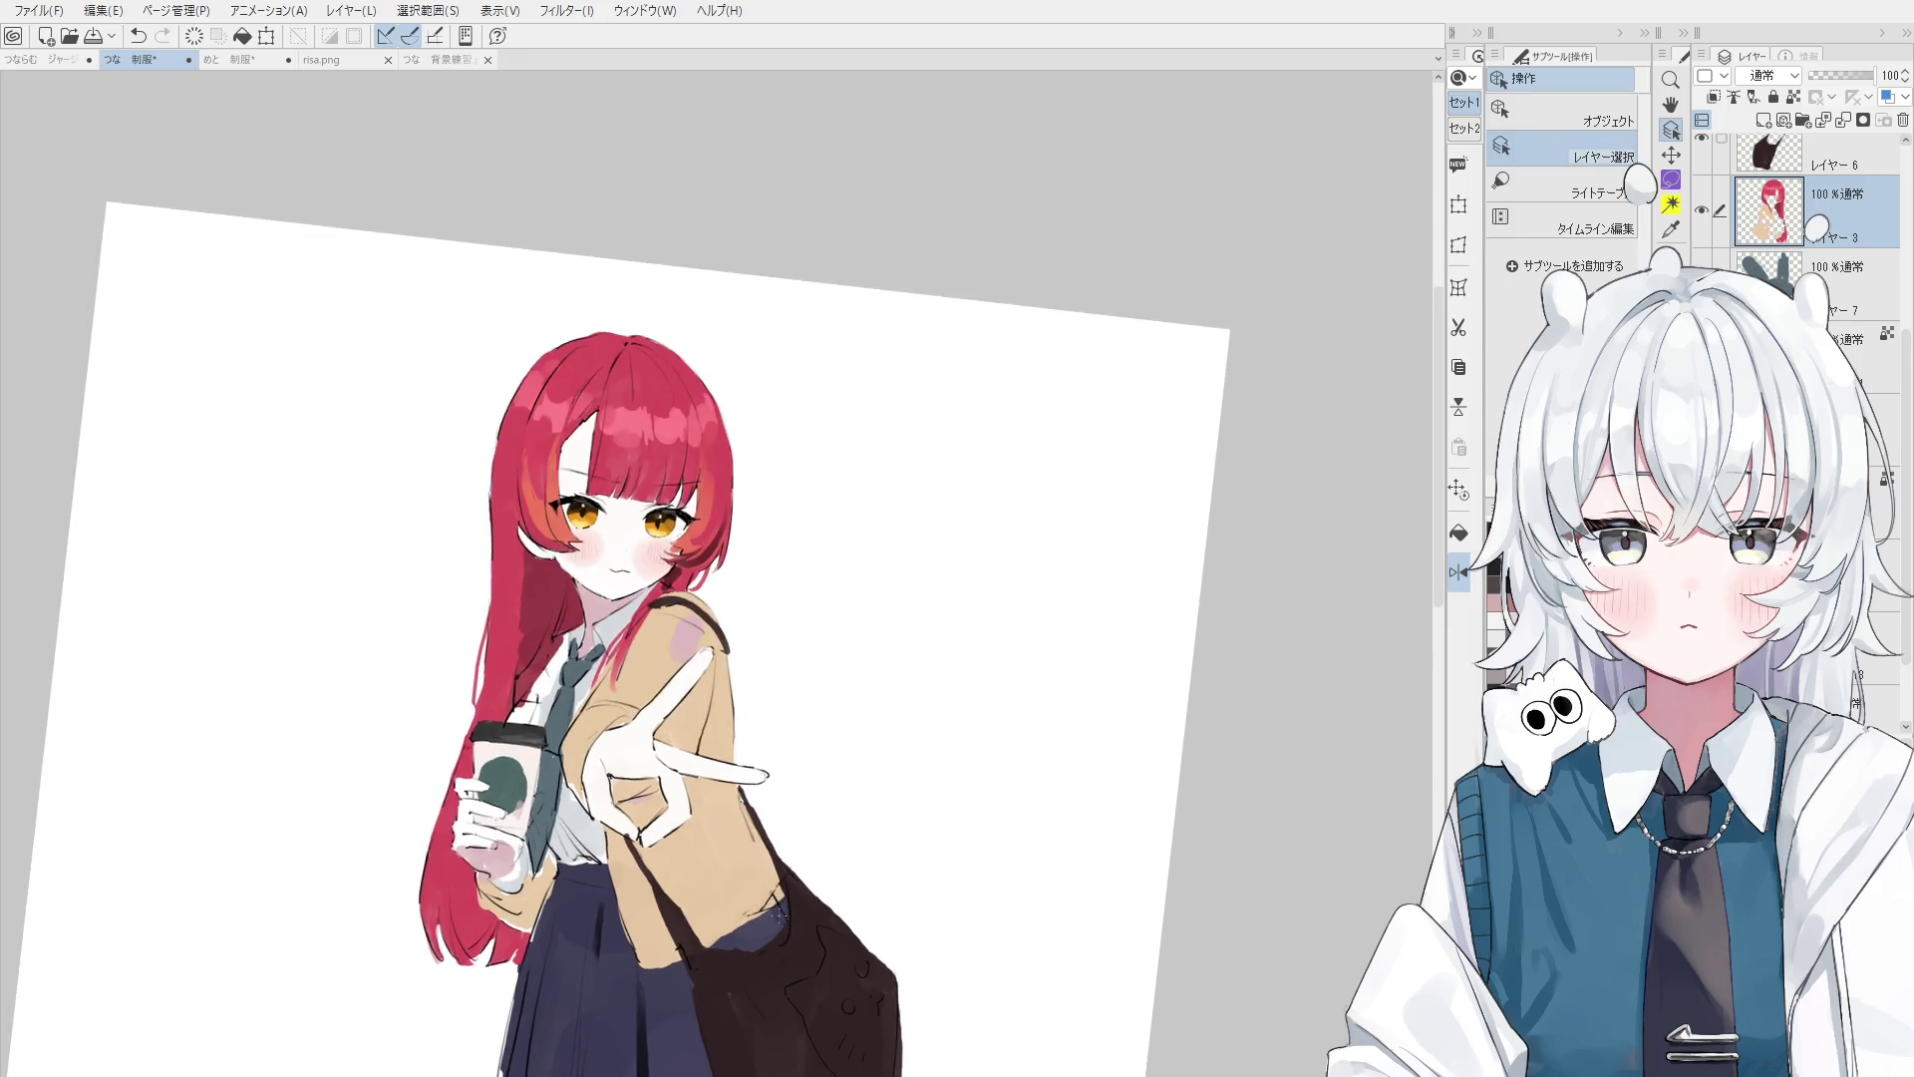
scroll(795, 912, up, 5)
click(796, 911)
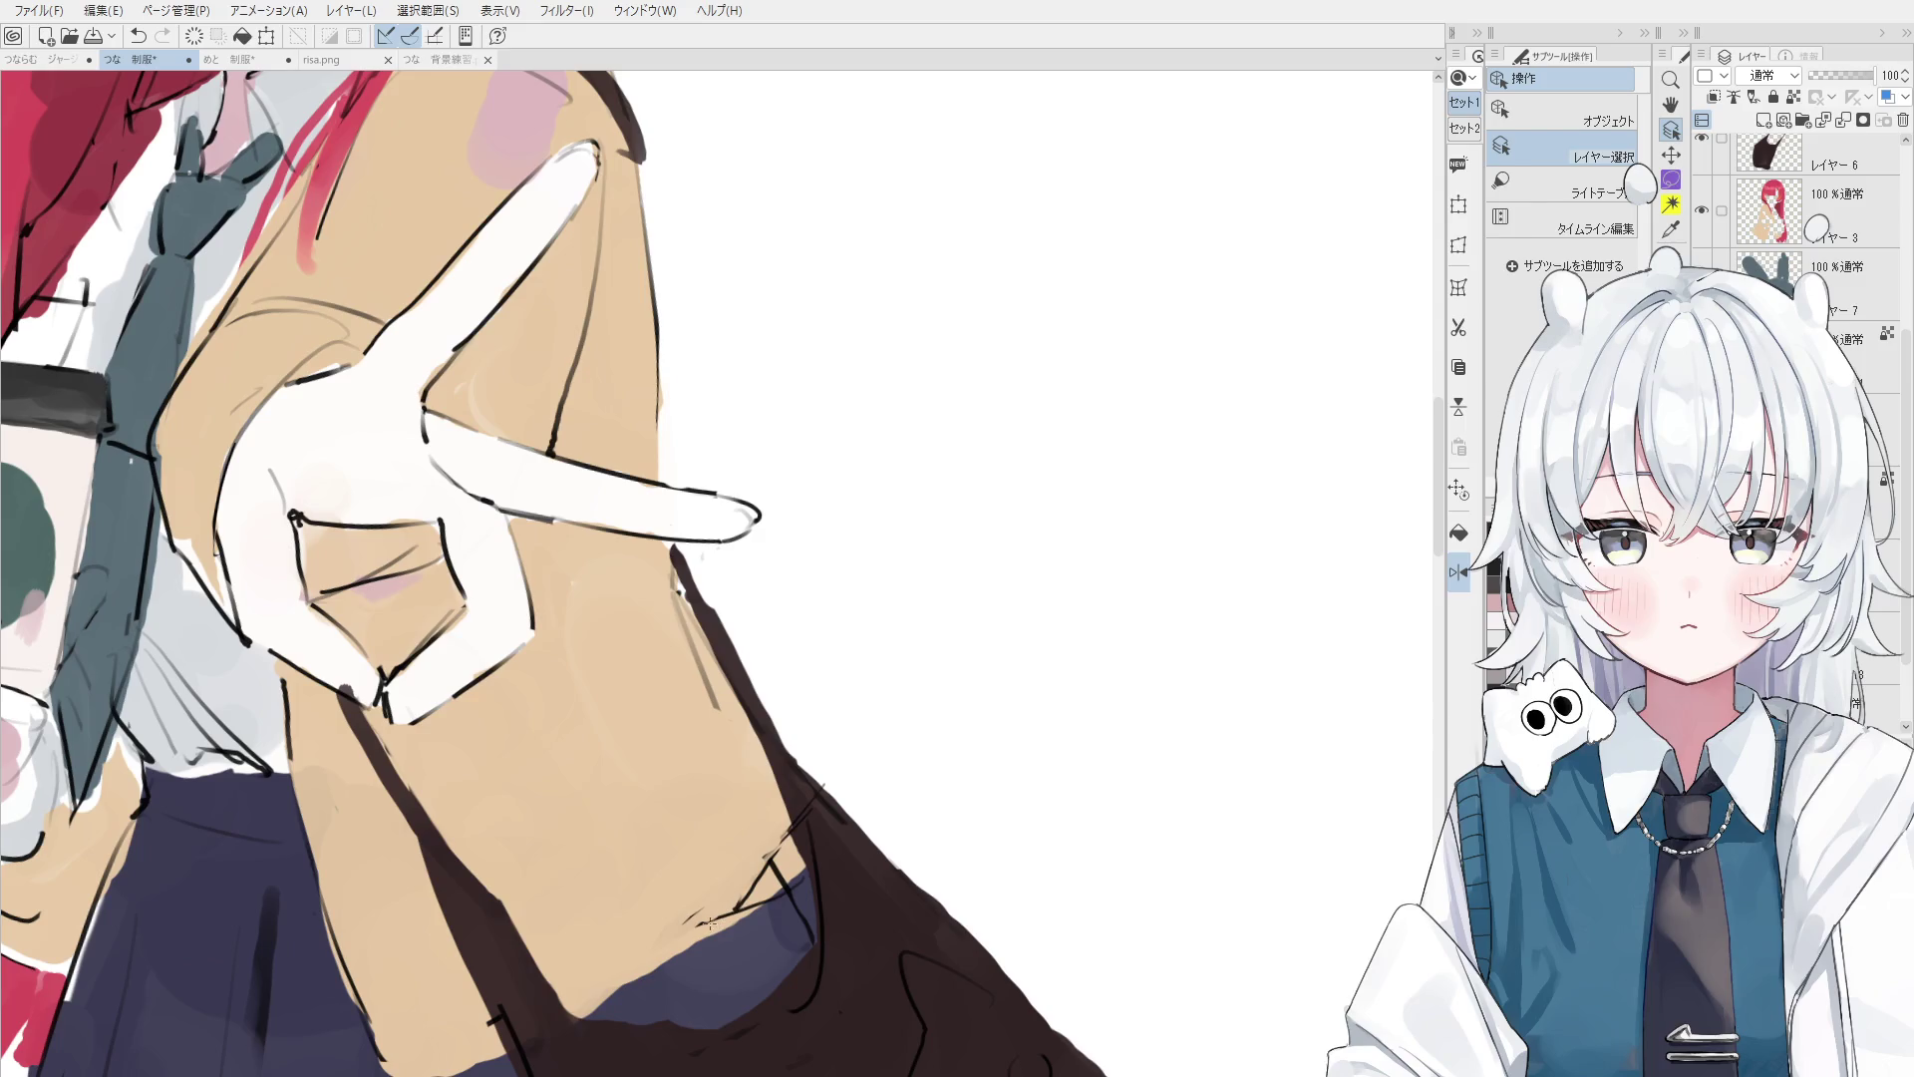
key(e)
mouse_move(703, 920)
mouse_down()
mouse_move(670, 928)
mouse_move(780, 871)
mouse_up()
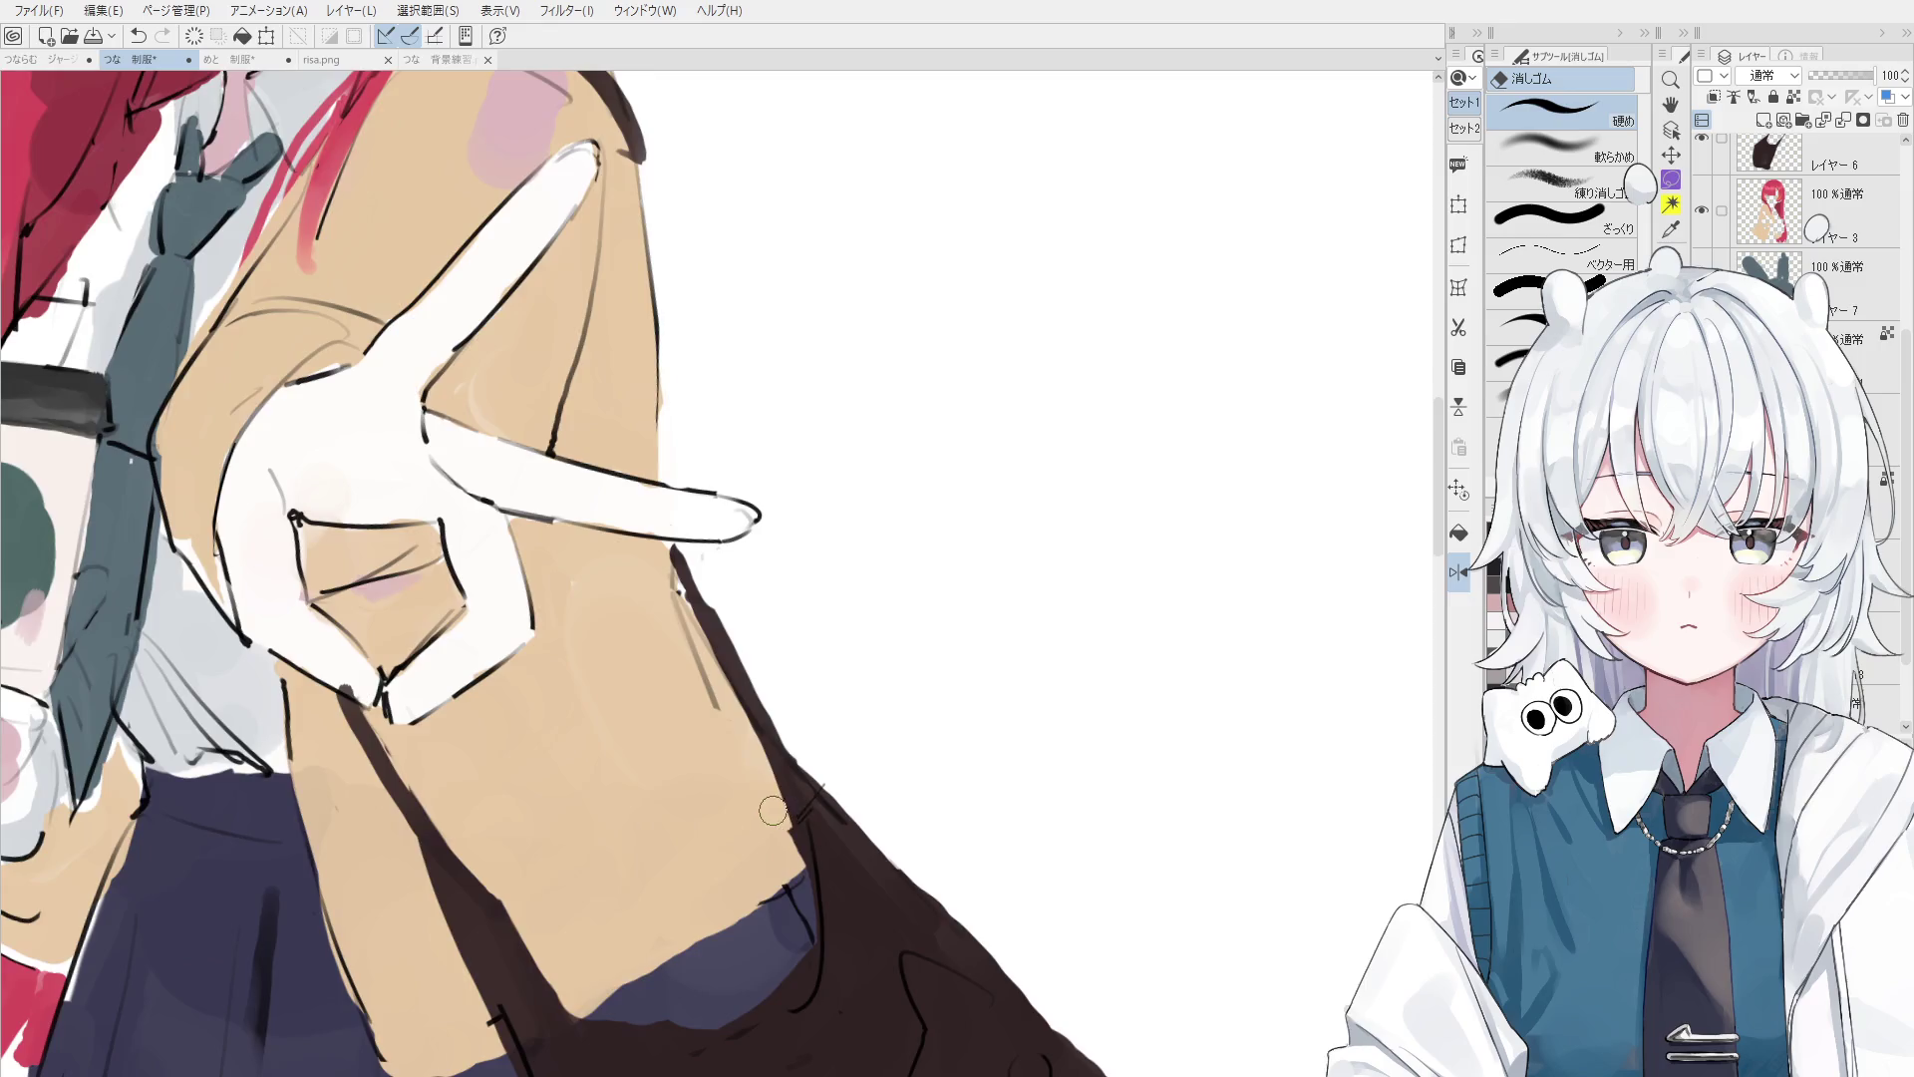
scroll(767, 882, down, 5)
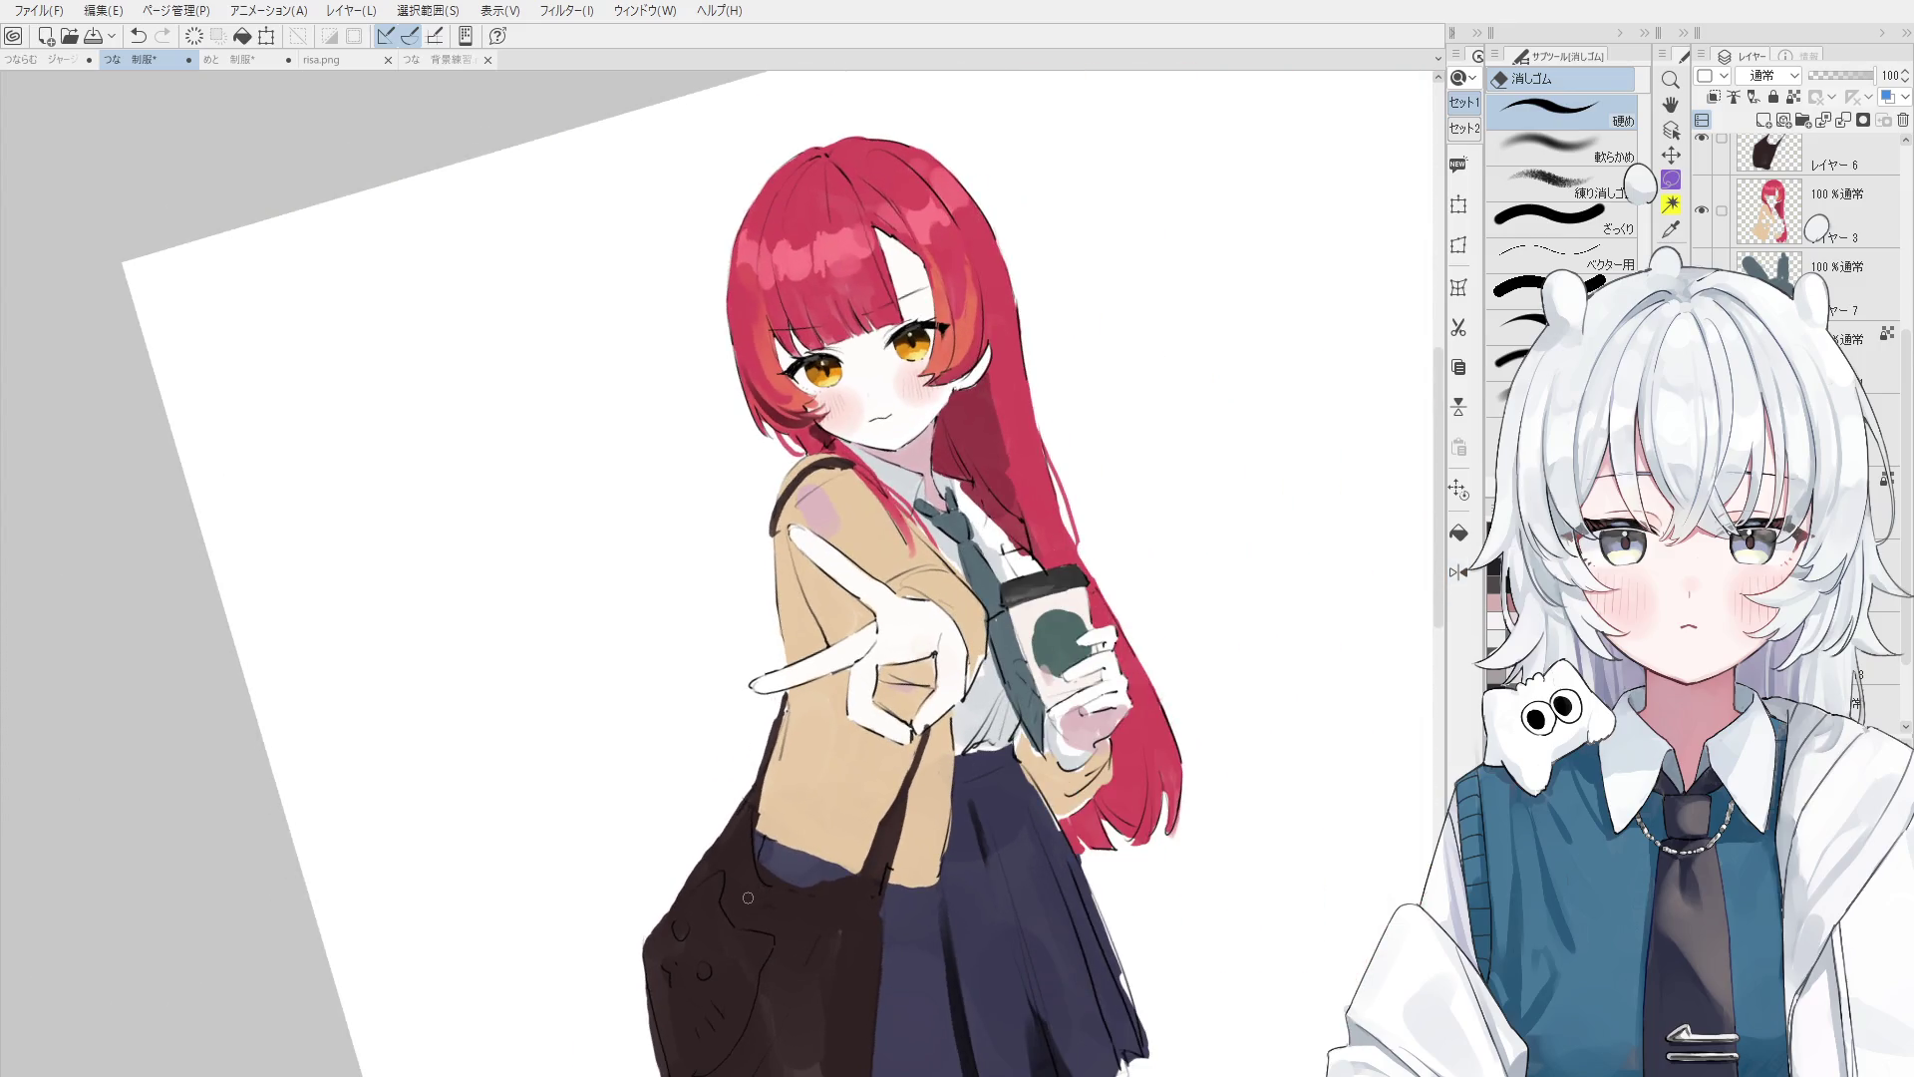
- Zoom out and pan so the full girl, down to her sketched legs and shoes, sits centred
scroll(754, 893, down, 3)
scroll(738, 1027, down, 3)
drag(755, 1026, 740, 959)
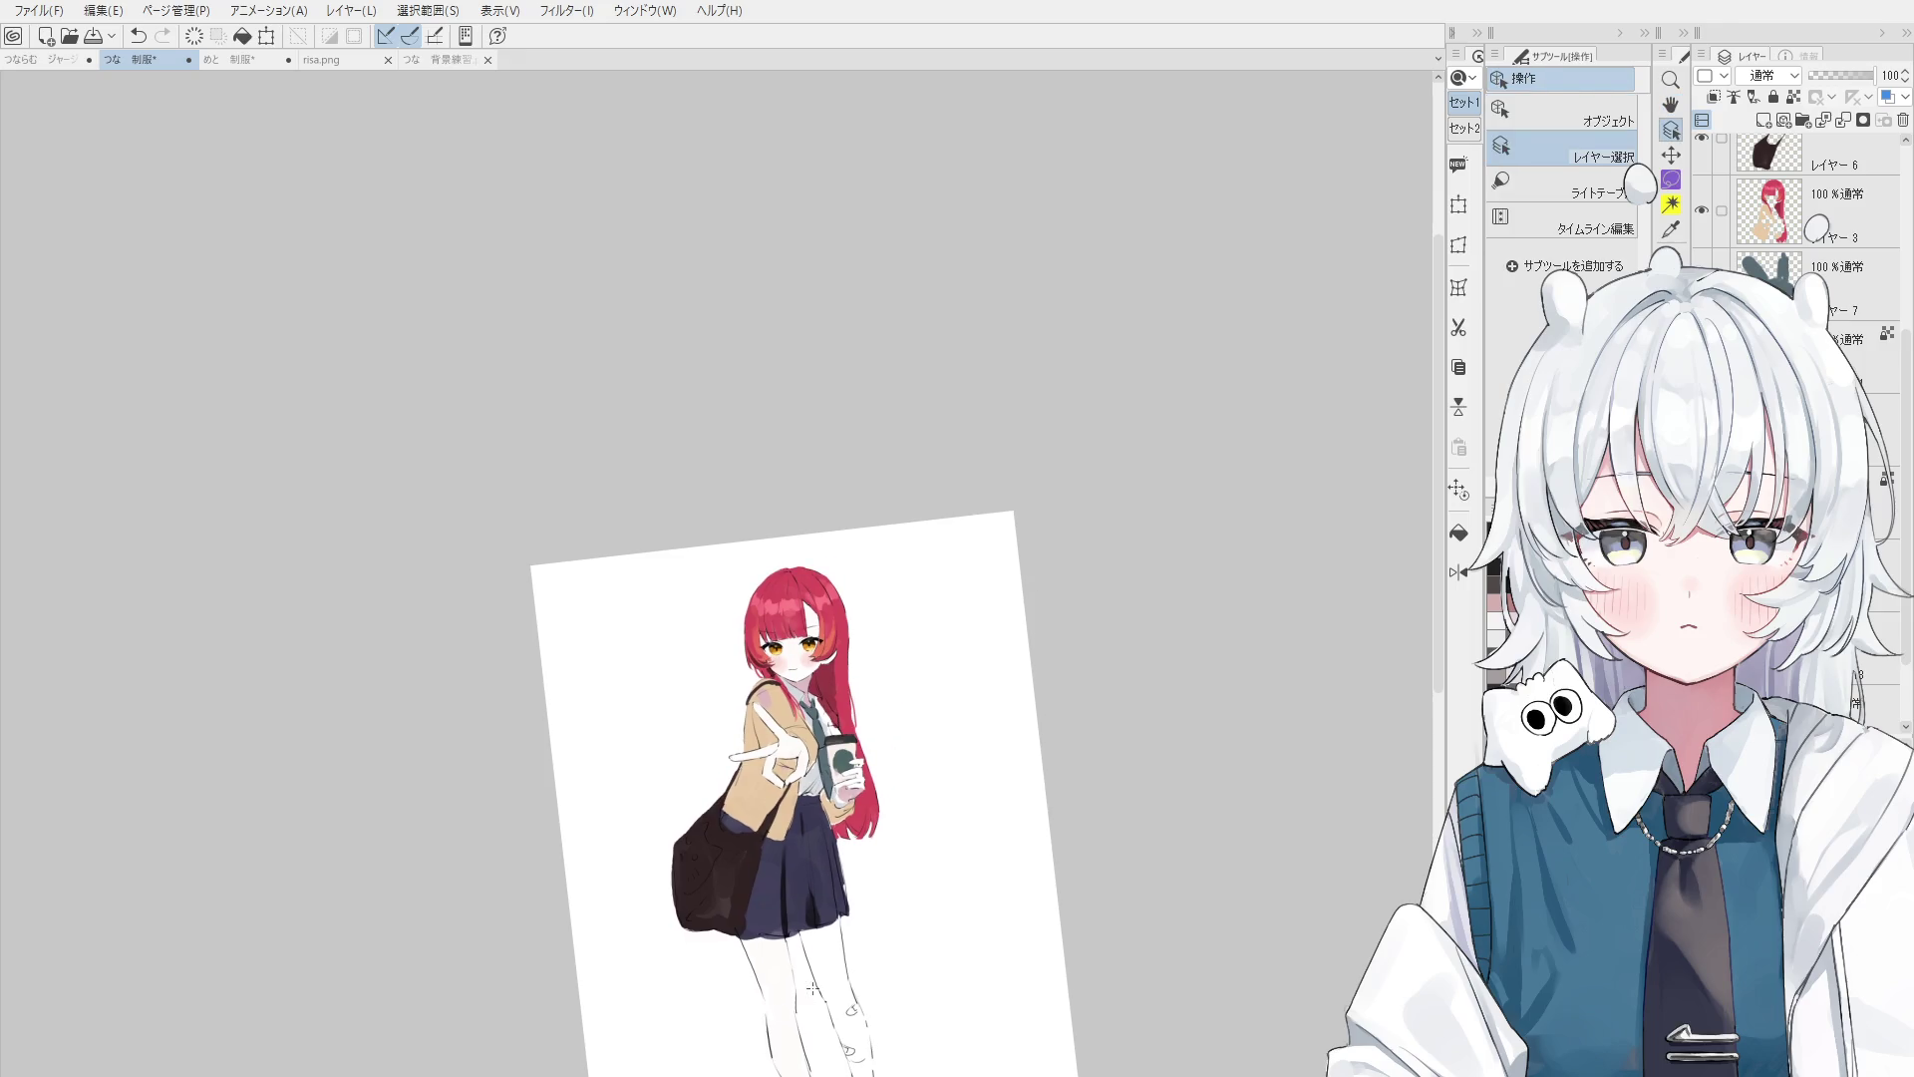
scroll(798, 728, up, 5)
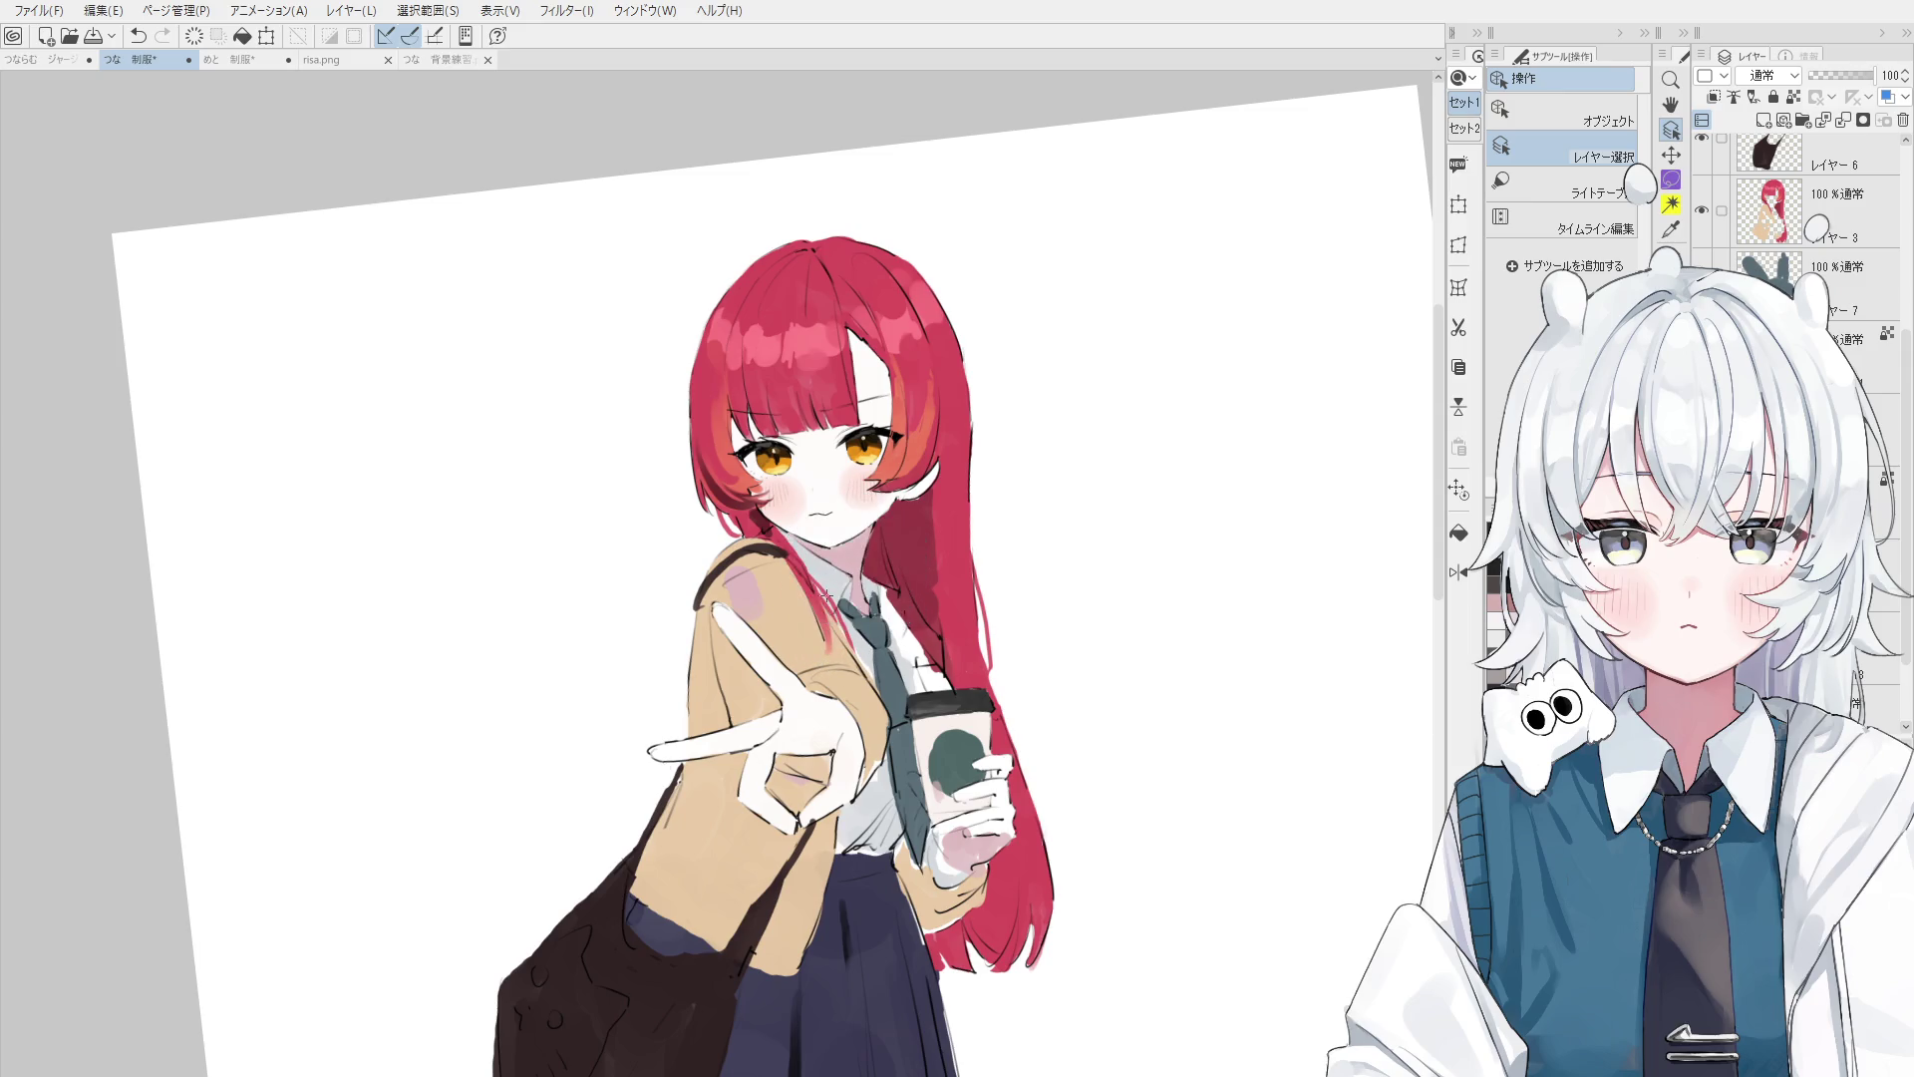
scroll(847, 598, down, 6)
key(space)
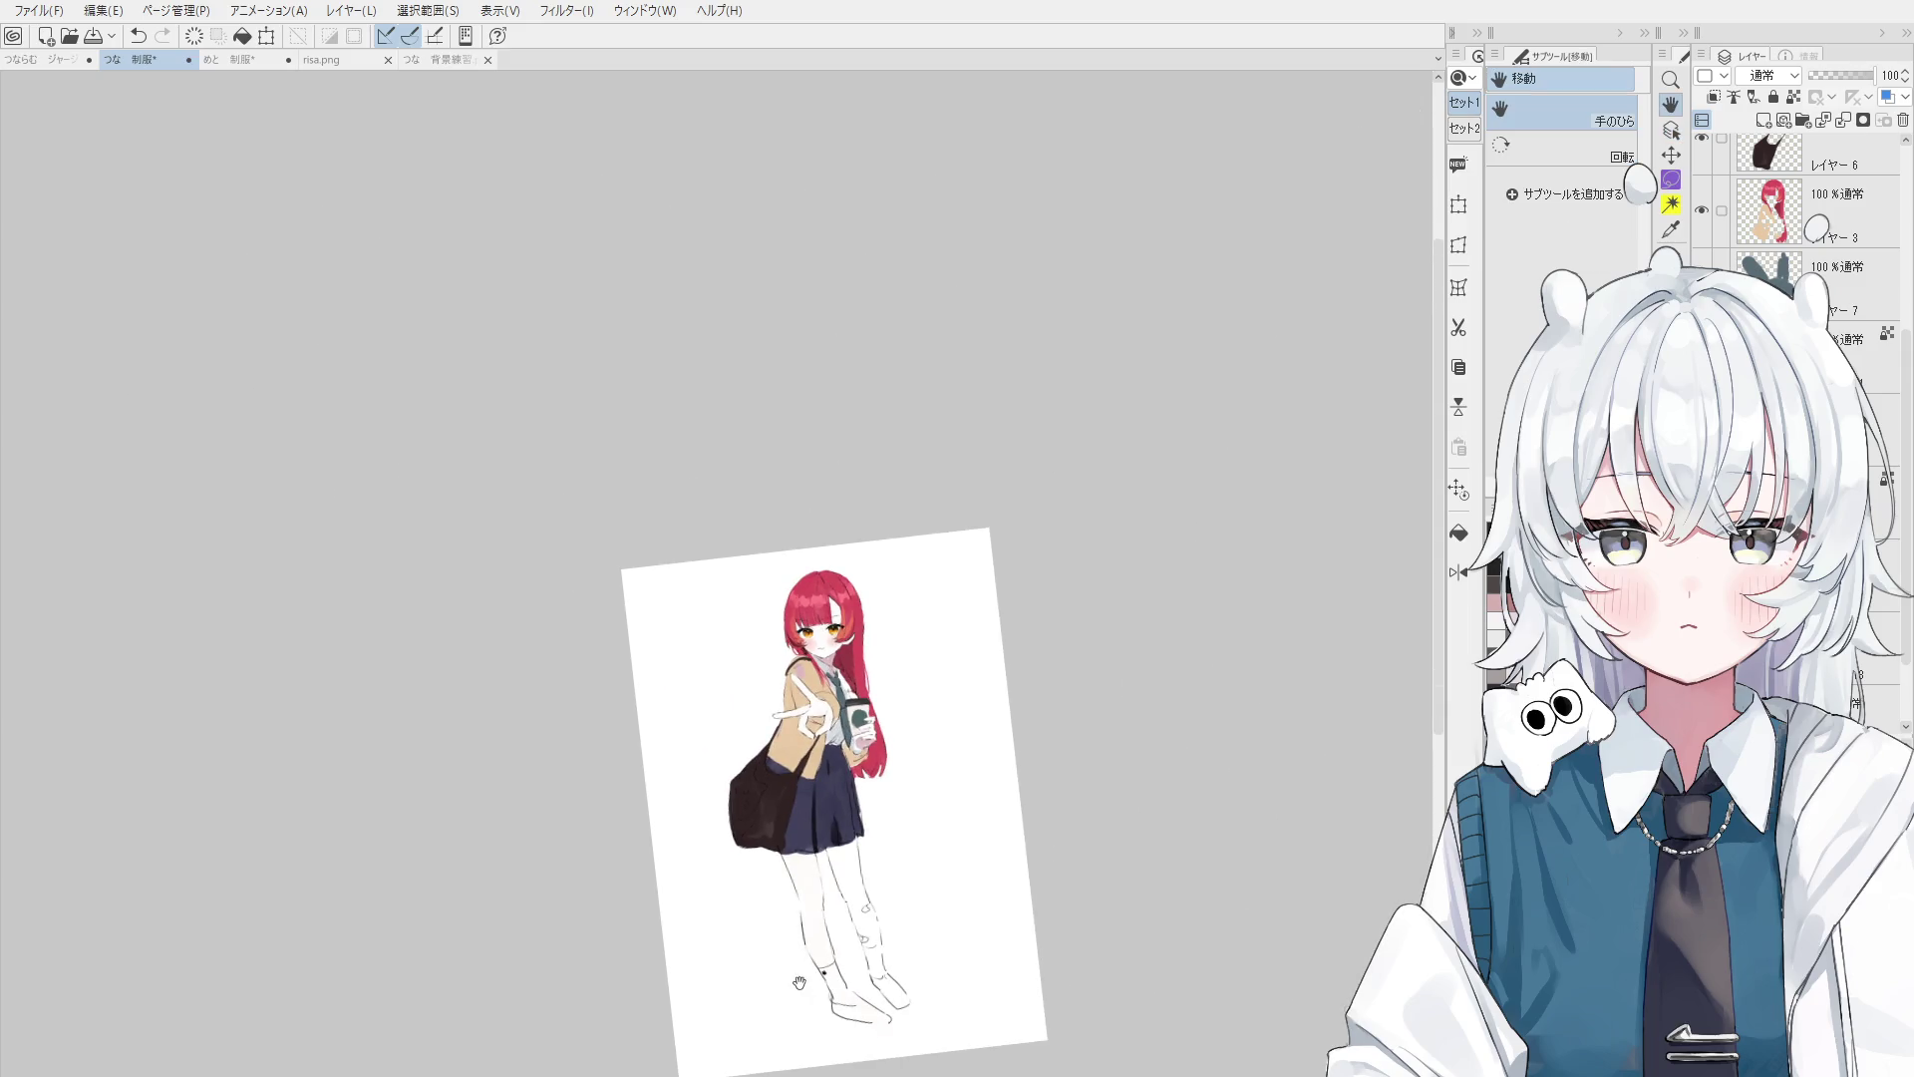
drag(800, 994, 804, 911)
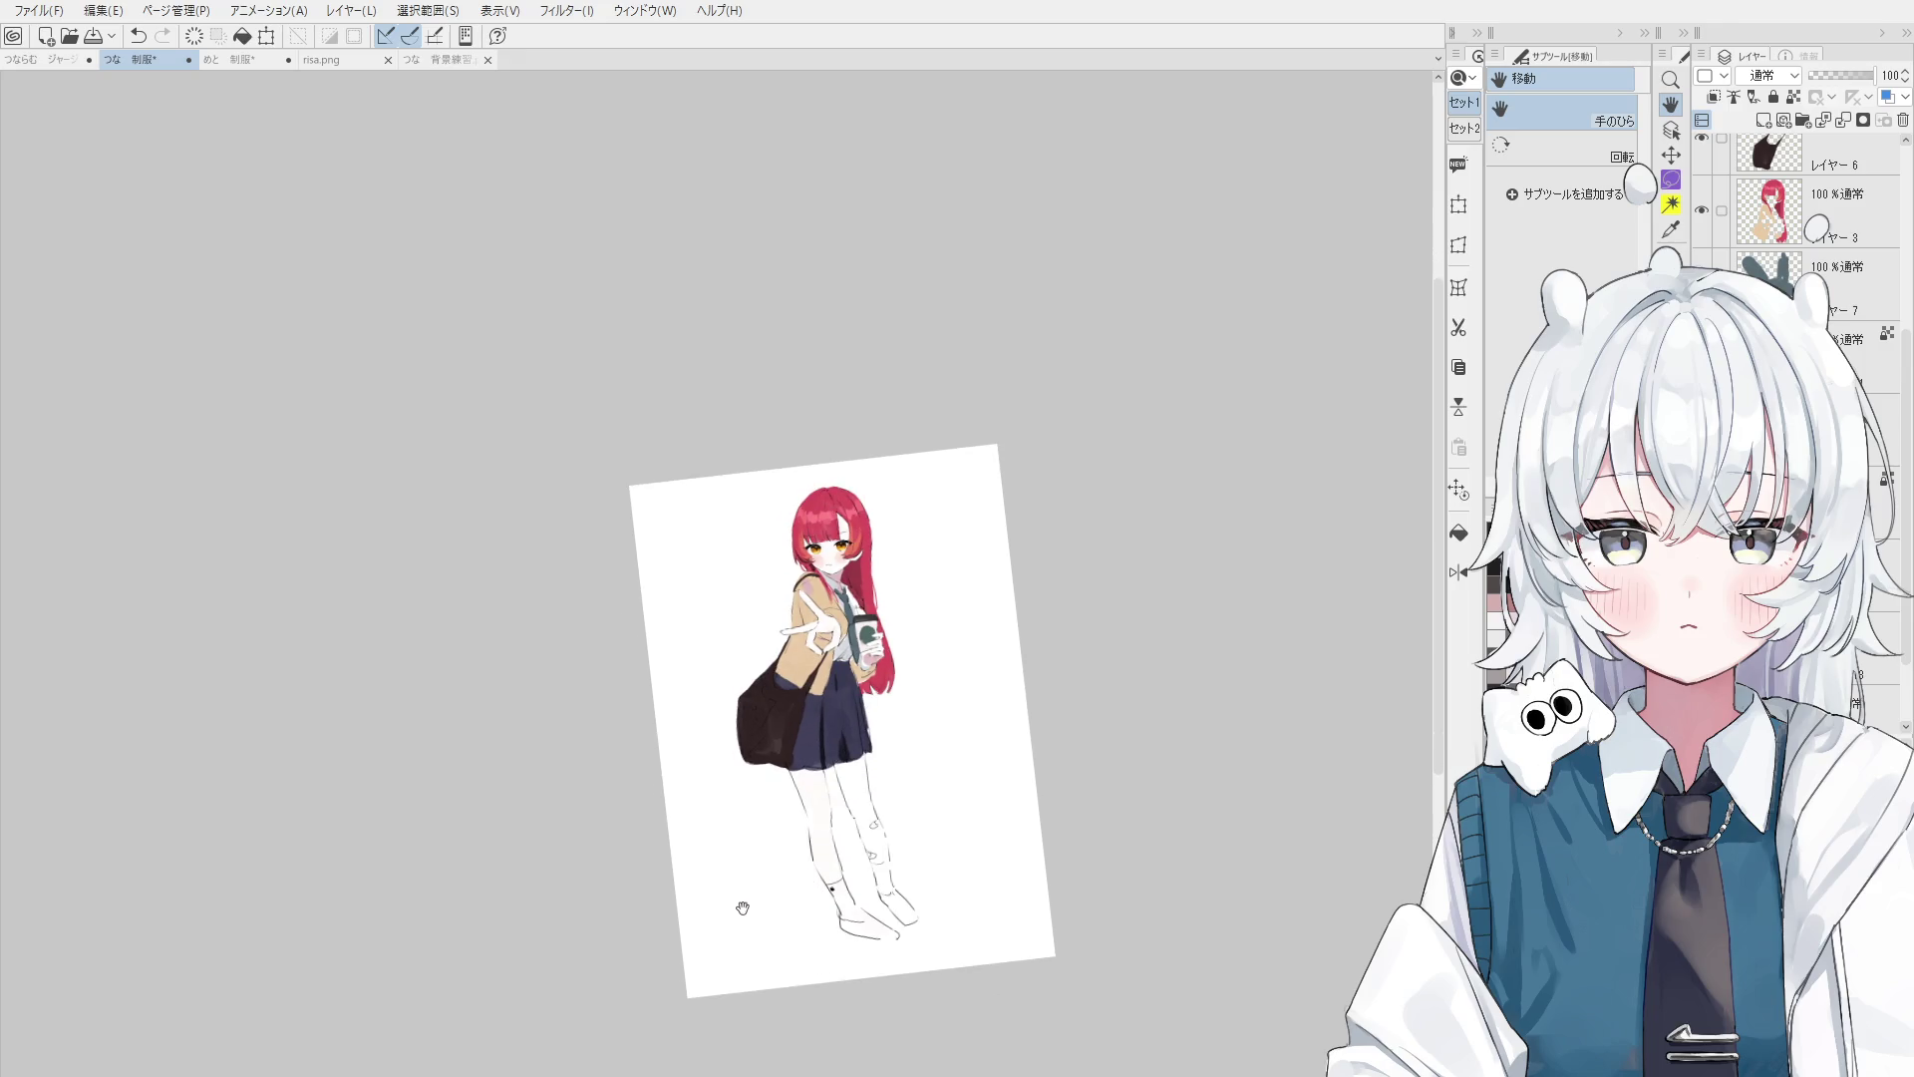